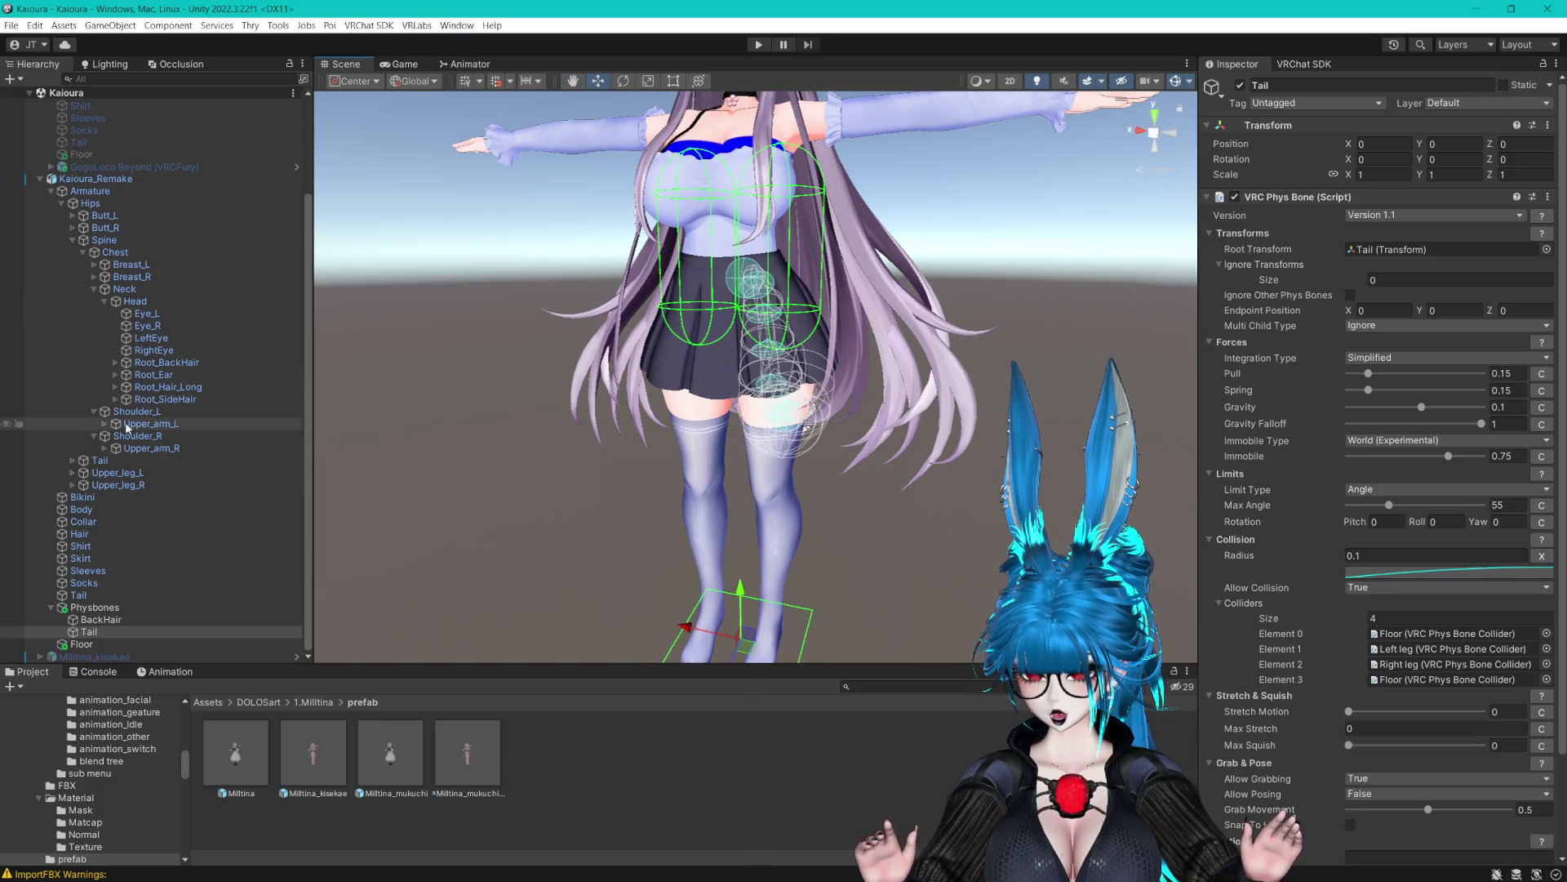
Add Upper_leg_L, Upper_leg_R, lower_leg_L and lower_leg_R to the Tail phys bone's Colliders list
scroll(114, 368, up, 2)
scroll(115, 315, down, 2)
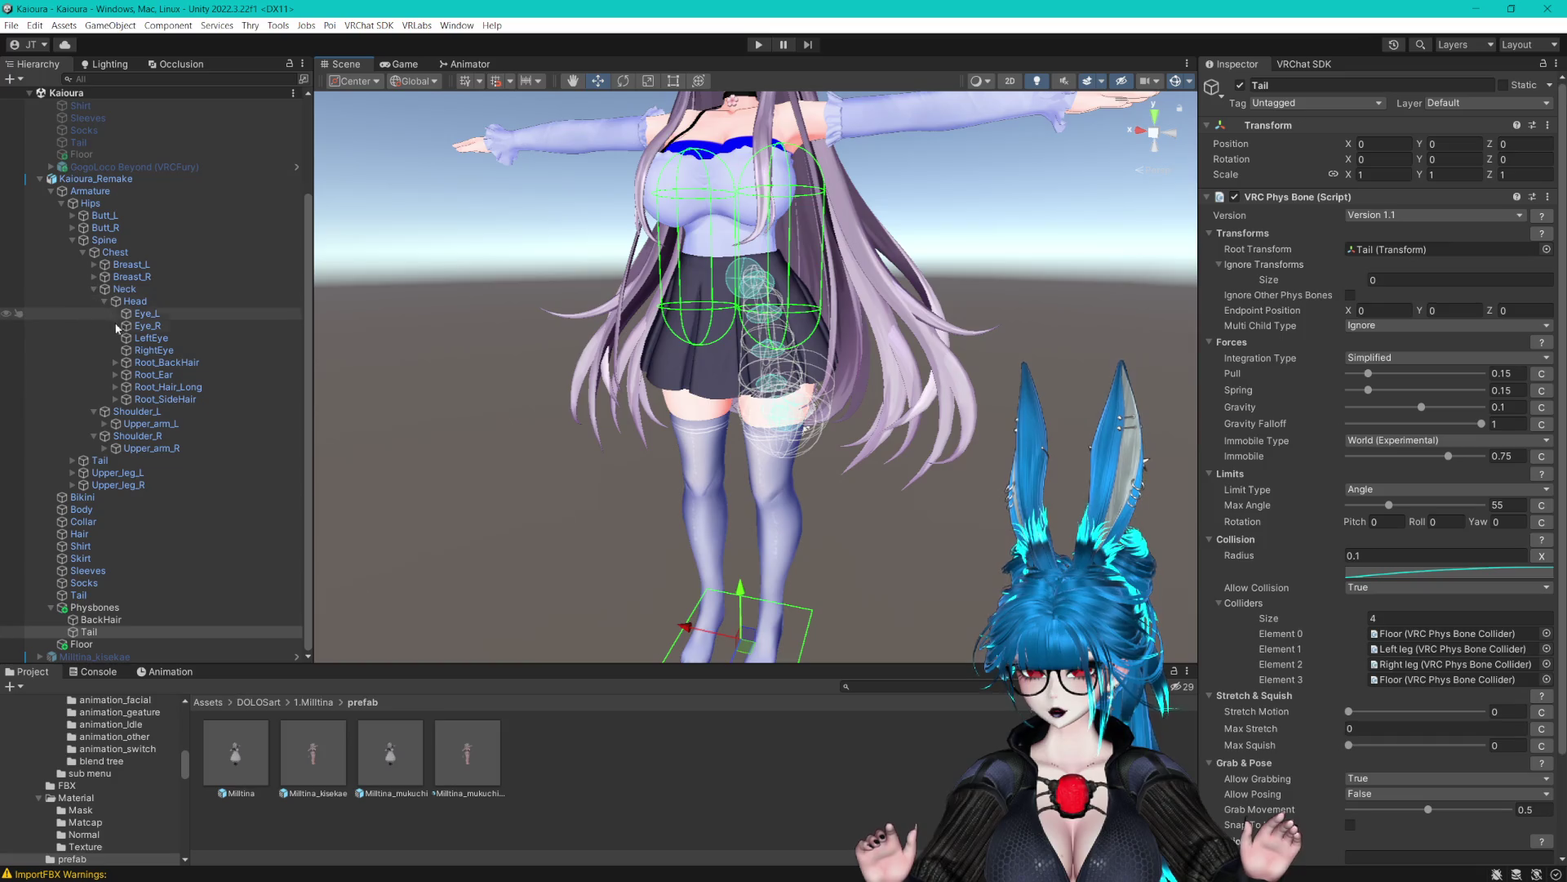
drag(114, 486, 1412, 652)
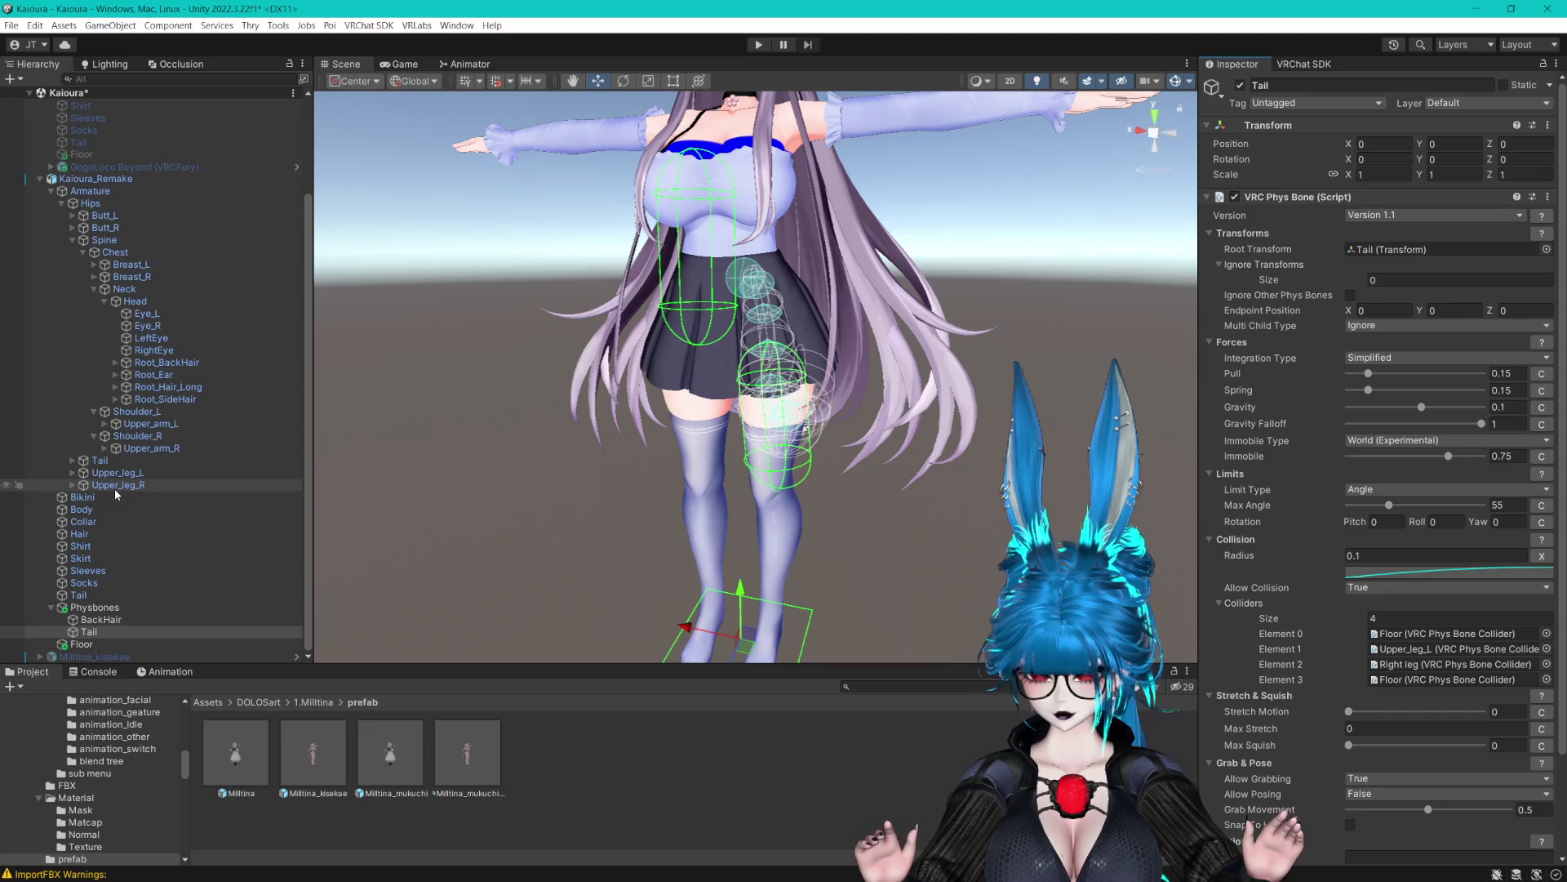
drag(1456, 668, 1456, 667)
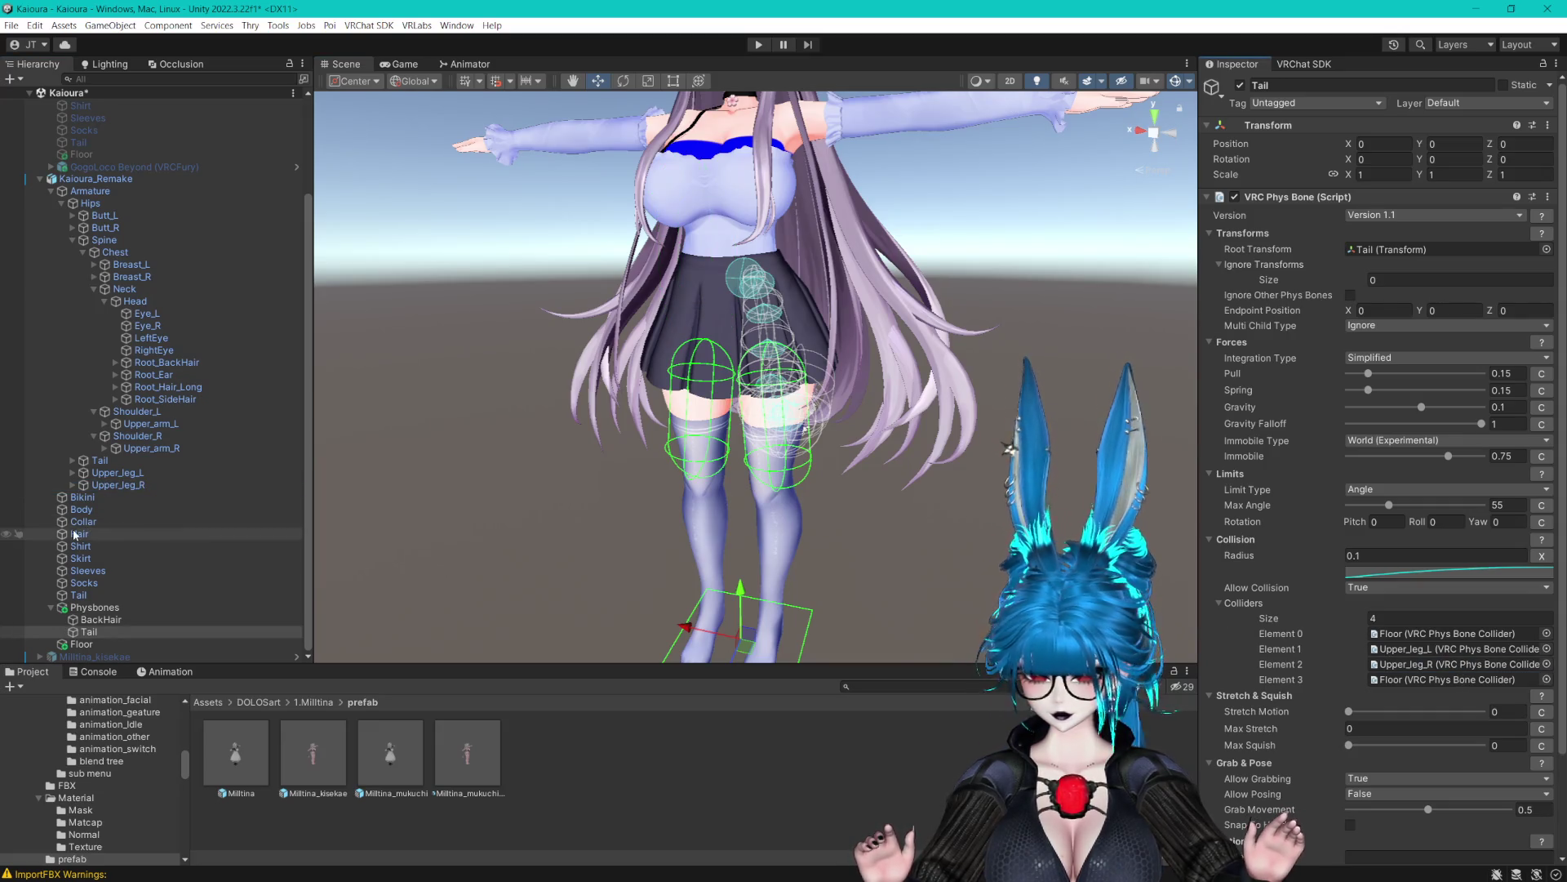
click(73, 485)
click(73, 472)
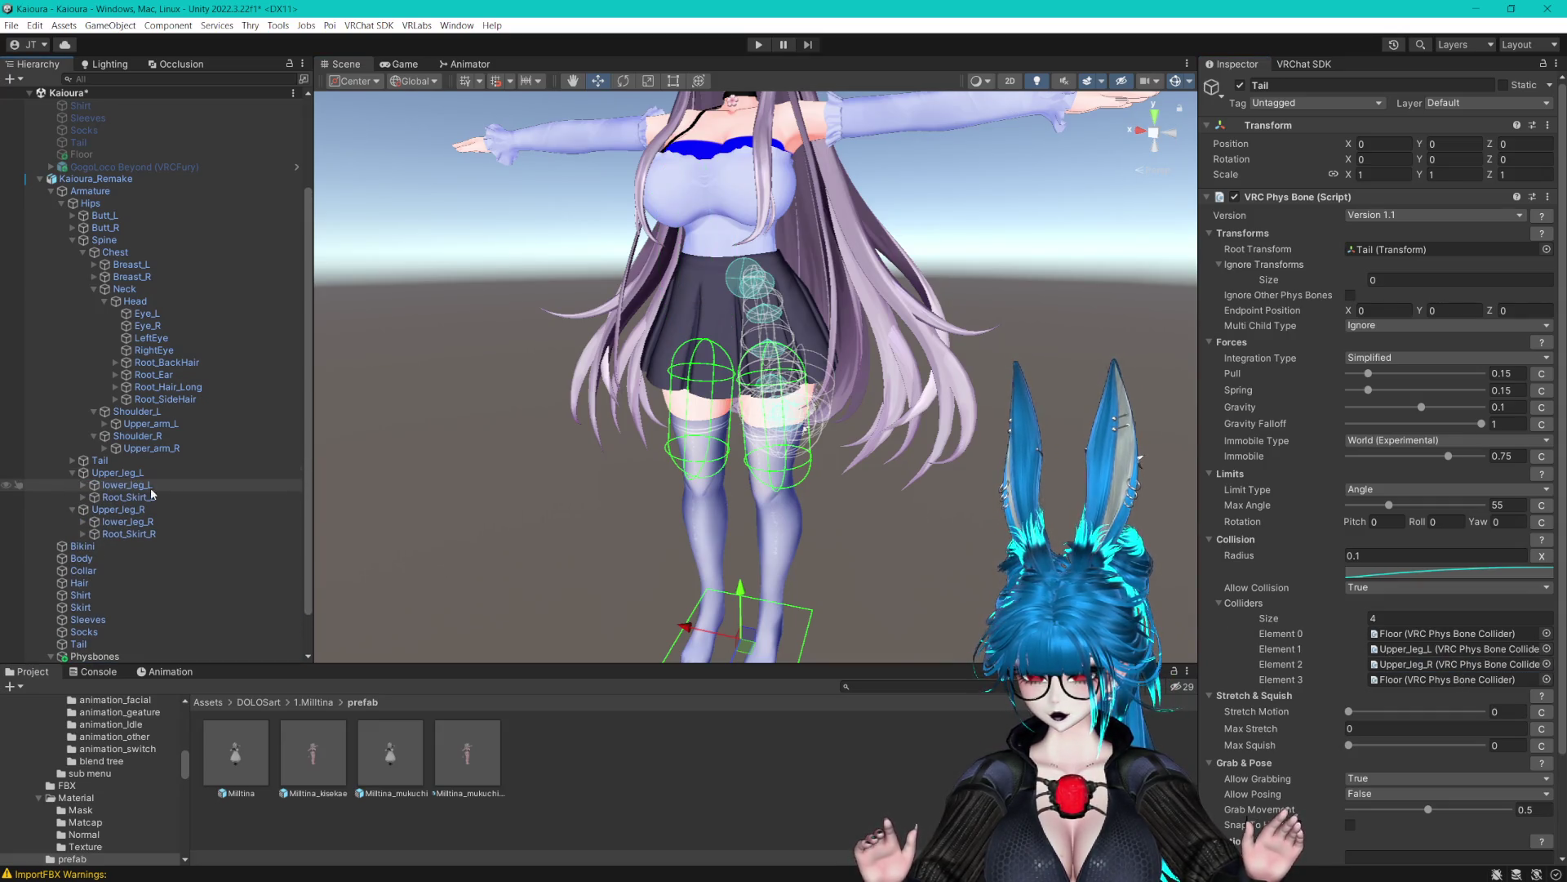
mouse_move(140, 490)
mouse_down()
mouse_move(1451, 674)
mouse_move(1440, 680)
mouse_up()
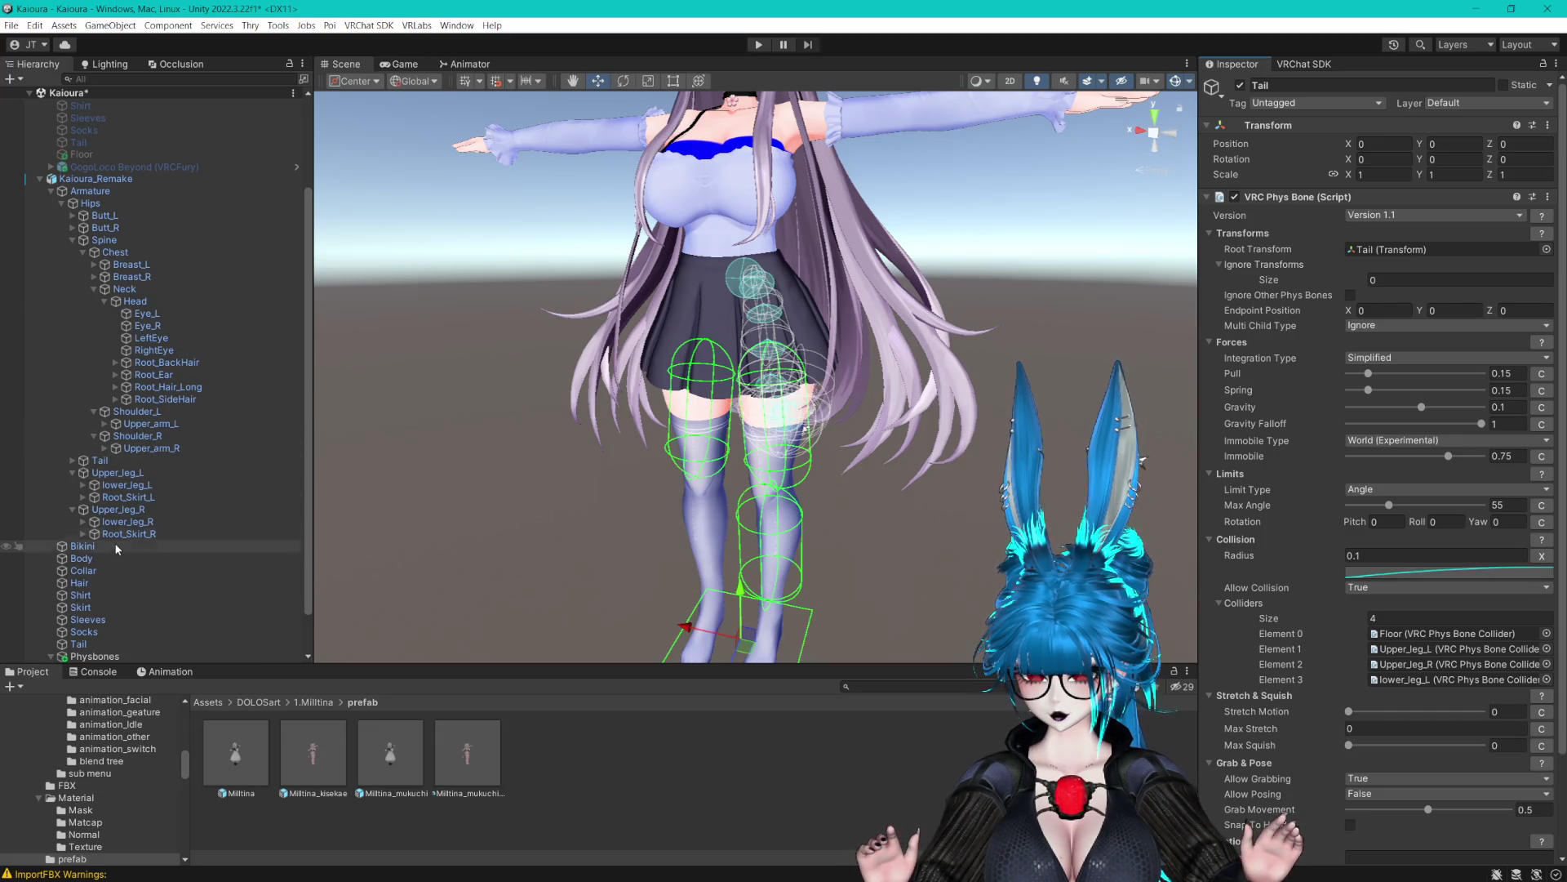
drag(152, 531, 1255, 619)
mouse_move(859, 481)
mouse_down()
mouse_move(857, 372)
mouse_move(817, 454)
mouse_move(817, 188)
mouse_move(817, 468)
mouse_move(301, 215)
mouse_move(302, 255)
mouse_move(1236, 590)
mouse_move(1240, 611)
mouse_up()
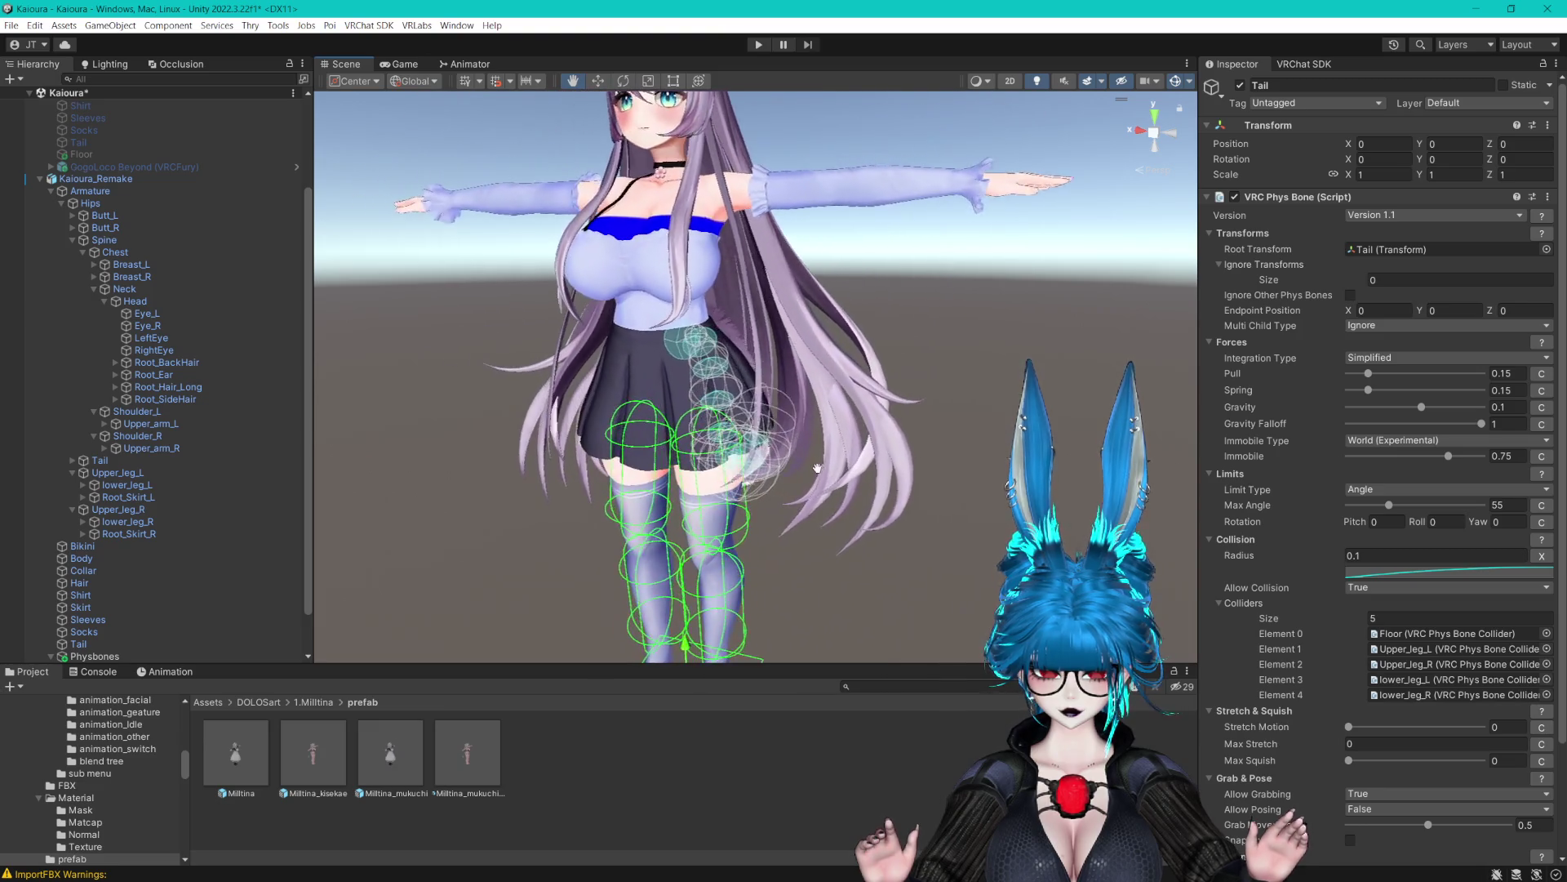
scroll(818, 467, down, 2)
Undo the accidentally added Hips collider, then select and frame the BackHair phys bone
mouse_move(734, 367)
mouse_down()
mouse_move(596, 326)
mouse_move(808, 347)
mouse_up()
scroll(596, 326, down, 2)
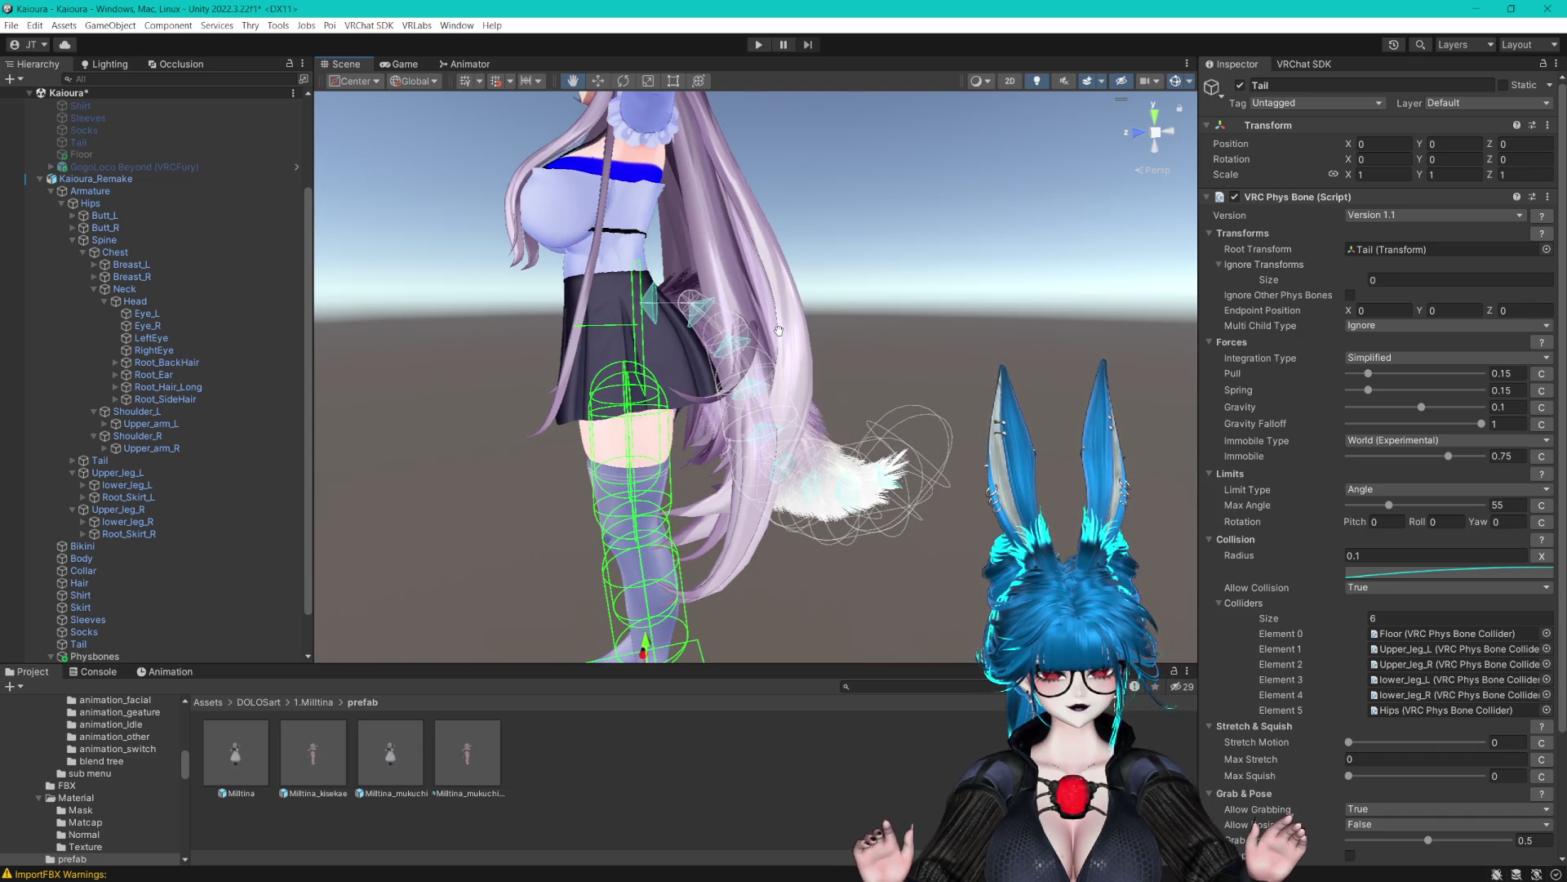
scroll(842, 356, up, 2)
key(ctrl+z)
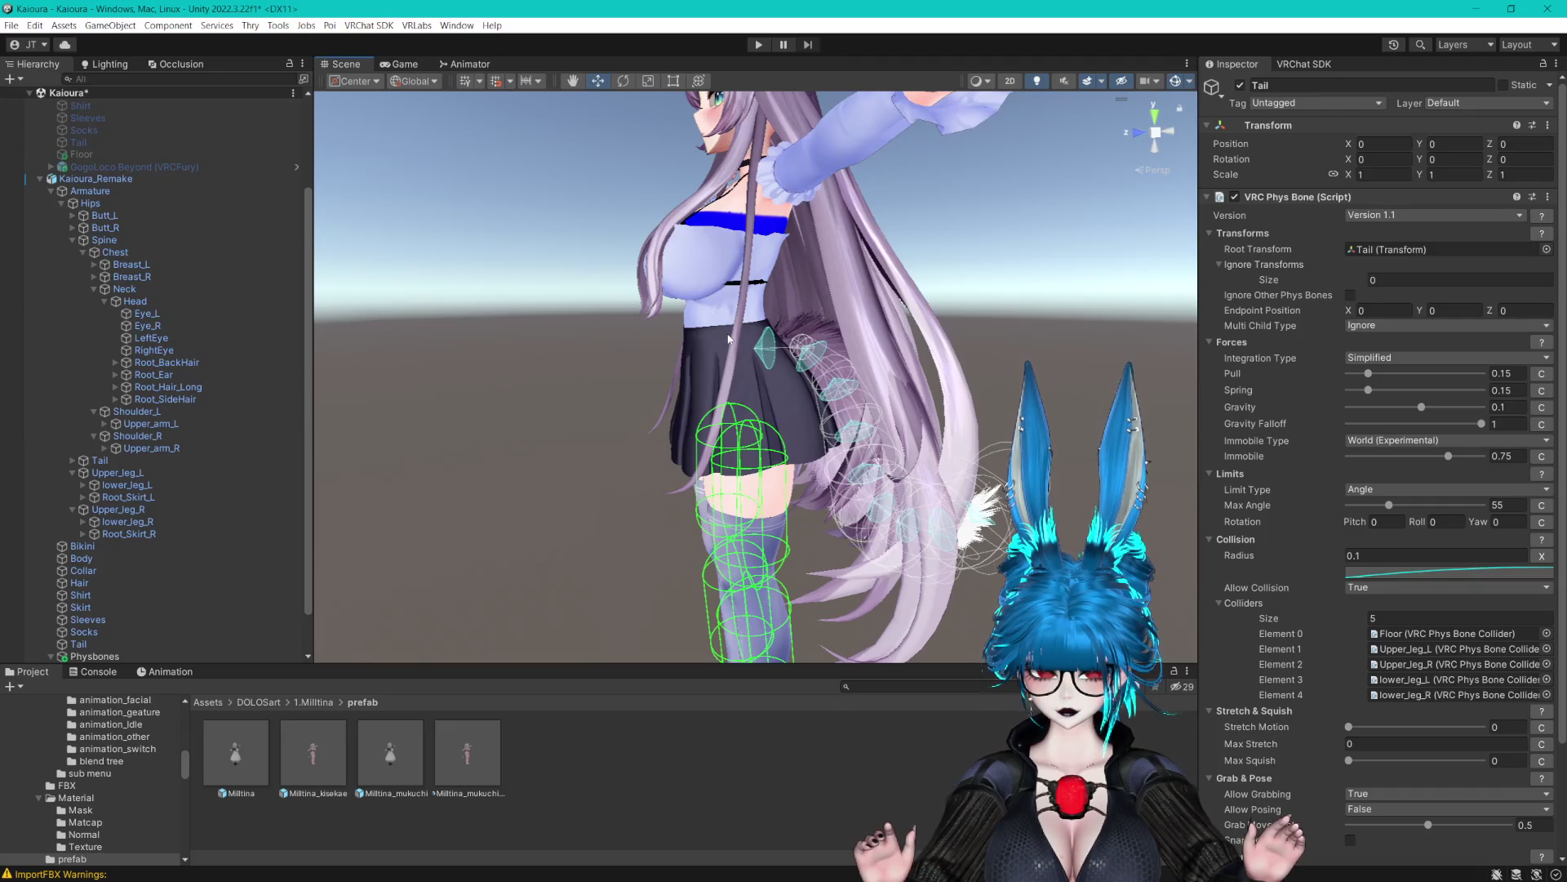
scroll(729, 339, up, 3)
scroll(186, 570, down, 2)
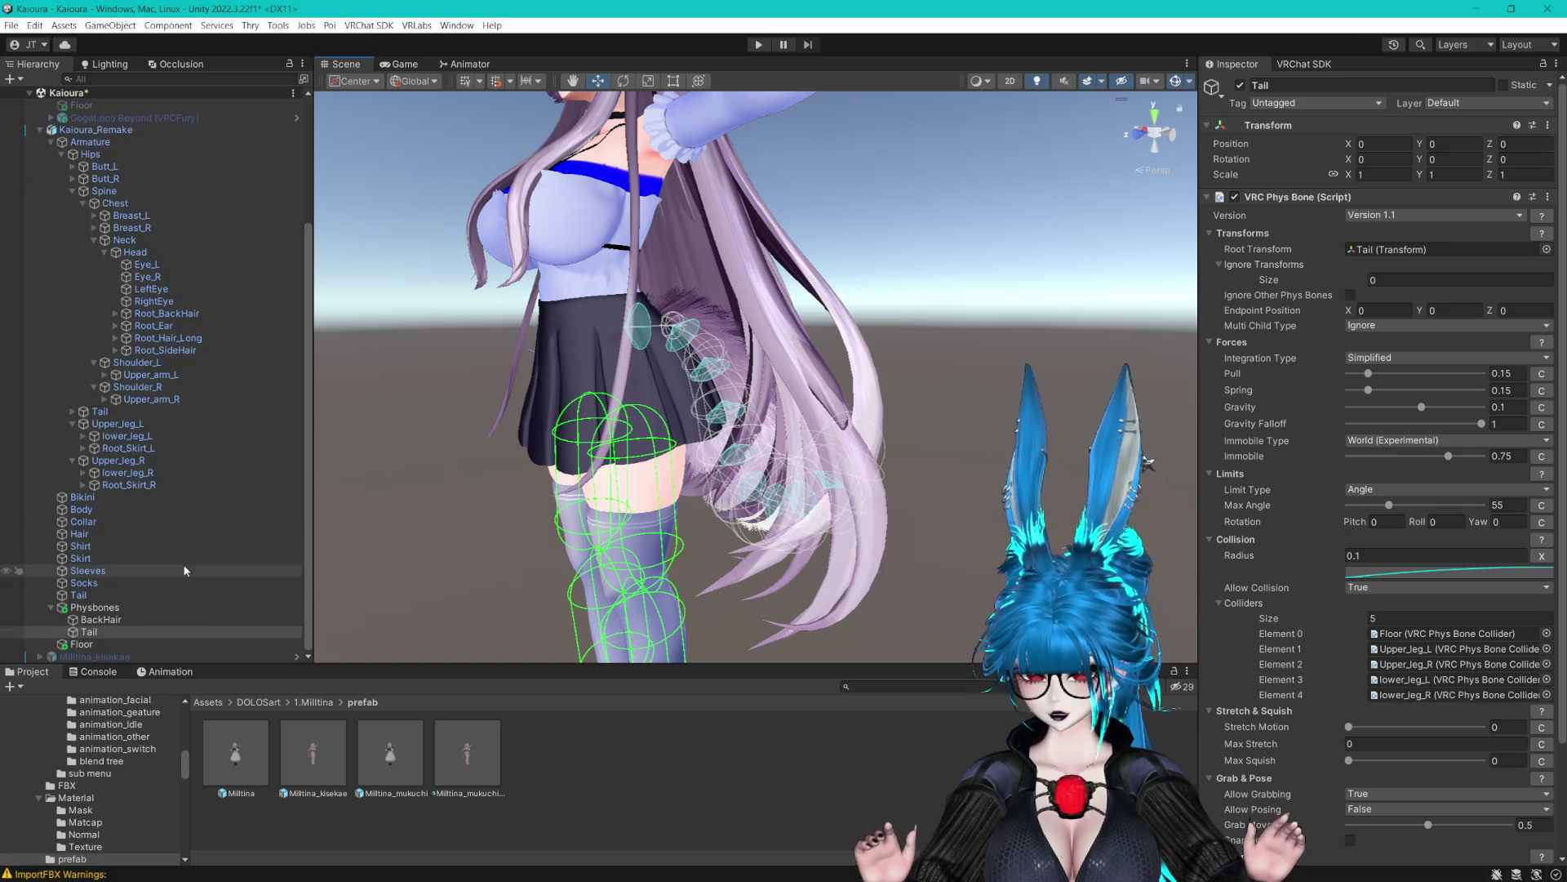
double_click(106, 619)
Duplicate BackHair as FrontHair and set its Root Transform to Root_Hair_Long
click(112, 607)
click(100, 619)
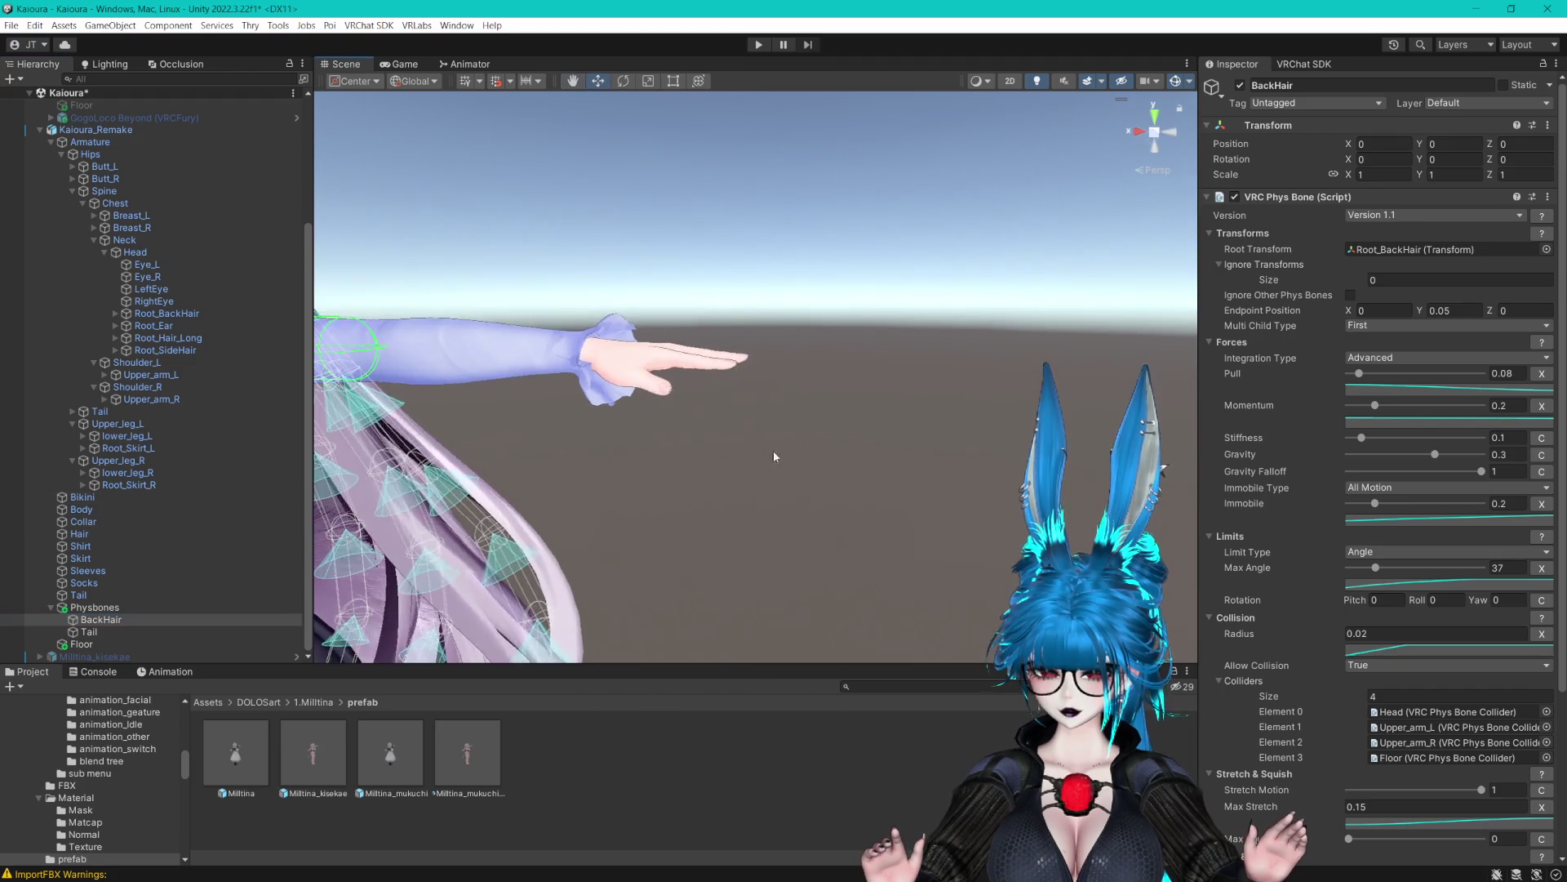
key(ctrl+d)
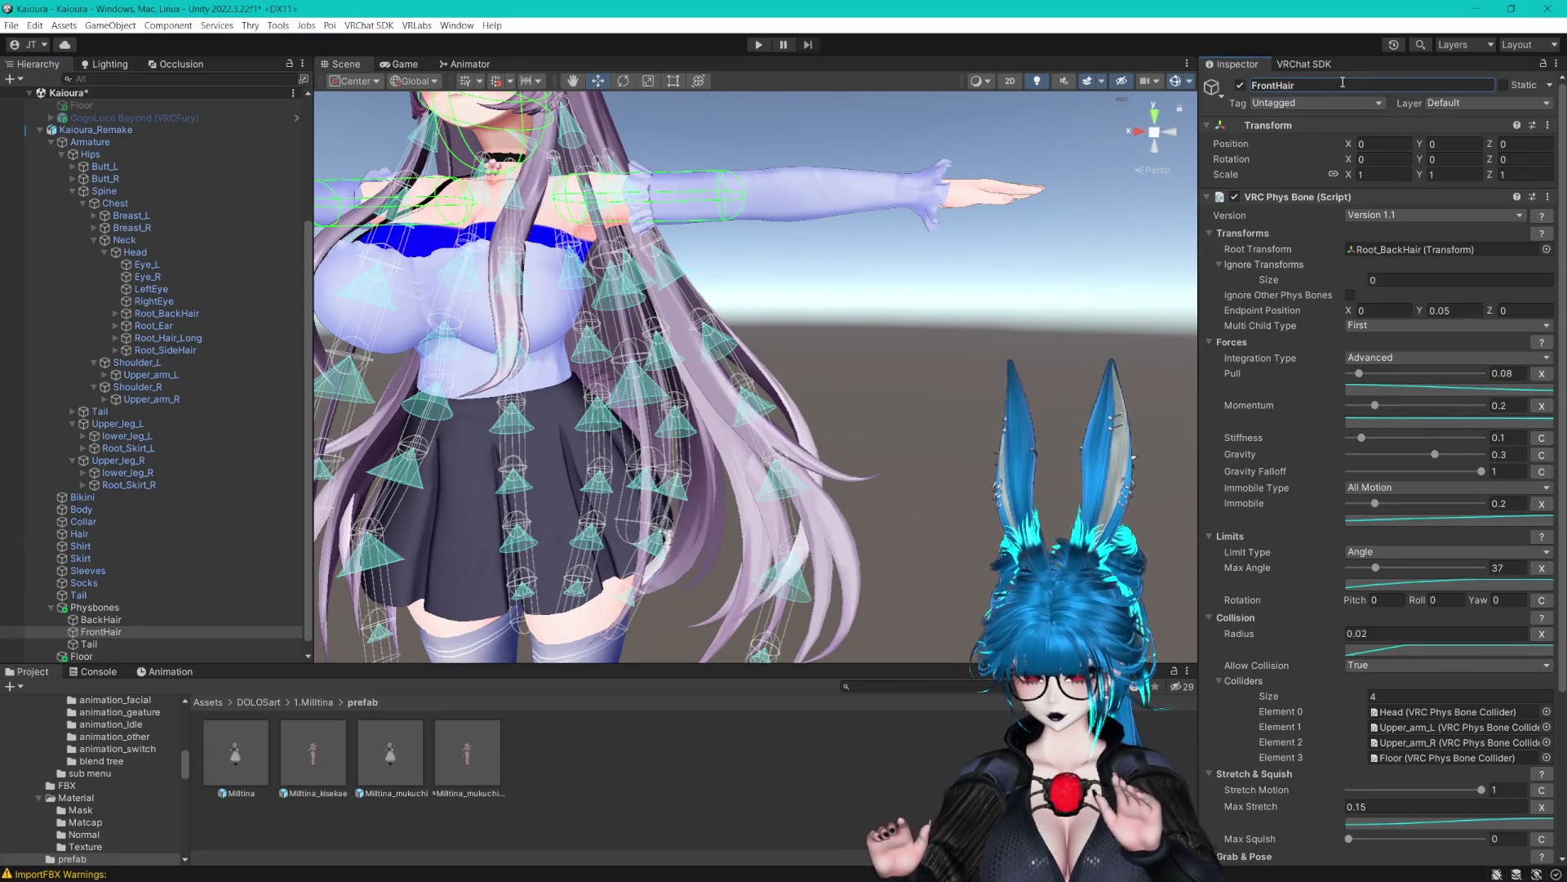
drag(1111, 174, 846, 264)
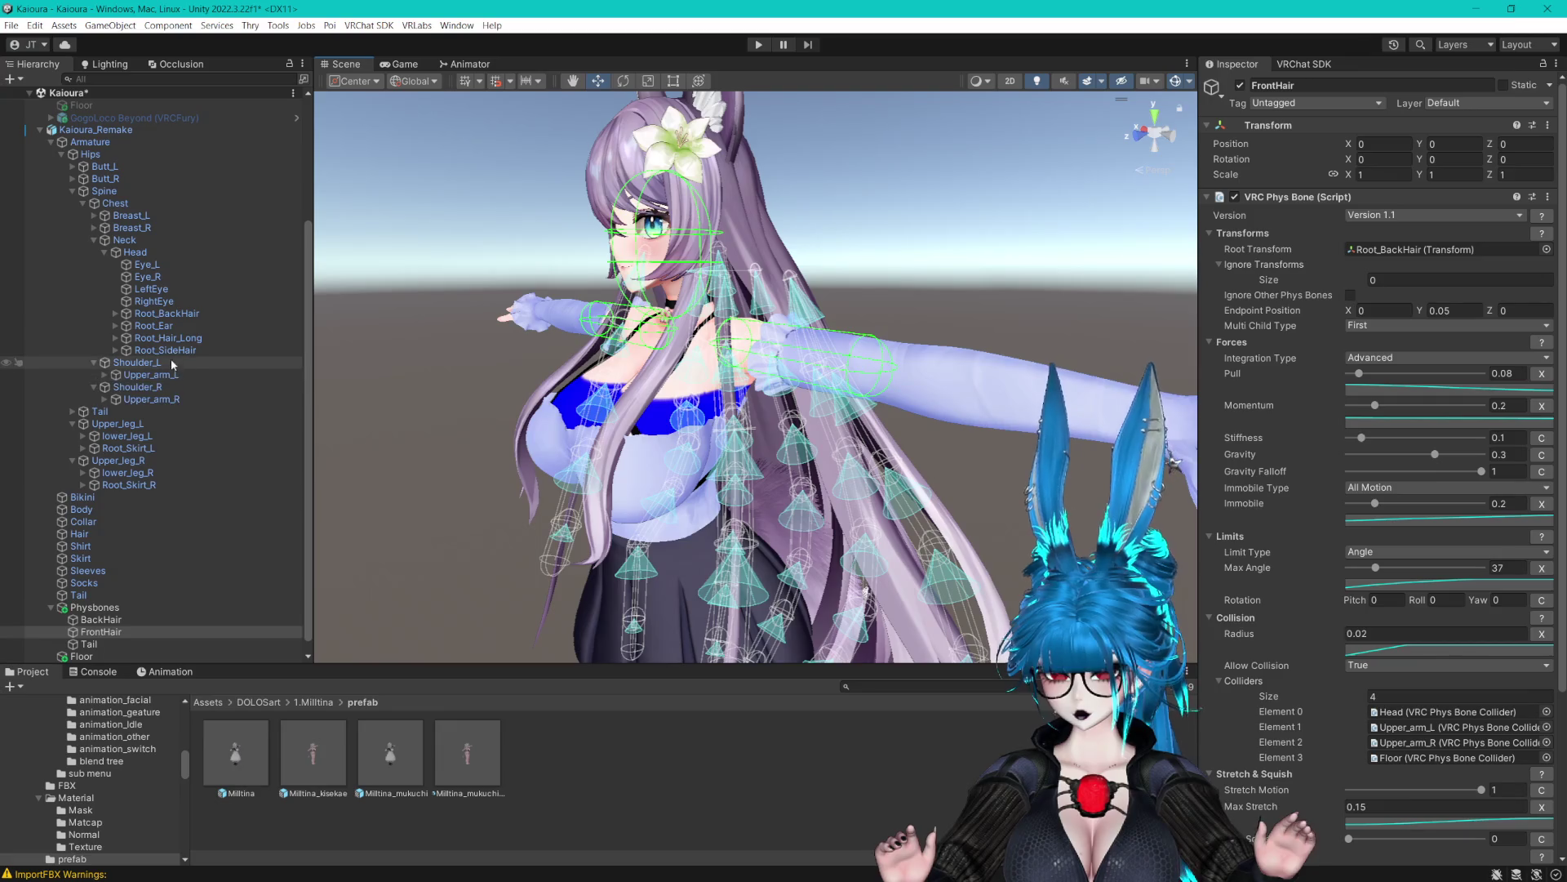
click(115, 338)
click(1355, 85)
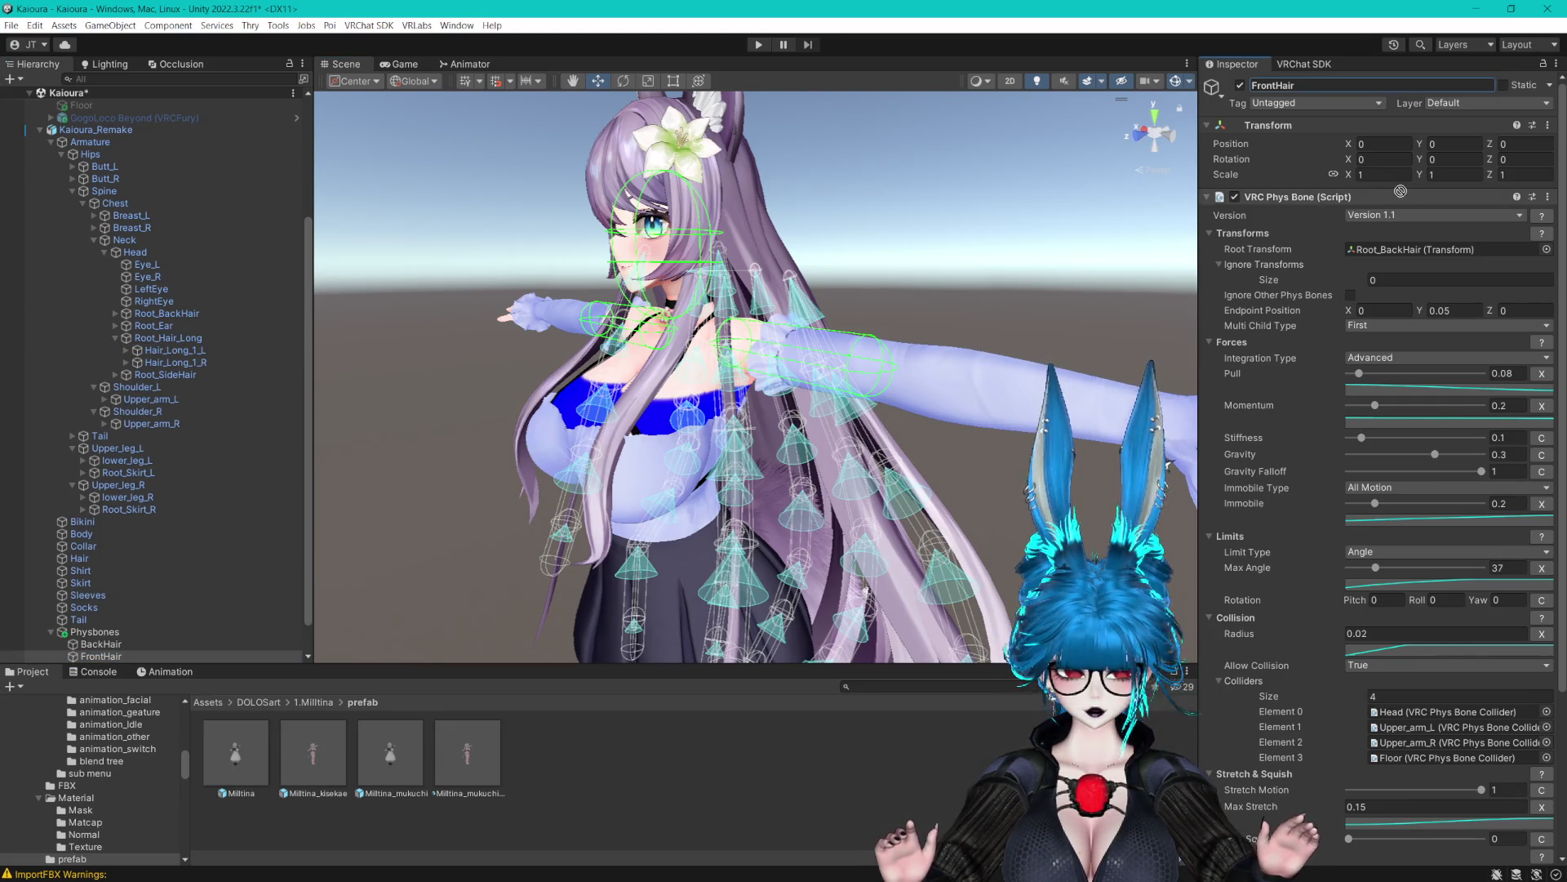
drag(1394, 255, 1391, 251)
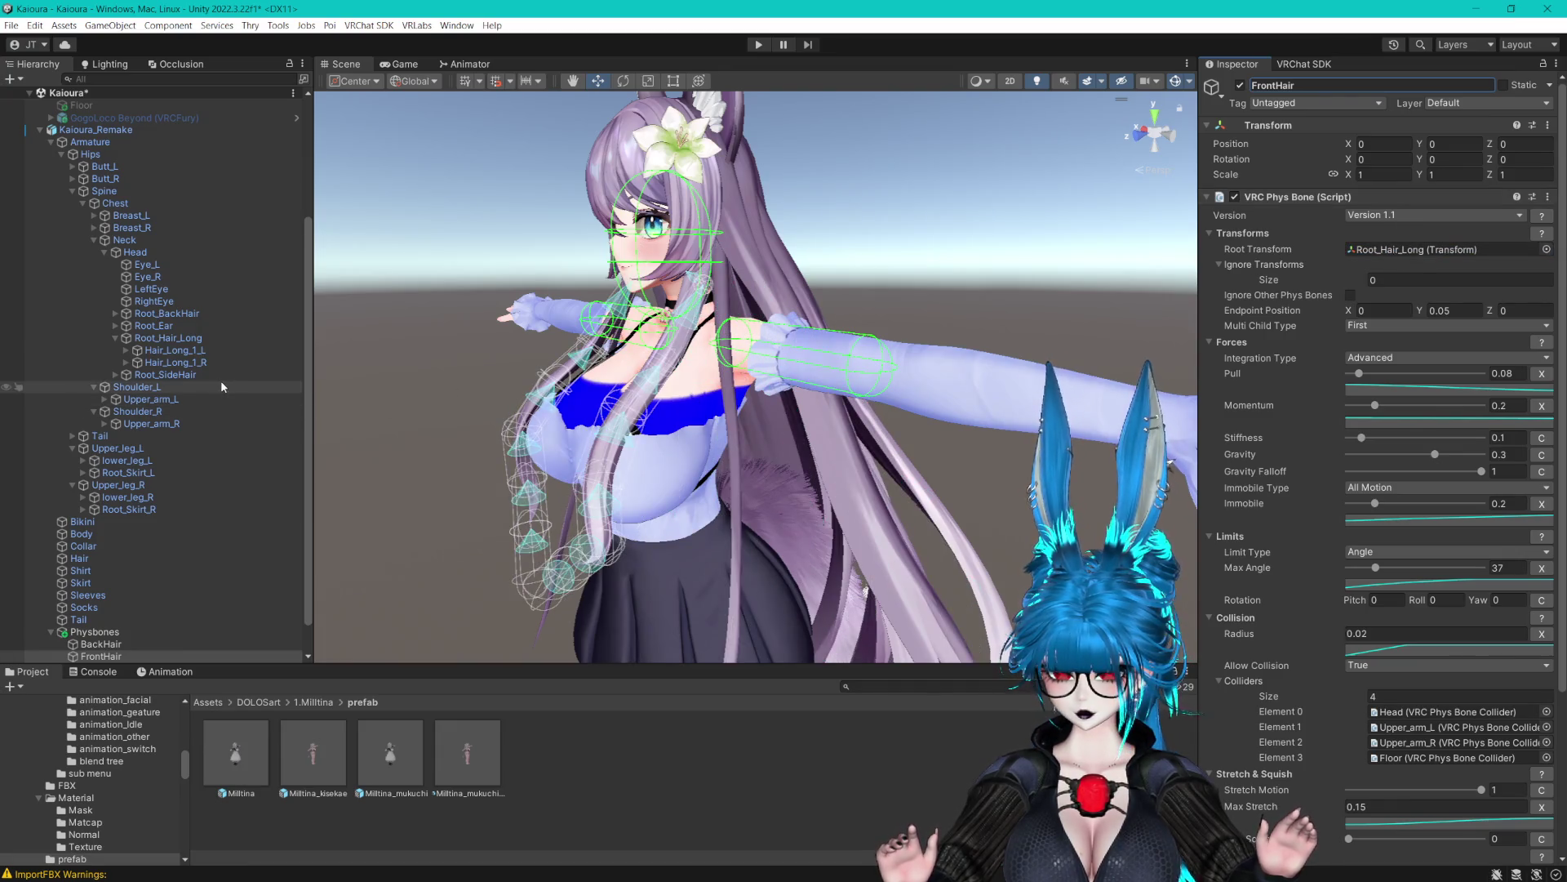
scroll(163, 490, down, 1)
Duplicate FrontHair as SideHair and set its Root Transform to Root_SideHair
click(111, 614)
click(112, 620)
key(ctrl+d)
key(F2)
text(SideHa)
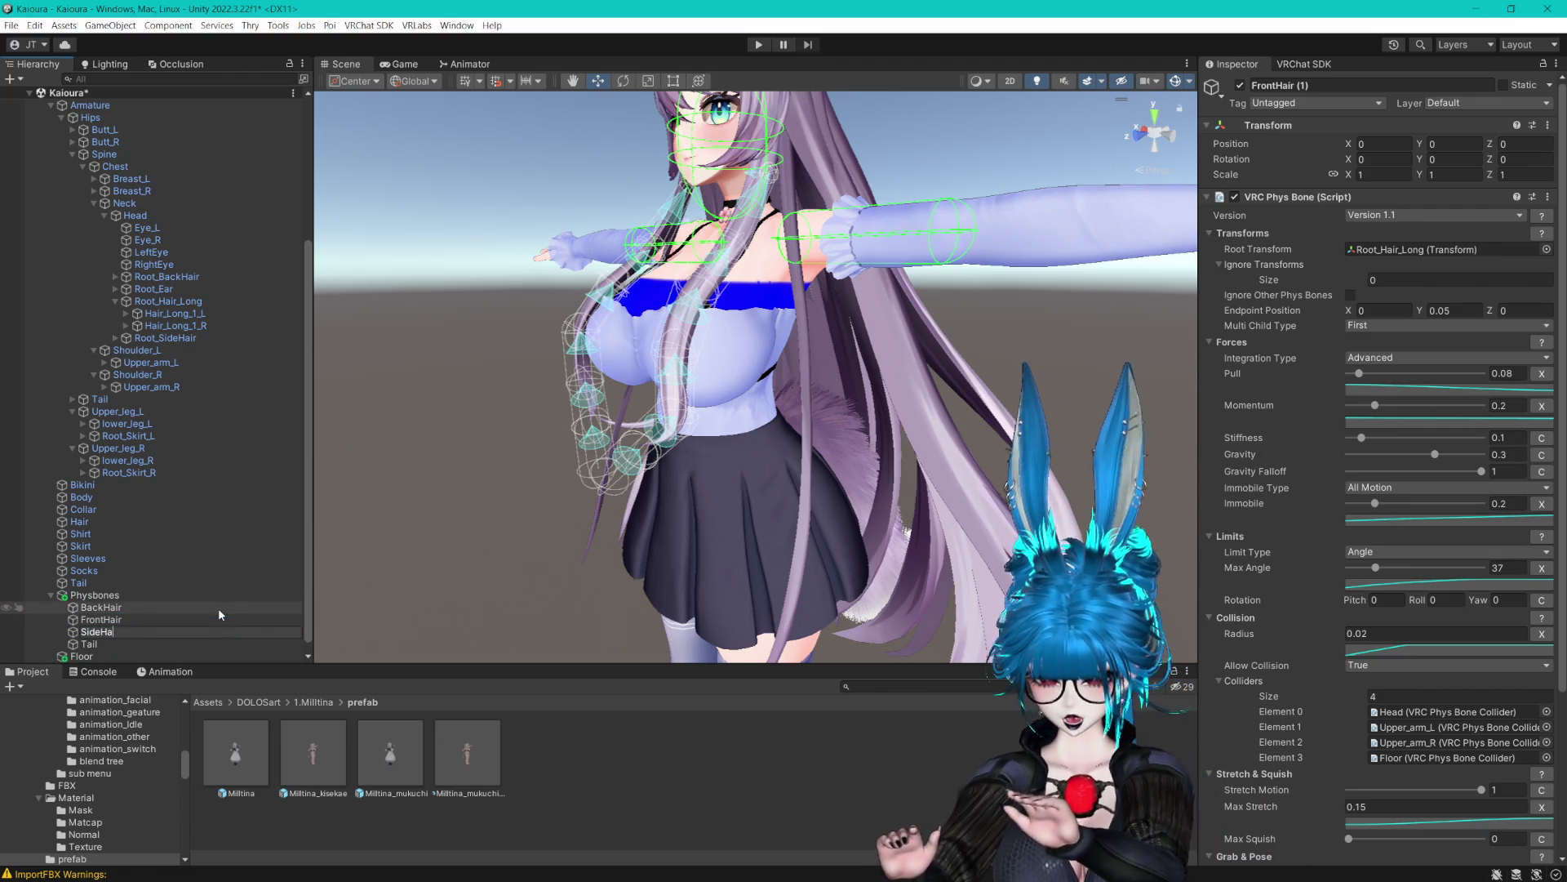
text(ir)
key(Return)
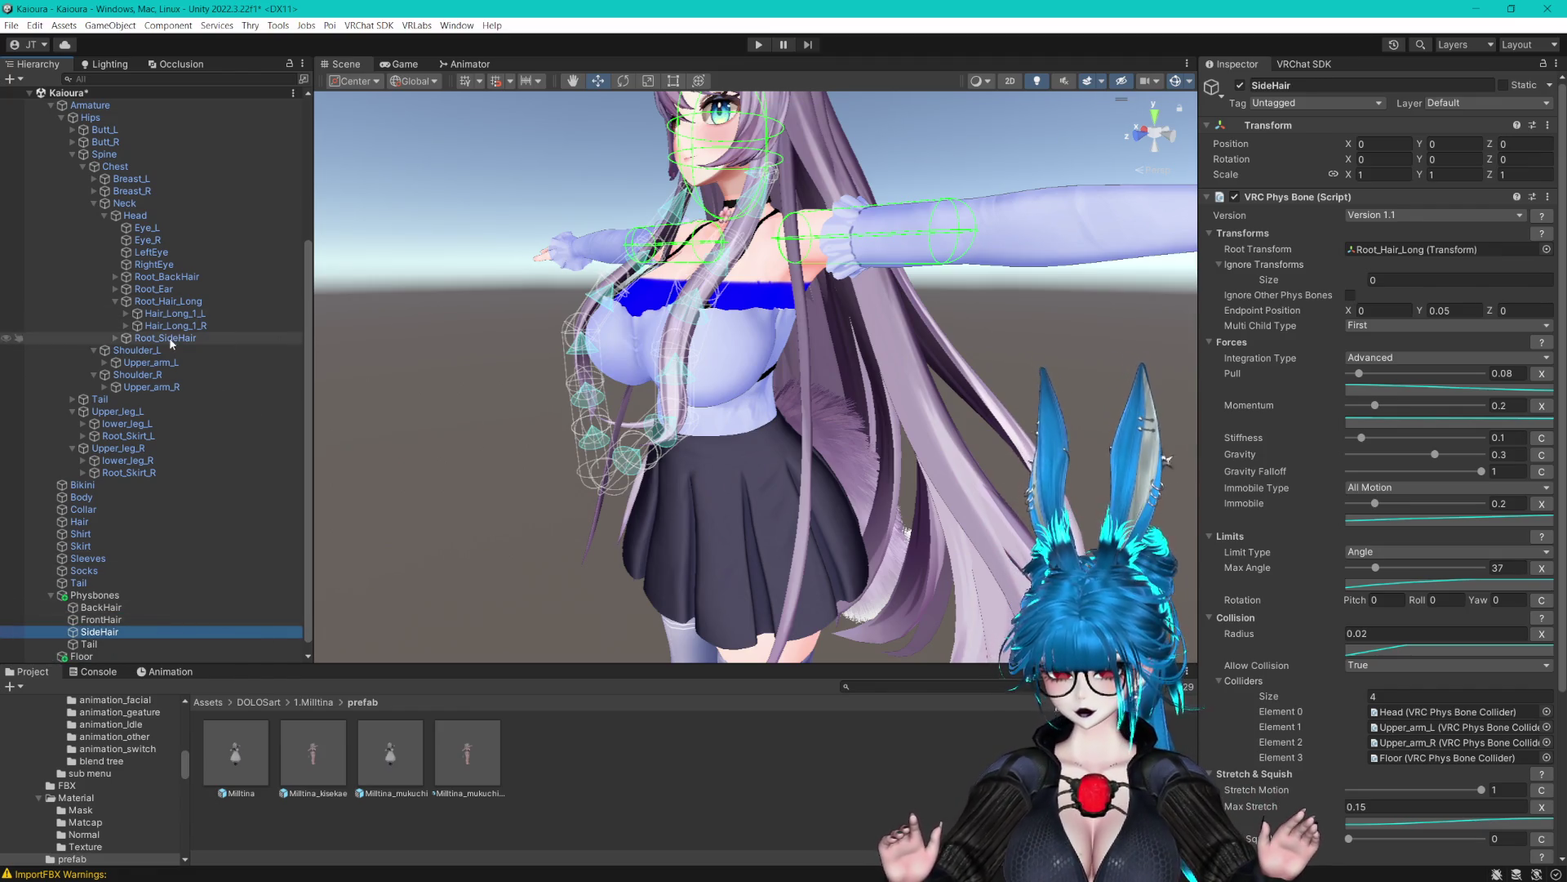
drag(1101, 418, 1387, 251)
mouse_move(313, 751)
mouse_down()
mouse_move(163, 584)
mouse_move(104, 658)
mouse_up()
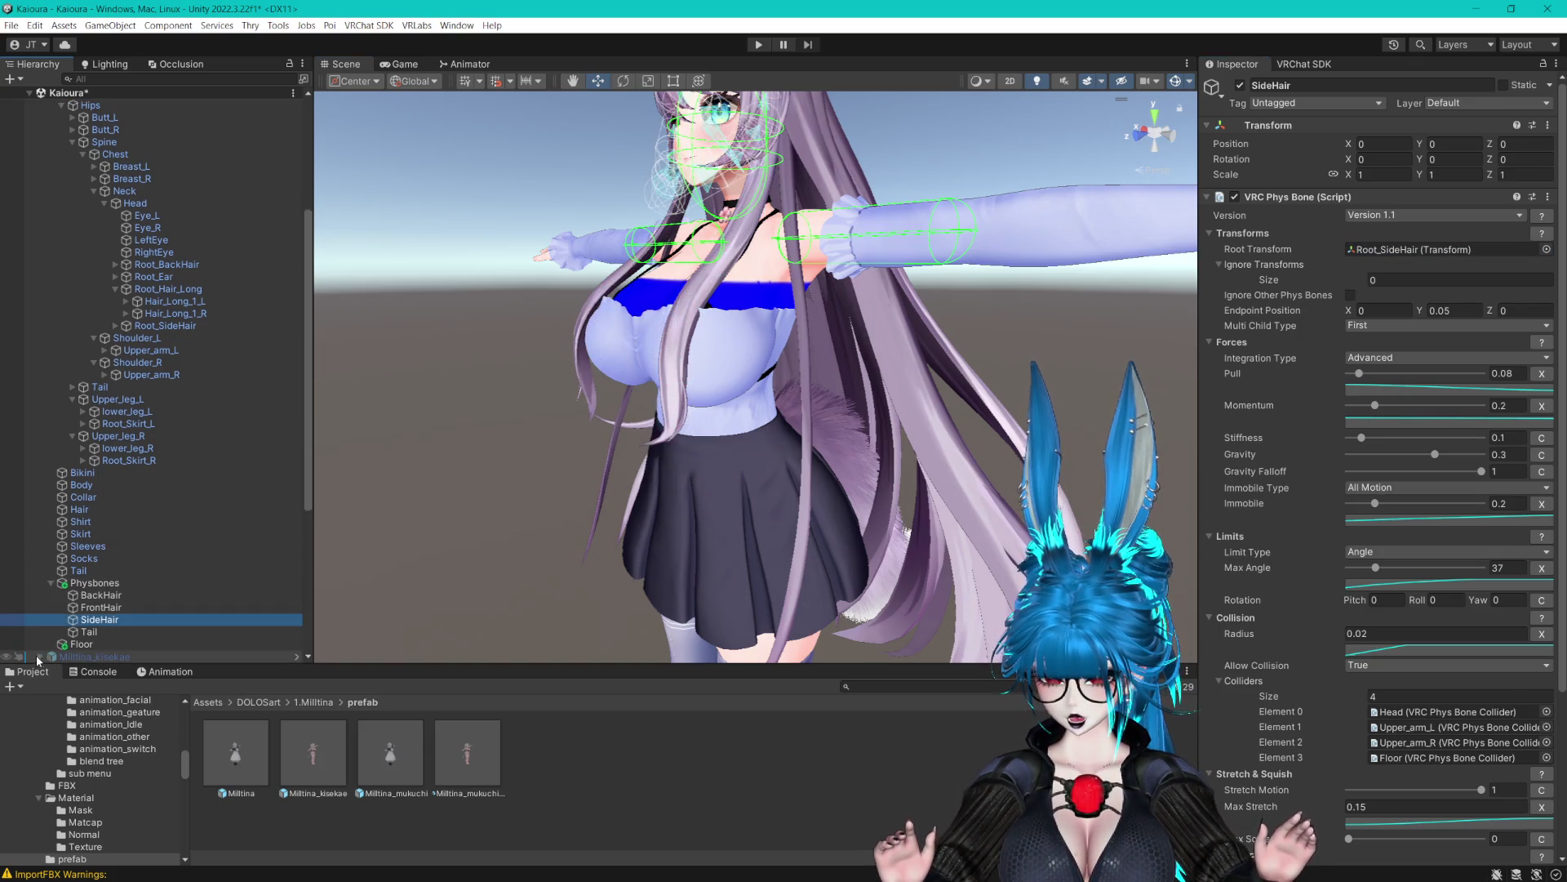
click(38, 657)
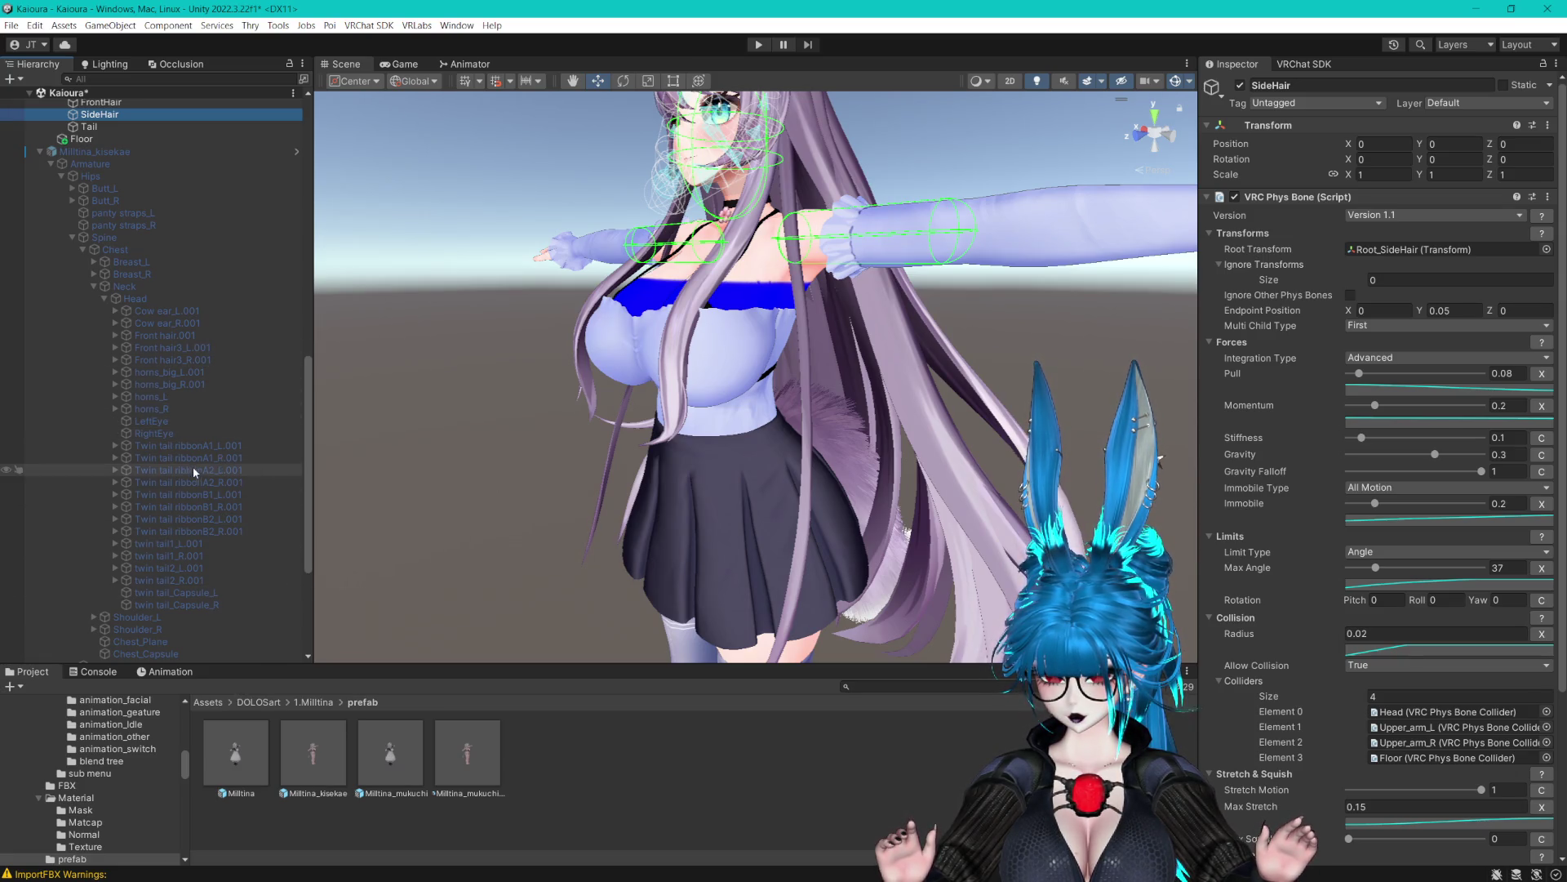
Copy the VRC Phys Bone component from Kai_Fixed's Root_Ear bone under Head
scroll(188, 462, up, 10)
scroll(155, 396, up, 3)
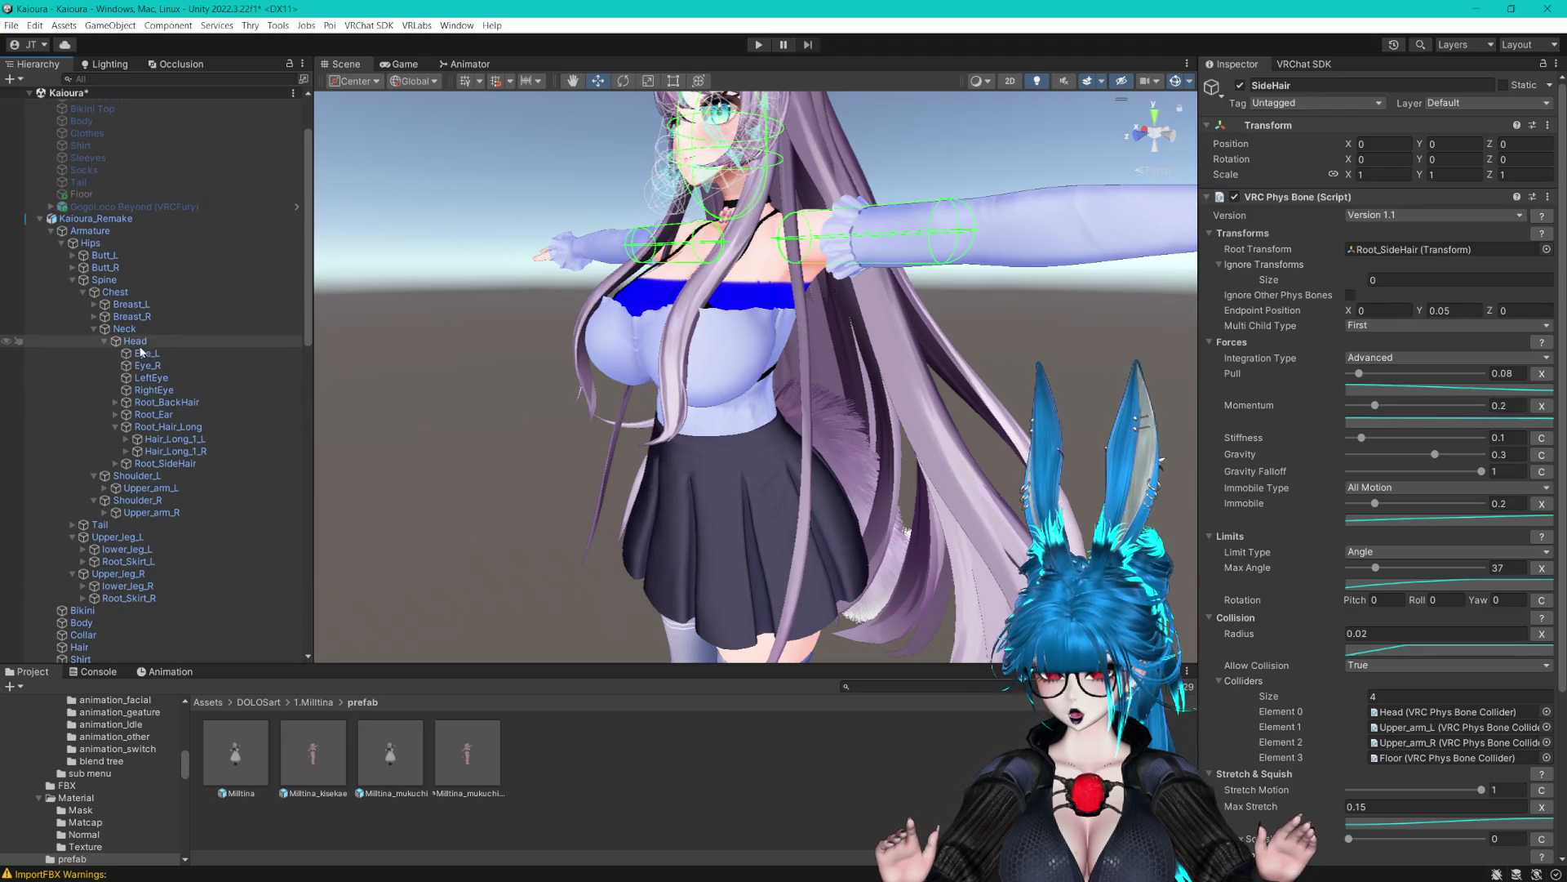
scroll(135, 353, up, 3)
click(50, 166)
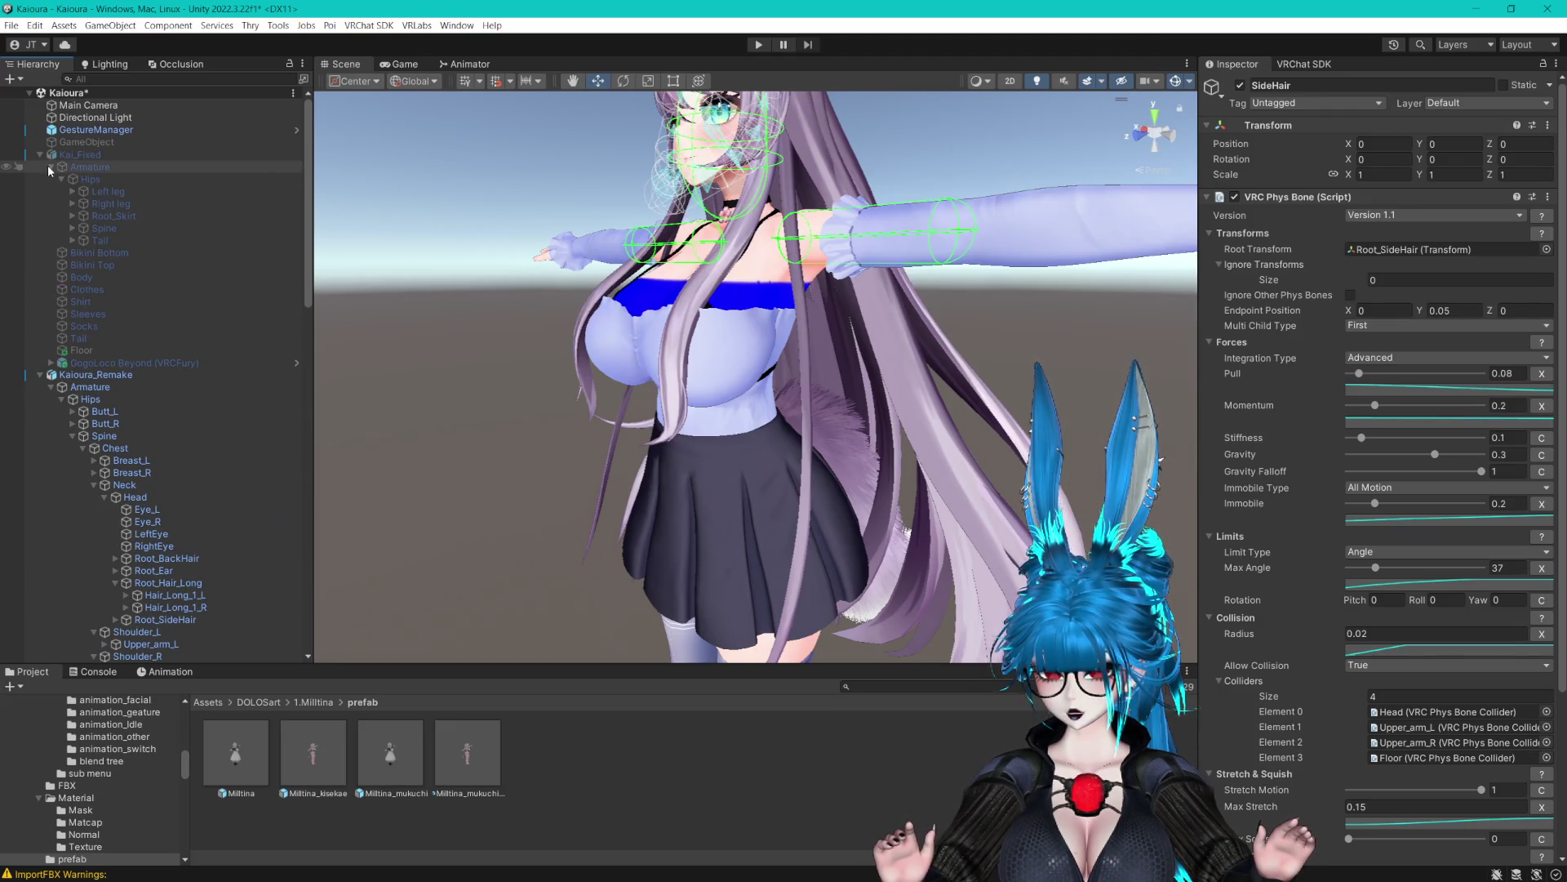
click(72, 228)
click(82, 240)
click(93, 264)
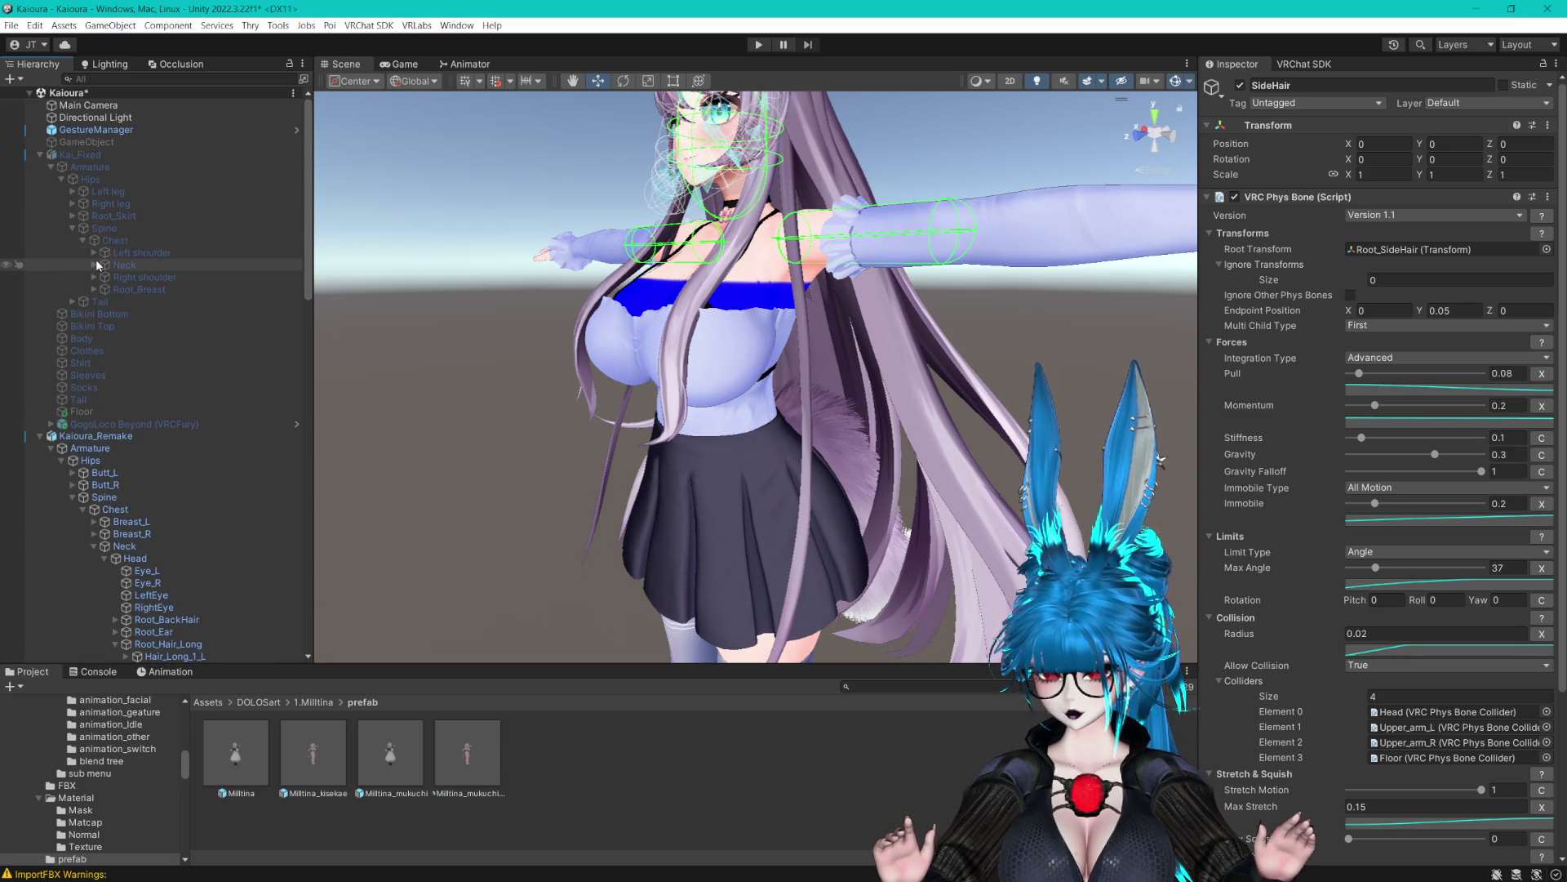
click(105, 277)
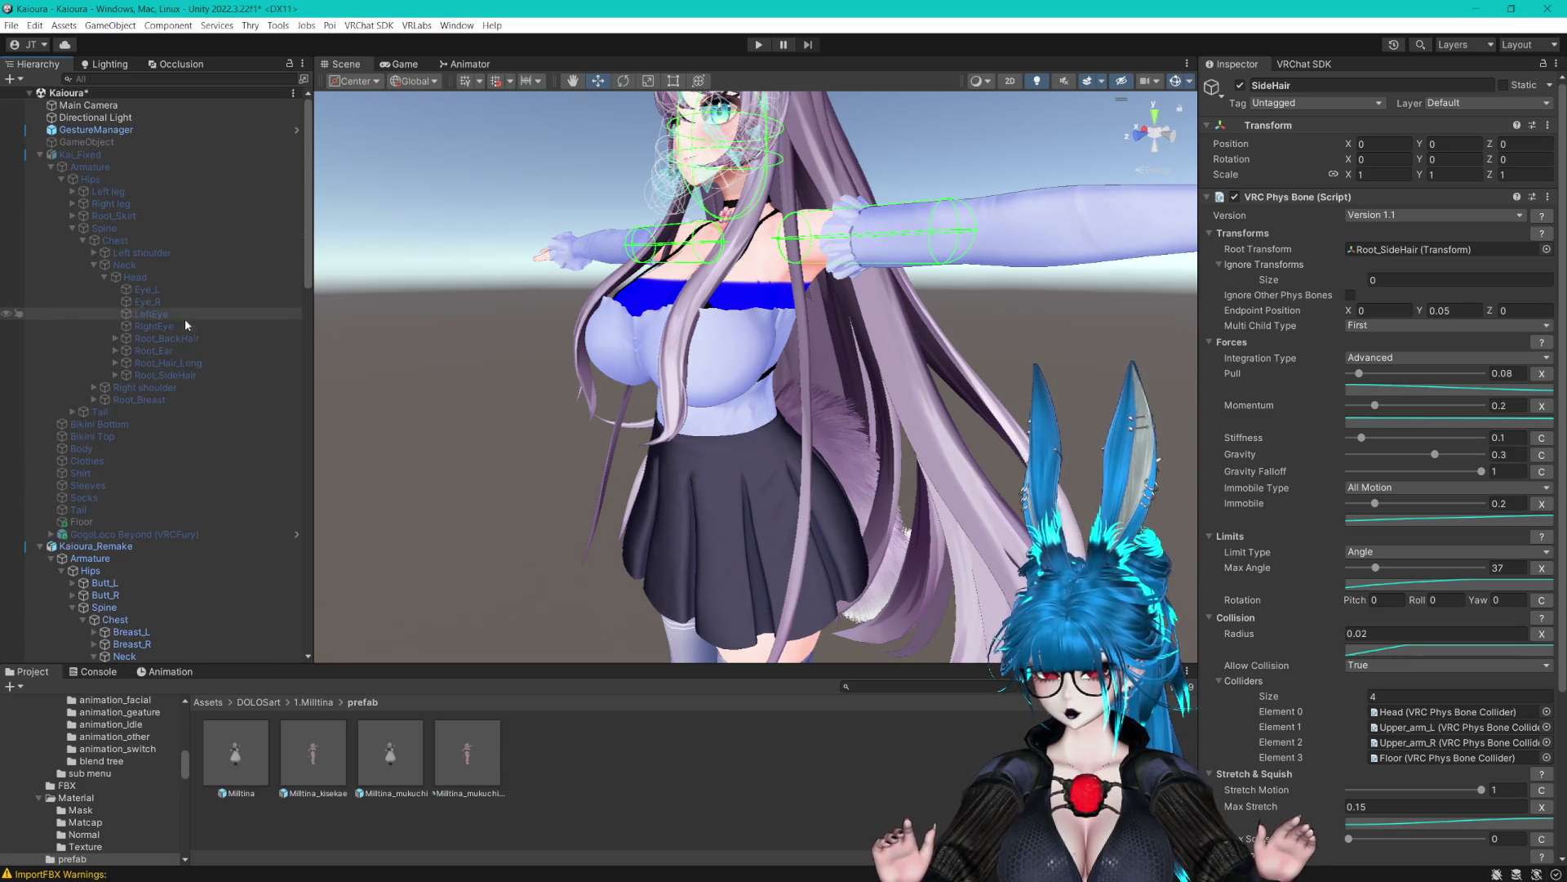
click(163, 351)
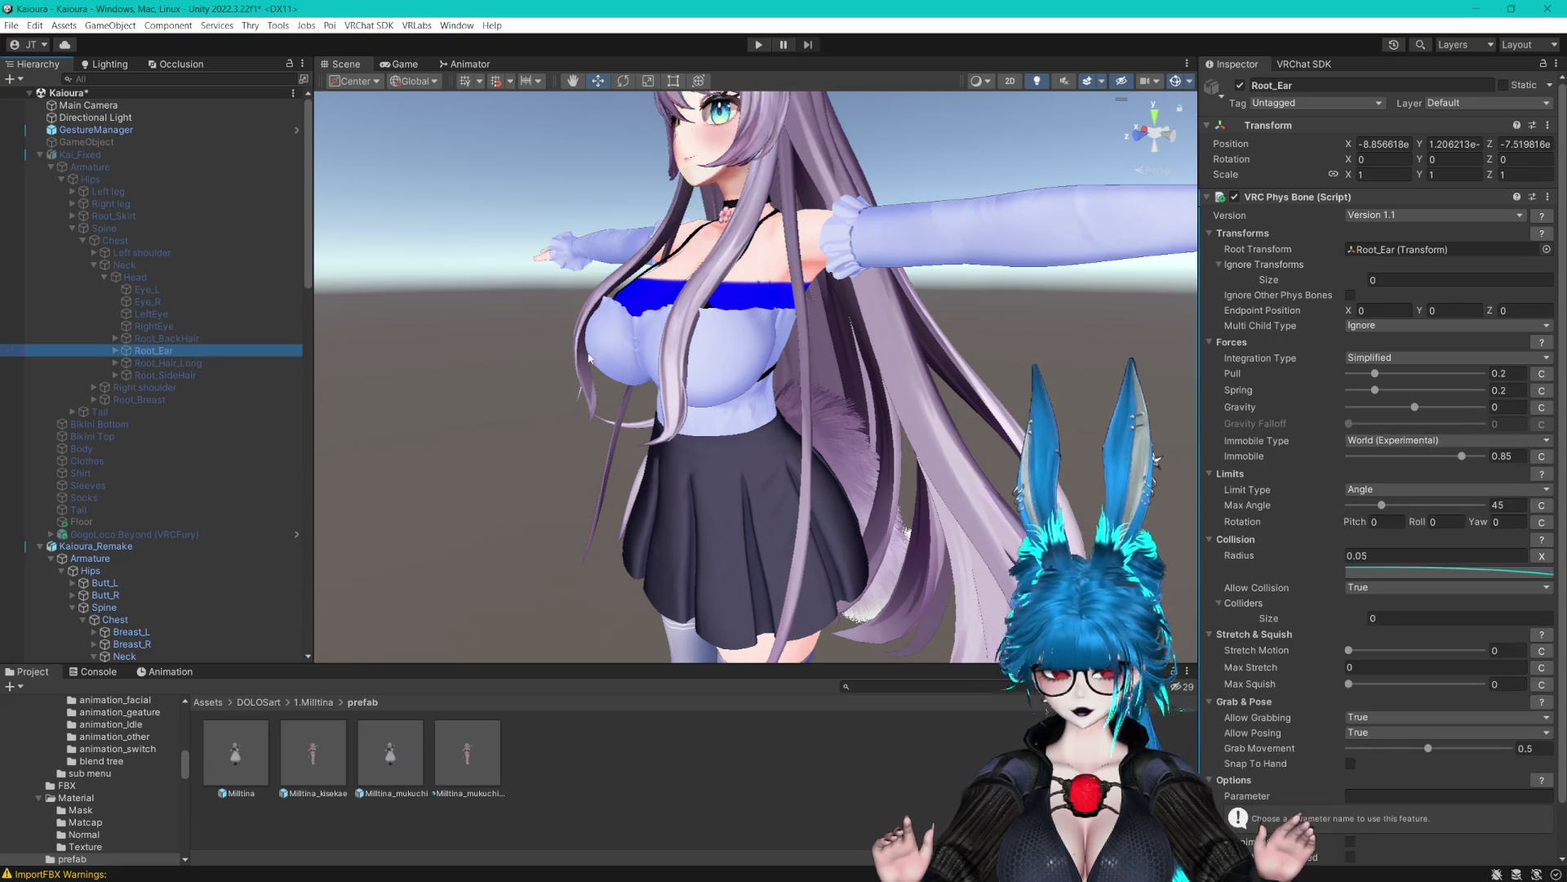
click(1548, 197)
click(1461, 320)
Collapse the Milltina_kisekae avatar and bring up the Physbones group's context menu
scroll(157, 457, down, 8)
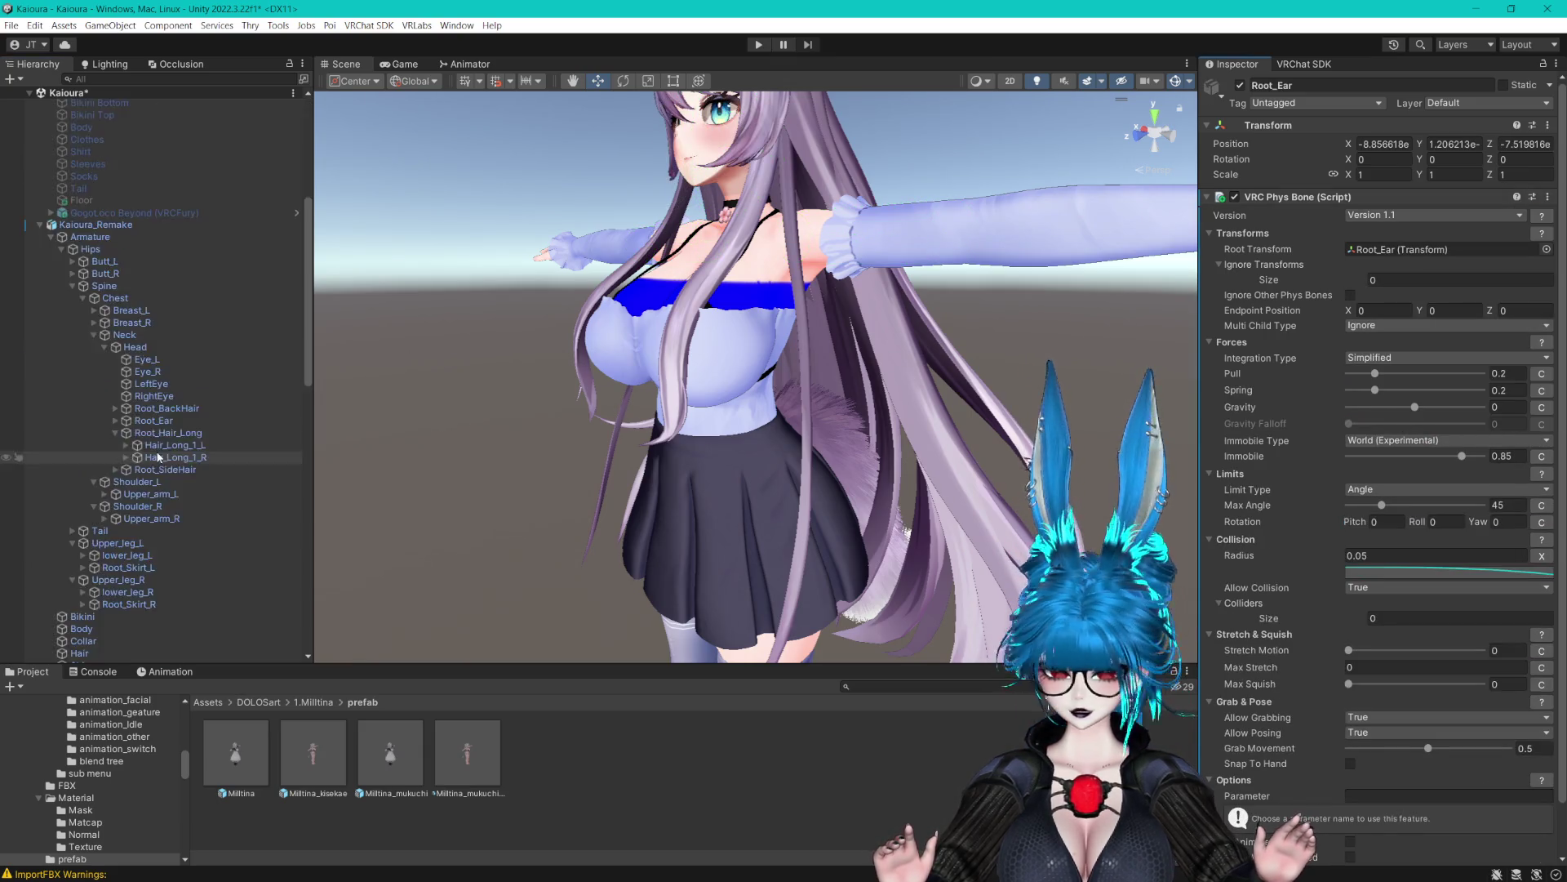
scroll(155, 449, down, 10)
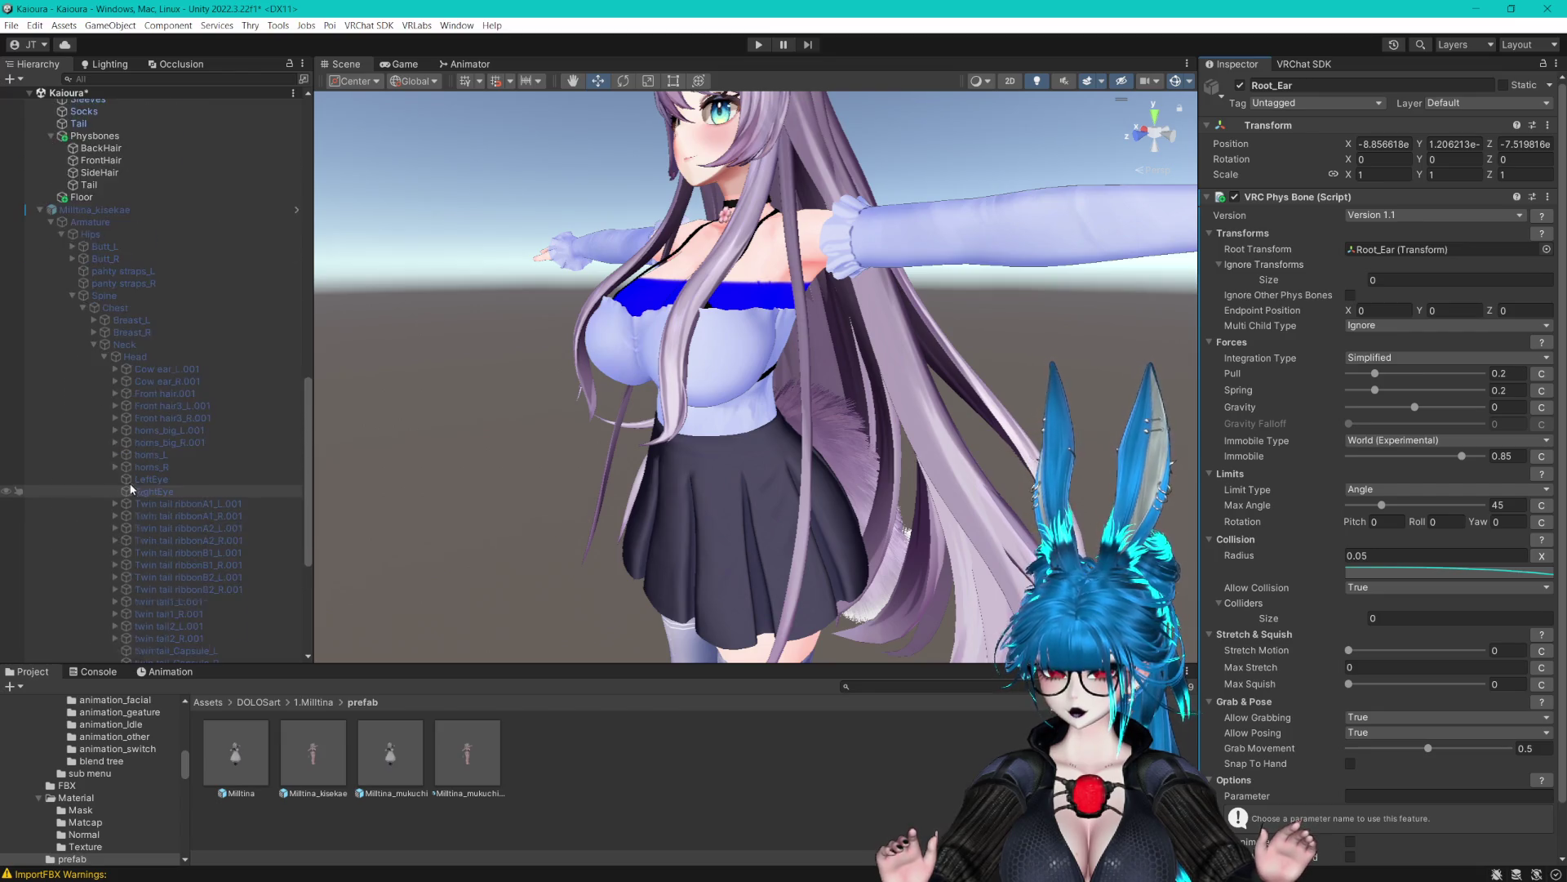
scroll(133, 495, up, 5)
click(57, 485)
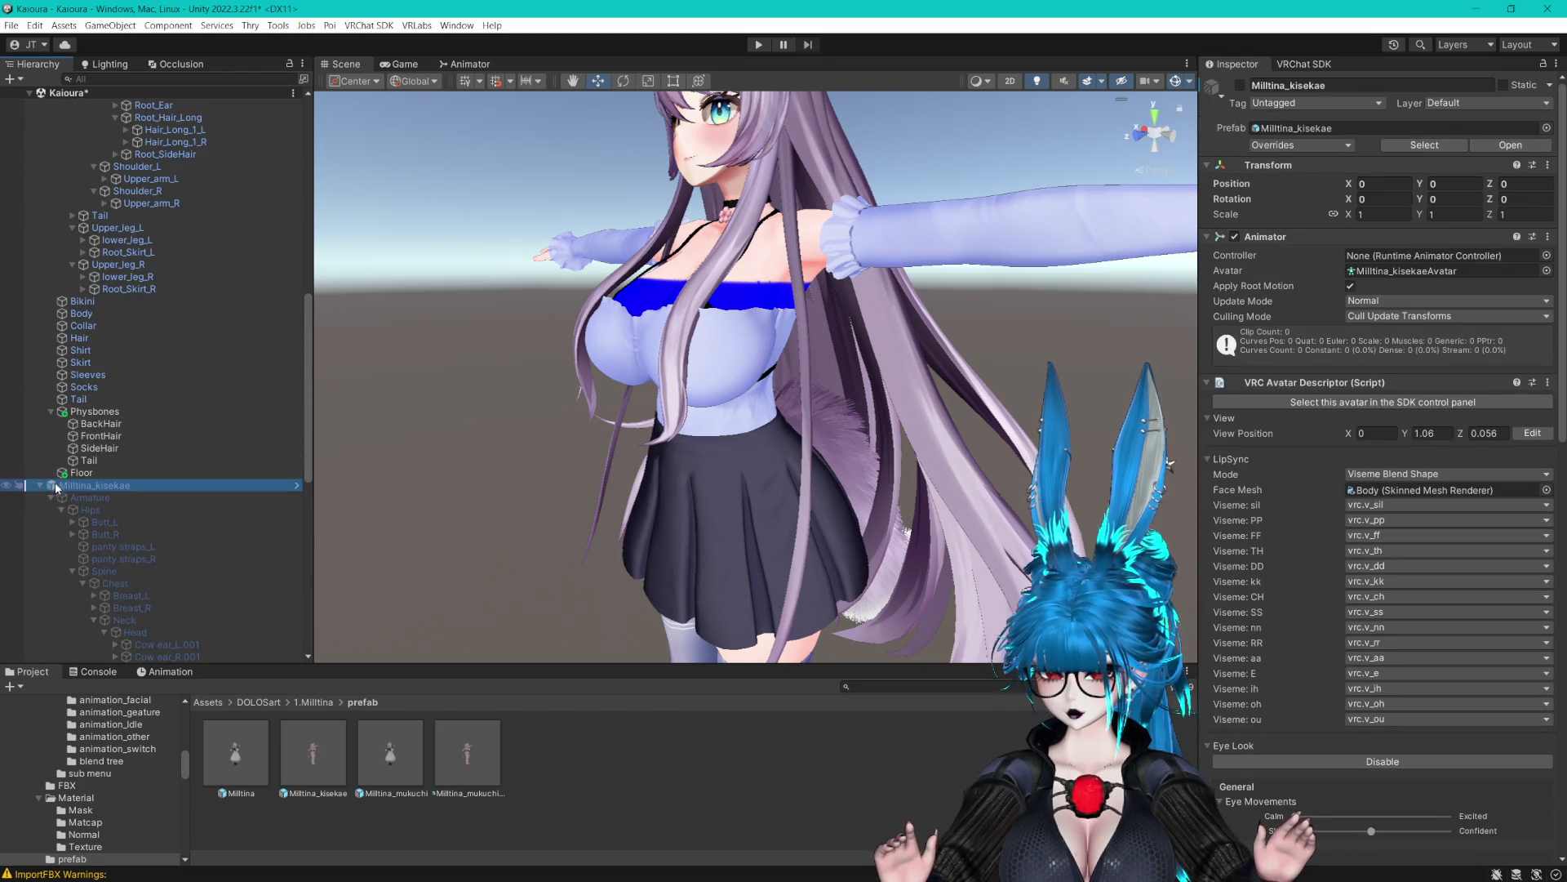
click(40, 486)
right_click(110, 582)
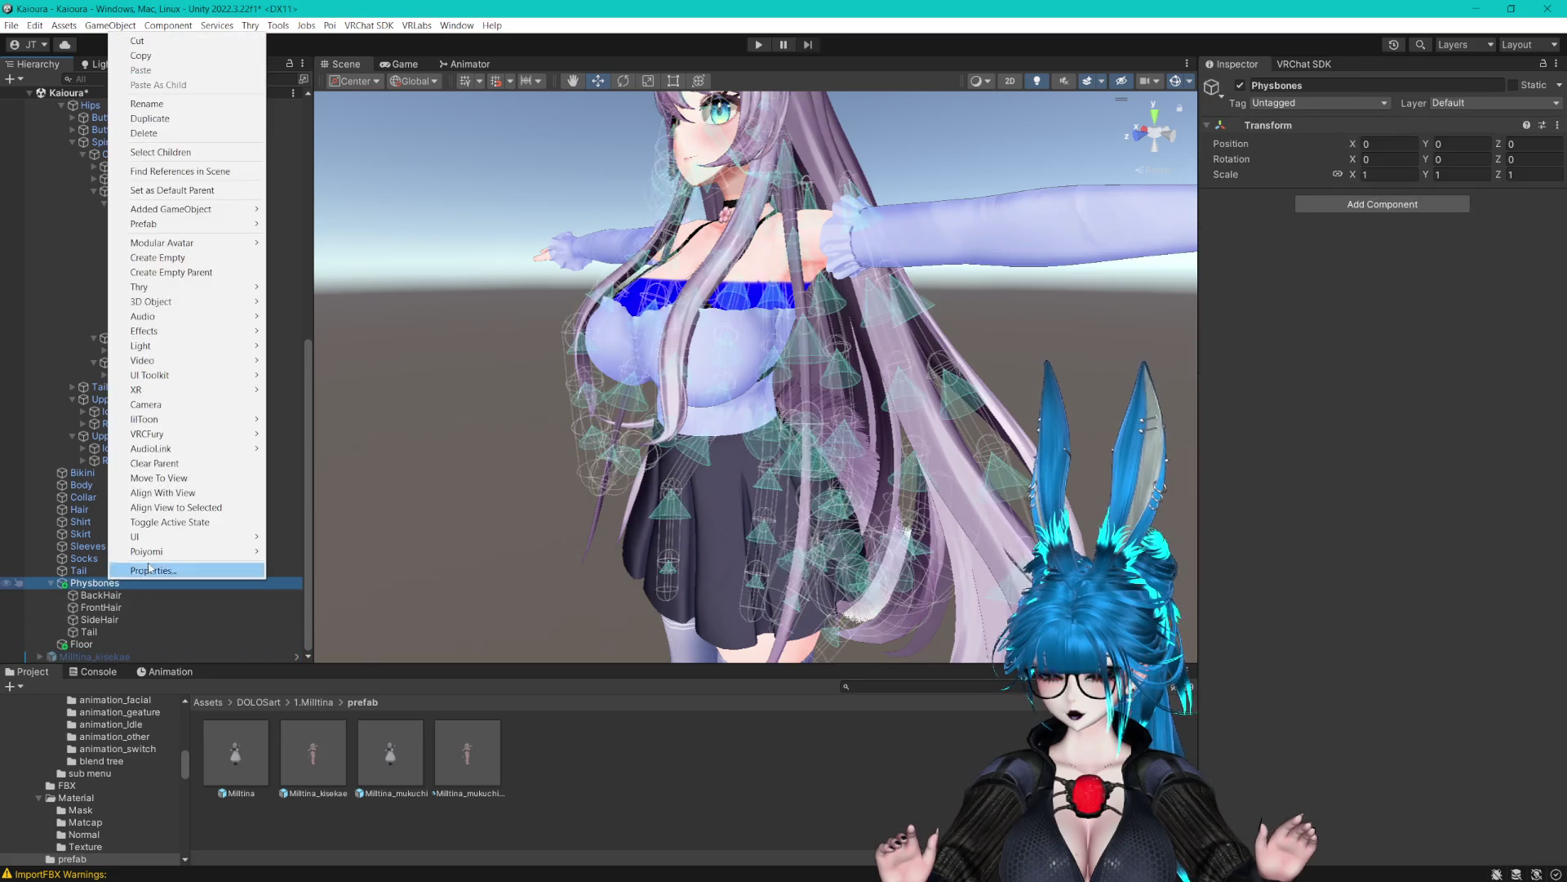
click(200, 258)
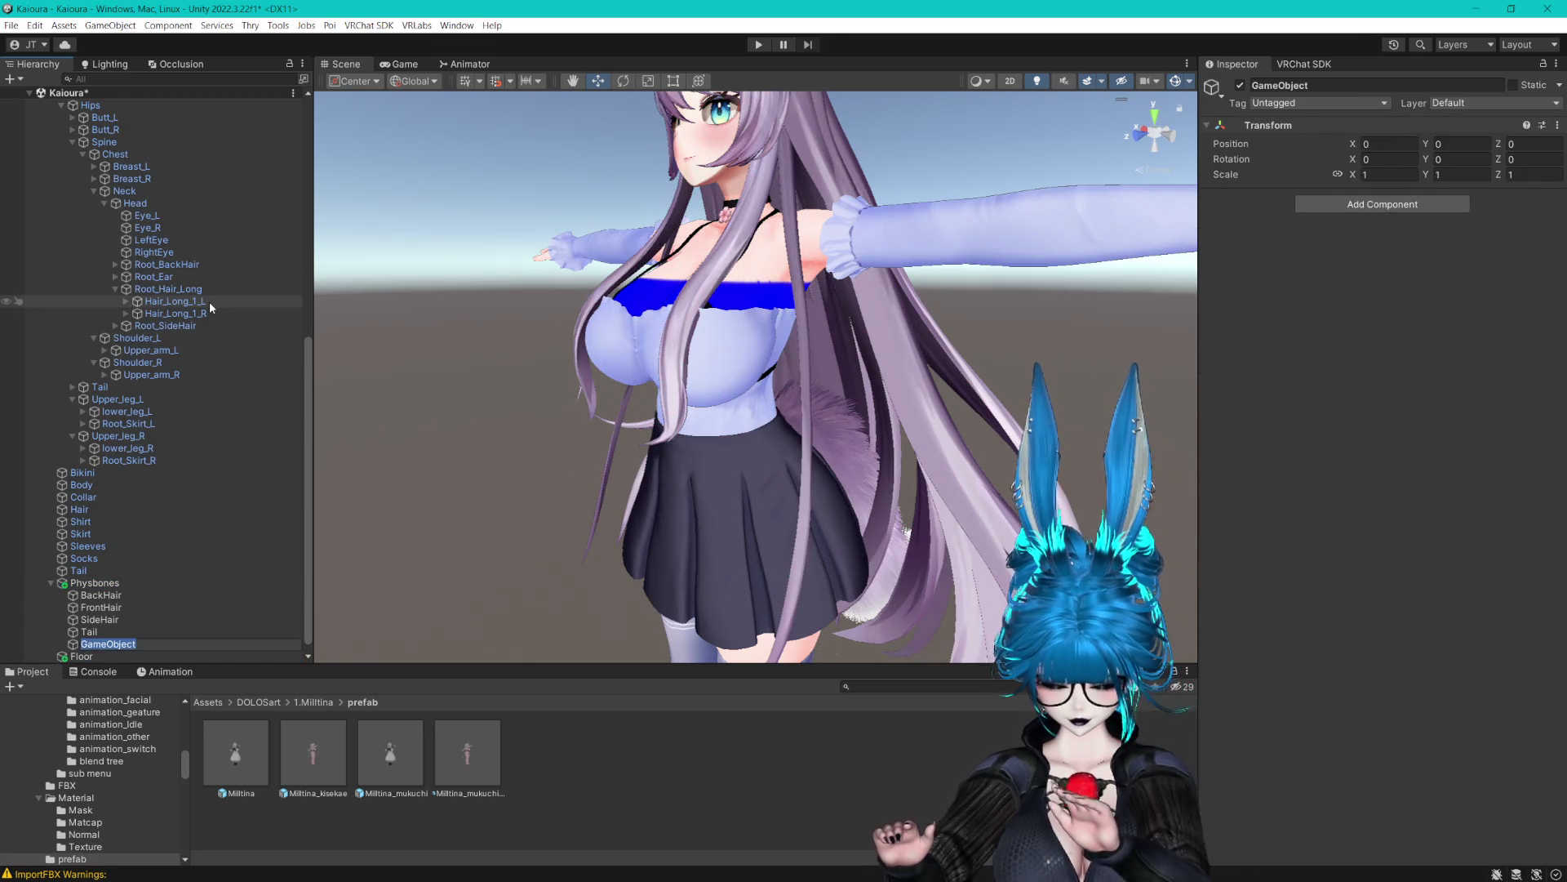
text(Ears)
key(Return)
key(ctrl+s)
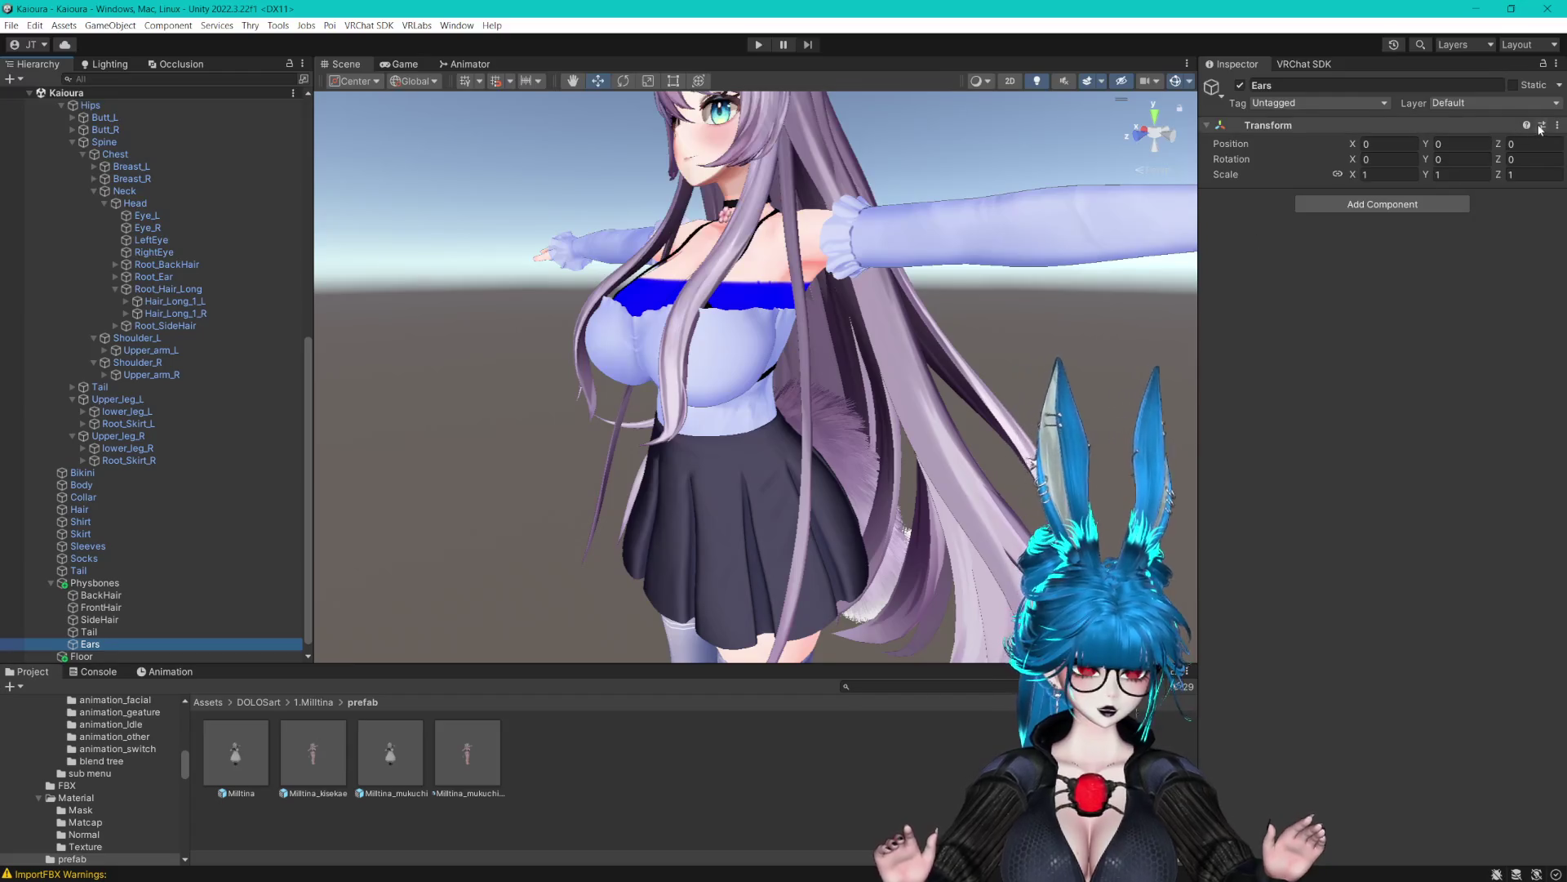
click(1556, 126)
mouse_move(1445, 260)
click(1355, 325)
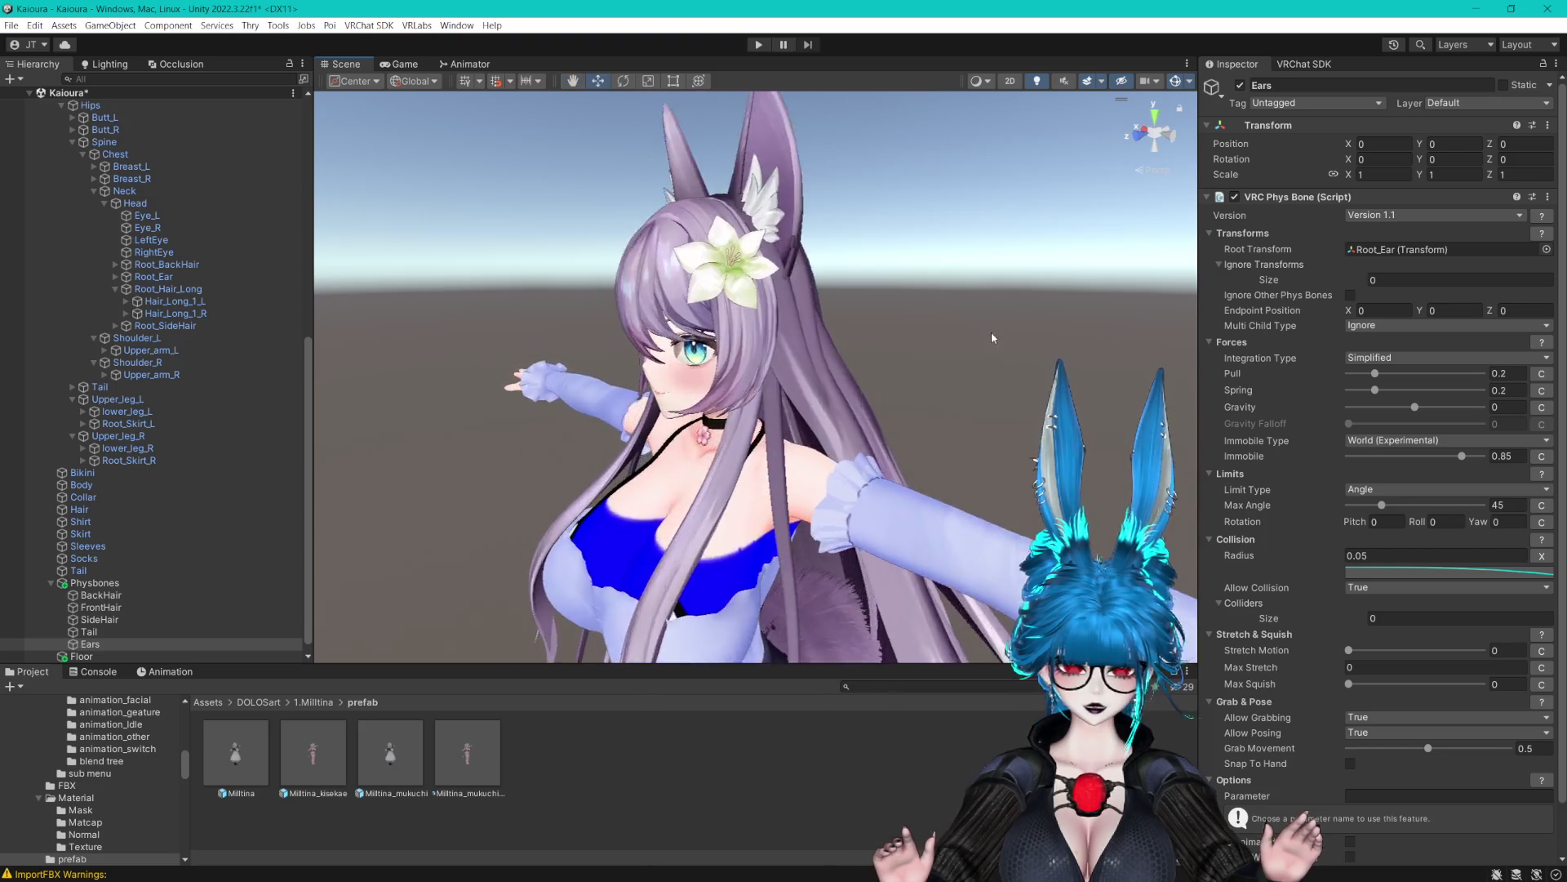
scroll(991, 332, up, 5)
drag(904, 352, 893, 355)
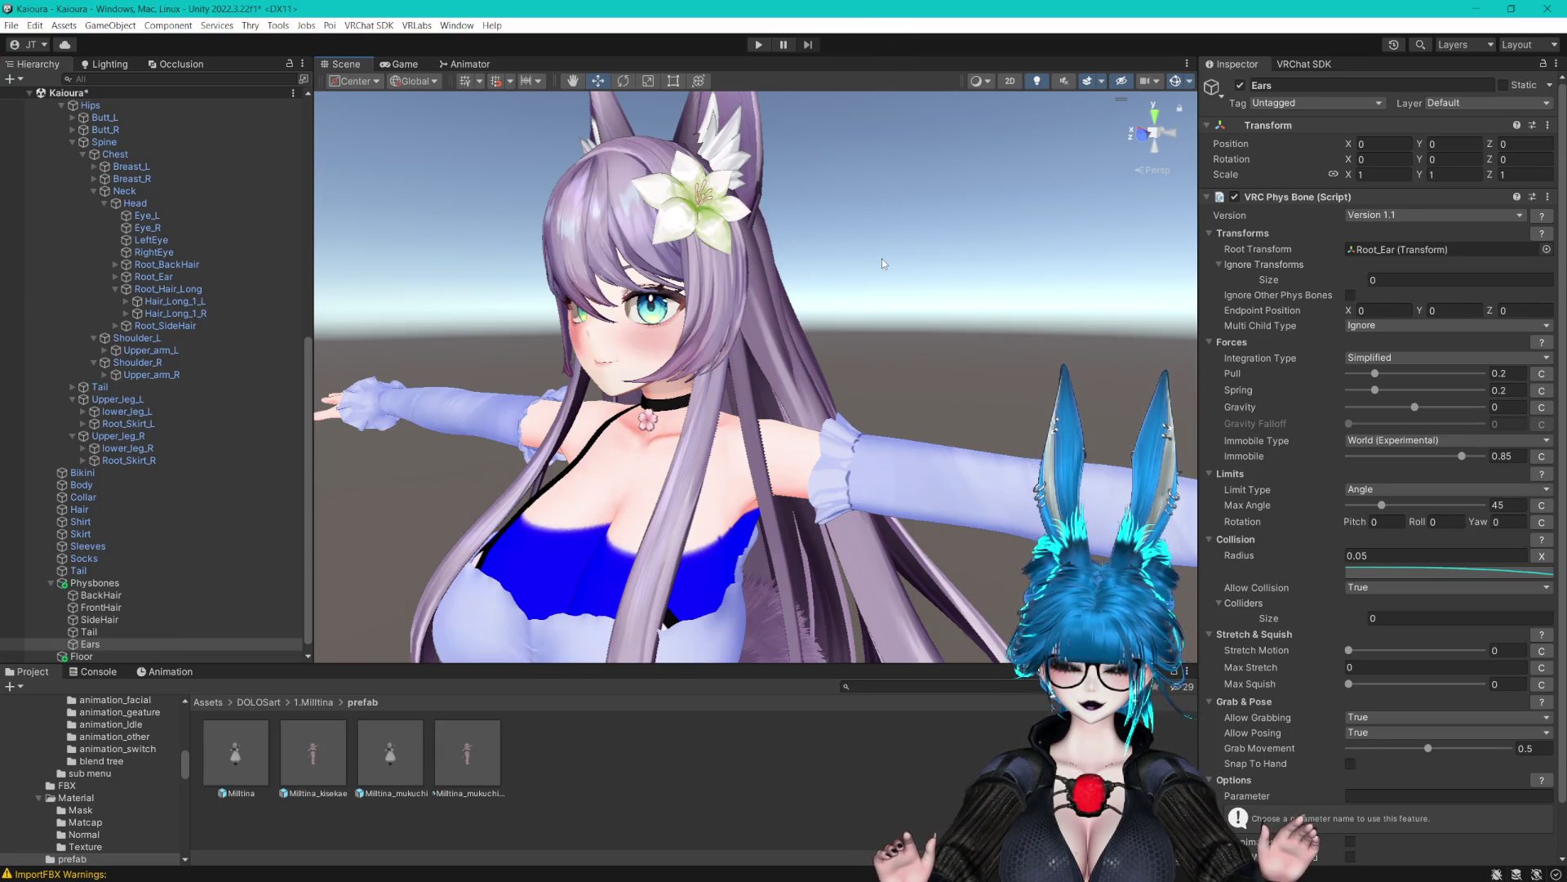
scroll(886, 214, up, 4)
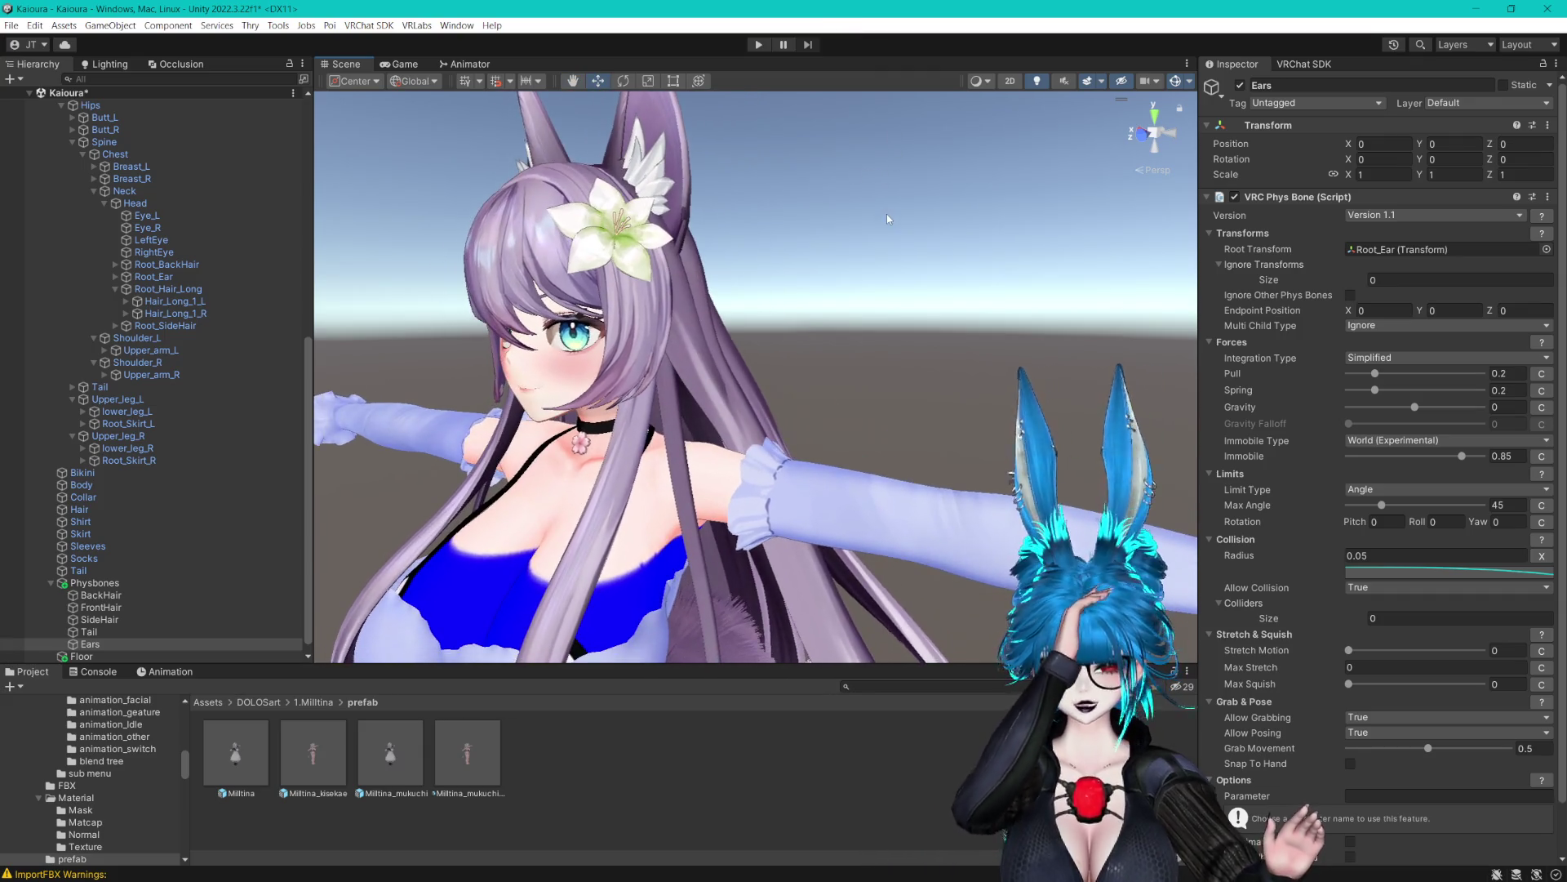
drag(888, 219, 922, 247)
drag(896, 357, 924, 330)
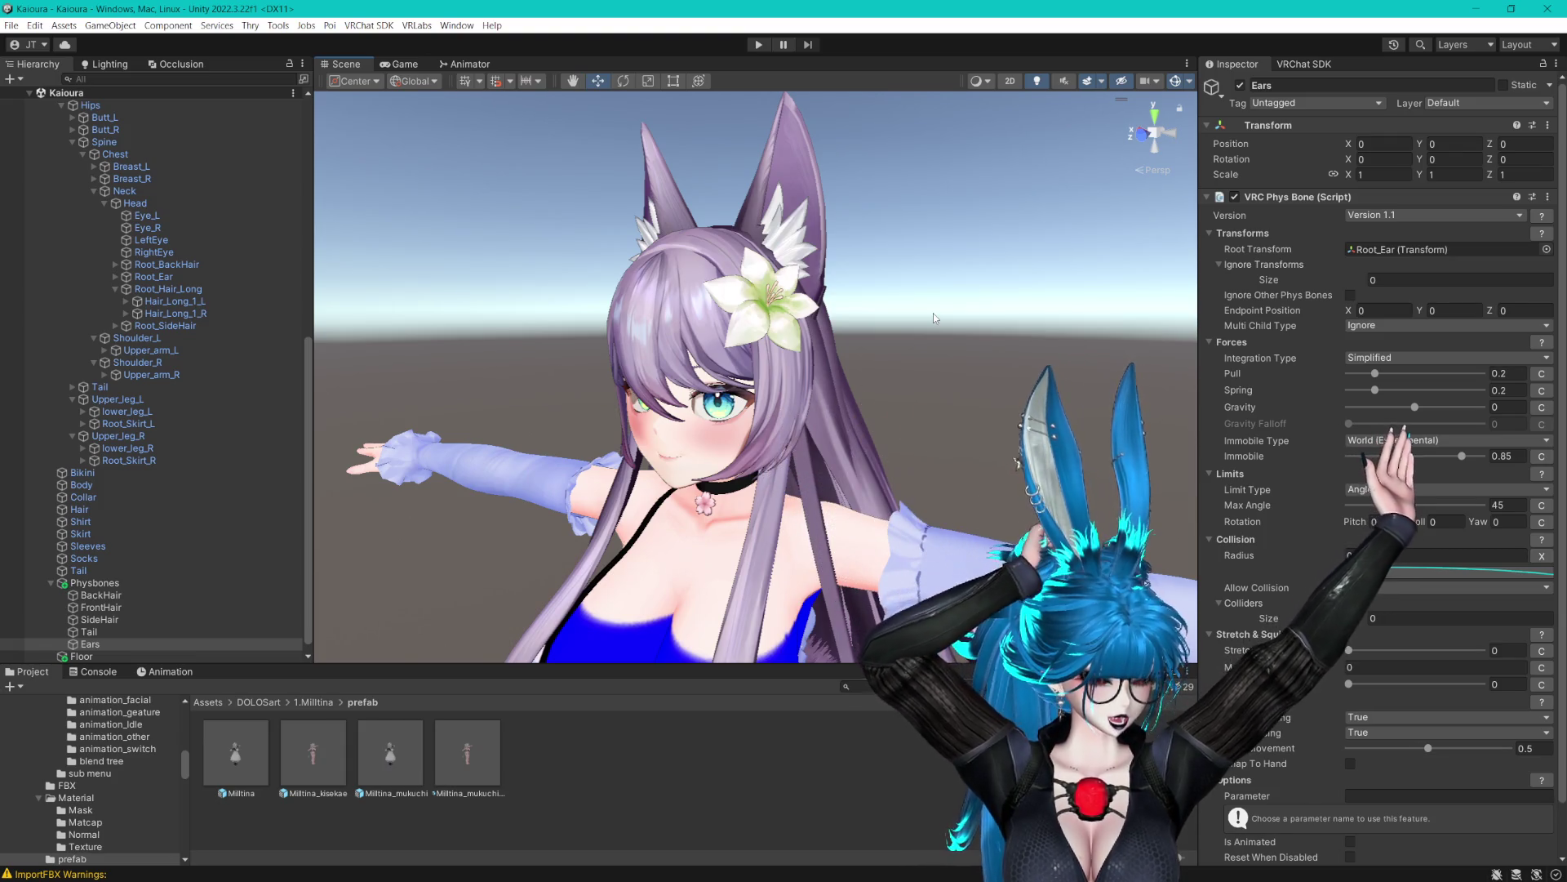
mouse_move(820, 554)
mouse_down()
mouse_move(820, 289)
mouse_move(816, 334)
mouse_move(900, 373)
mouse_move(874, 326)
mouse_up()
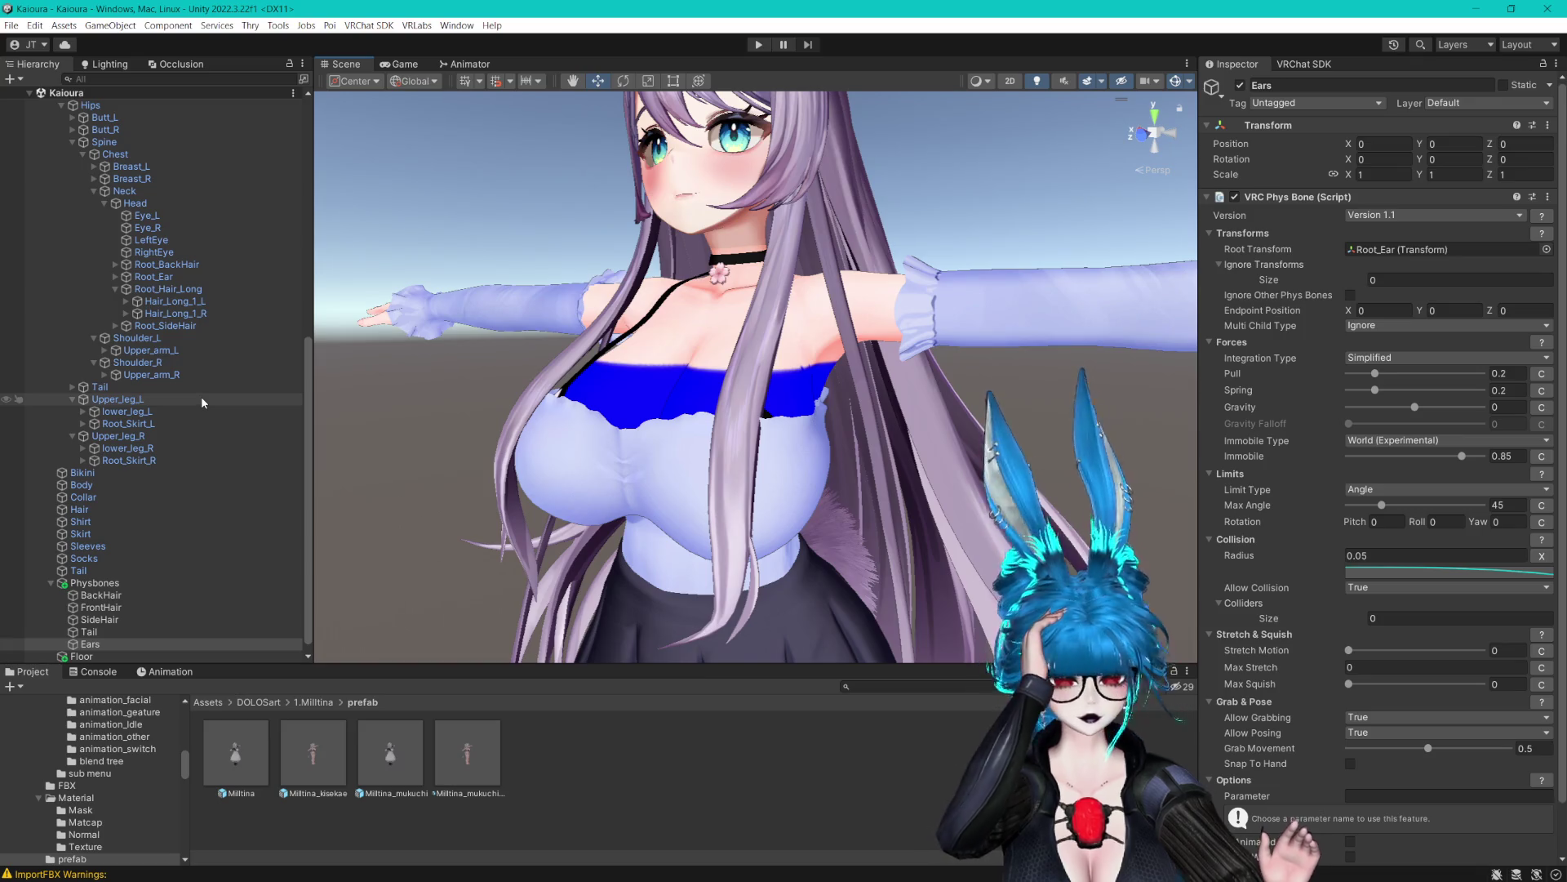
Set the Ears phys bone's Allow Posing to False and frame the avatar's head
scroll(201, 396, down, 1)
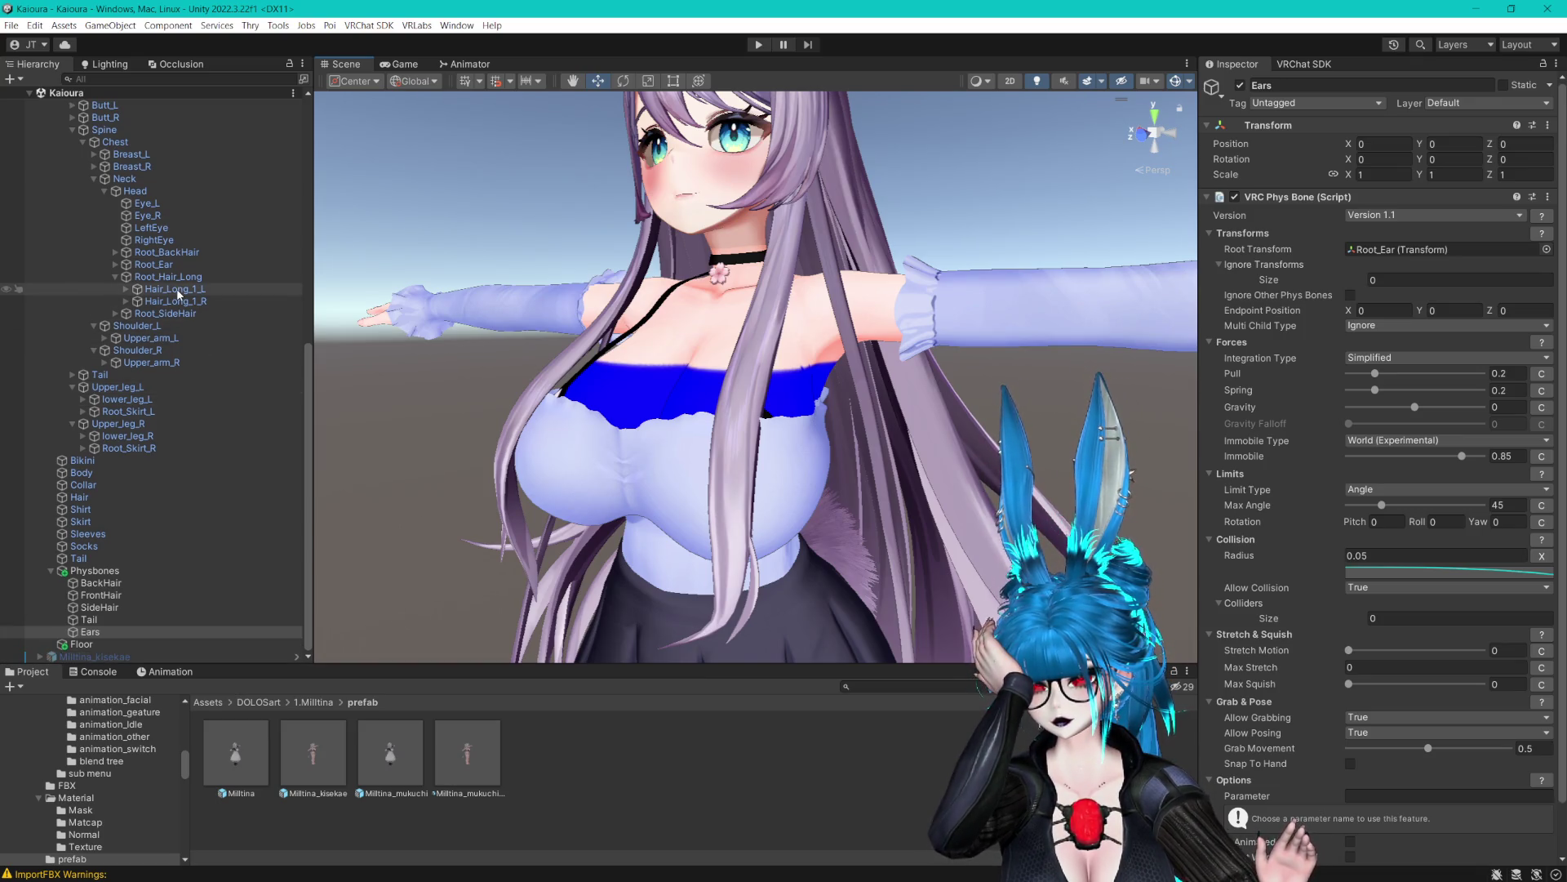
scroll(178, 294, up, 3)
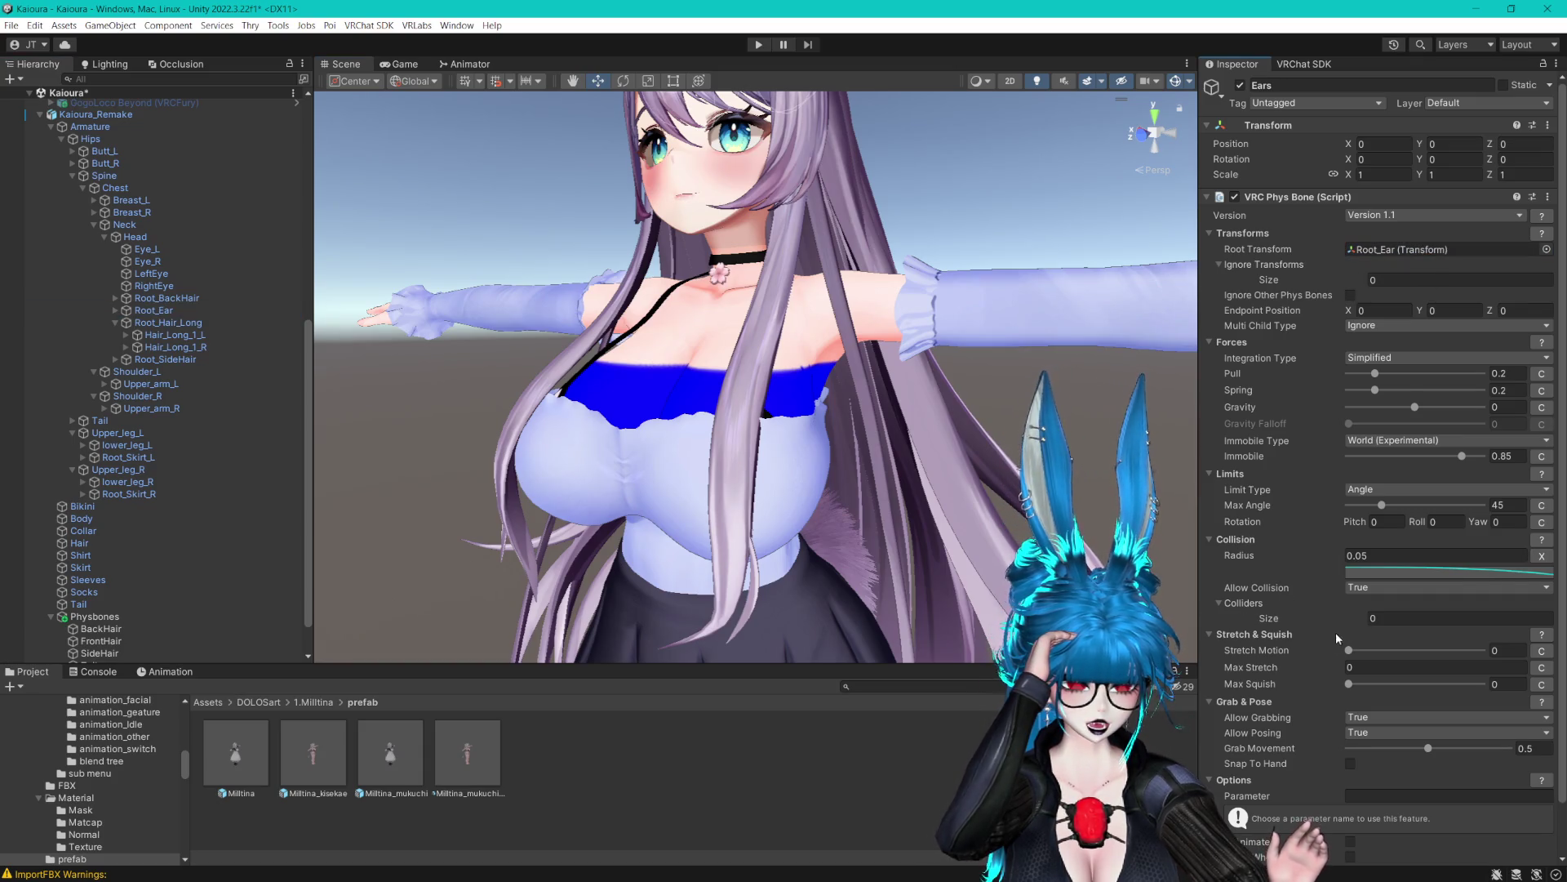
scroll(1344, 625, down, 3)
click(1377, 678)
click(1380, 688)
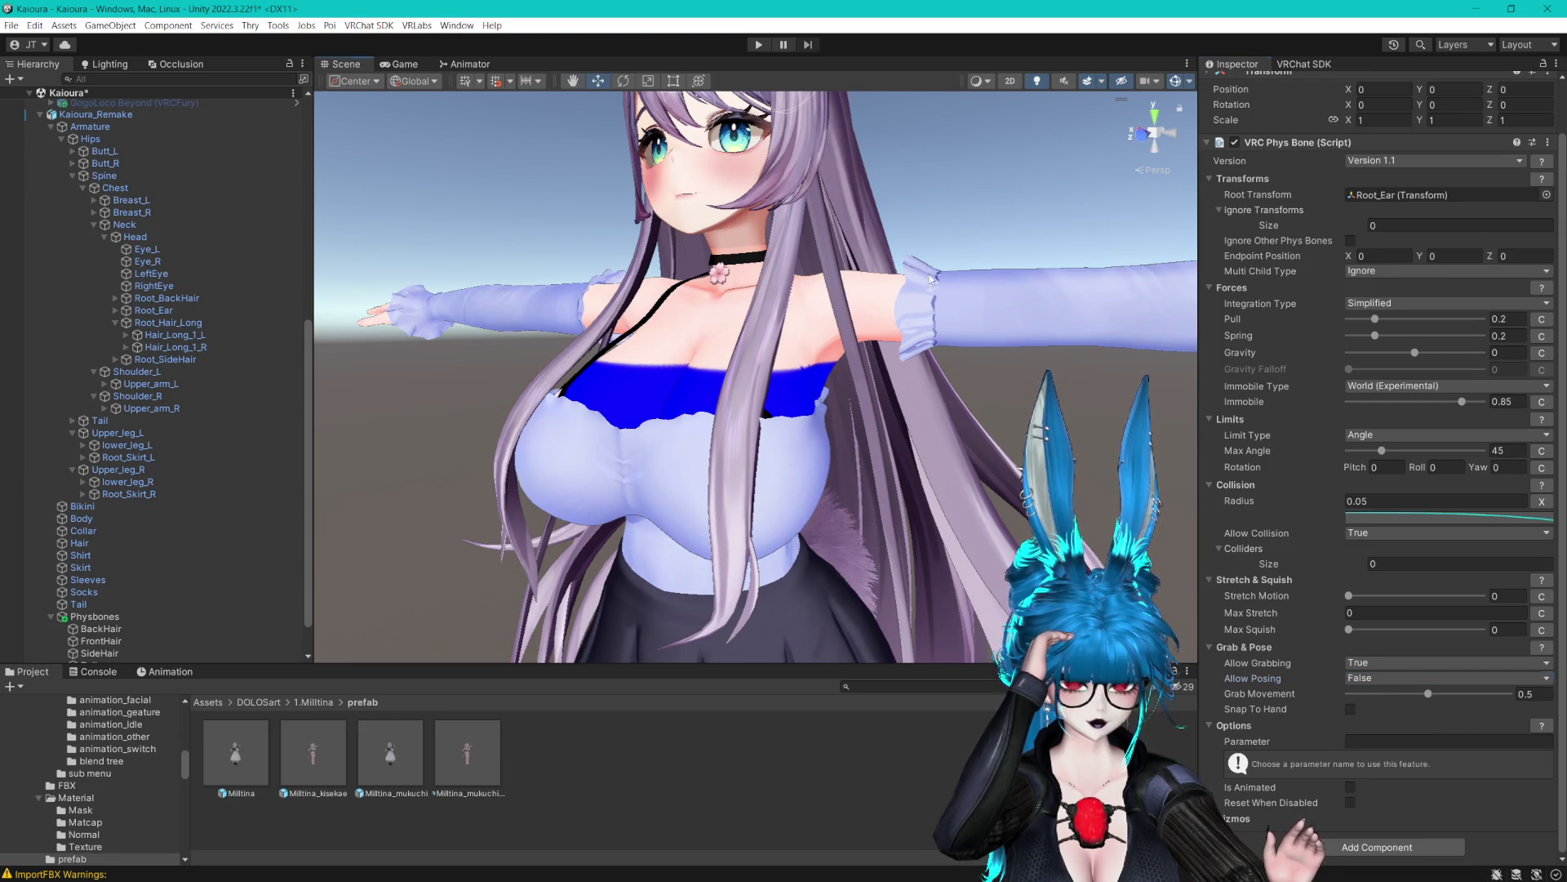
key(f)
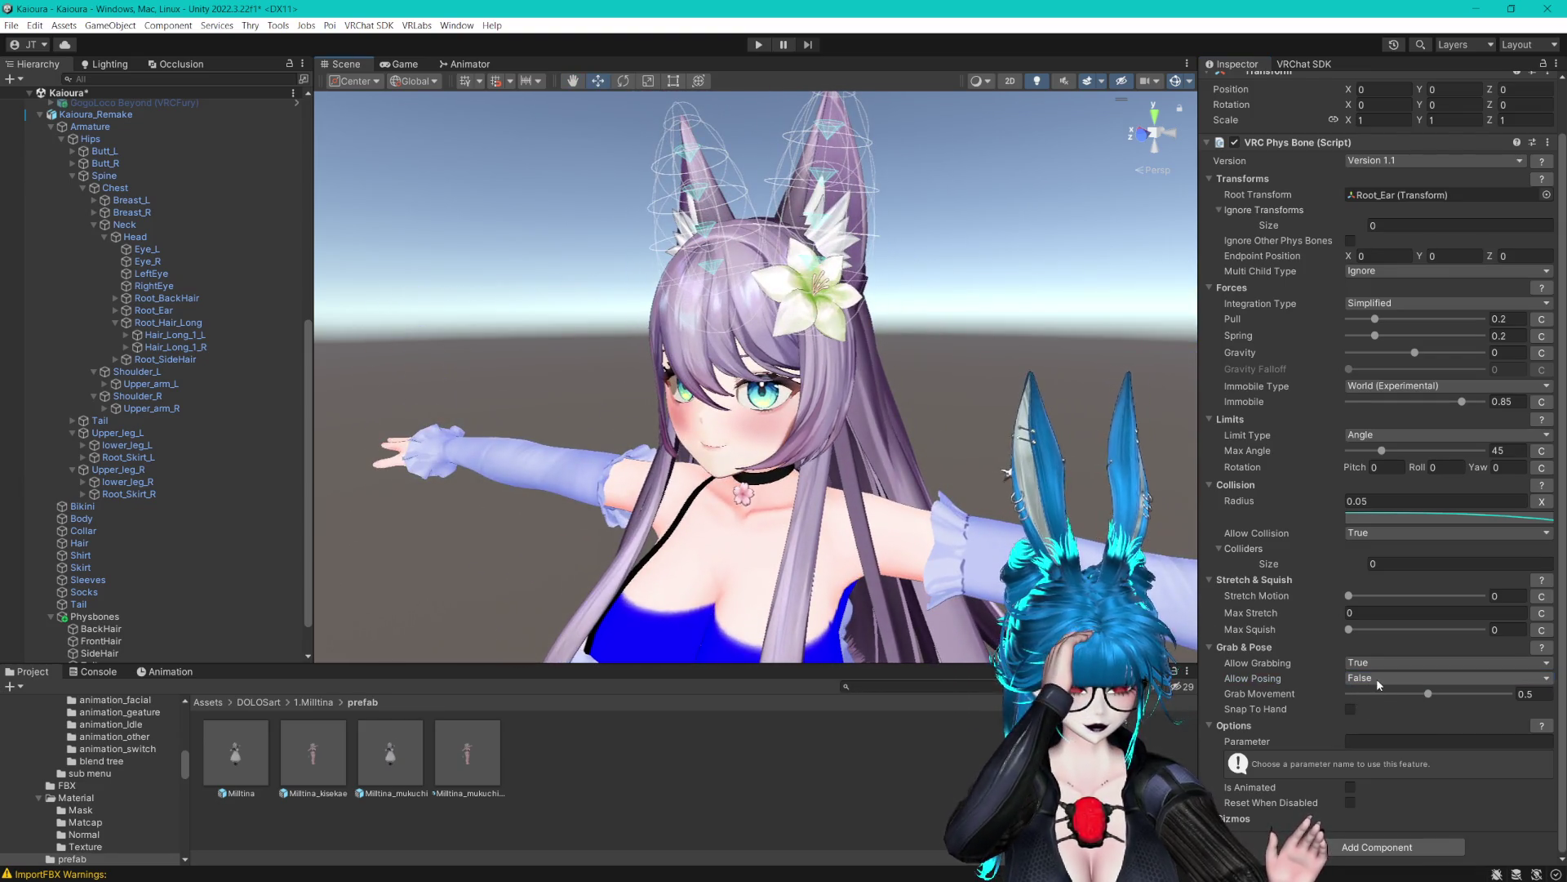
Duplicate the Ears phys bone as Ear_L and delete the leftover Ears (1) copy
click(116, 310)
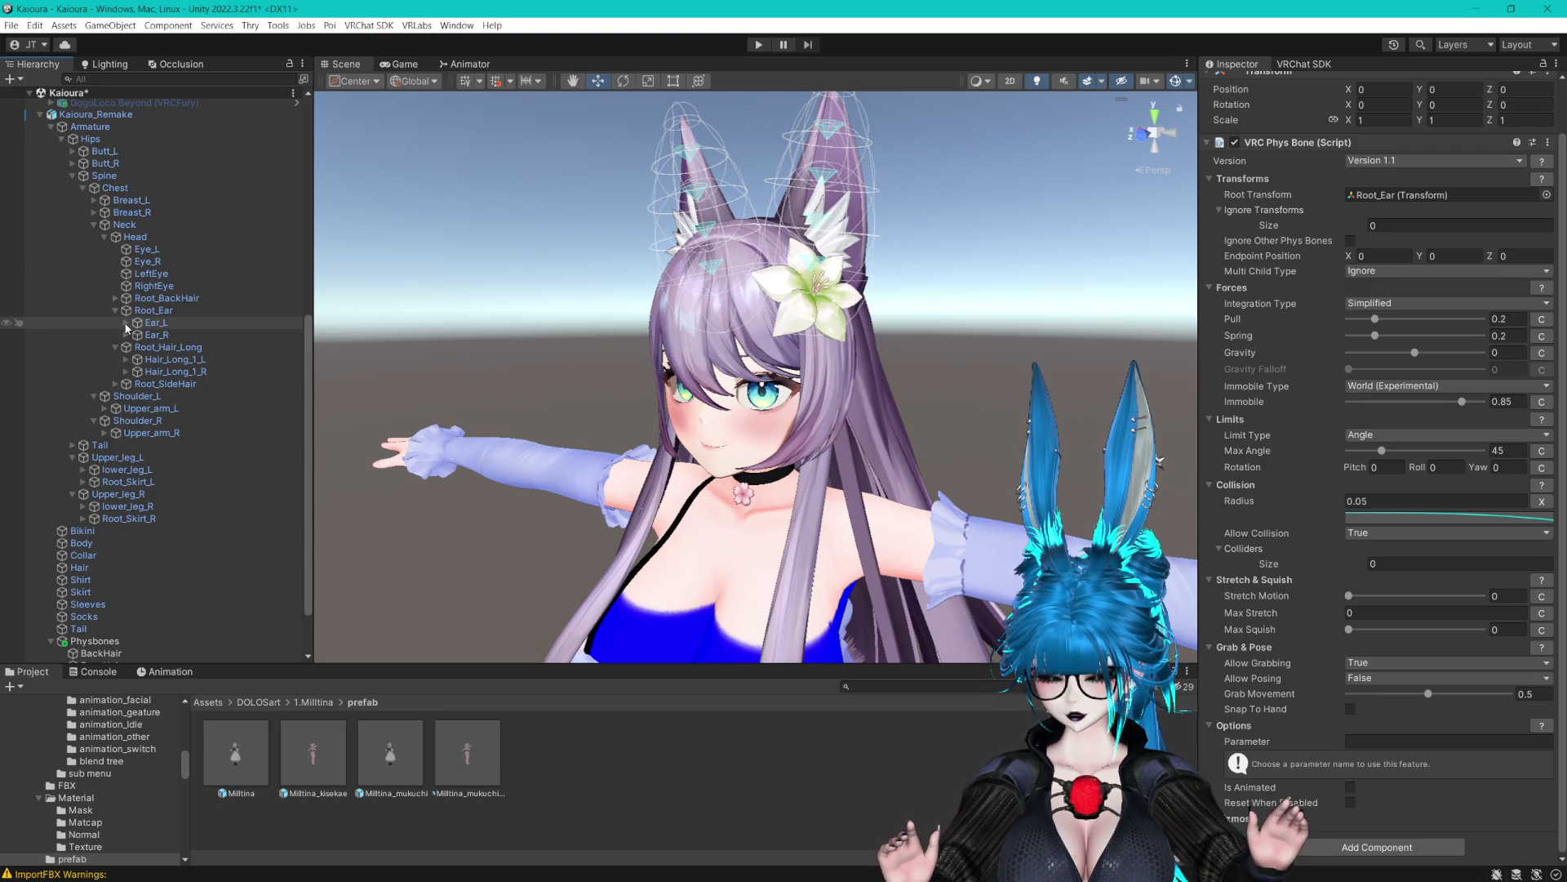
scroll(171, 508, down, 3)
click(109, 632)
key(ctrl+d)
key(F2)
text(Ear_L)
key(Return)
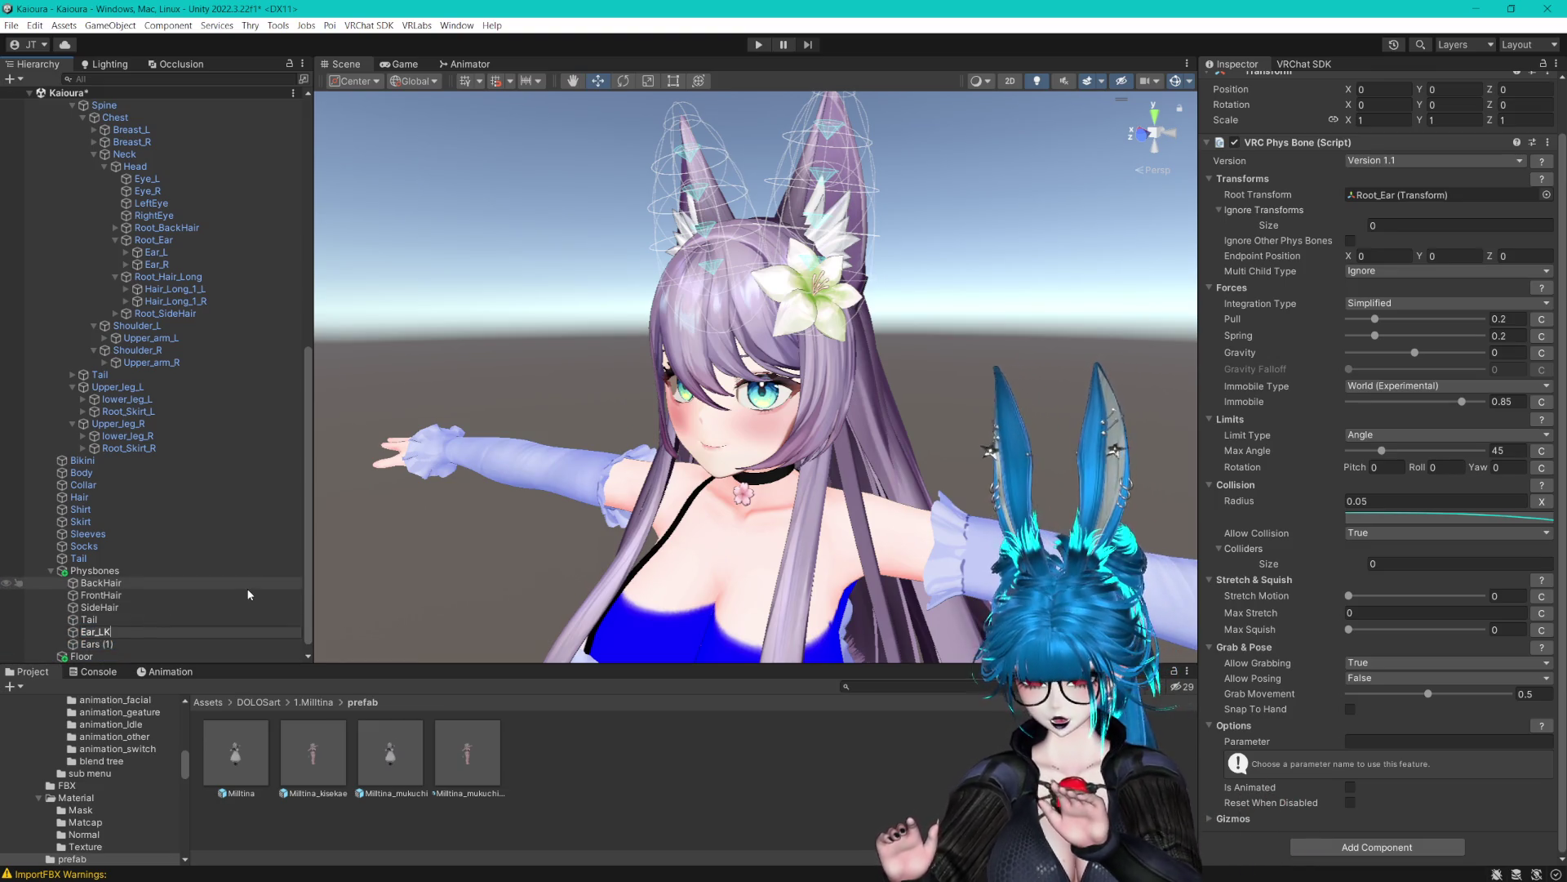
click(96, 644)
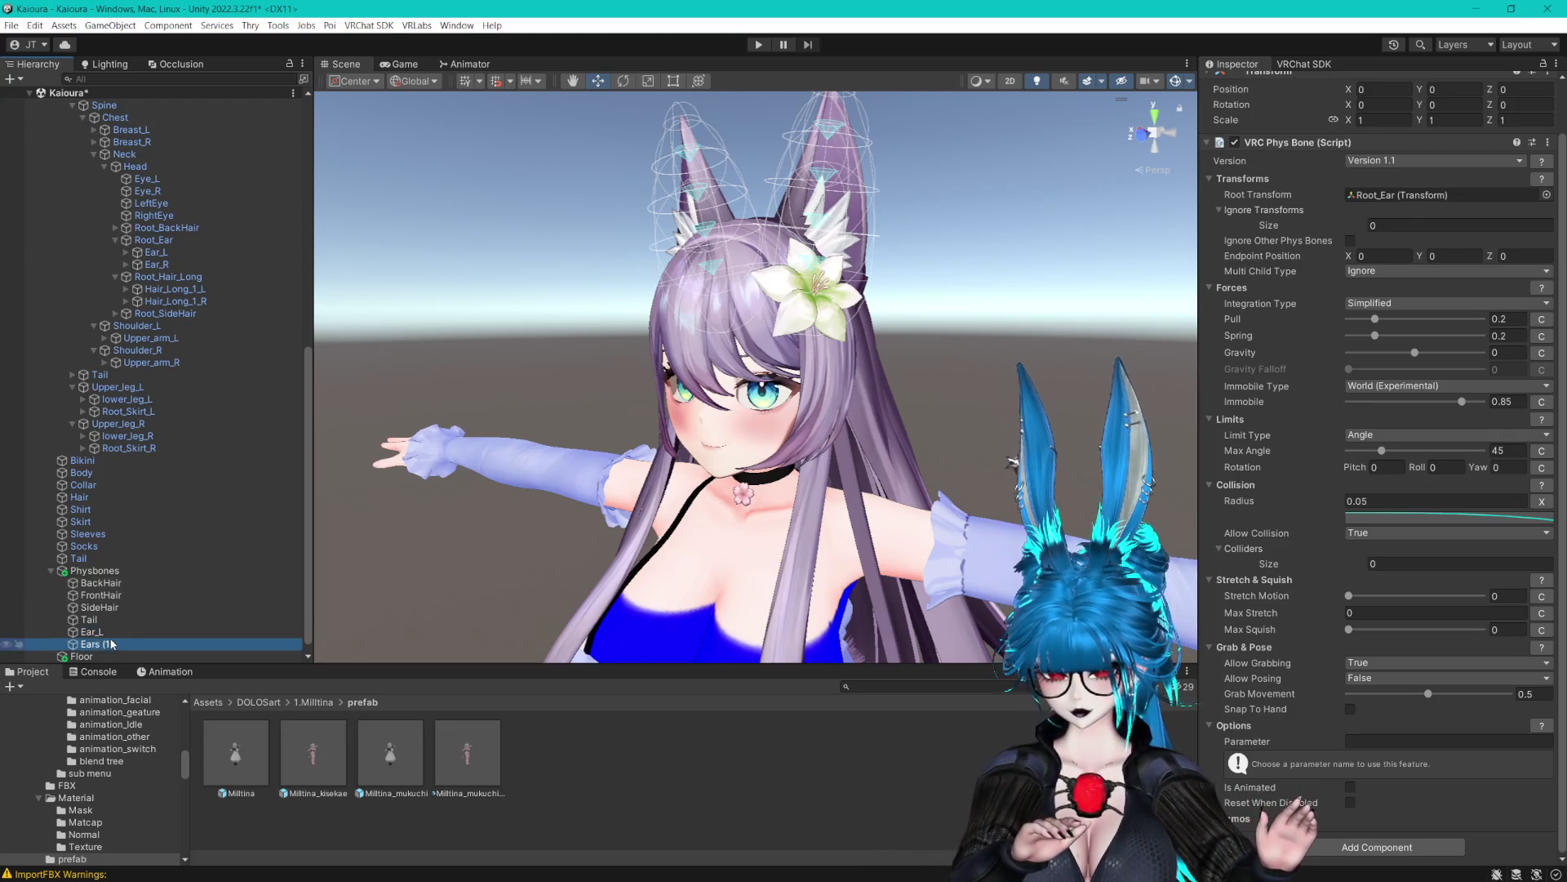
key(Delete)
Root Ear_L at the Ear_L bone and set its Allow Posing to True
click(106, 631)
drag(155, 251, 1384, 248)
click(1368, 732)
click(1393, 746)
click(1368, 732)
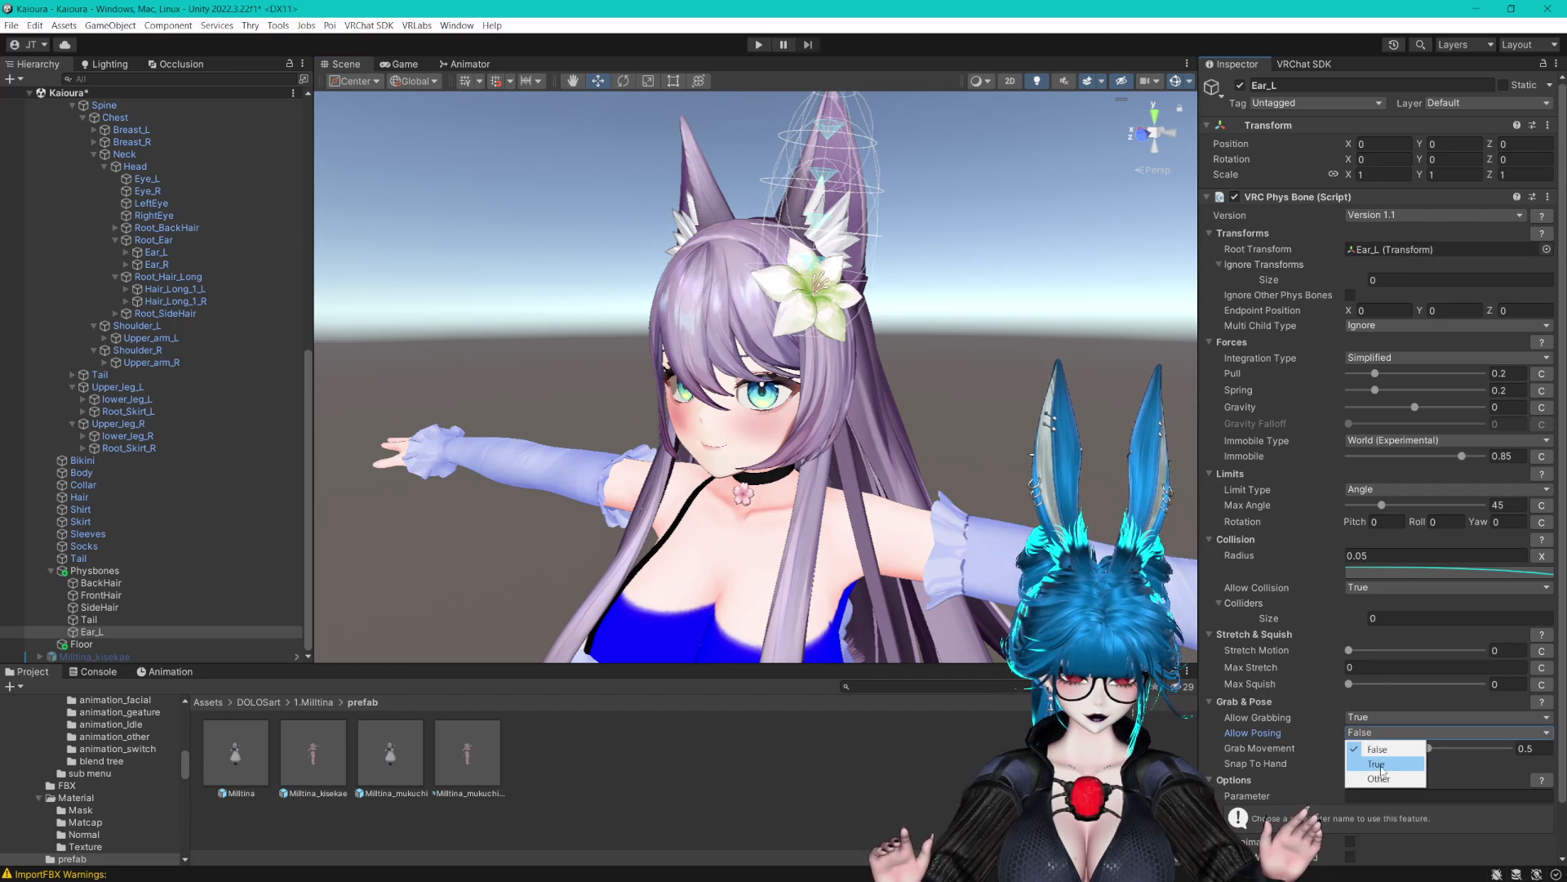
Duplicate Ear_L as Ear_R and root it at the Ear_R bone
click(91, 632)
key(ctrl+d)
key(F2)
text(Ear_R)
key(Return)
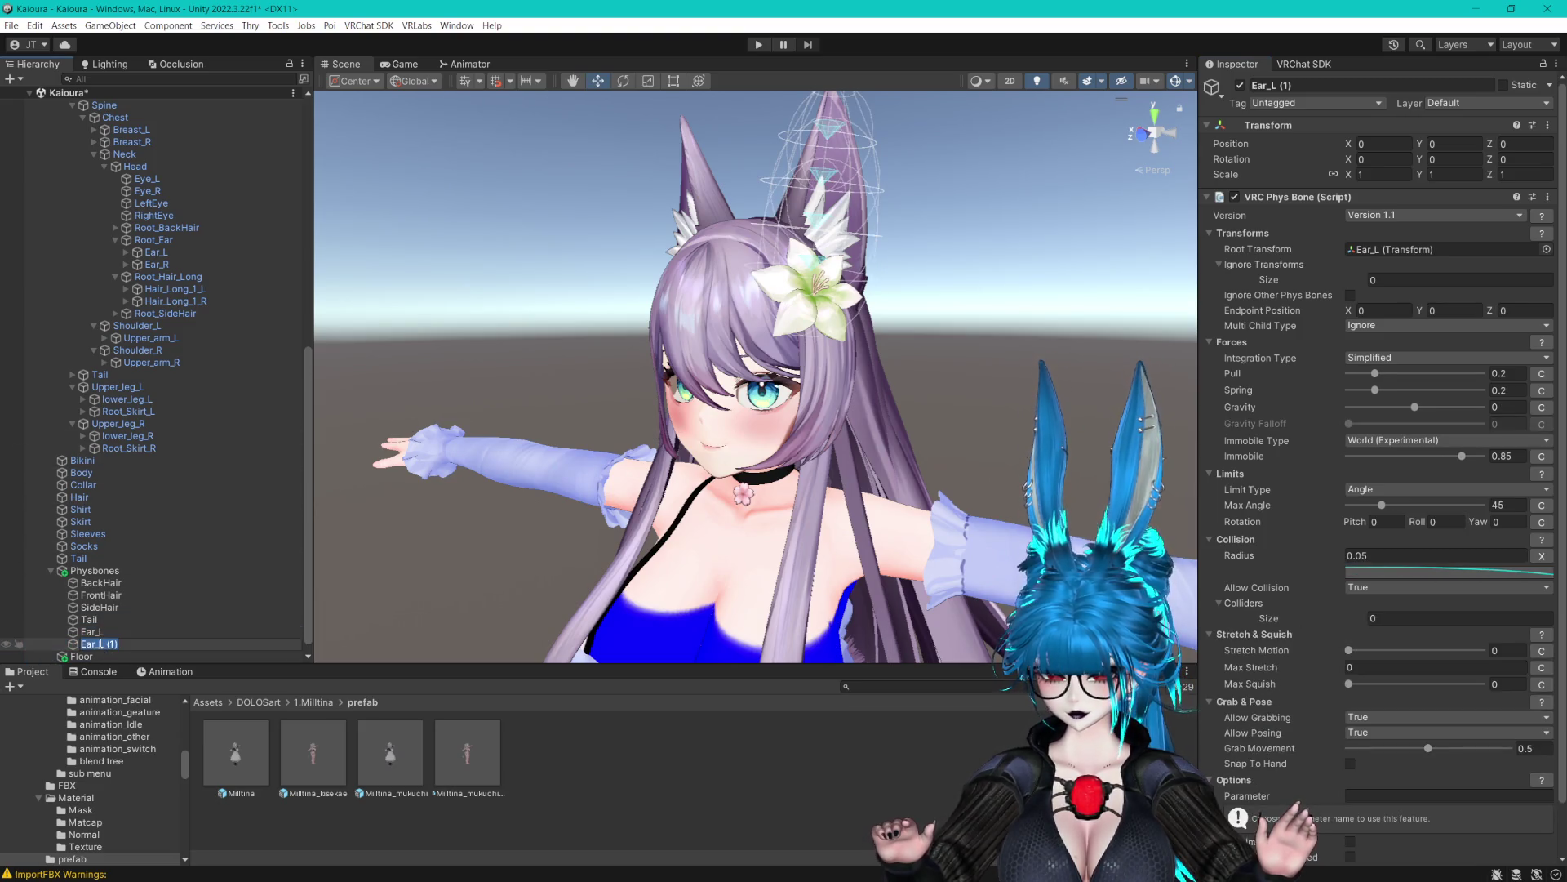
click(123, 620)
click(91, 644)
drag(157, 264, 1424, 246)
drag(1022, 338, 857, 416)
ctrl+click(91, 631)
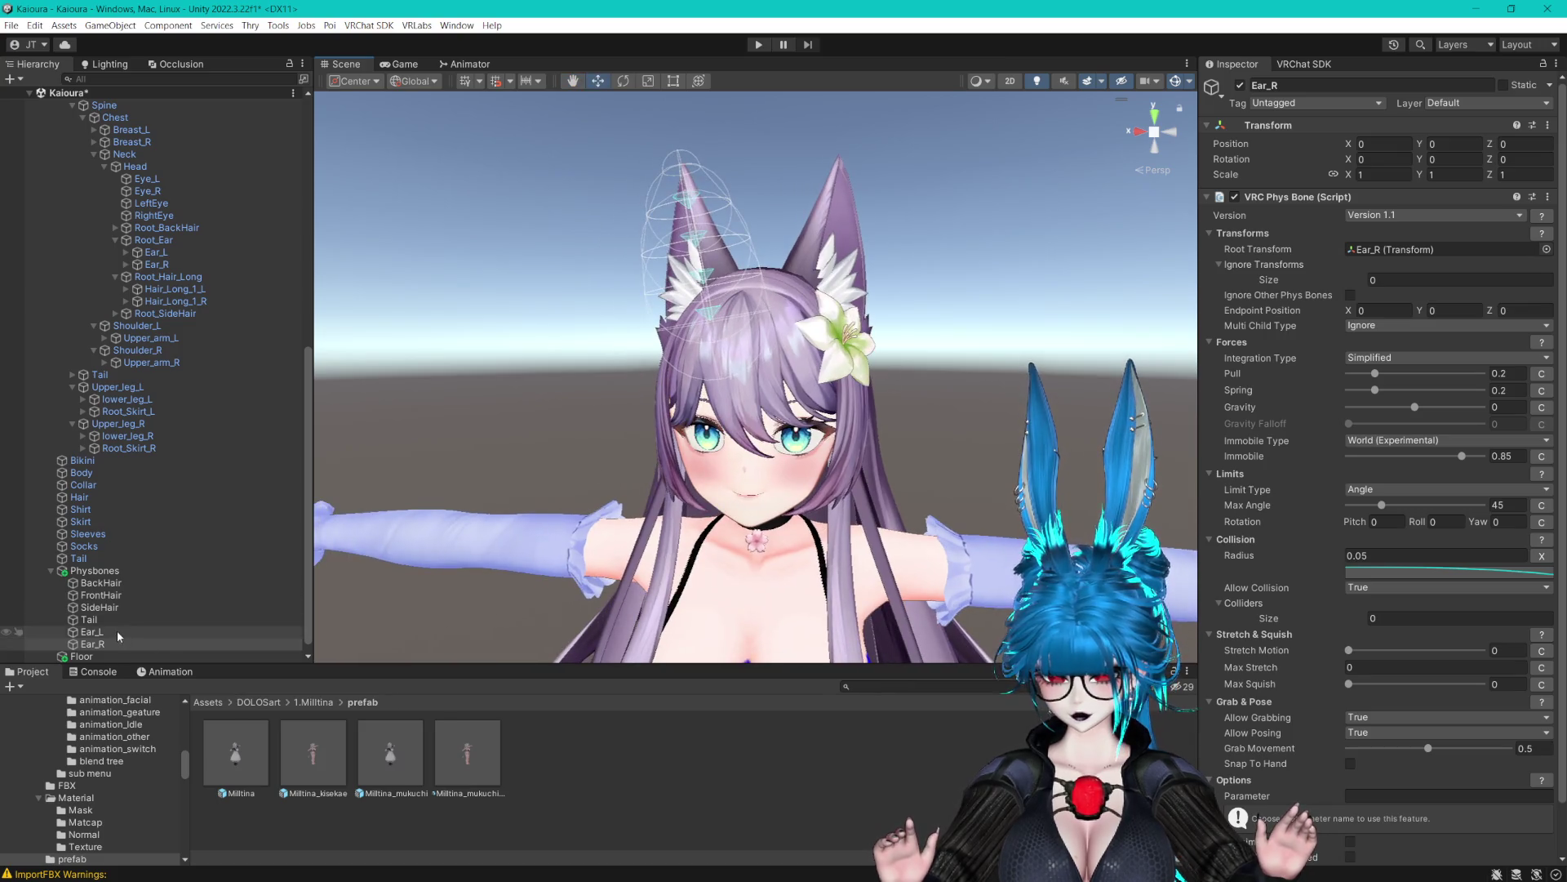
Make the ears' Radius curve a linear ramp rising to about 0.4 at the end
click(1371, 555)
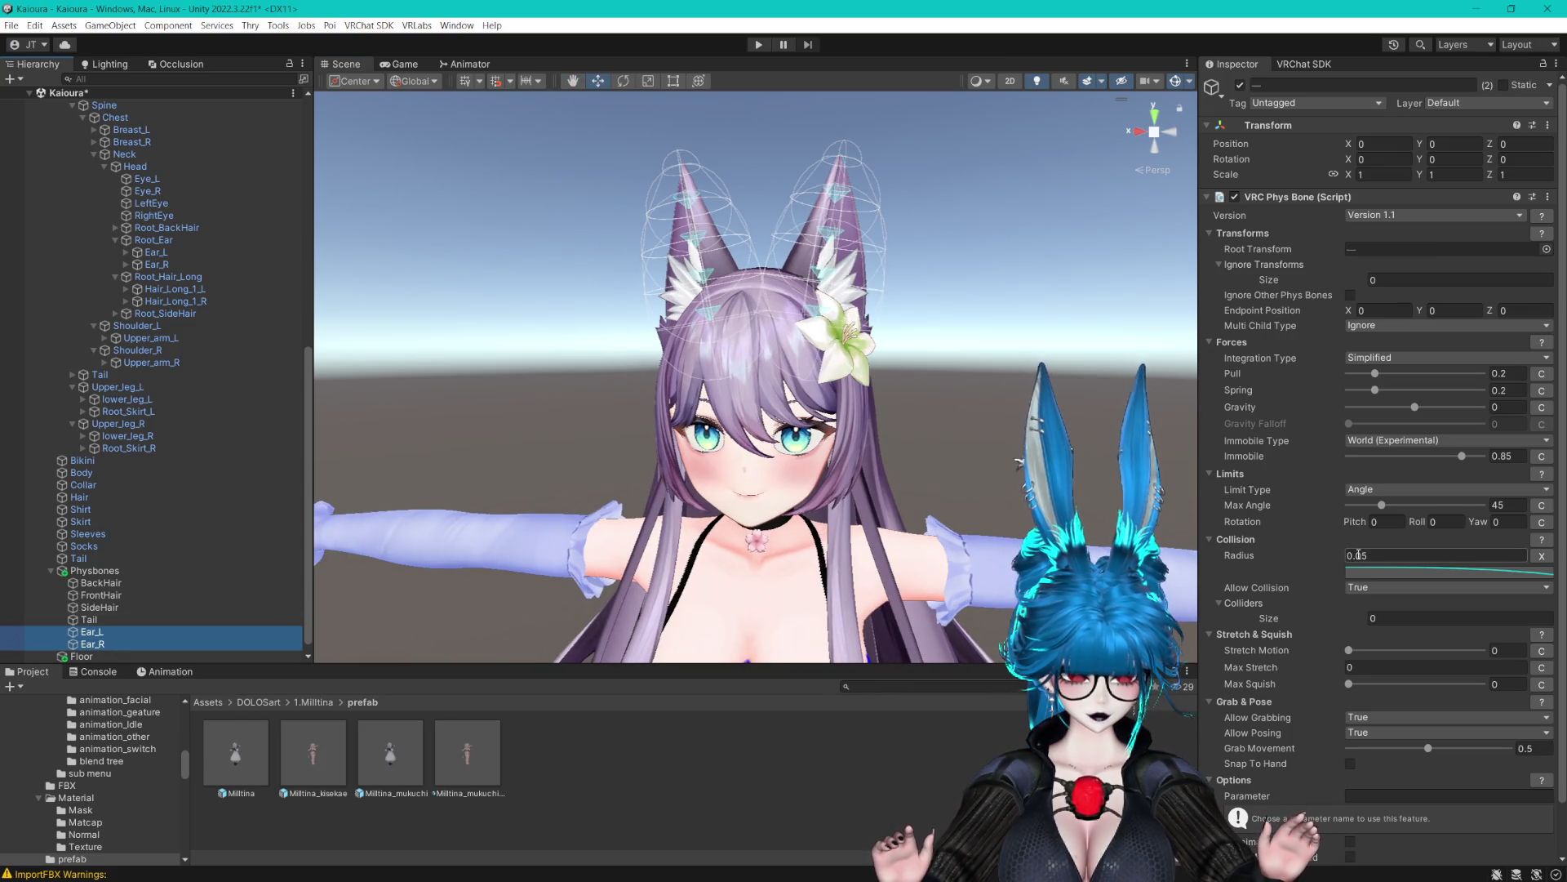
text(0.04)
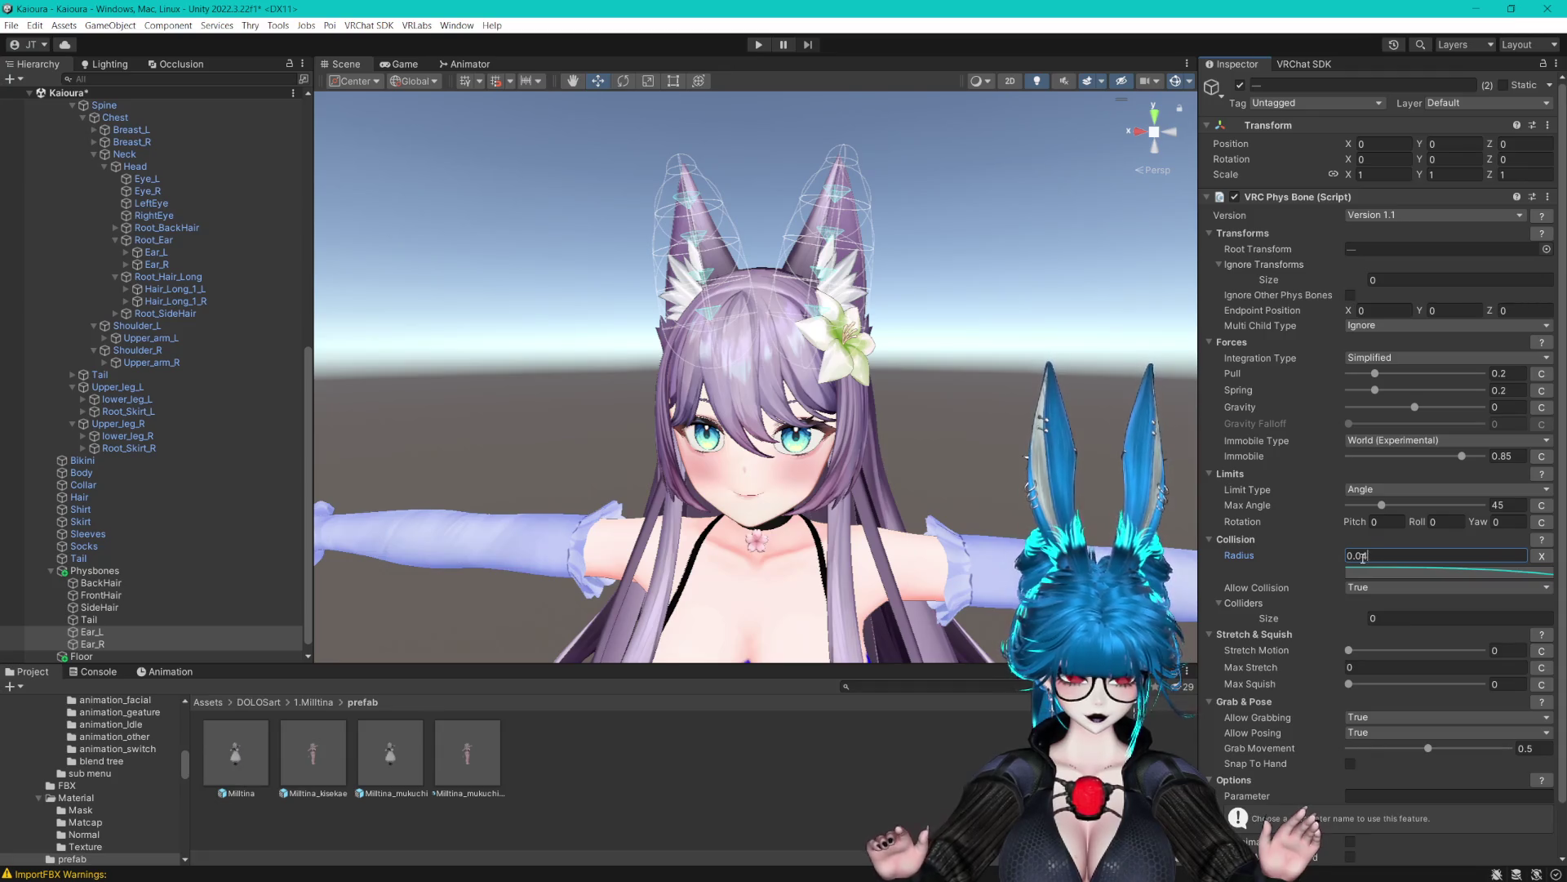
key(BackSpace)
text(3)
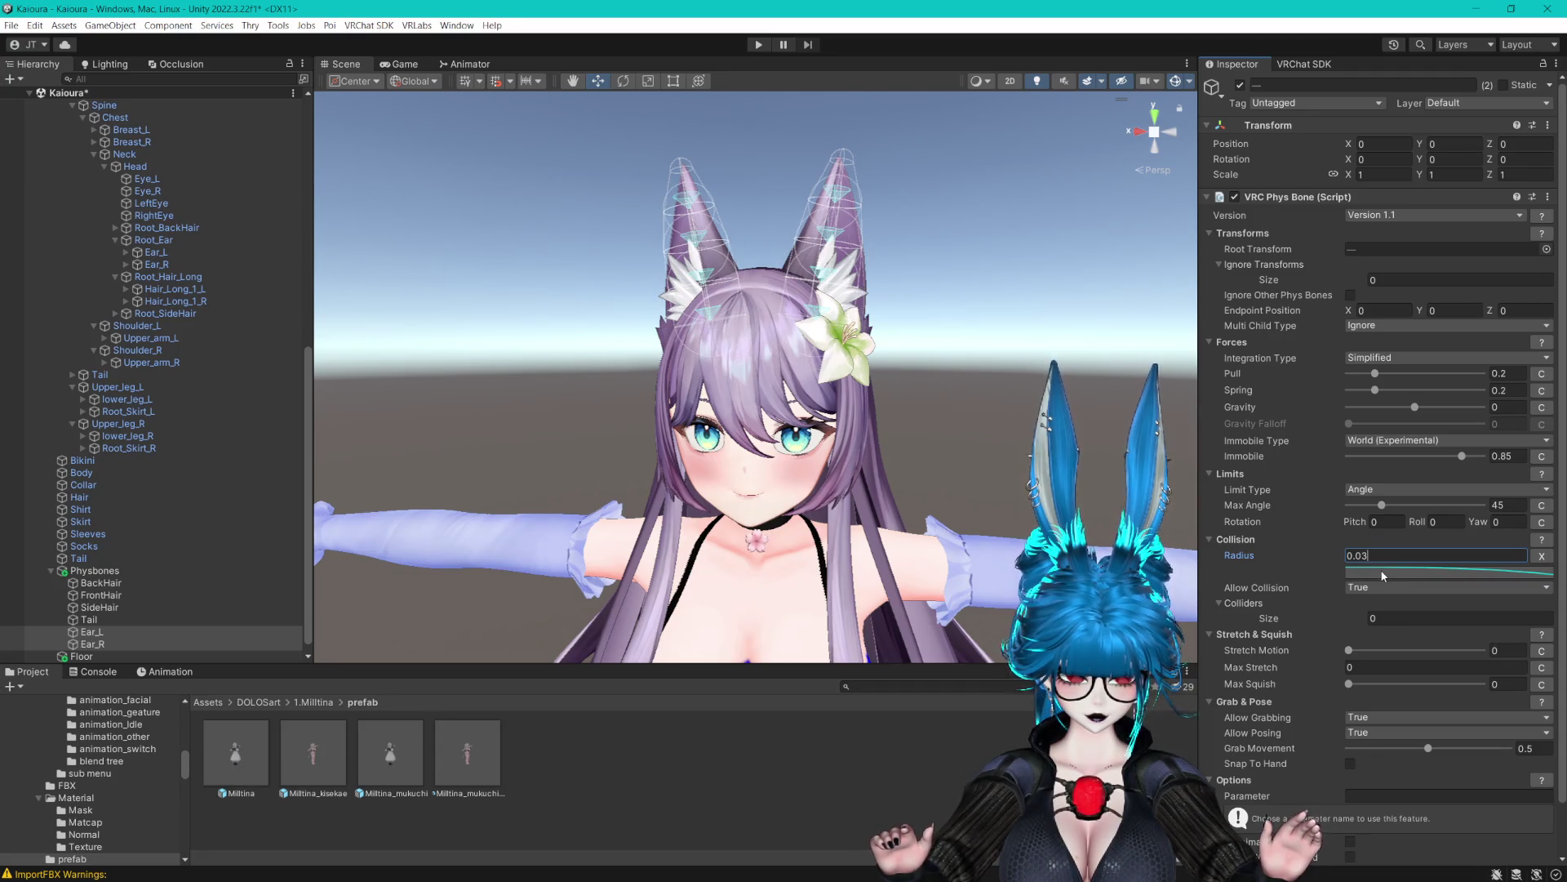
click(1382, 573)
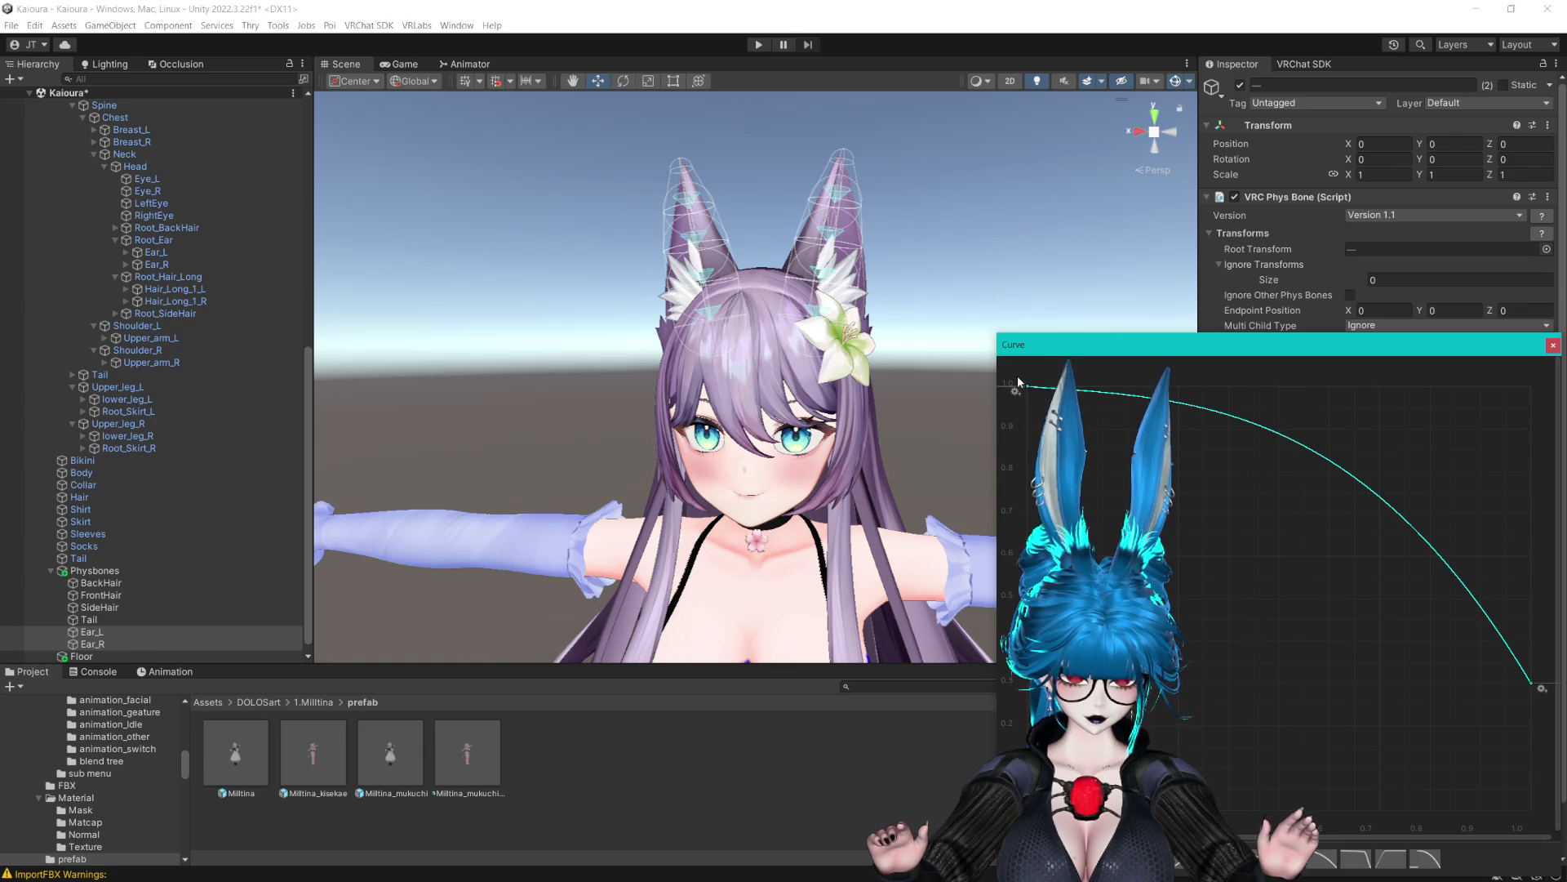
mouse_move(1216, 373)
mouse_down()
mouse_move(1545, 713)
mouse_move(1535, 702)
mouse_up()
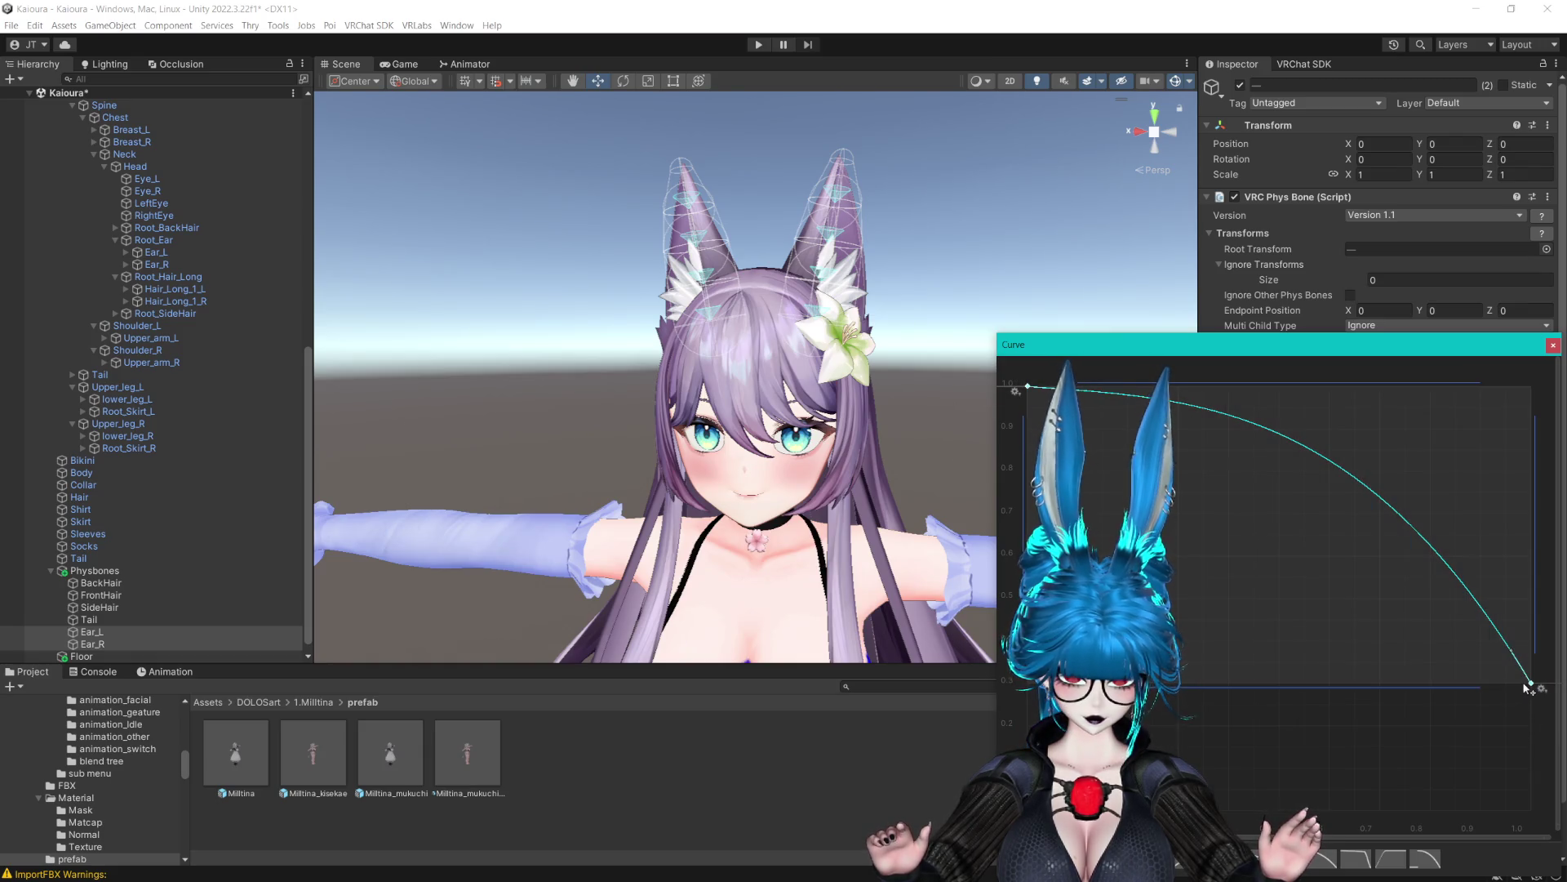
right_click(1524, 688)
click(1506, 690)
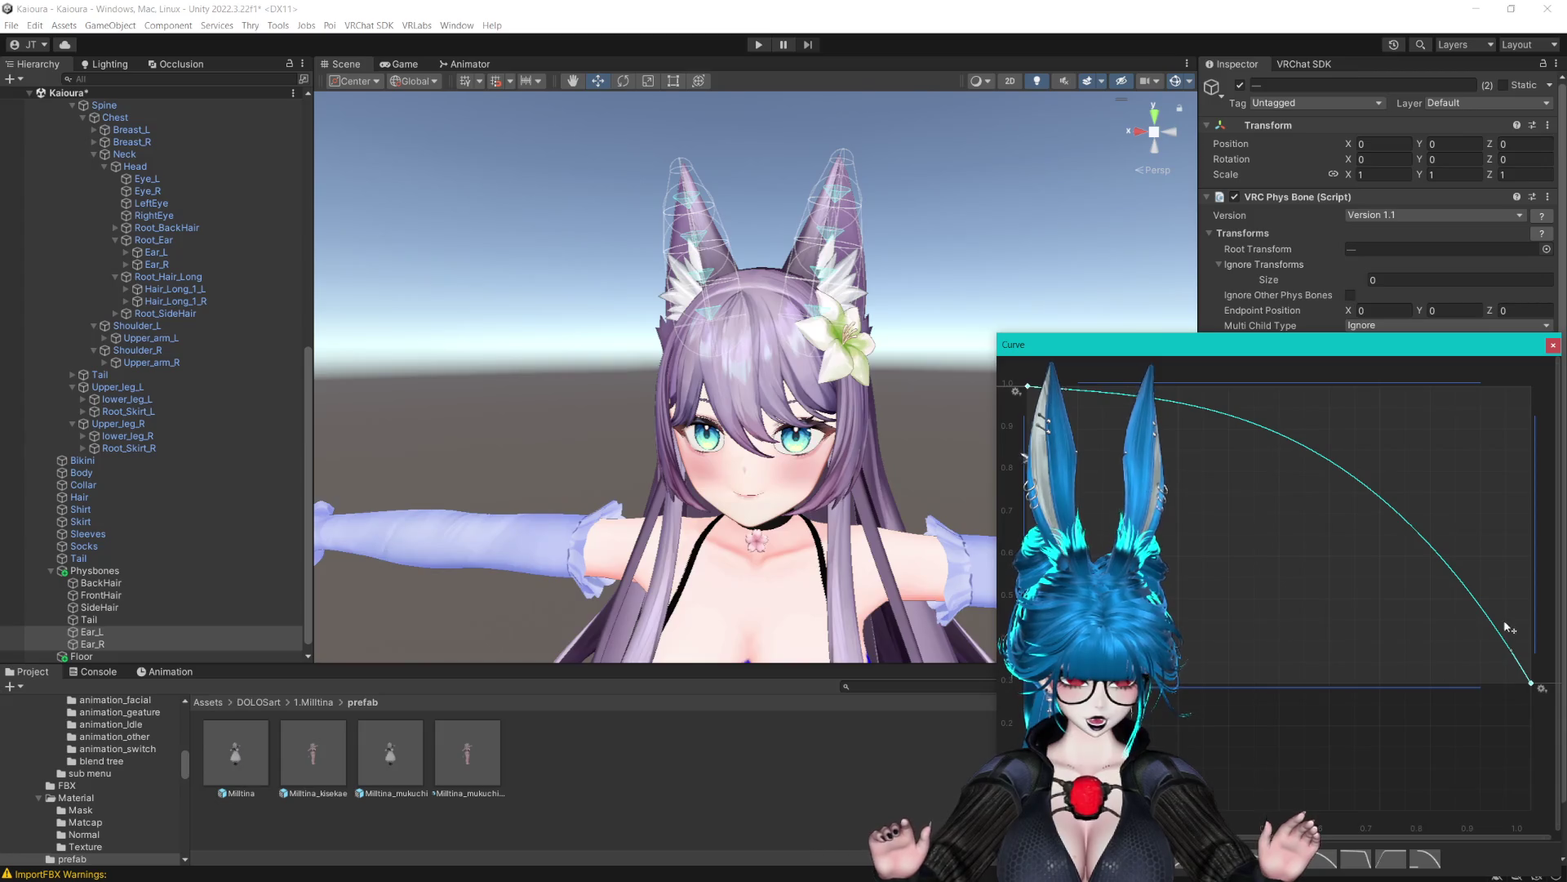
right_click(1533, 687)
mouse_move(1502, 832)
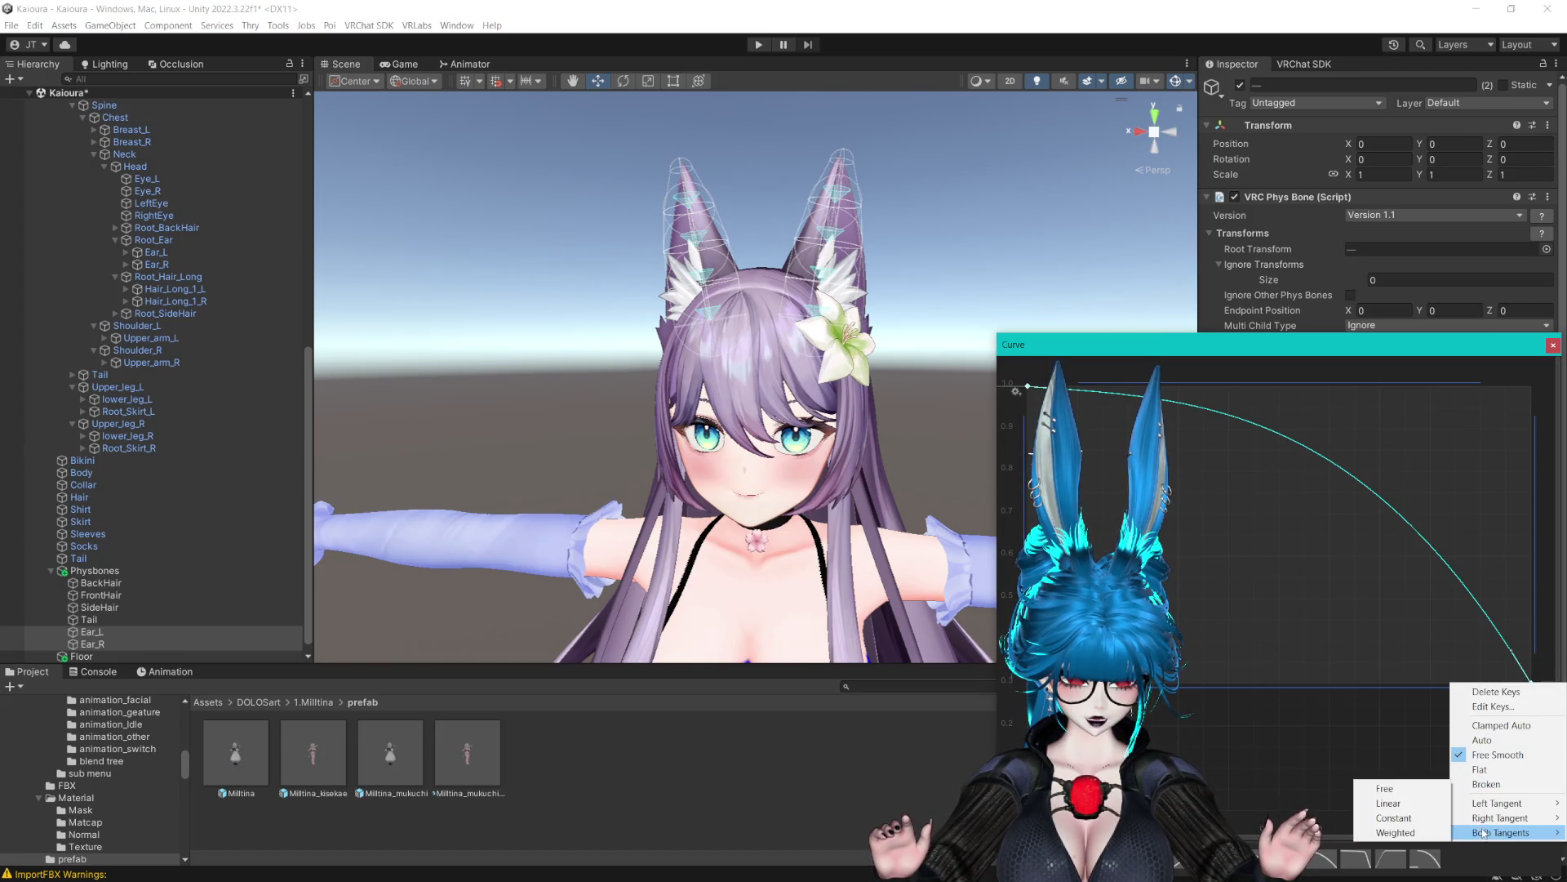
click(1388, 803)
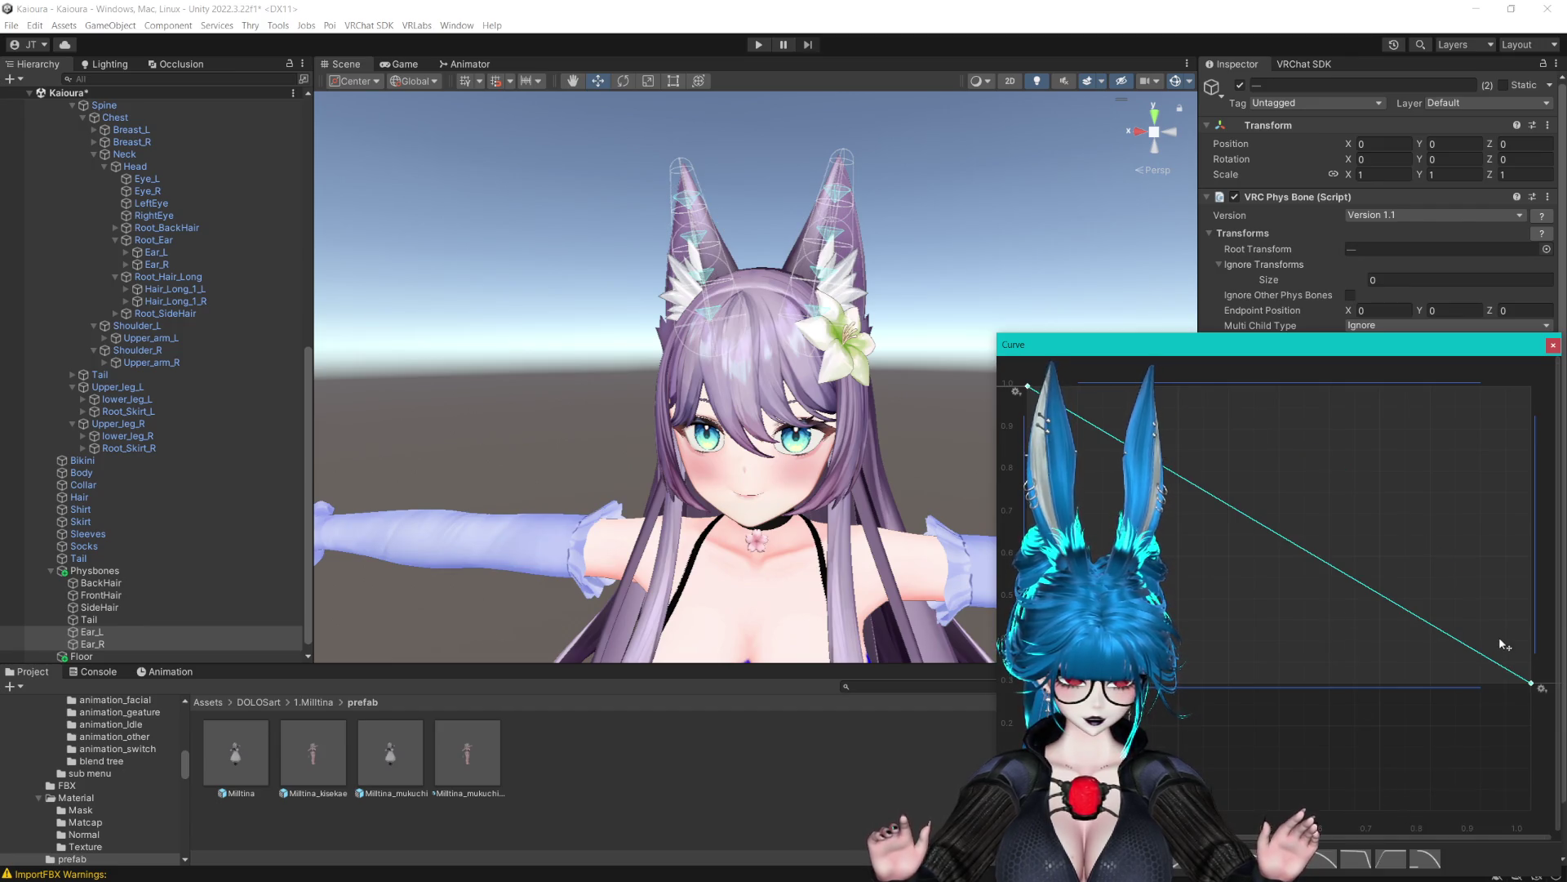
mouse_move(1528, 688)
mouse_down()
mouse_move(1524, 658)
mouse_move(1527, 686)
mouse_up()
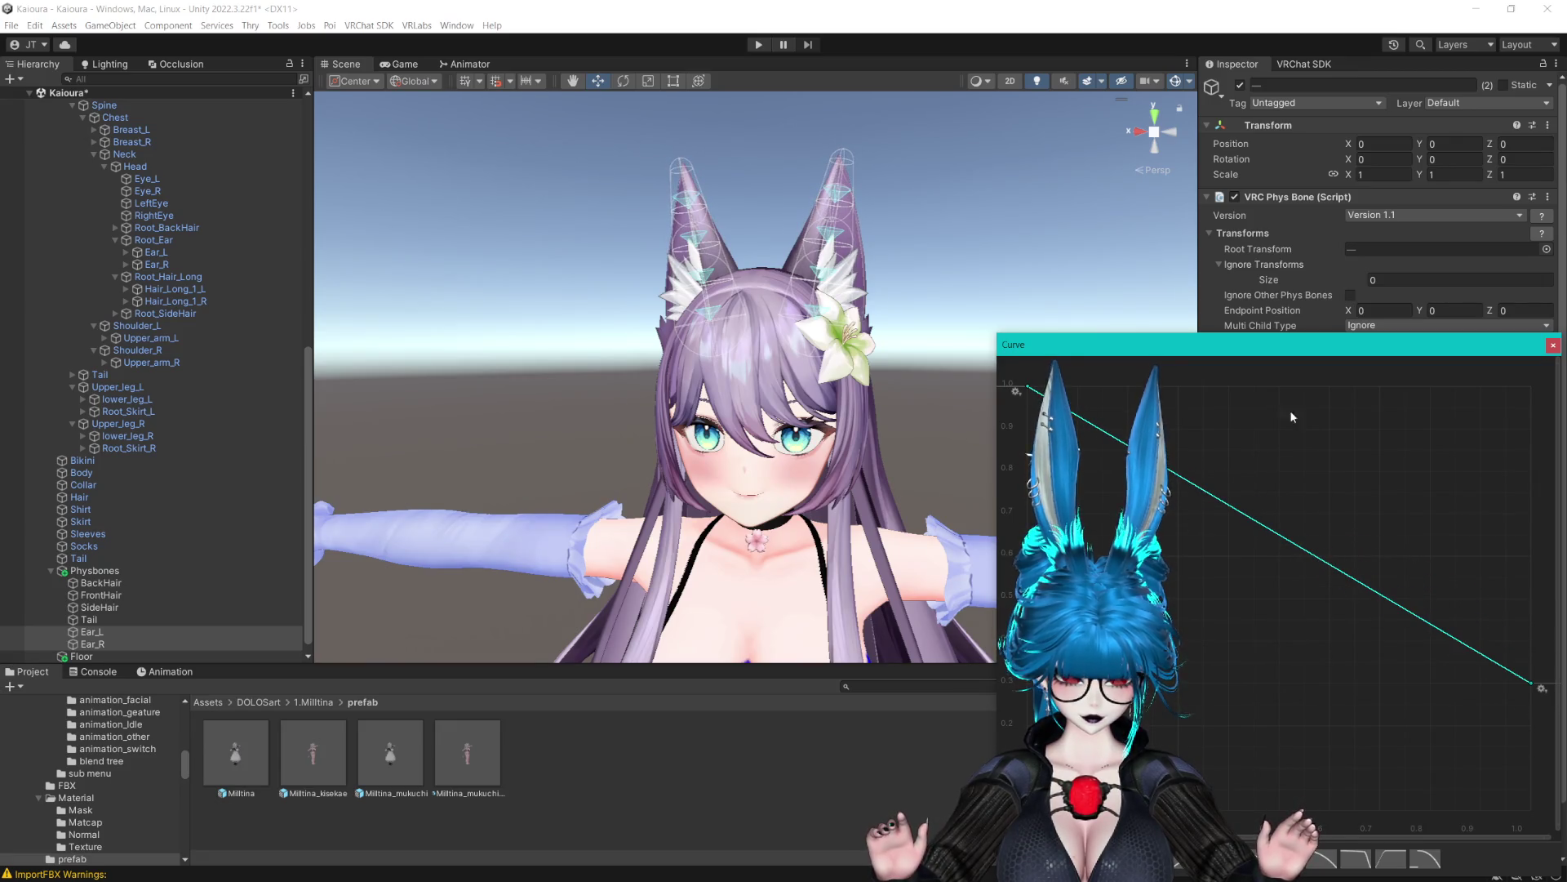
click(1554, 347)
Set the shared ear collision Radius to 0.04
click(1373, 554)
text(0.05)
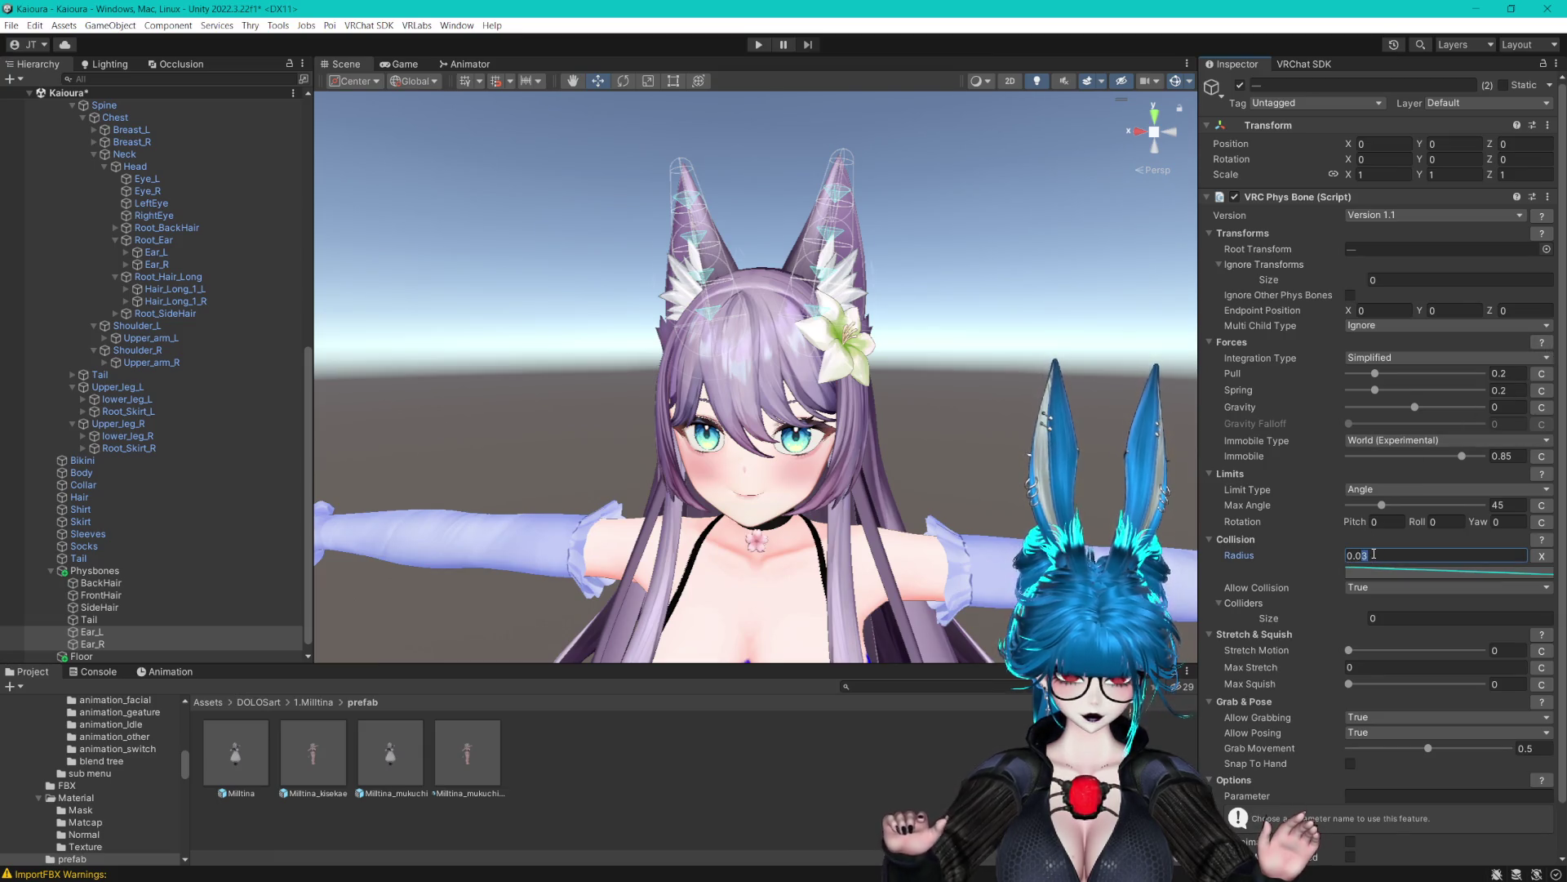
key(BackSpace)
text(4)
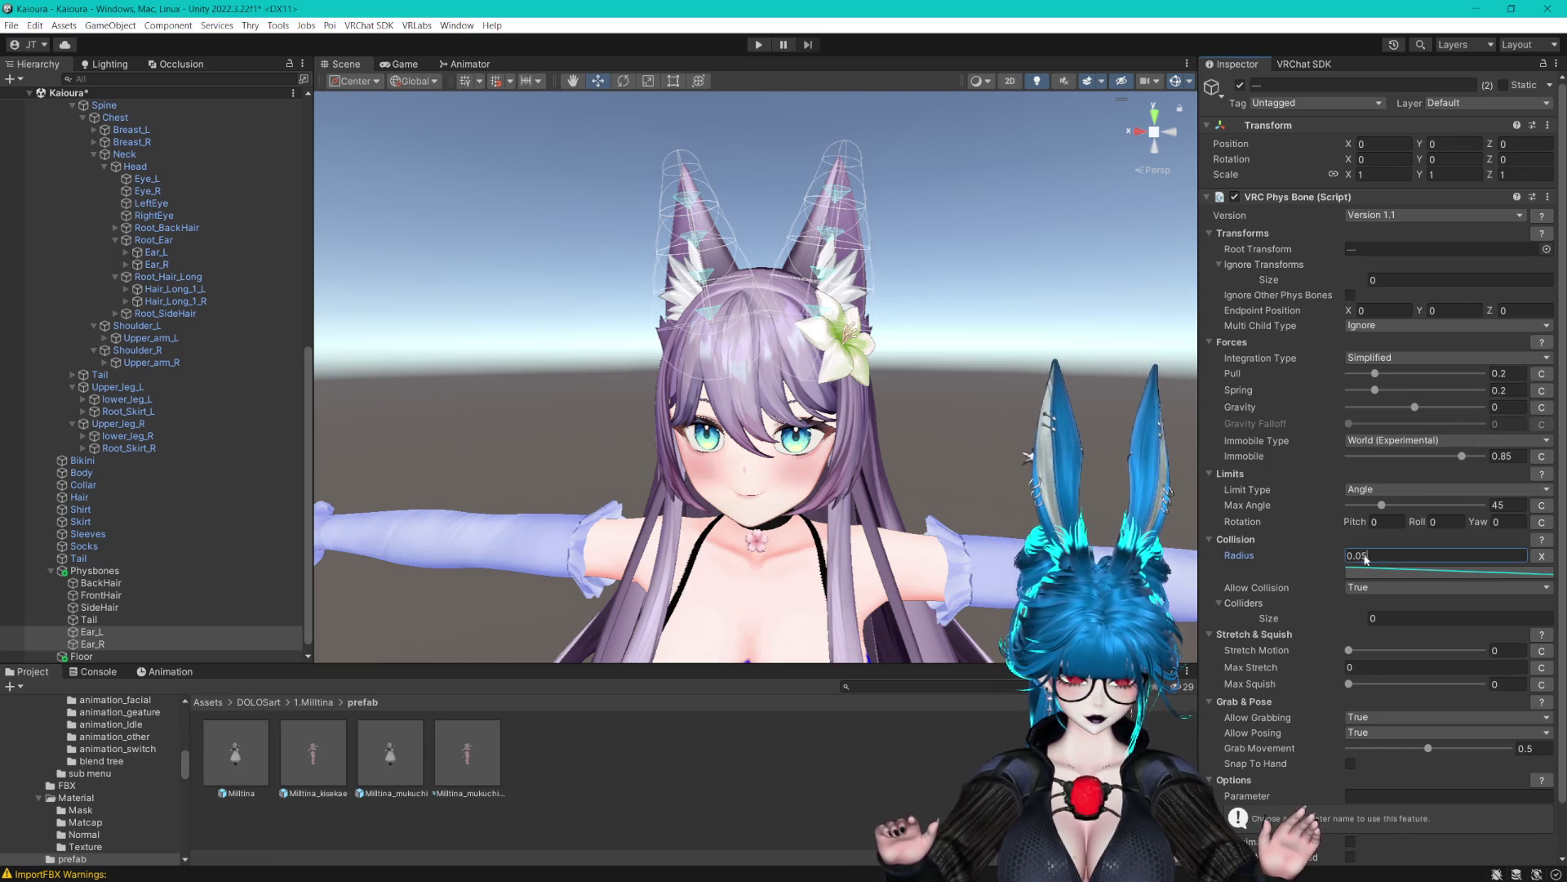
mouse_move(1016, 360)
mouse_down()
mouse_move(928, 438)
mouse_move(975, 398)
mouse_move(948, 262)
mouse_up()
scroll(179, 560, down, 1)
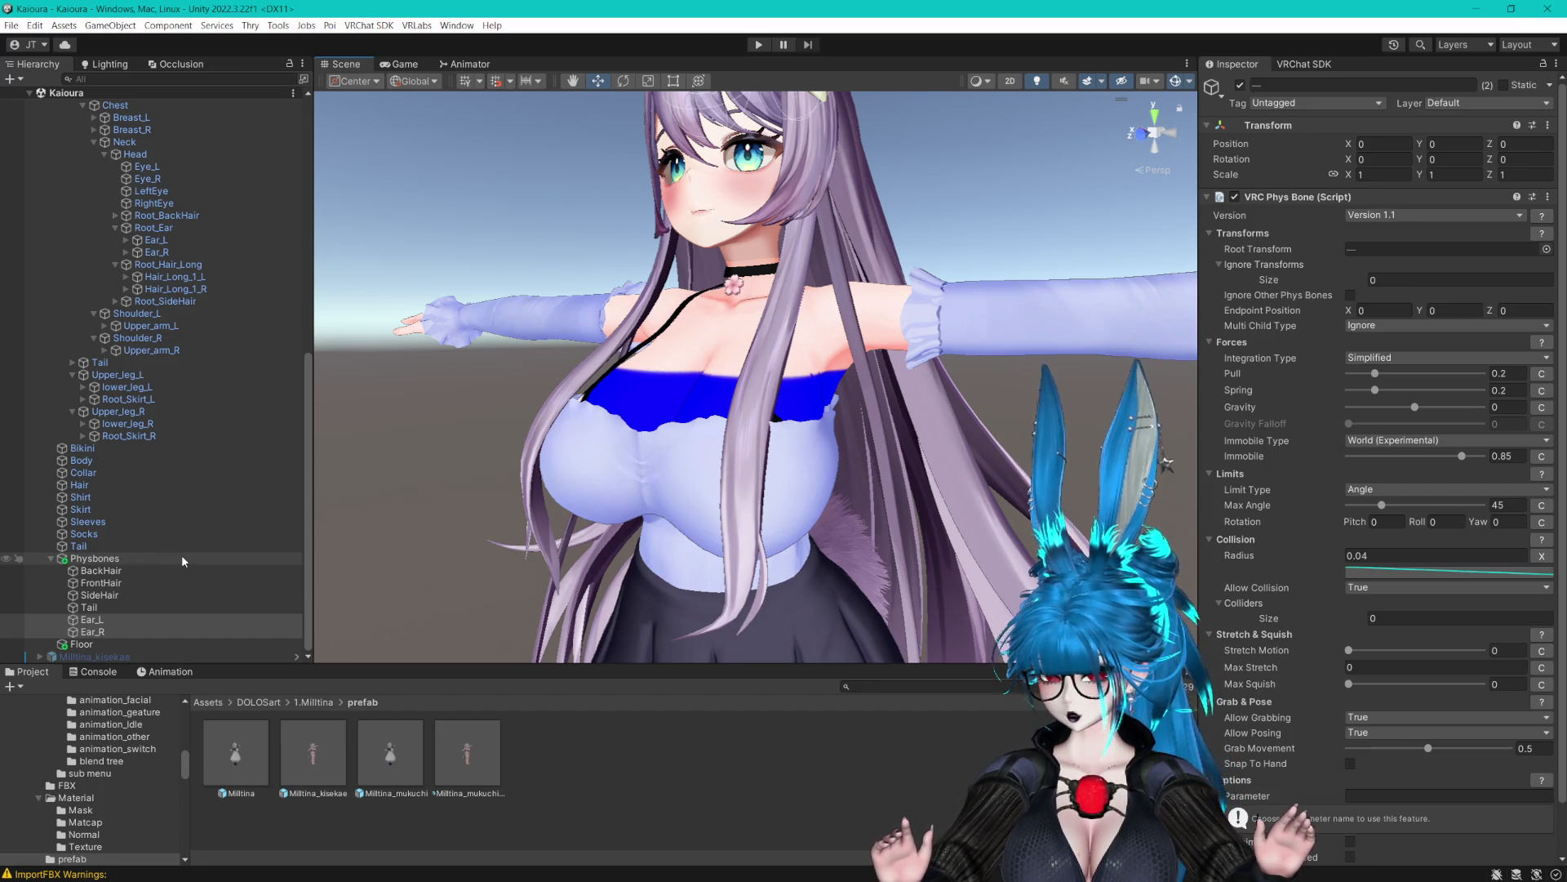
mouse_move(933, 298)
mouse_down()
mouse_move(884, 449)
mouse_move(823, 326)
mouse_move(816, 164)
mouse_move(874, 457)
mouse_move(817, 178)
mouse_move(841, 261)
mouse_up()
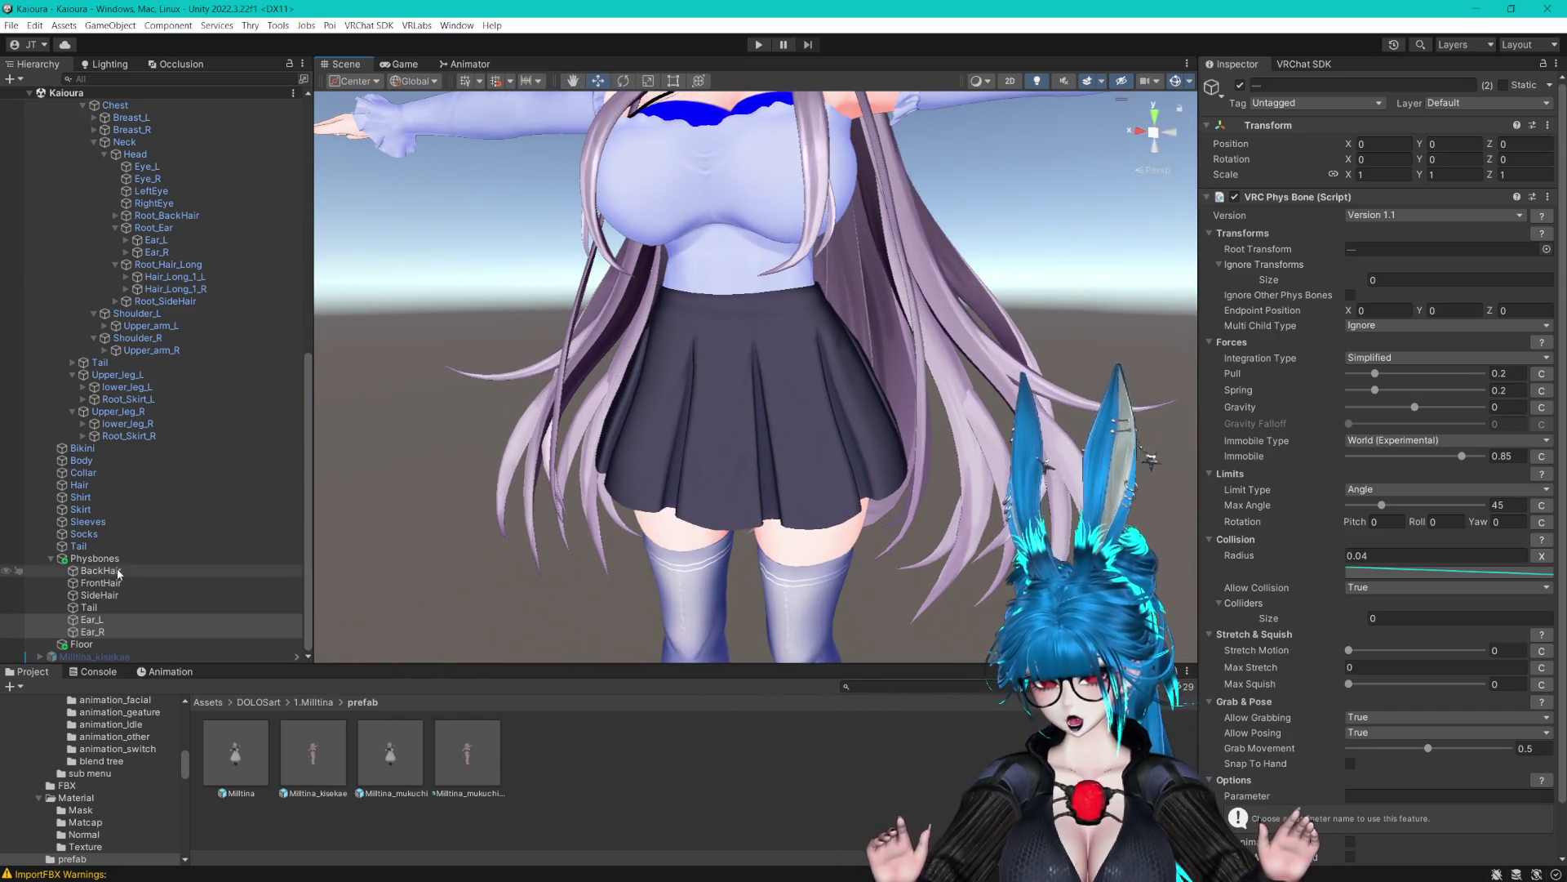
Create an empty object named Skirt_L inside the Physbones group
click(113, 561)
right_click(113, 563)
click(187, 245)
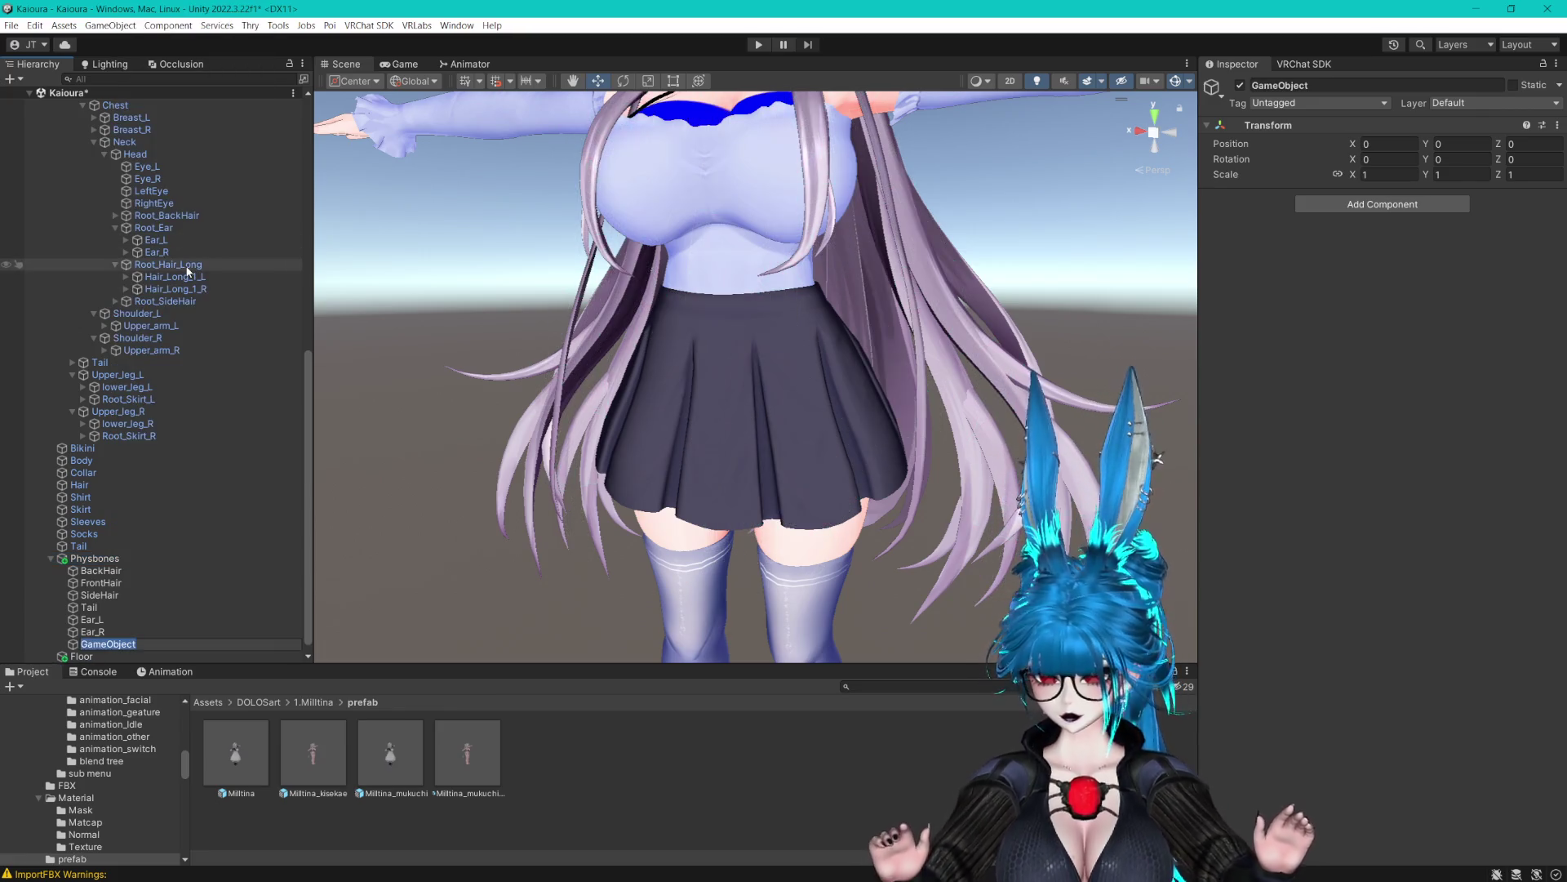
text(SkirtL)
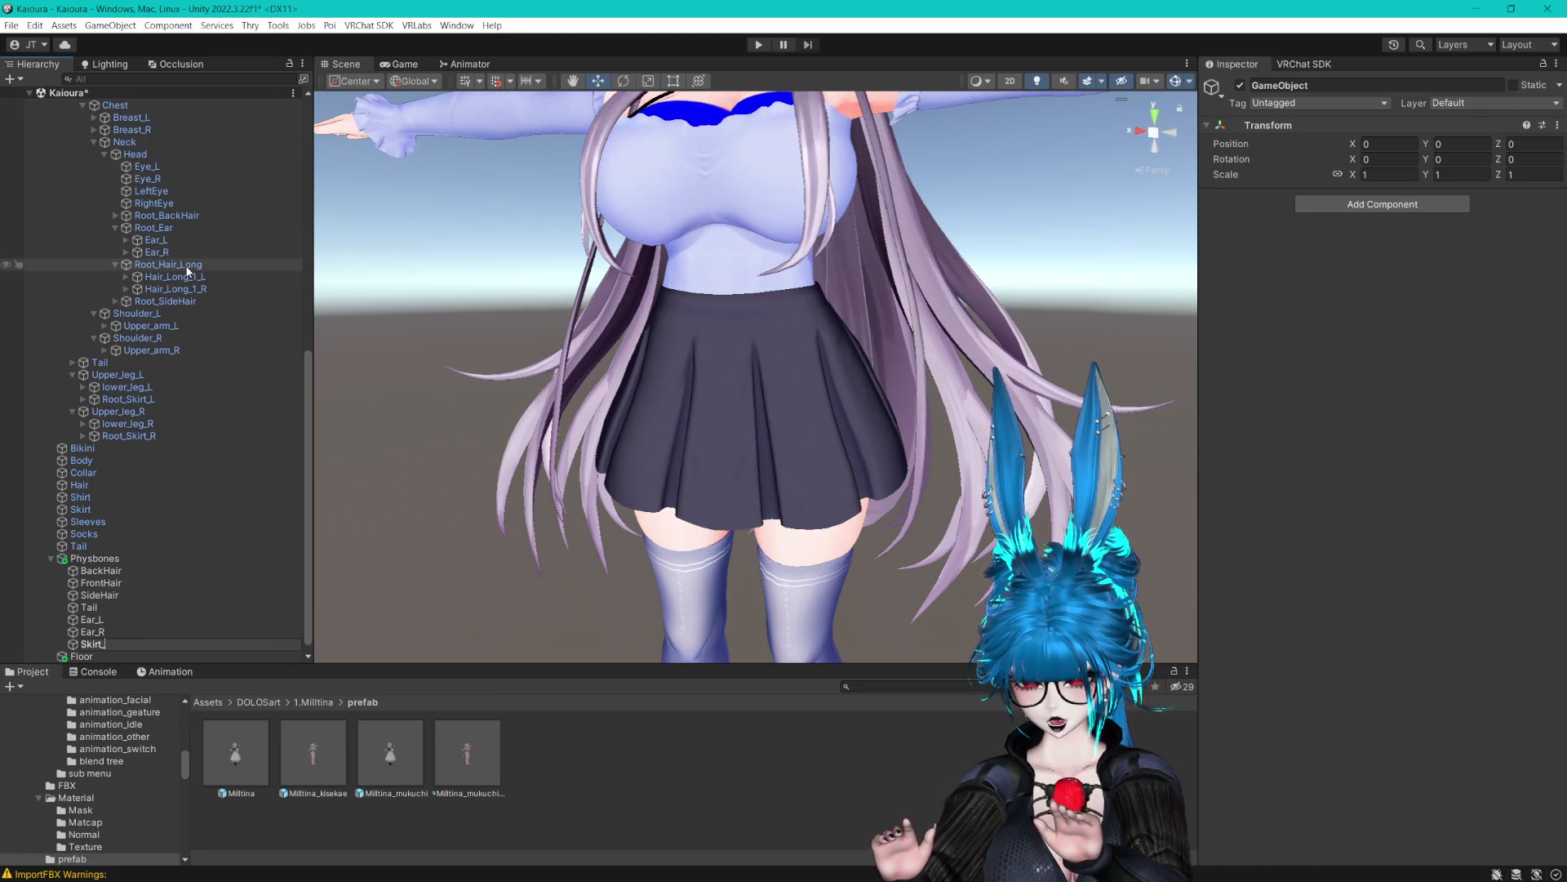
key(Return)
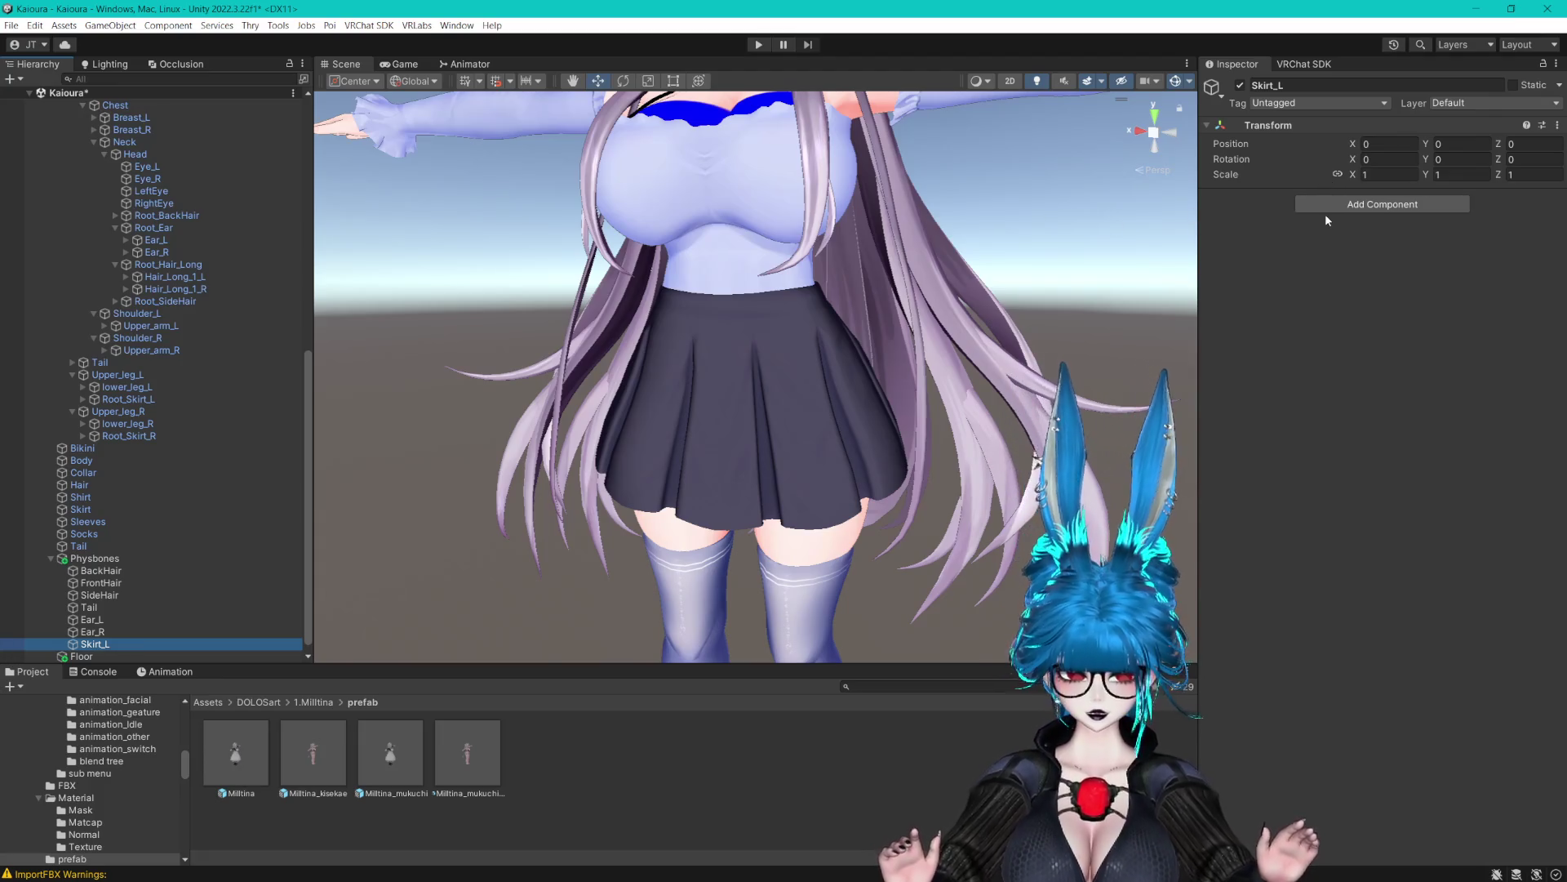
Add a VRC Phys Bone component to Skirt_L via a "phys" search
click(1326, 209)
text(skirt)
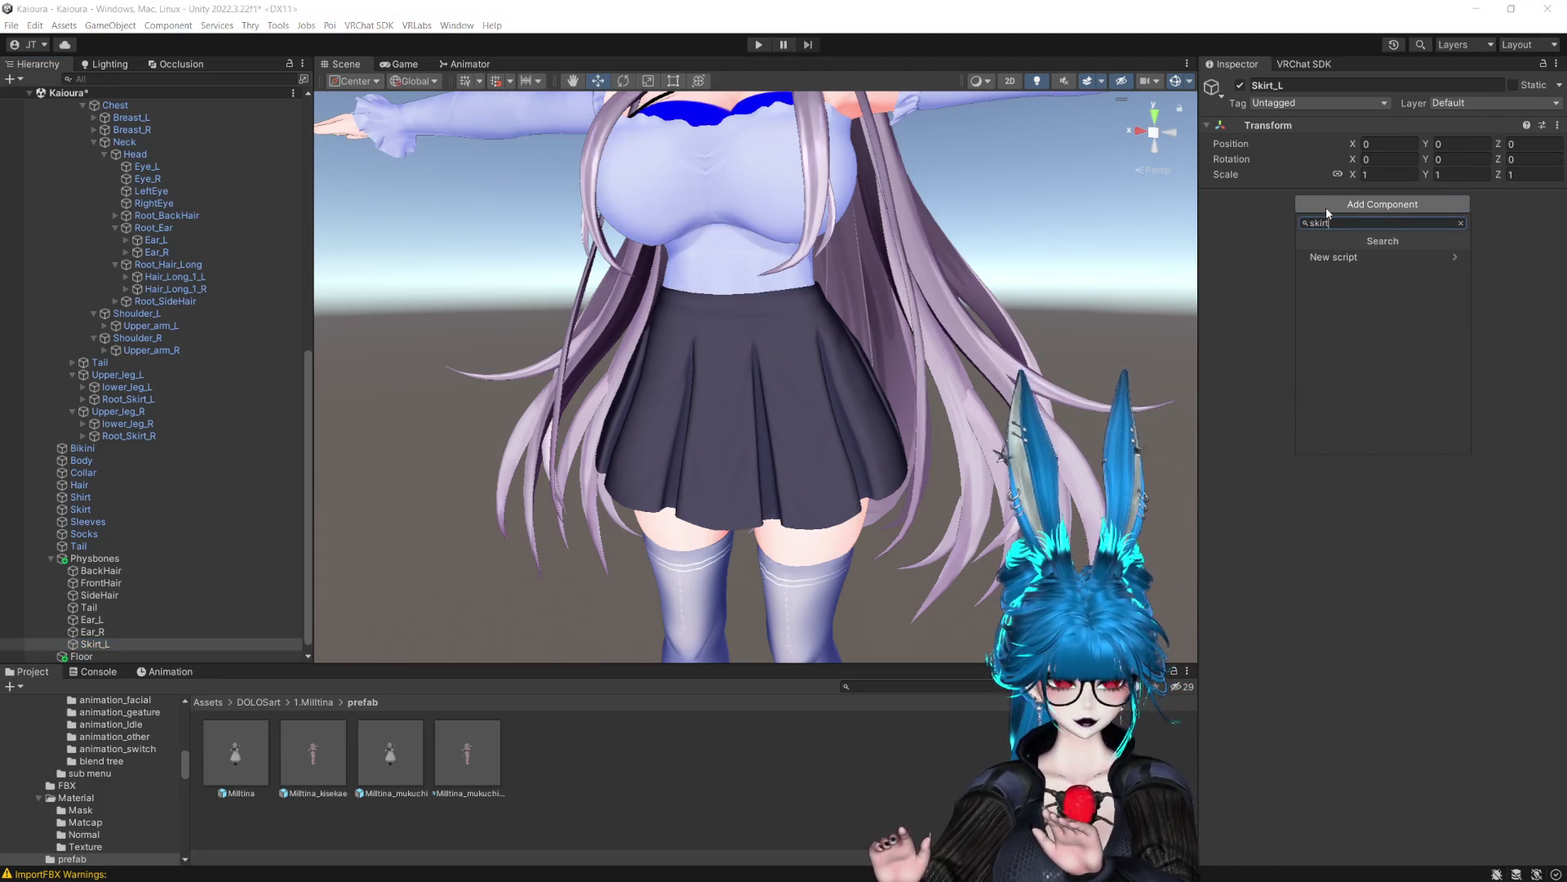
key(BackSpace)
key(BackSpace)
key(BackSpace)
text(phys)
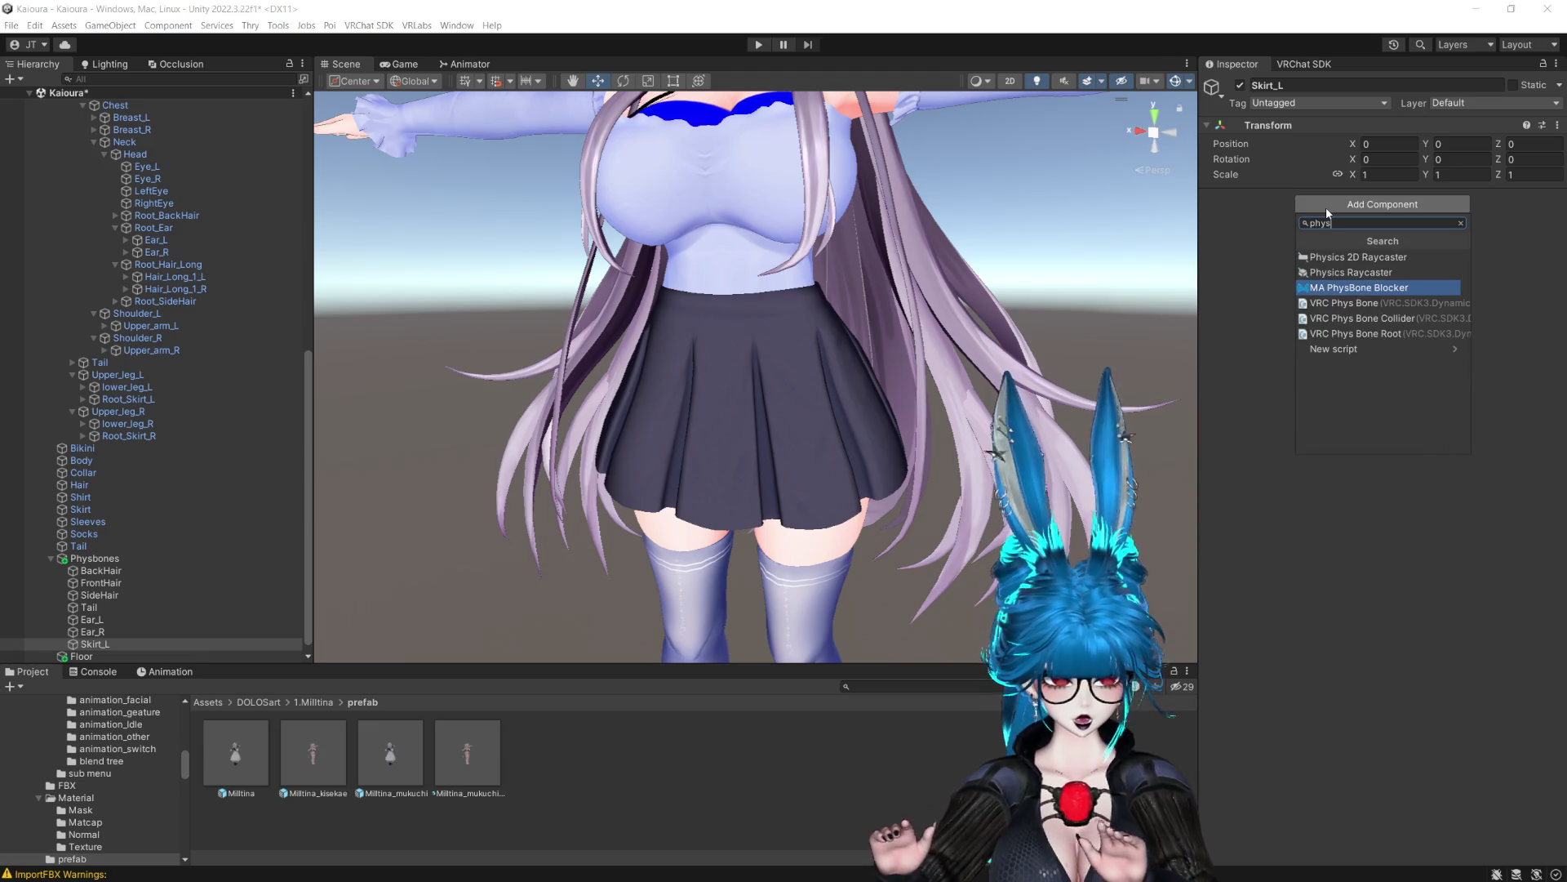
key(Down)
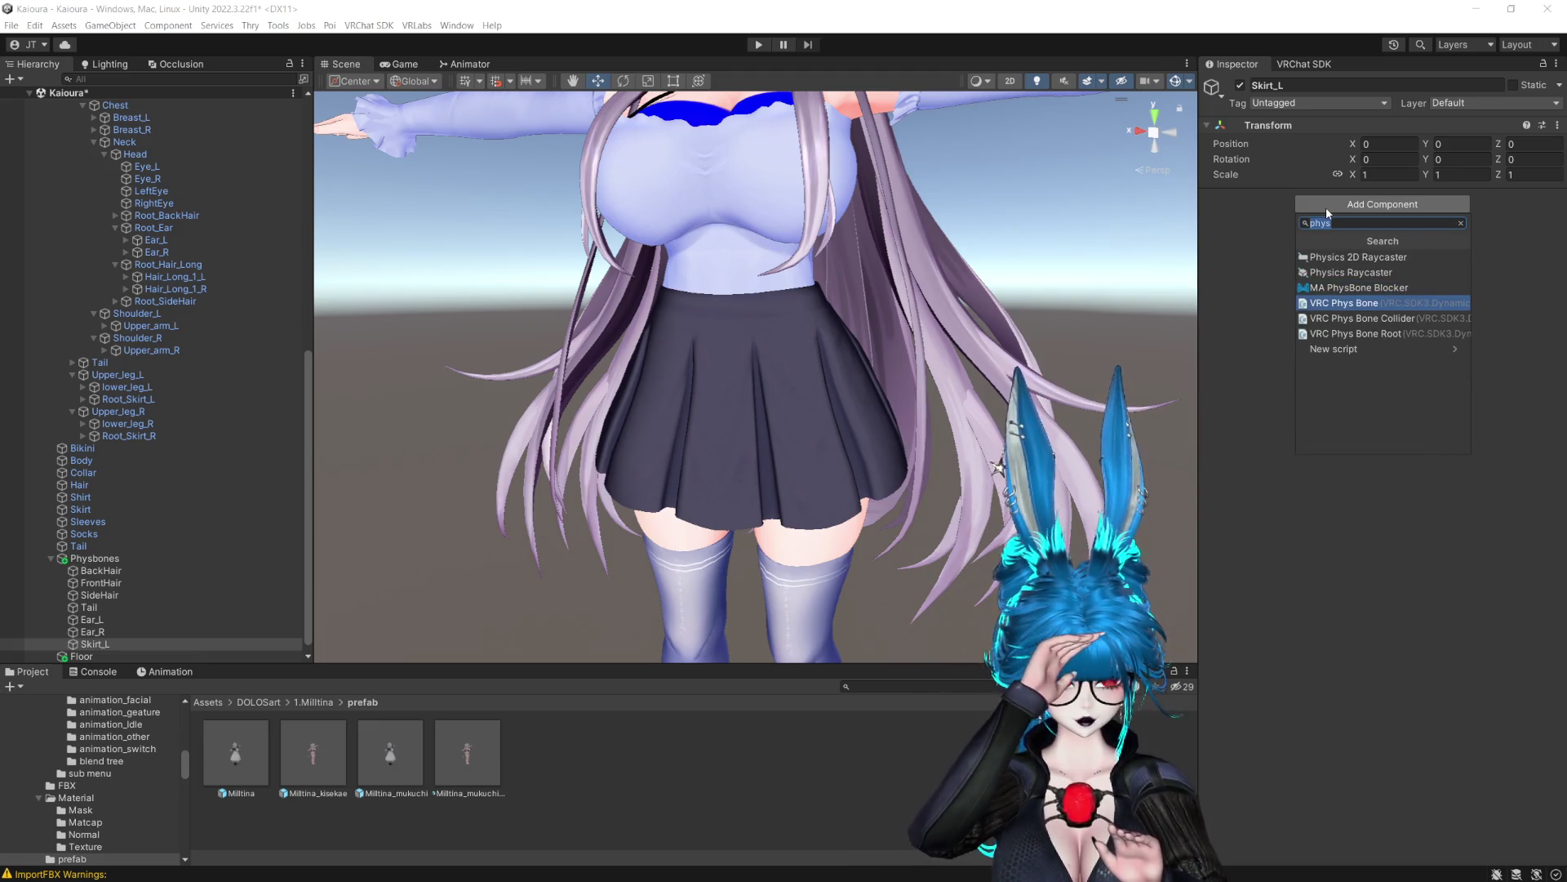
key(Return)
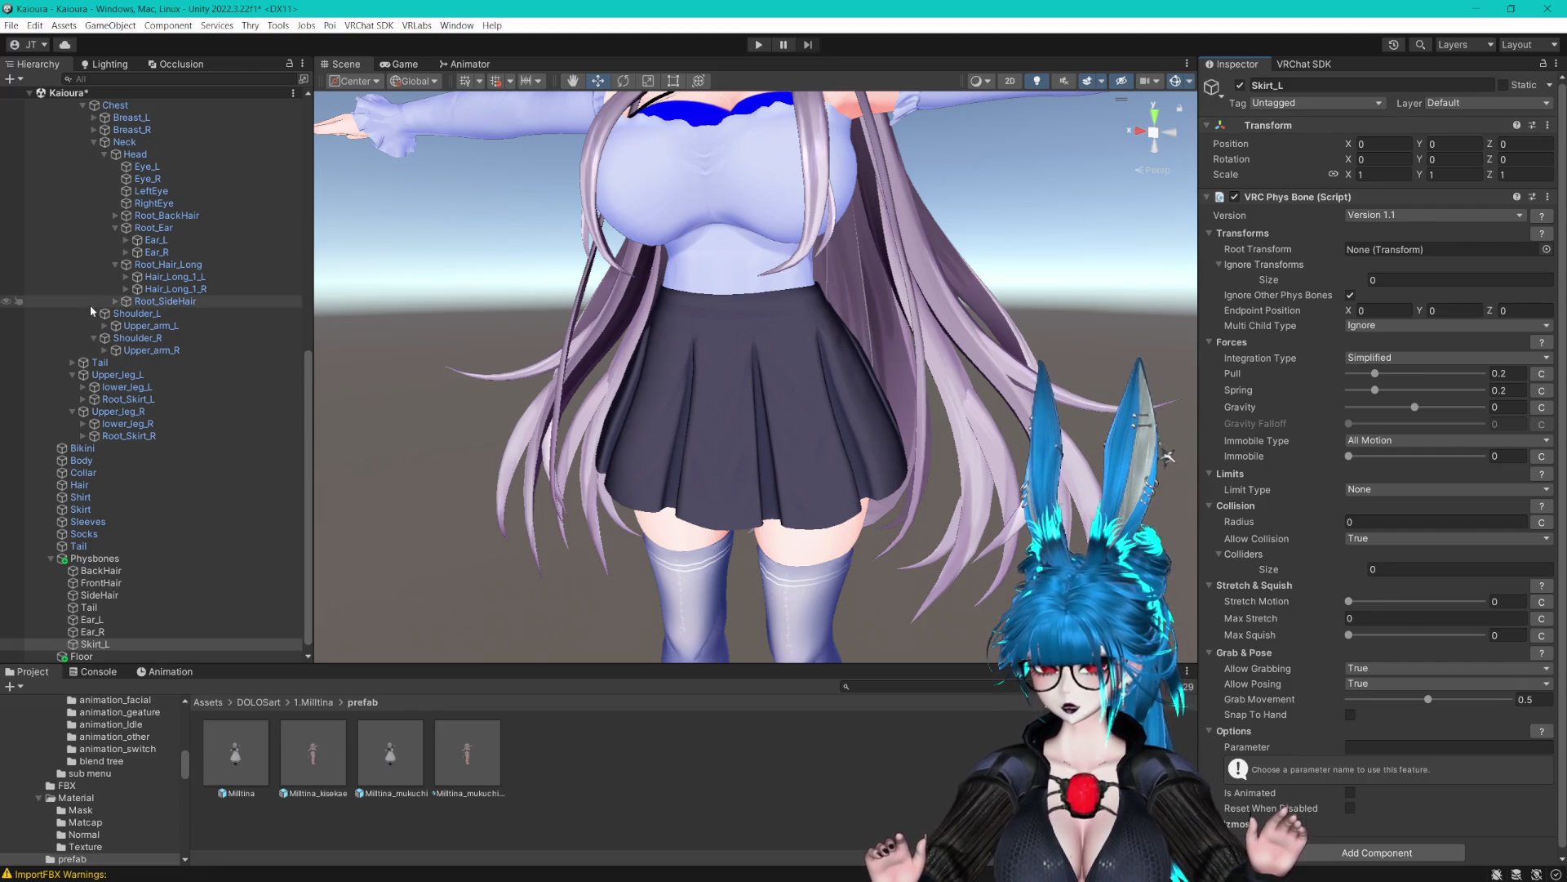
Root the Skirt_L phys bone at Root_Skirt_L and enter initial endpoint Y and radius values
click(94, 142)
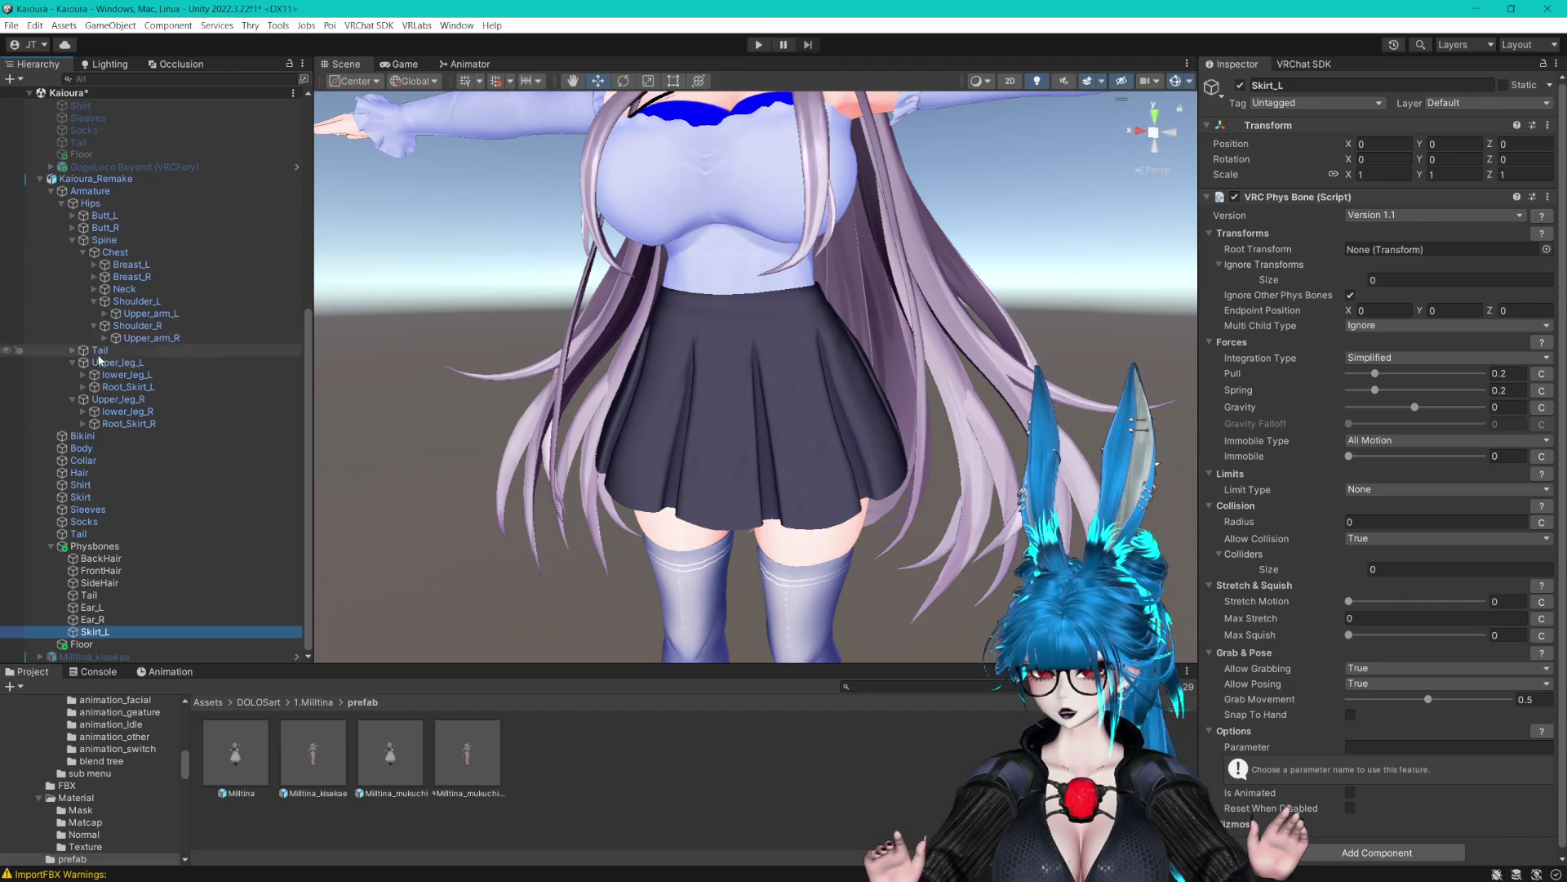
mouse_move(126, 392)
mouse_down()
mouse_move(1477, 328)
mouse_move(1397, 253)
mouse_up()
mouse_move(944, 317)
mouse_down()
mouse_move(919, 285)
mouse_move(919, 170)
mouse_up()
click(1343, 521)
text(0.1)
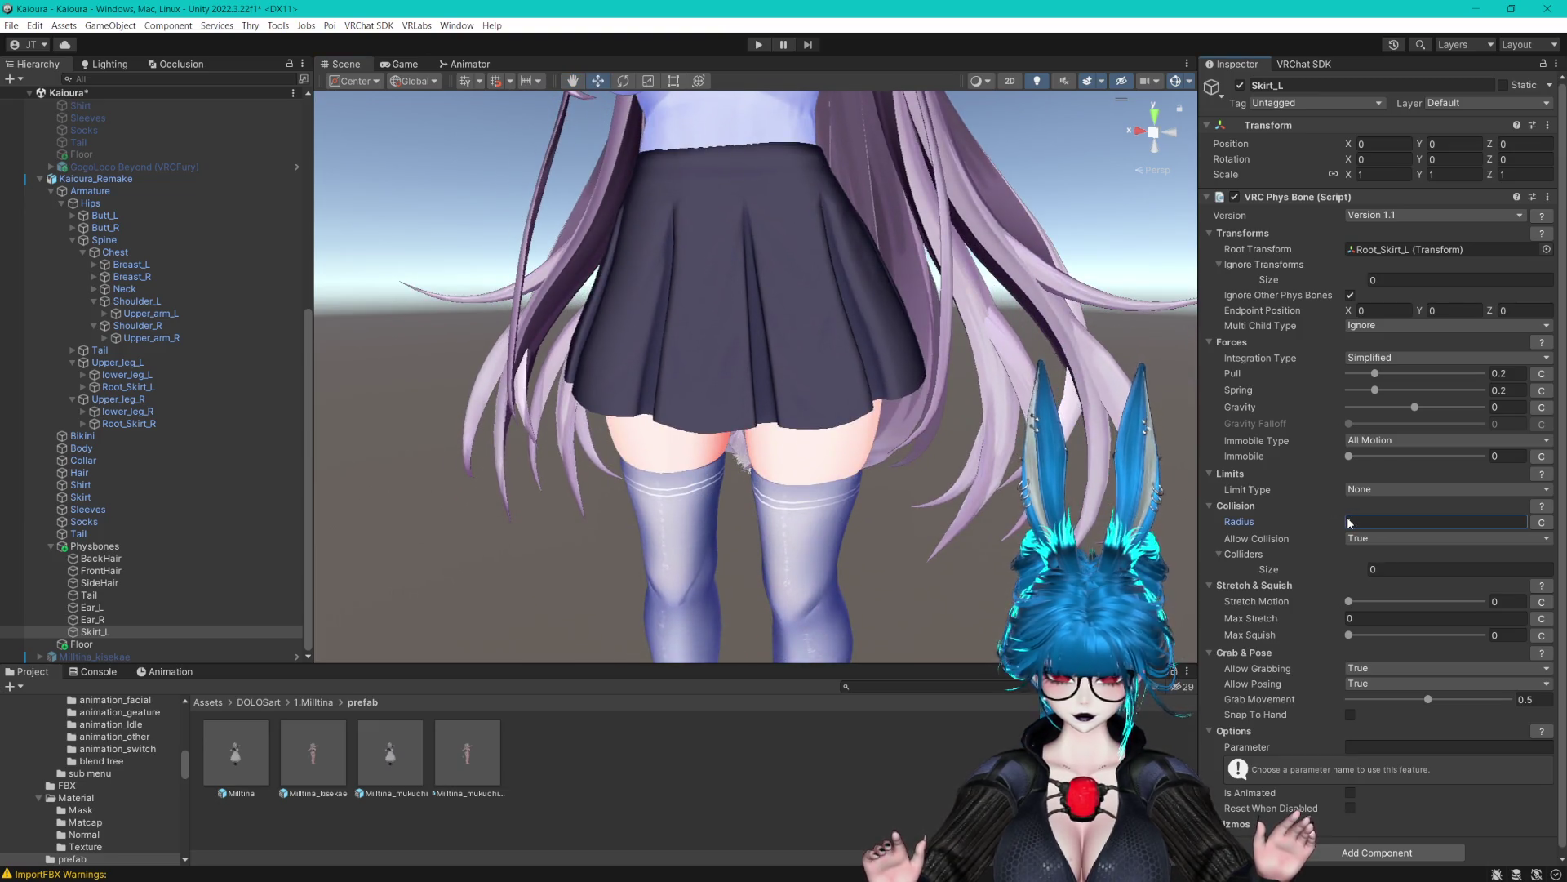
text(0.9)
click(1388, 250)
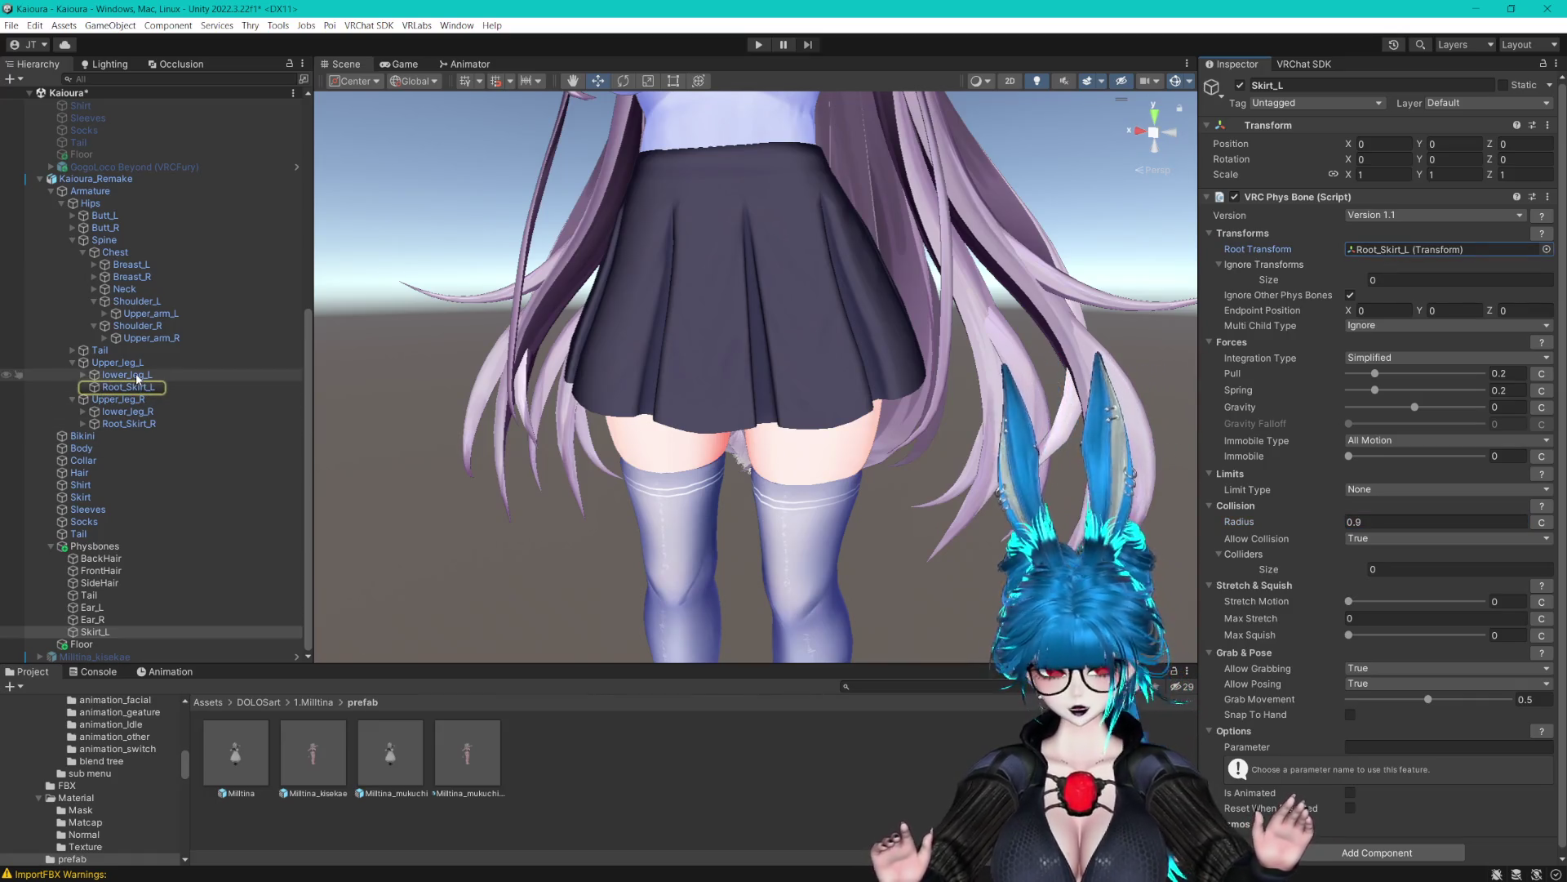
click(1427, 311)
text(0.04)
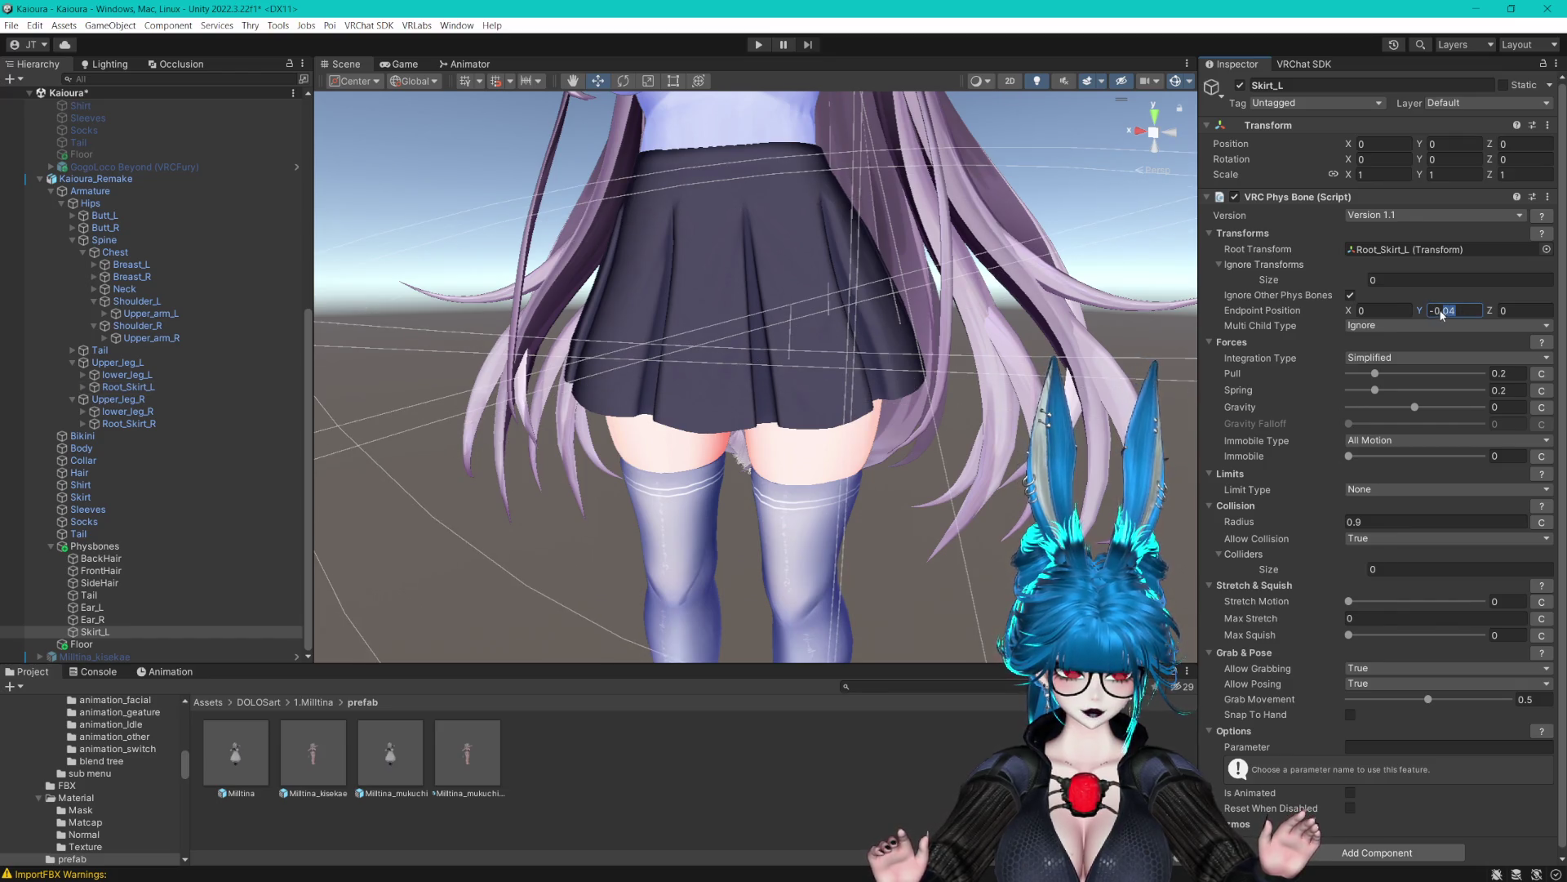
text(0.0)
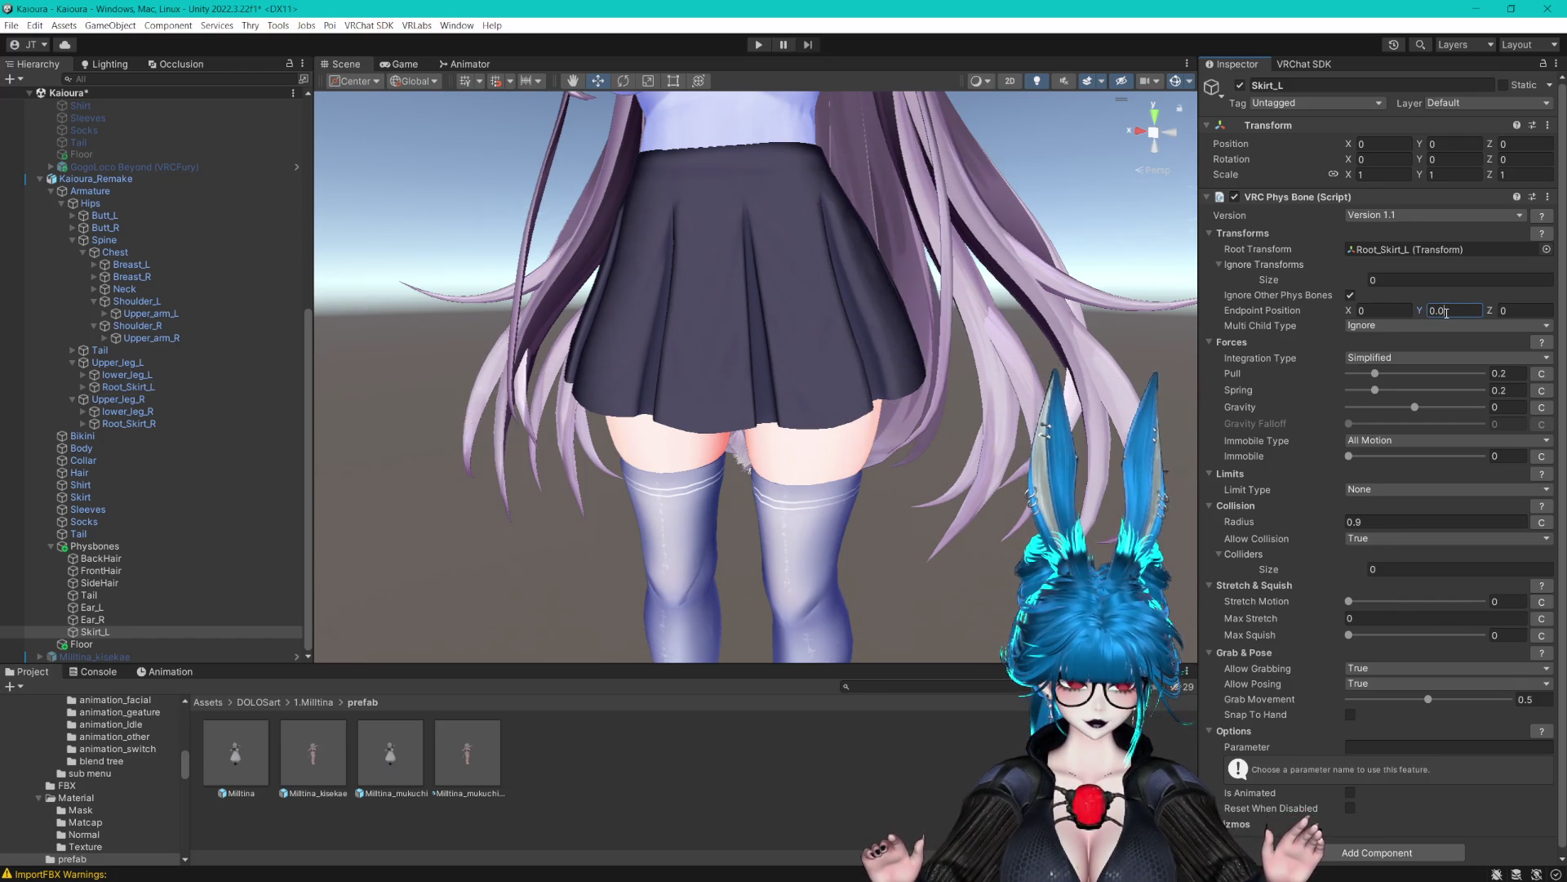
text(4)
click(1371, 520)
text(0.01)
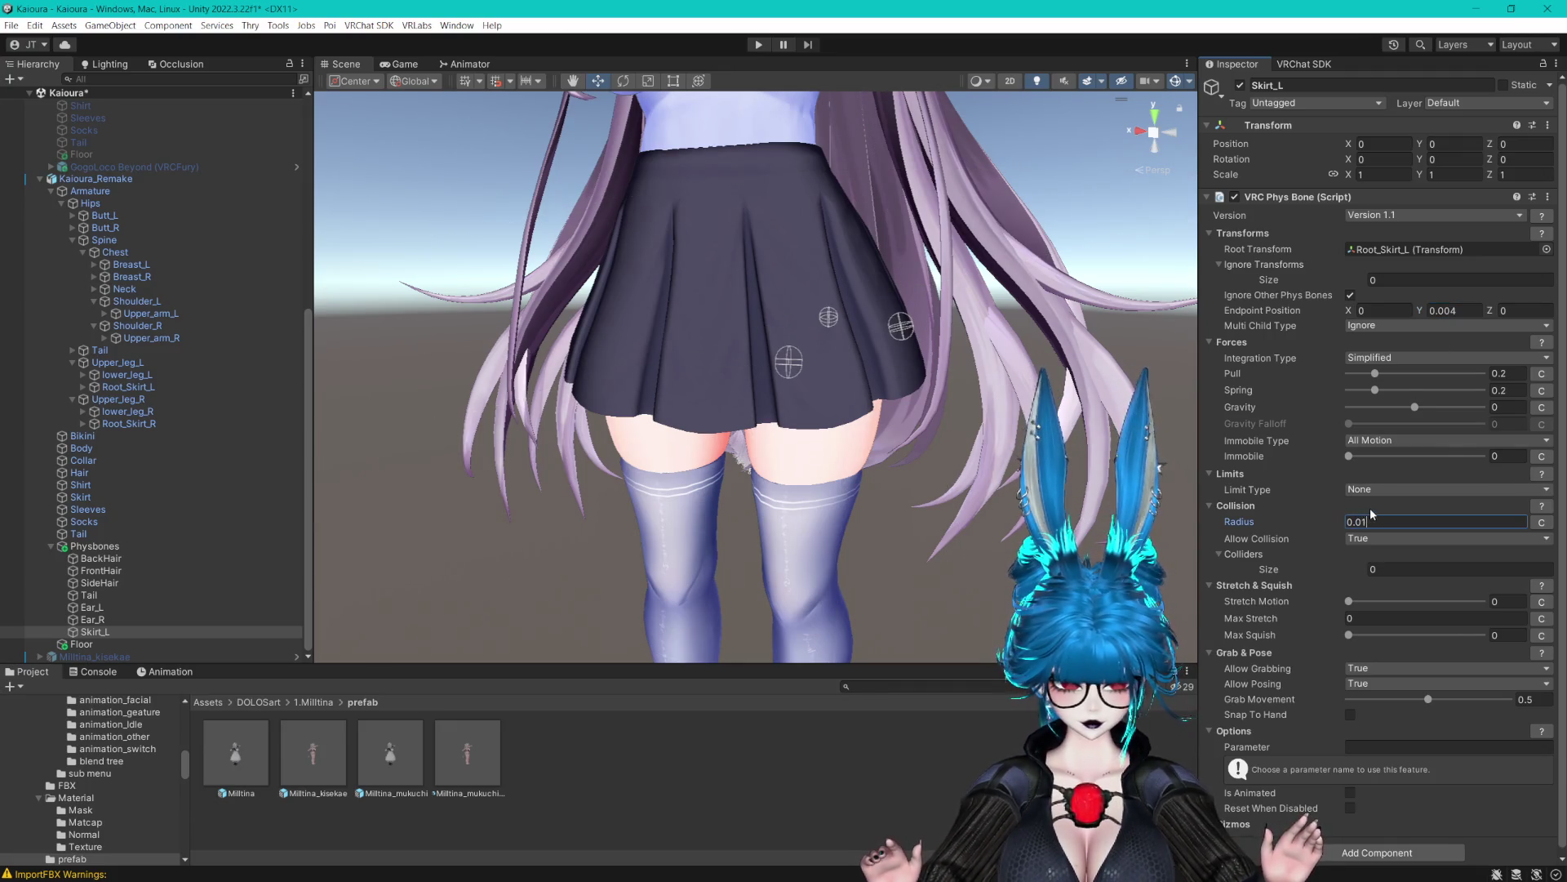
click(1445, 310)
text(0.01)
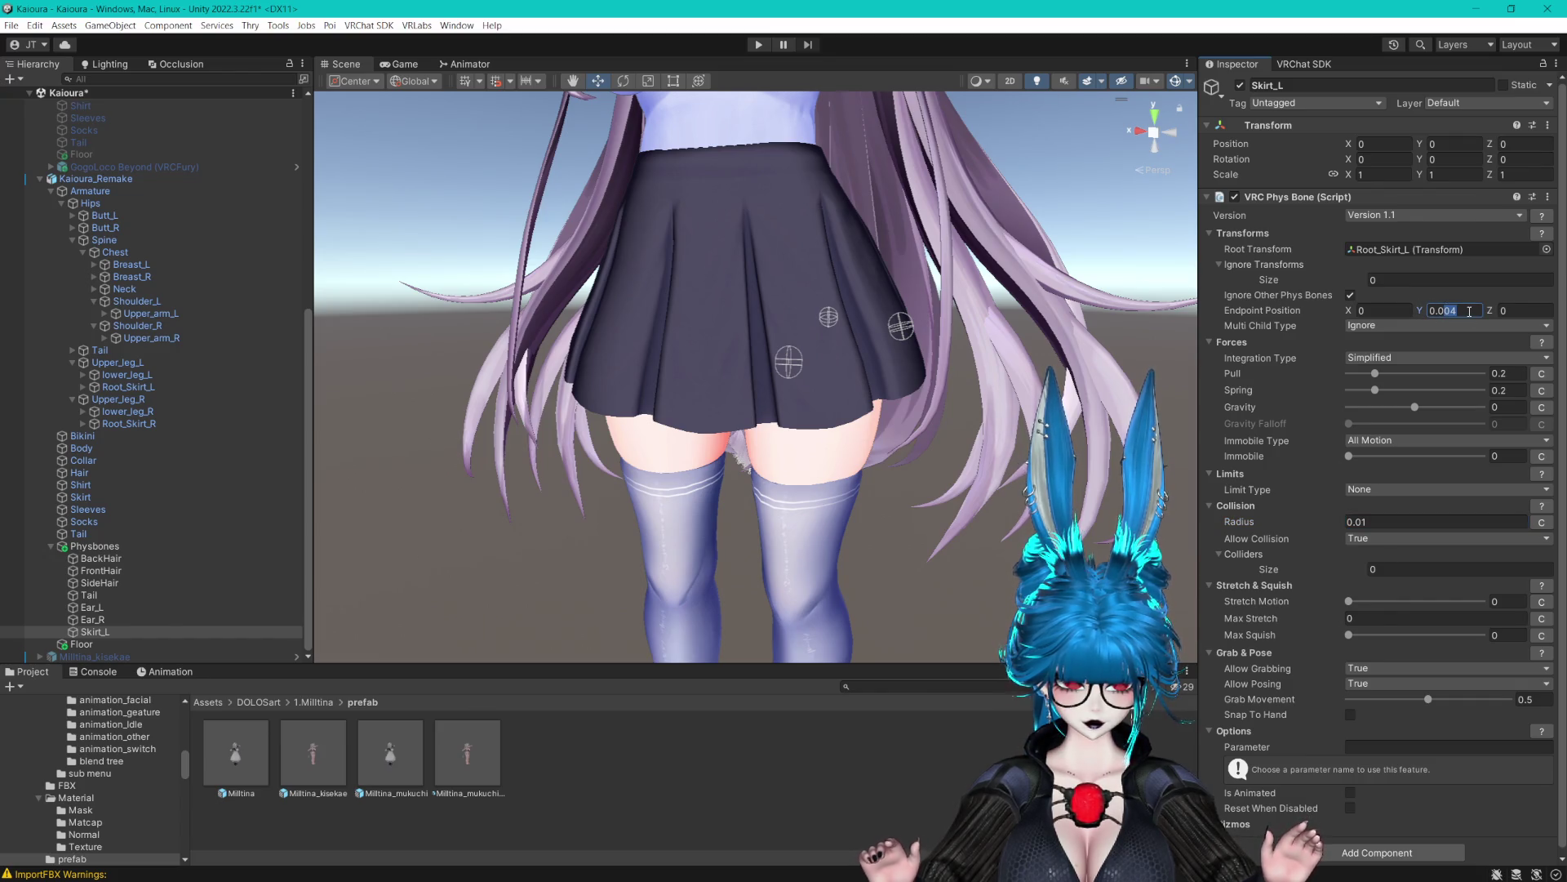
text(1)
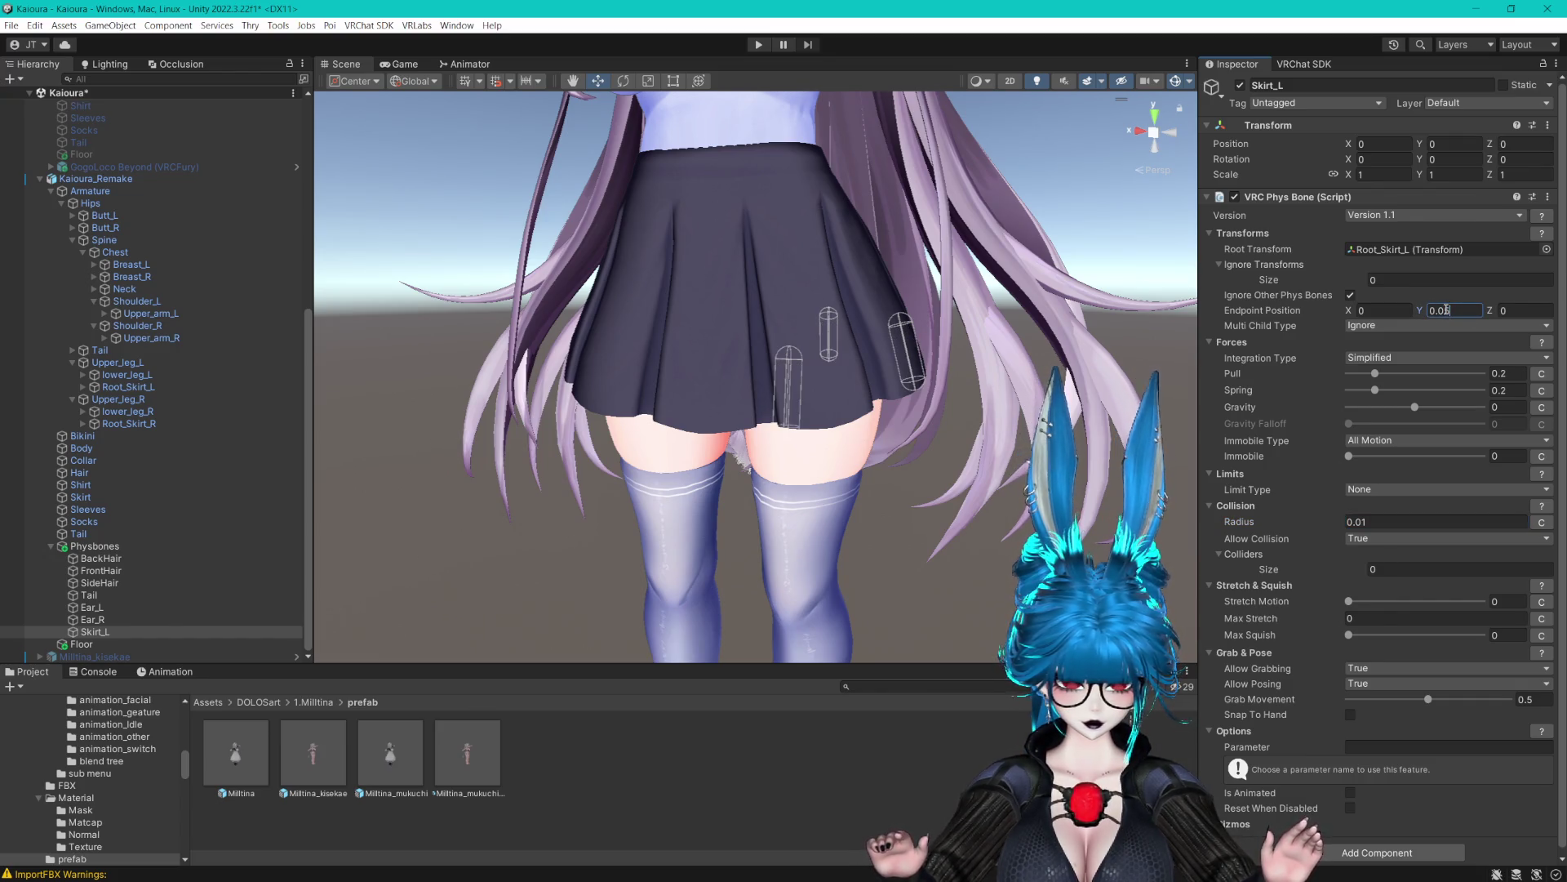
key(Return)
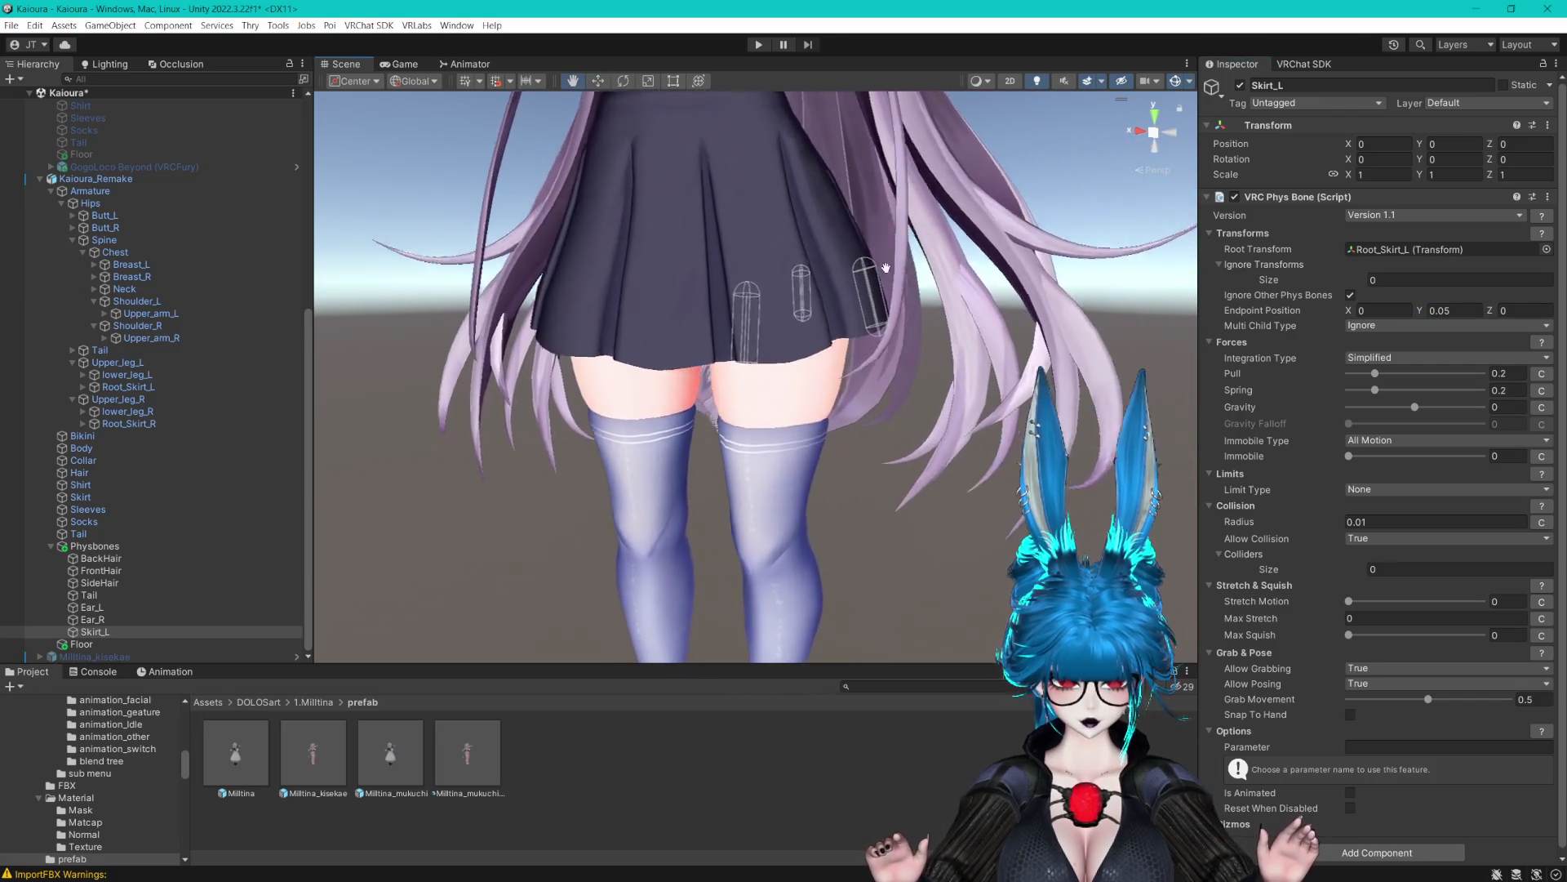
Set Endpoint Position Y to 0.06 and the collision Radius to 0.018
click(1446, 311)
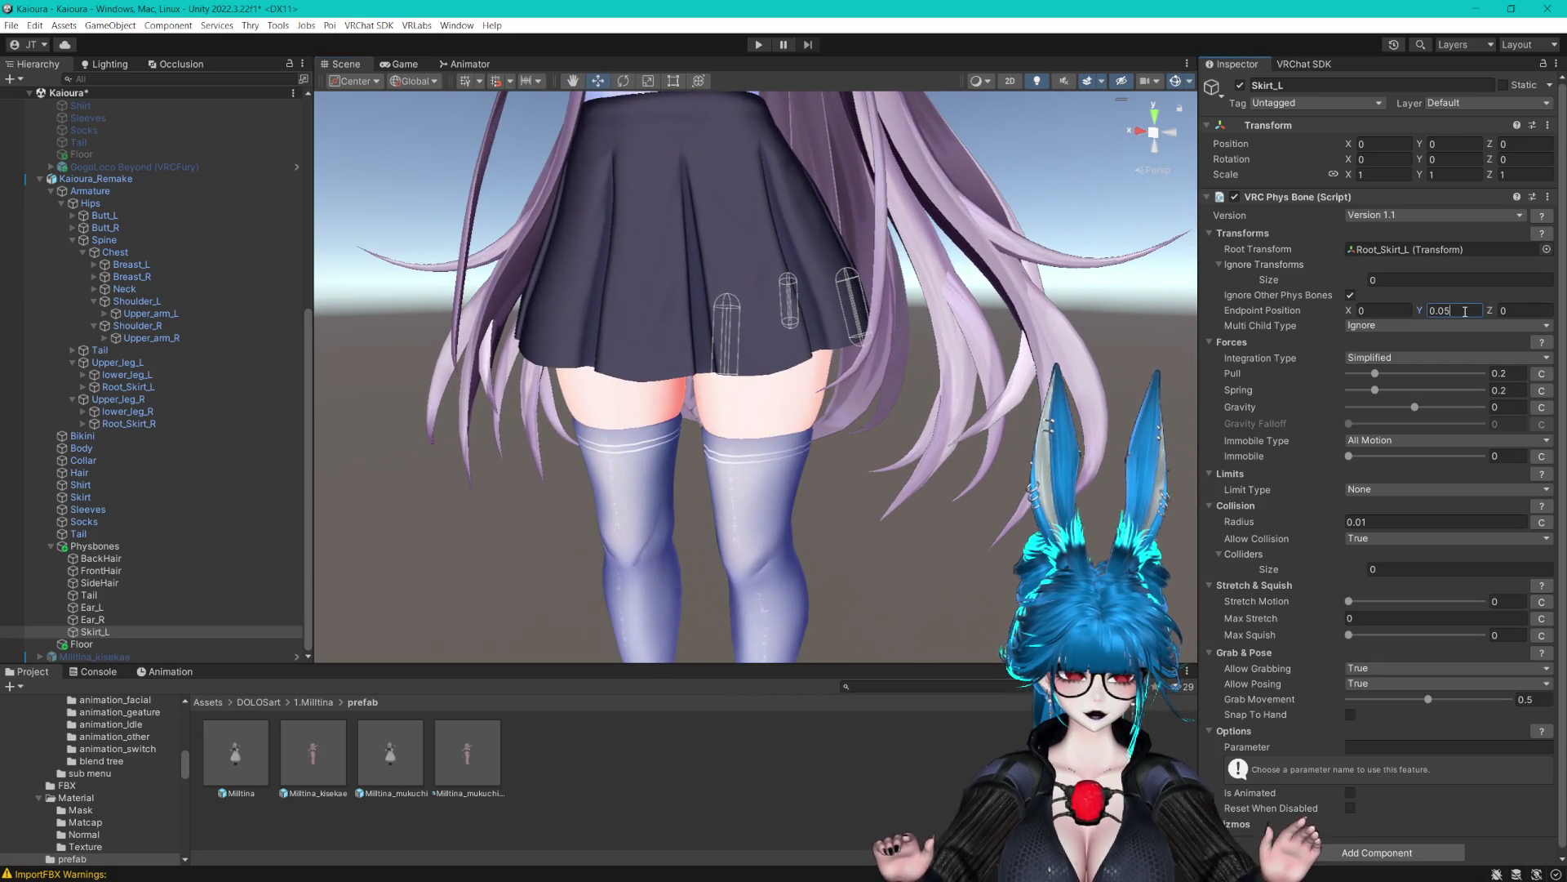
key(BackSpace)
text(6)
key(Return)
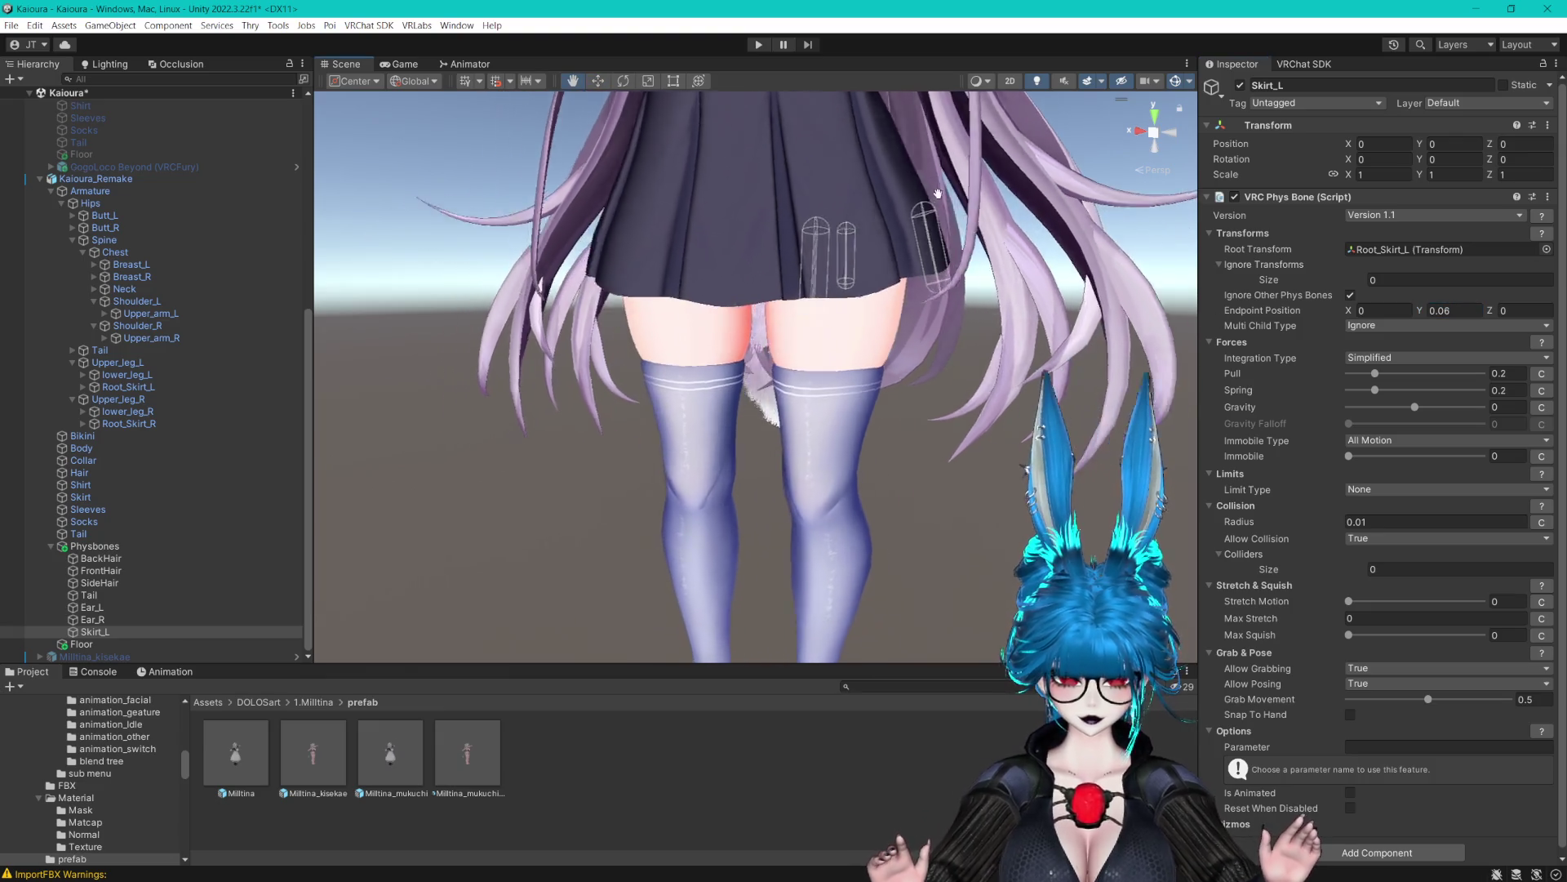
click(1361, 520)
text(4)
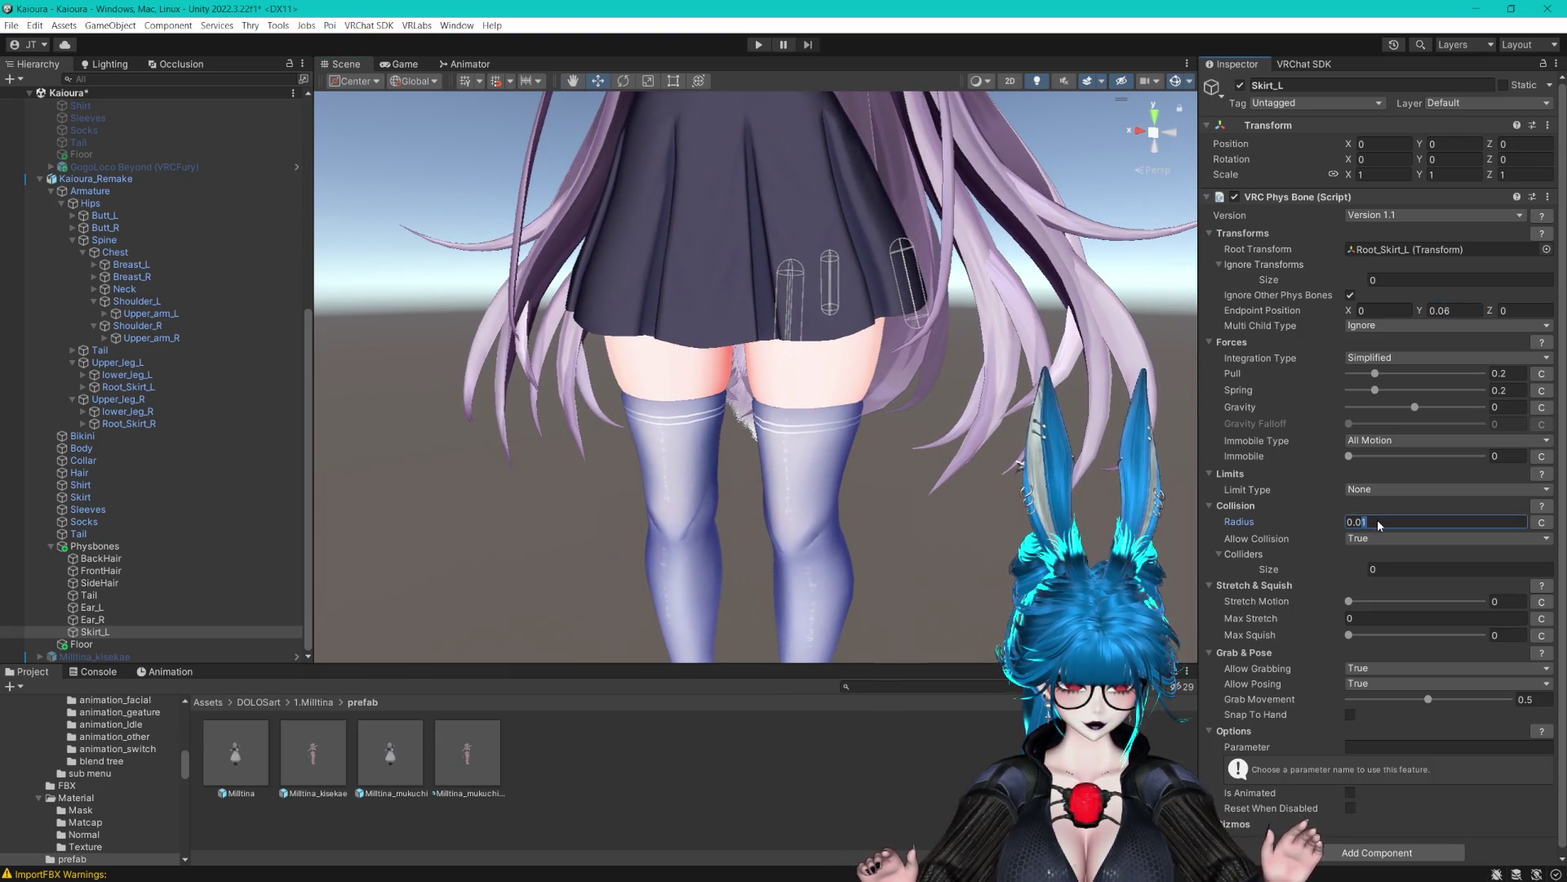
key(BackSpace)
text(5)
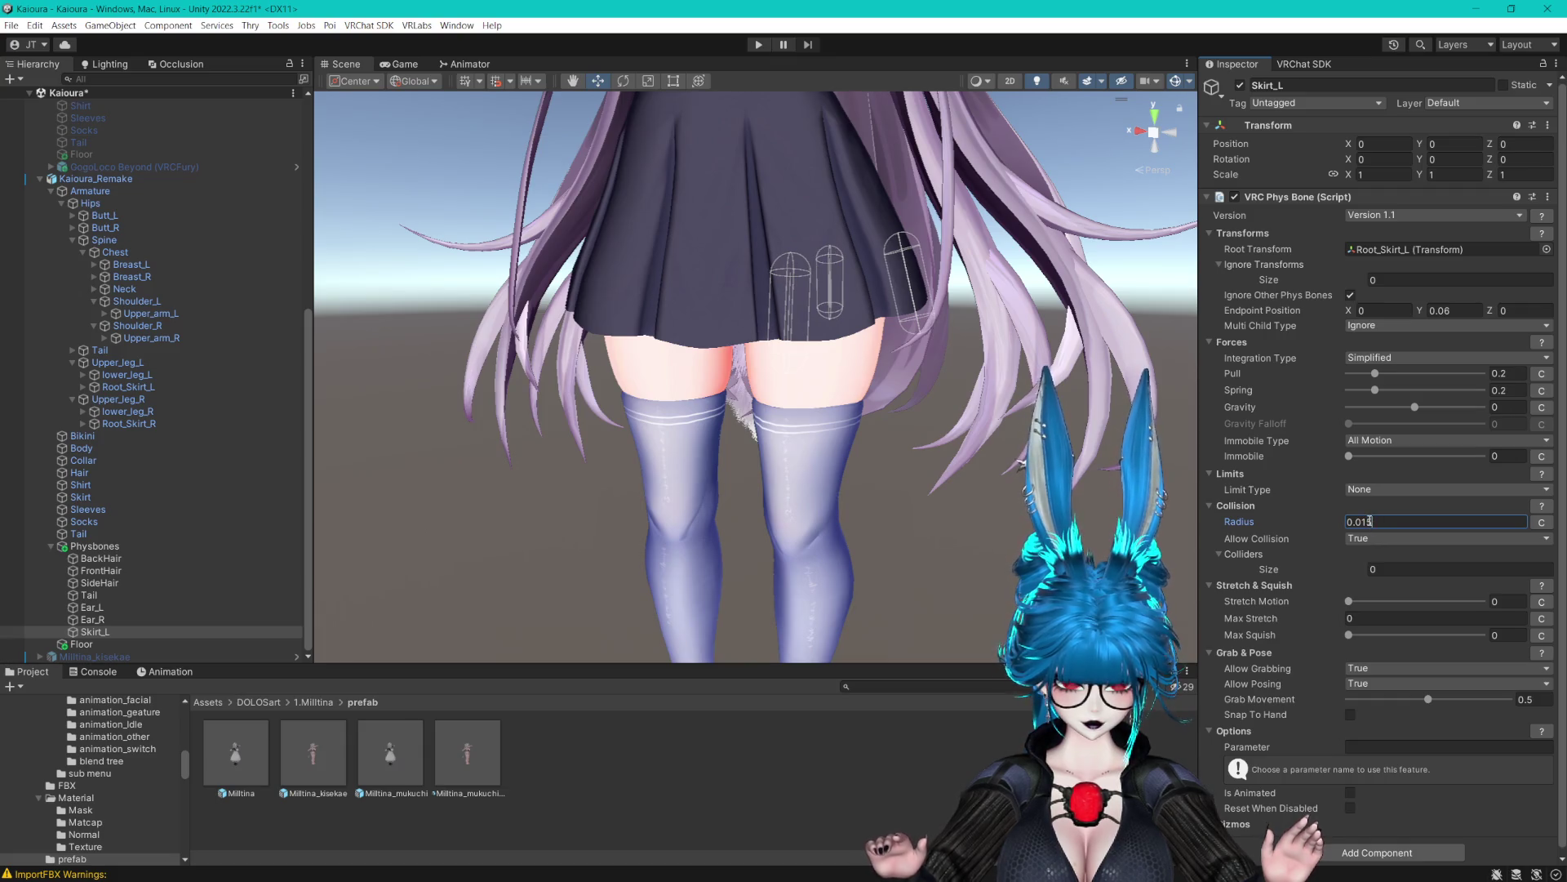
key(BackSpace)
key(BackSpace)
text(2)
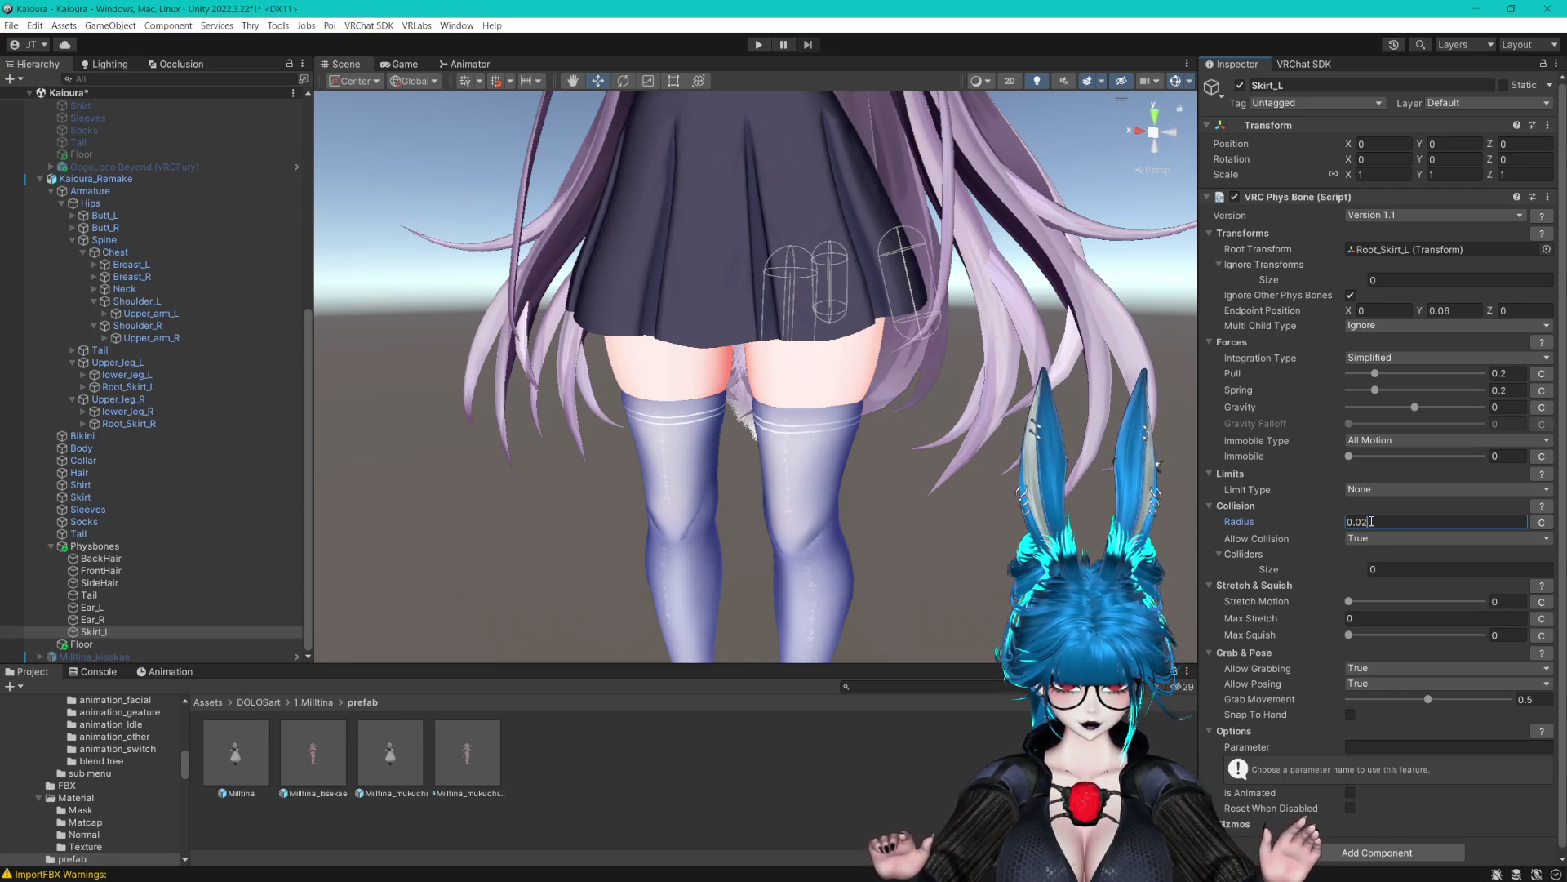
key(BackSpace)
text(18)
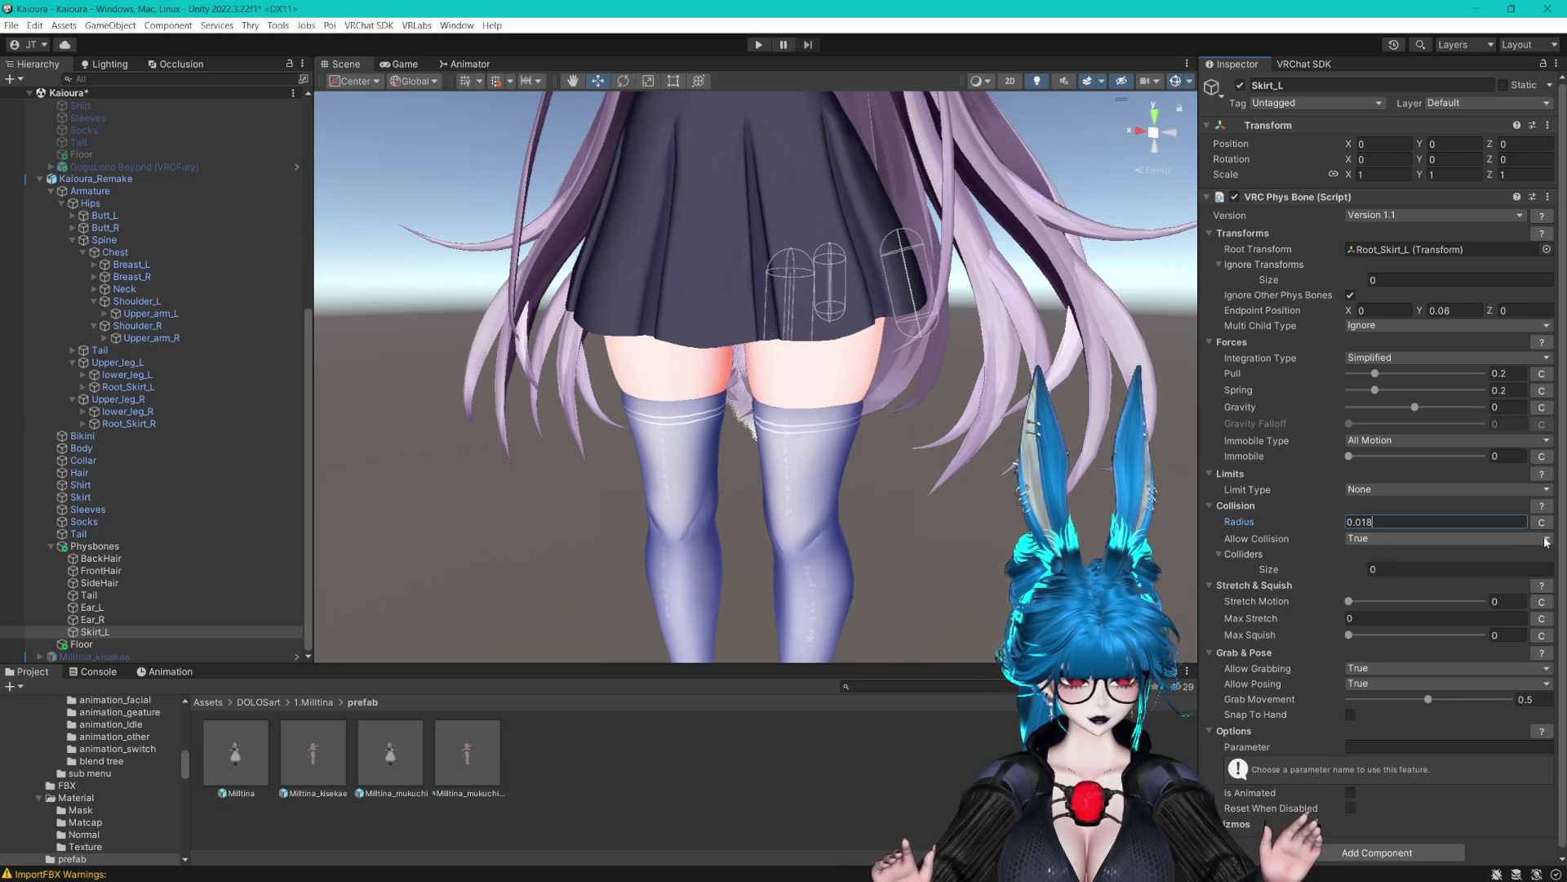
Make Skirt_L's radius curve a straight line, with the root key lowered to about 0.34
click(1540, 524)
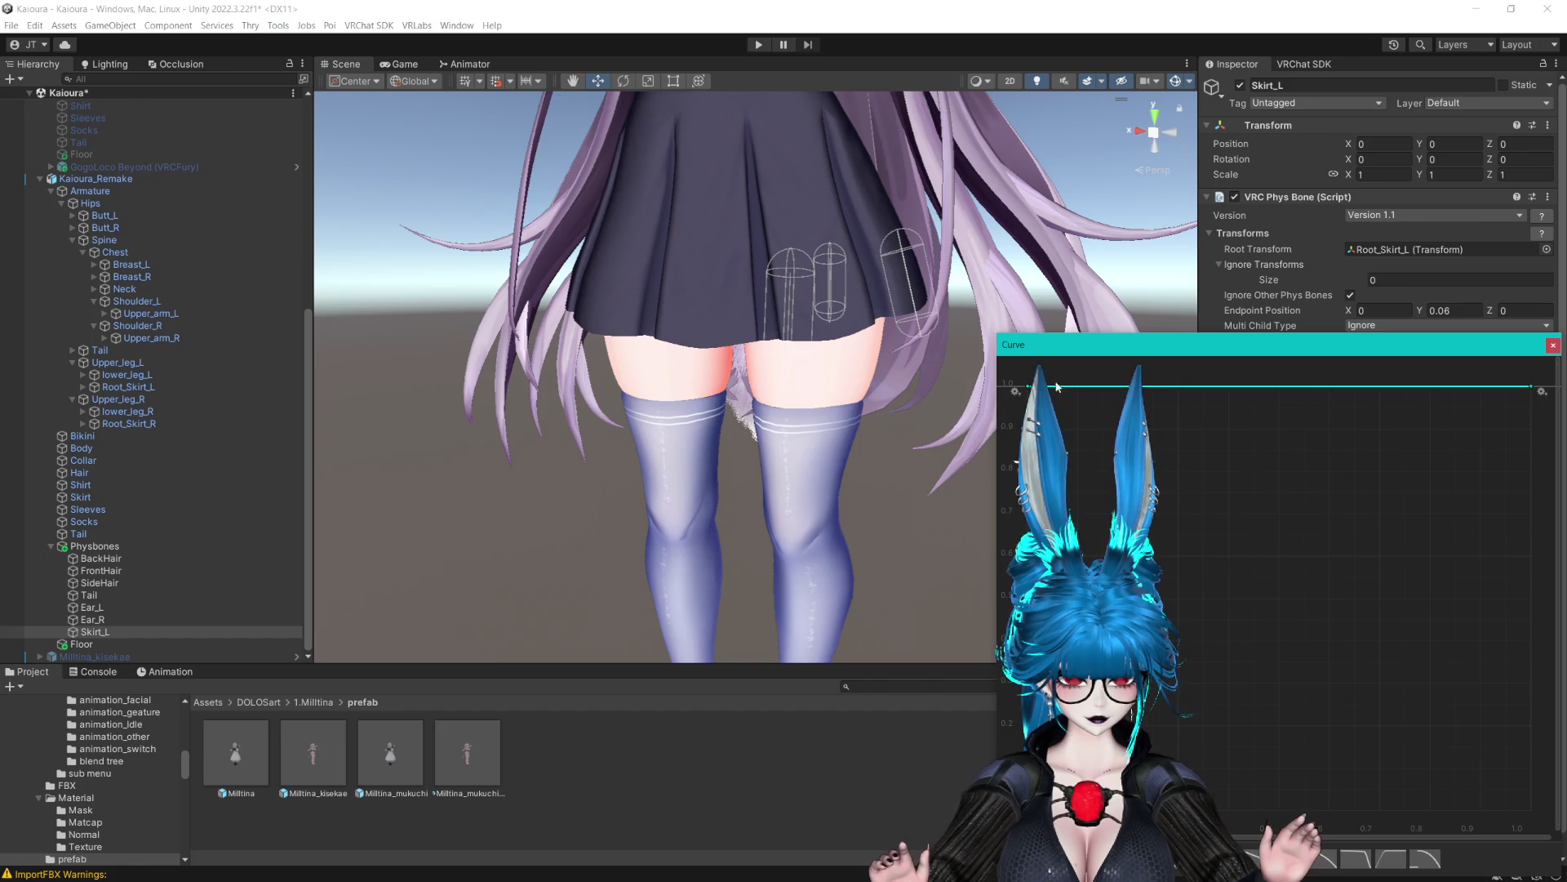
drag(1028, 387, 1019, 597)
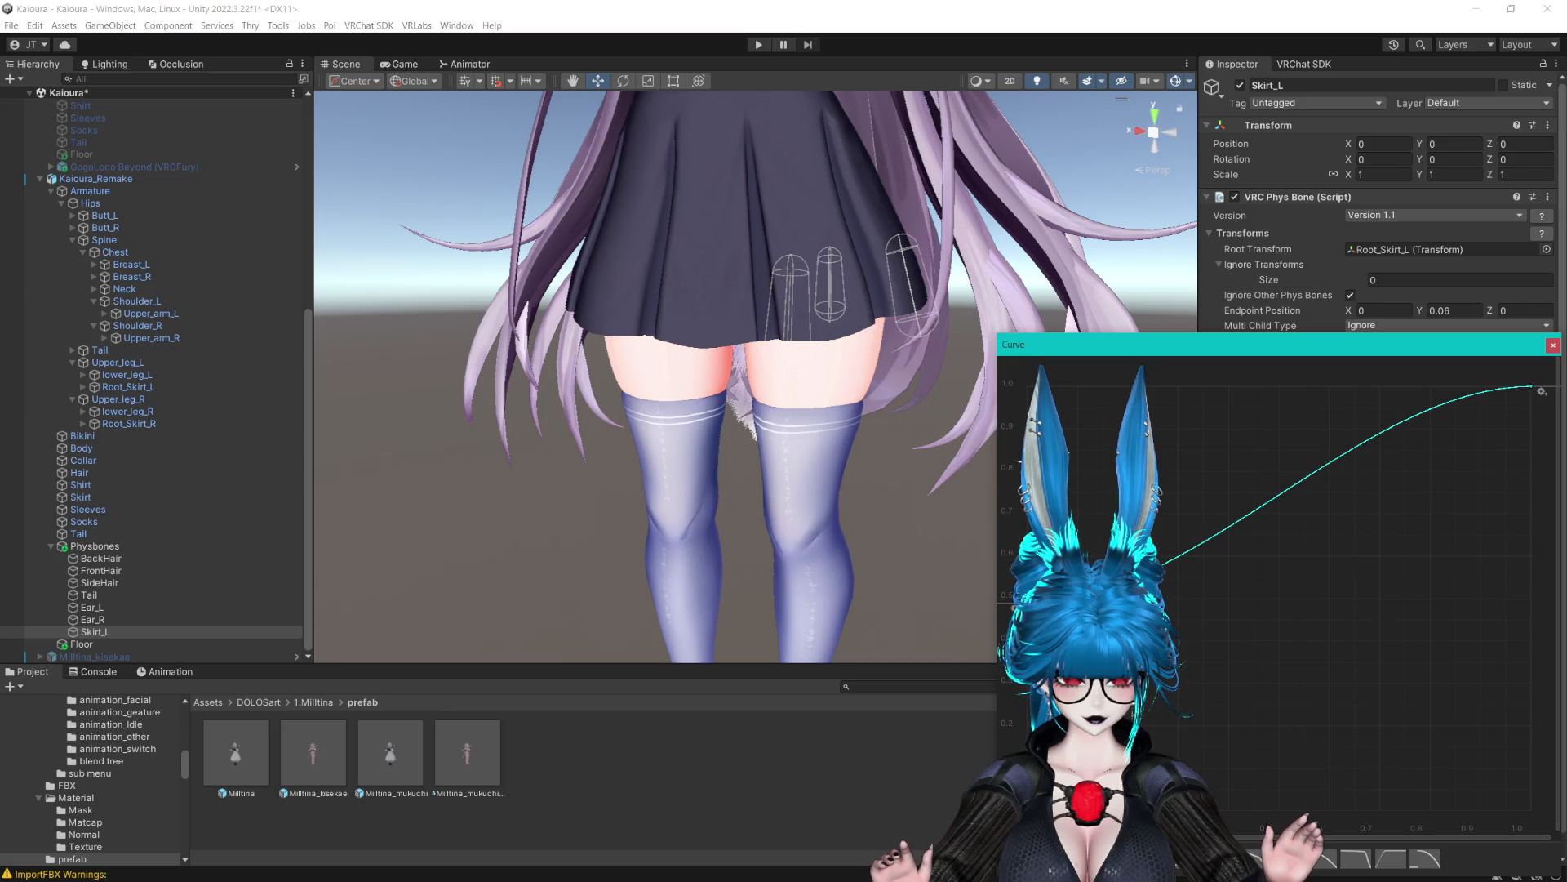
drag(1022, 367, 1542, 667)
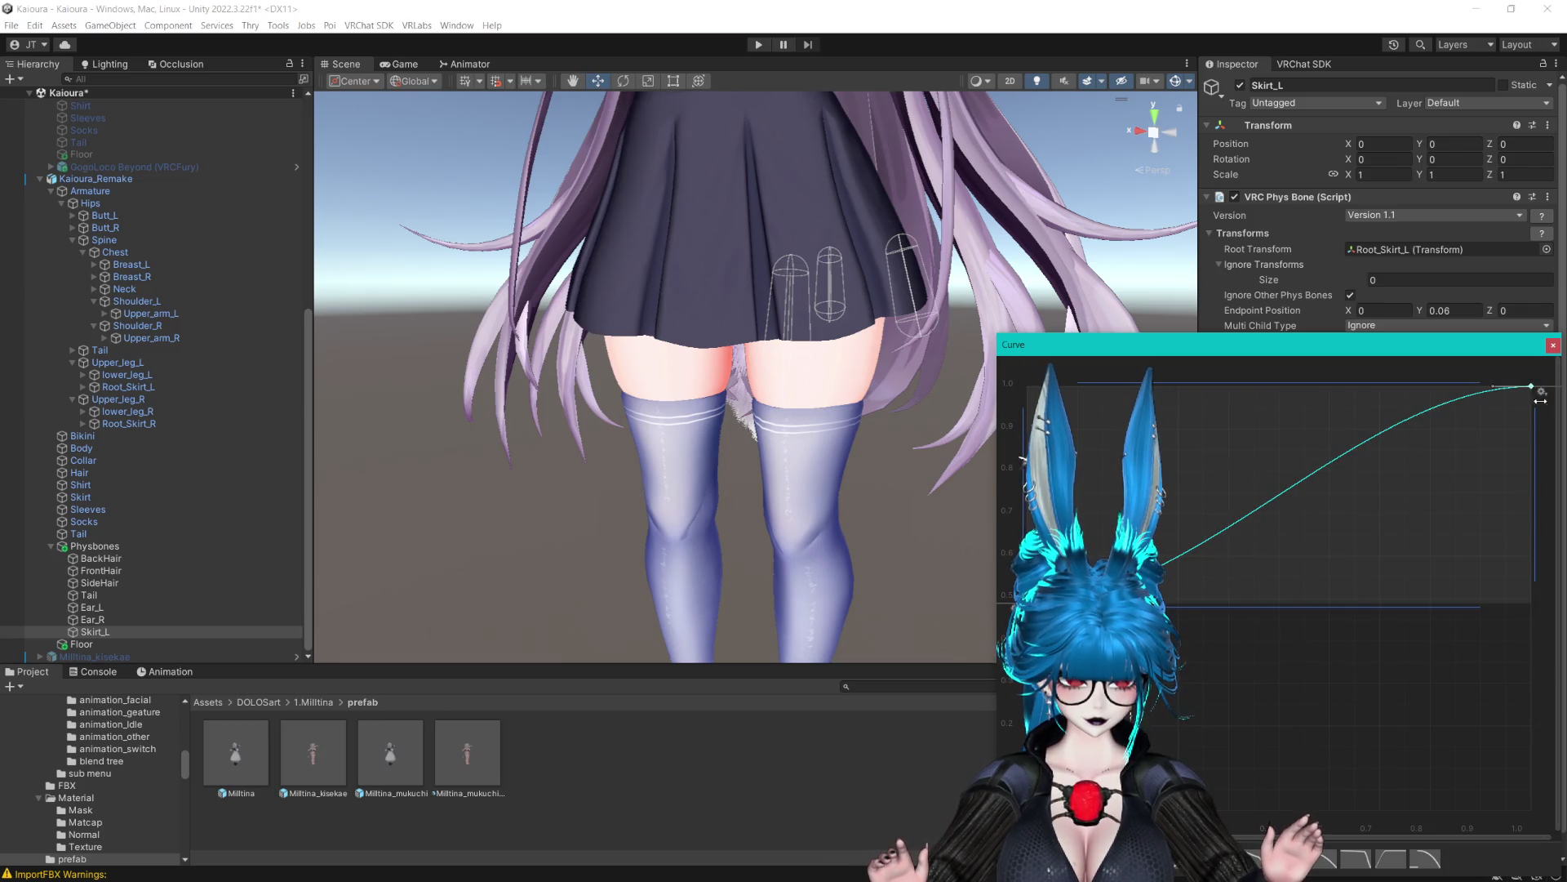
right_click(1533, 389)
mouse_move(1487, 542)
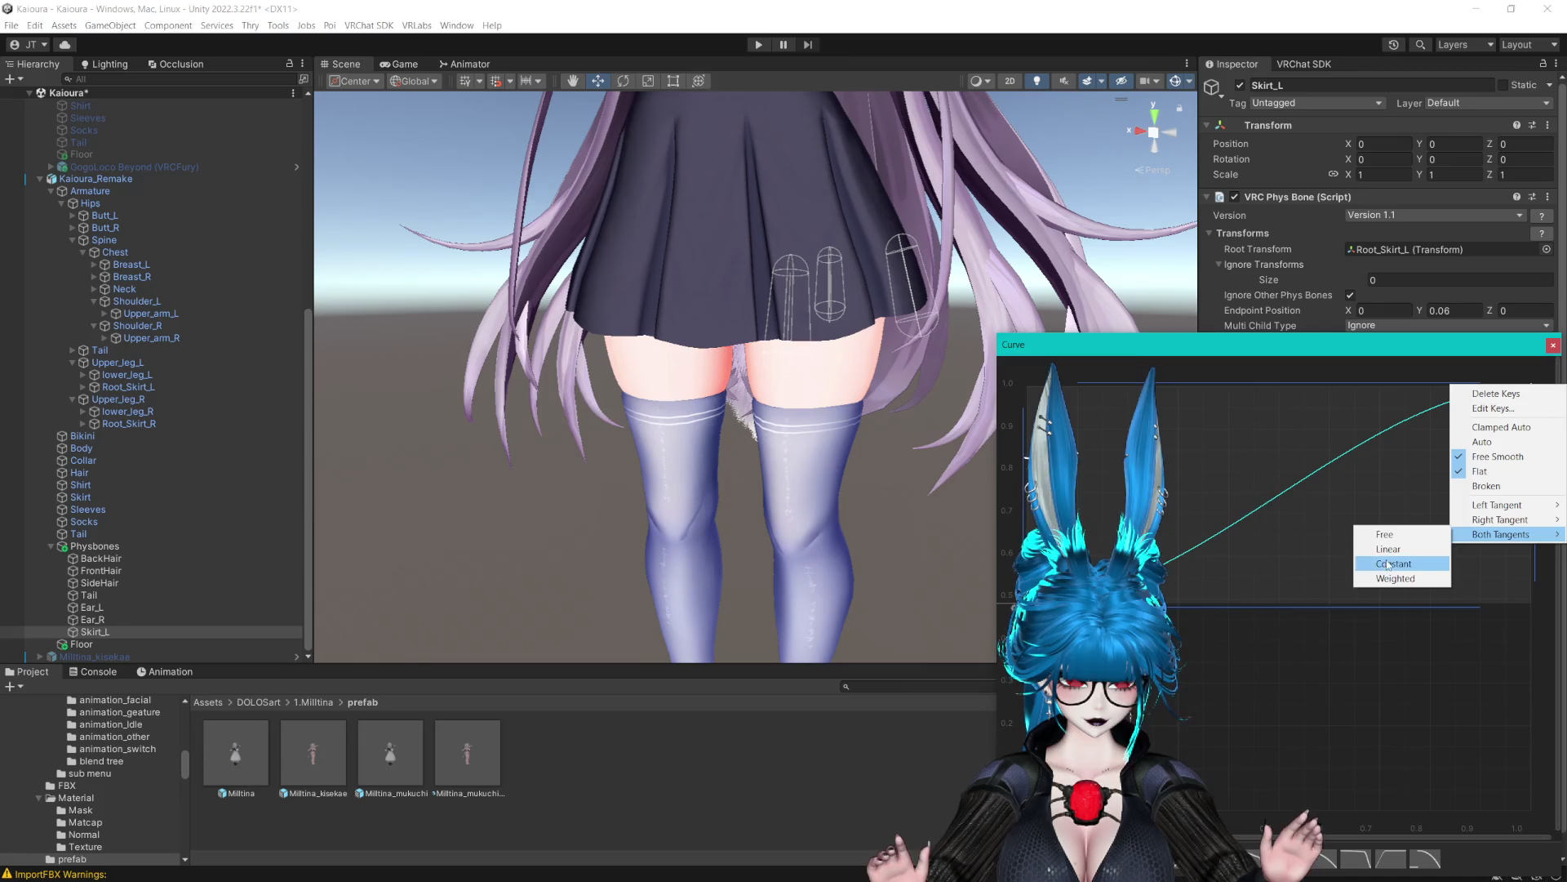
click(1386, 554)
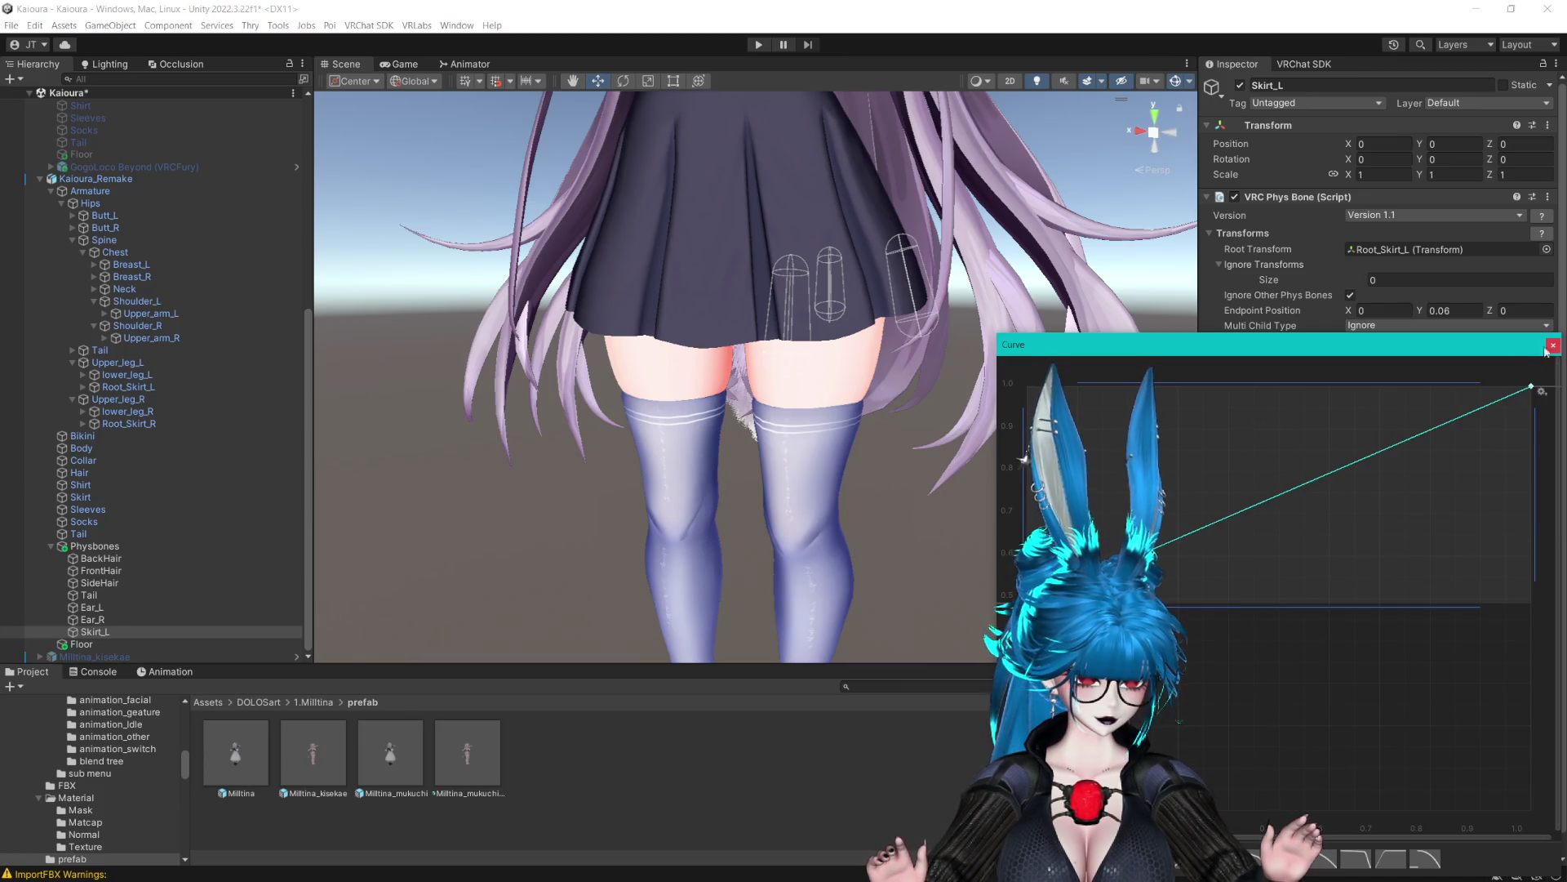
drag(1025, 606, 1024, 662)
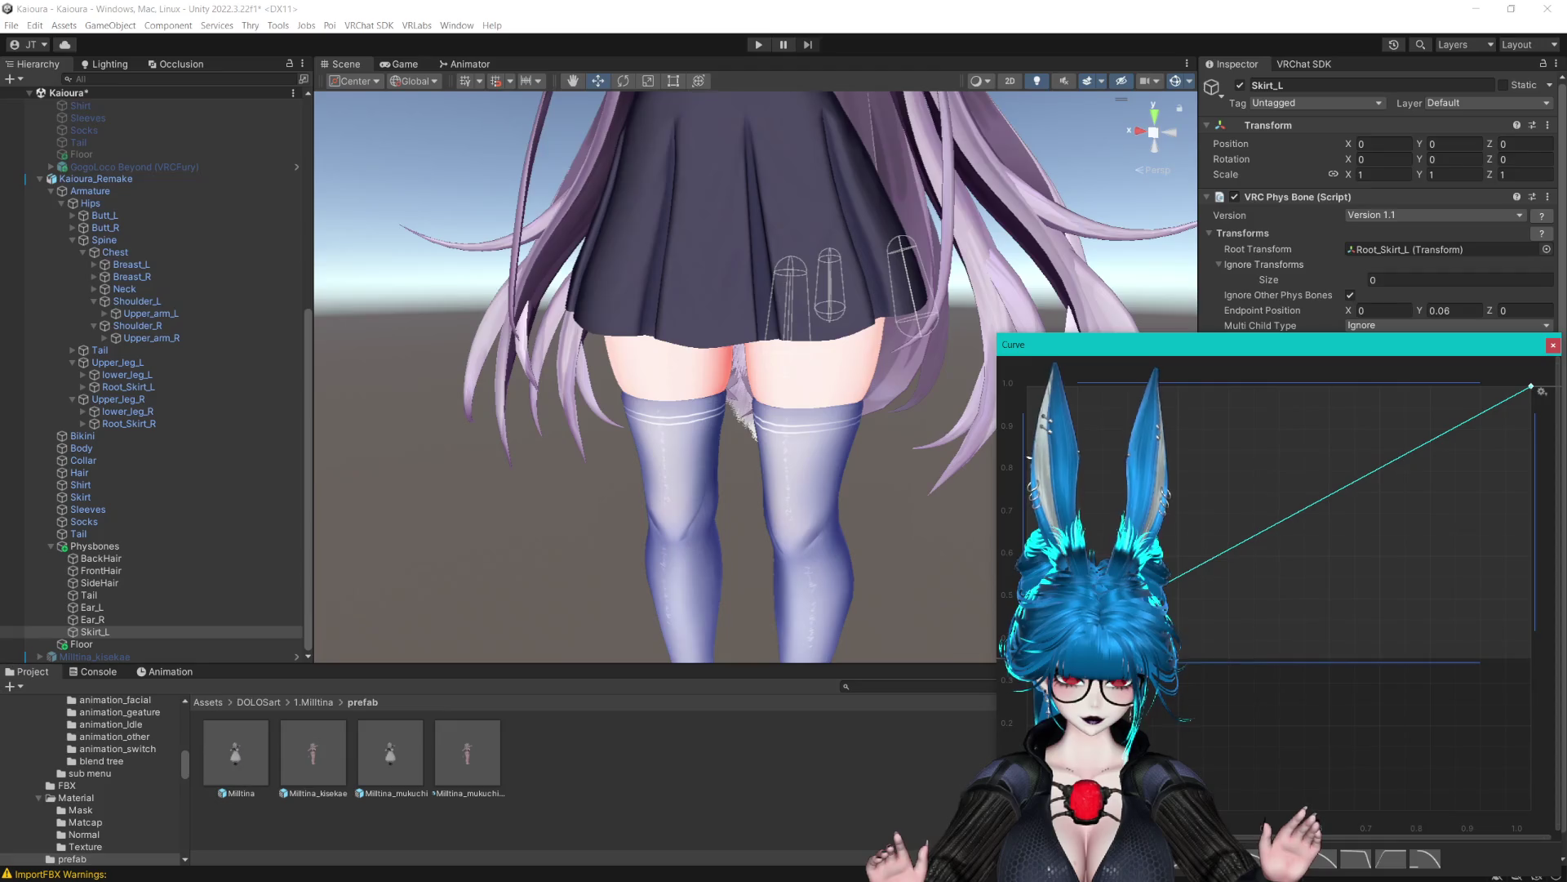
click(1552, 346)
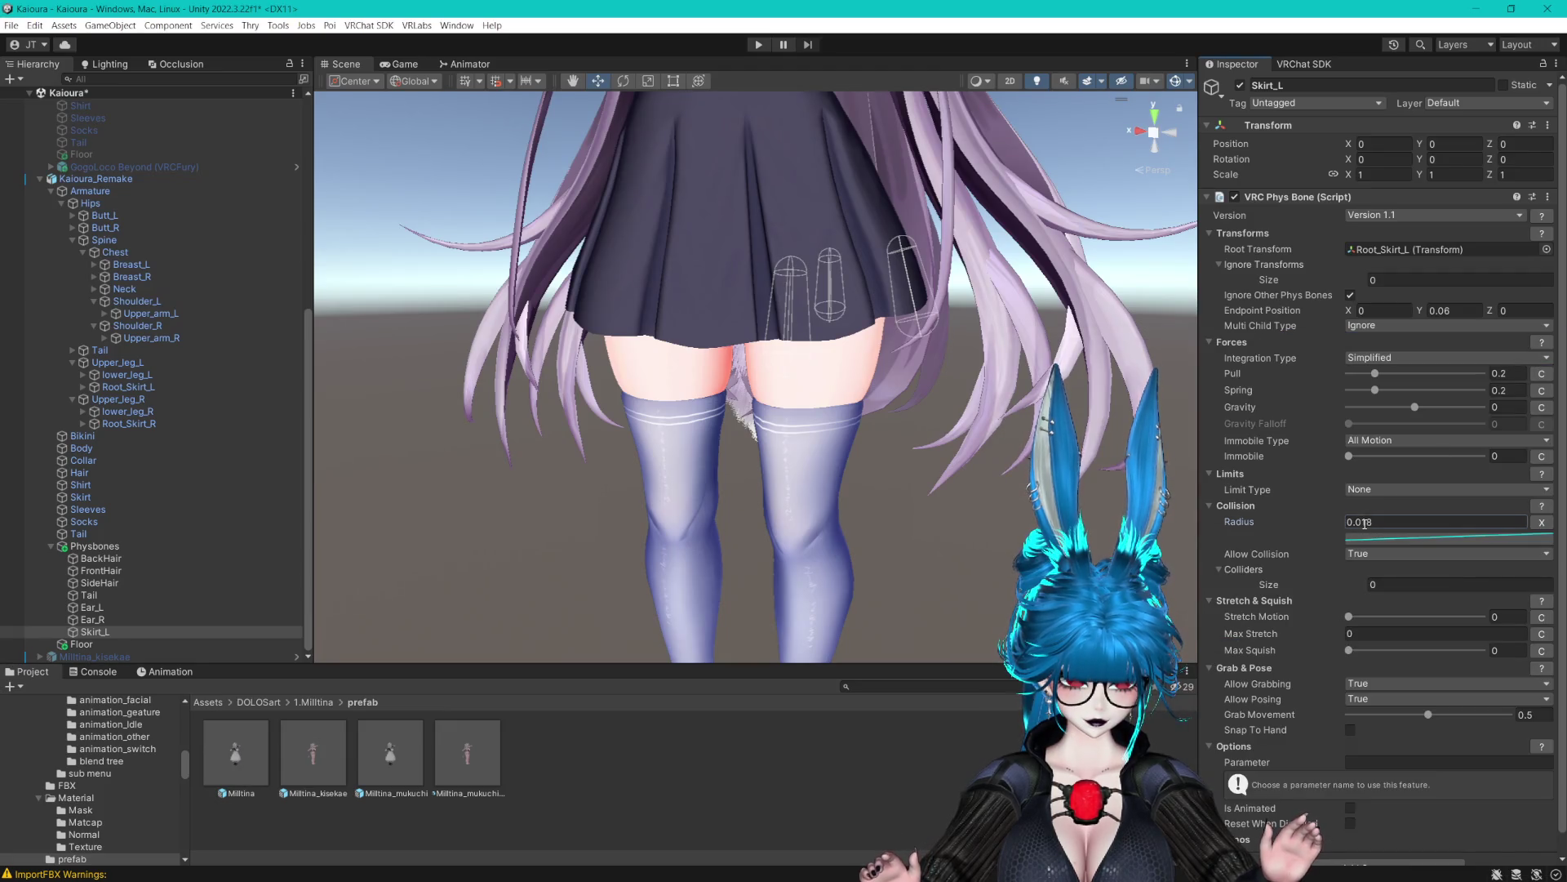
mouse_move(1119, 332)
mouse_down()
mouse_move(480, 280)
mouse_move(1031, 360)
mouse_up()
Change Skirt_L's rotation limit type to a Polar pitch-and-yaw limit
click(1415, 497)
click(1380, 515)
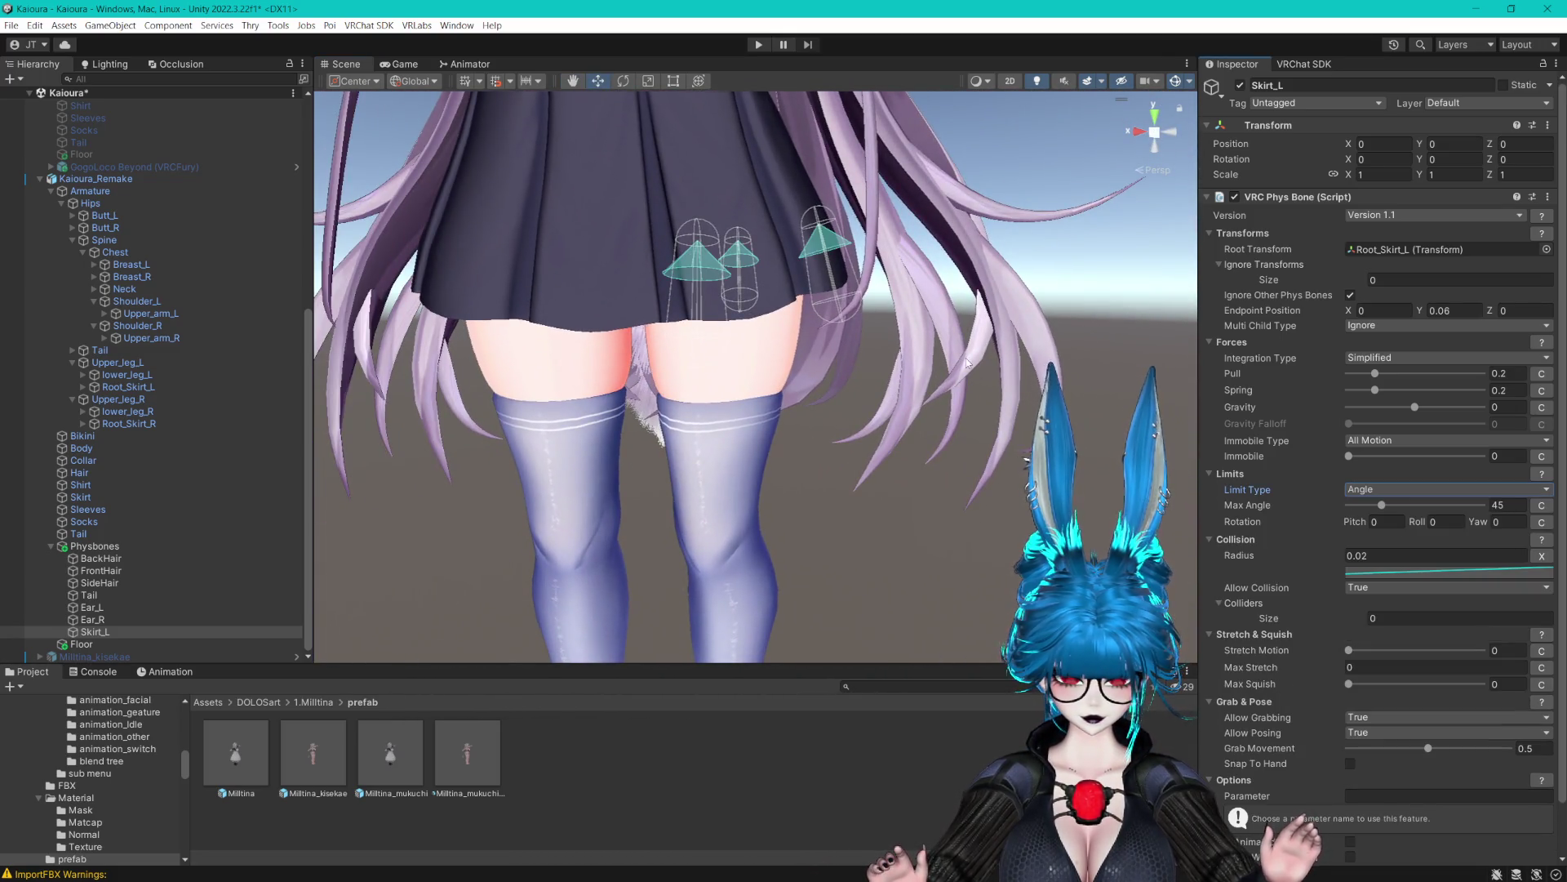
drag(1382, 505, 1363, 508)
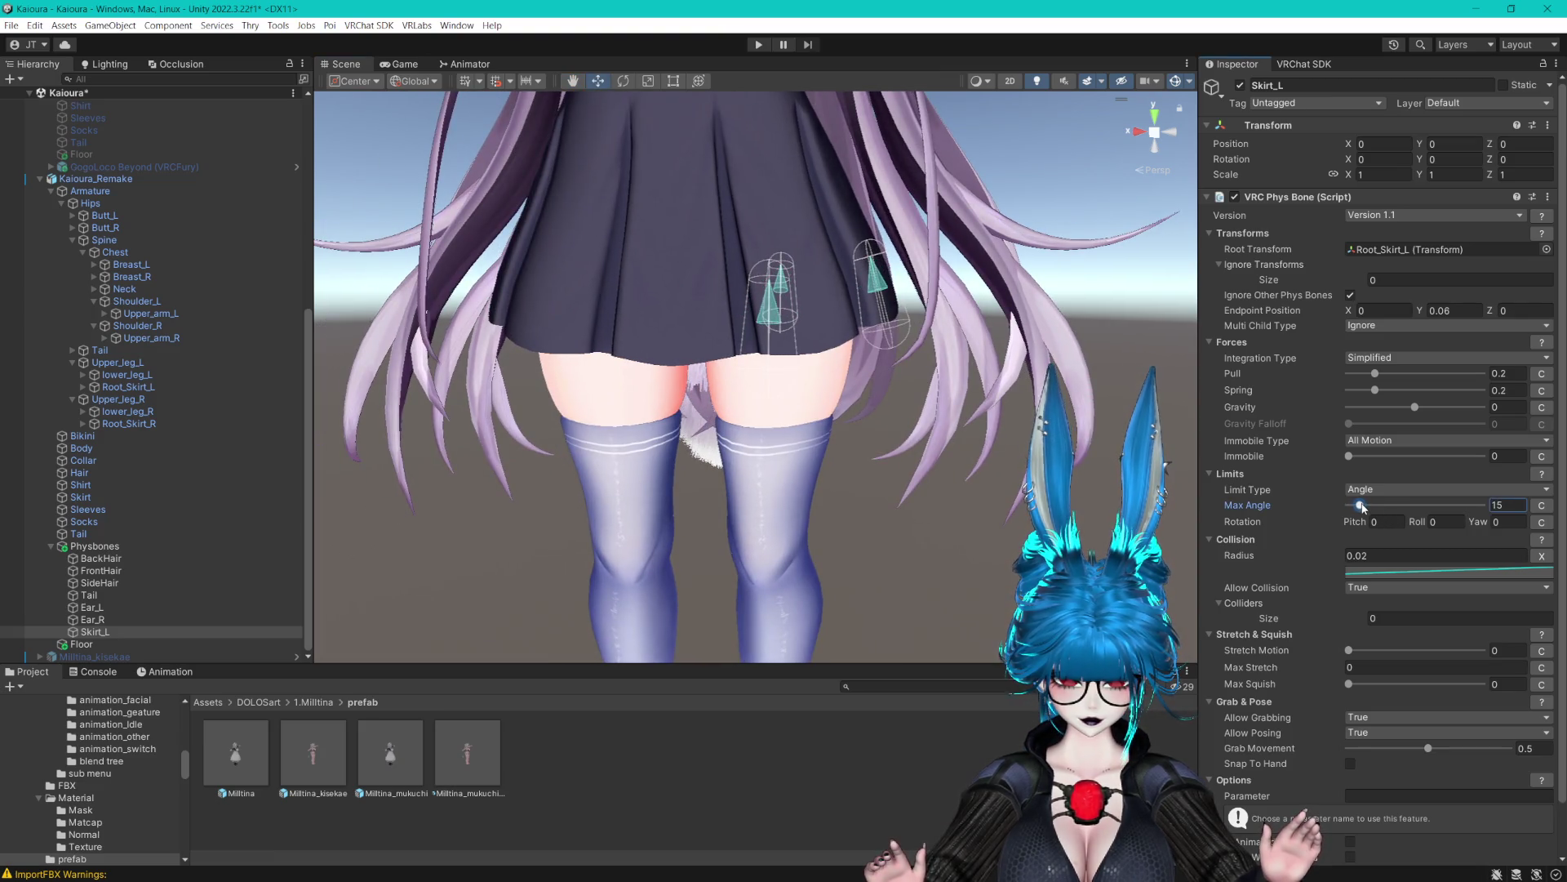
click(1387, 489)
click(1380, 541)
mouse_move(653, 367)
mouse_down()
mouse_move(723, 426)
mouse_move(987, 444)
mouse_up()
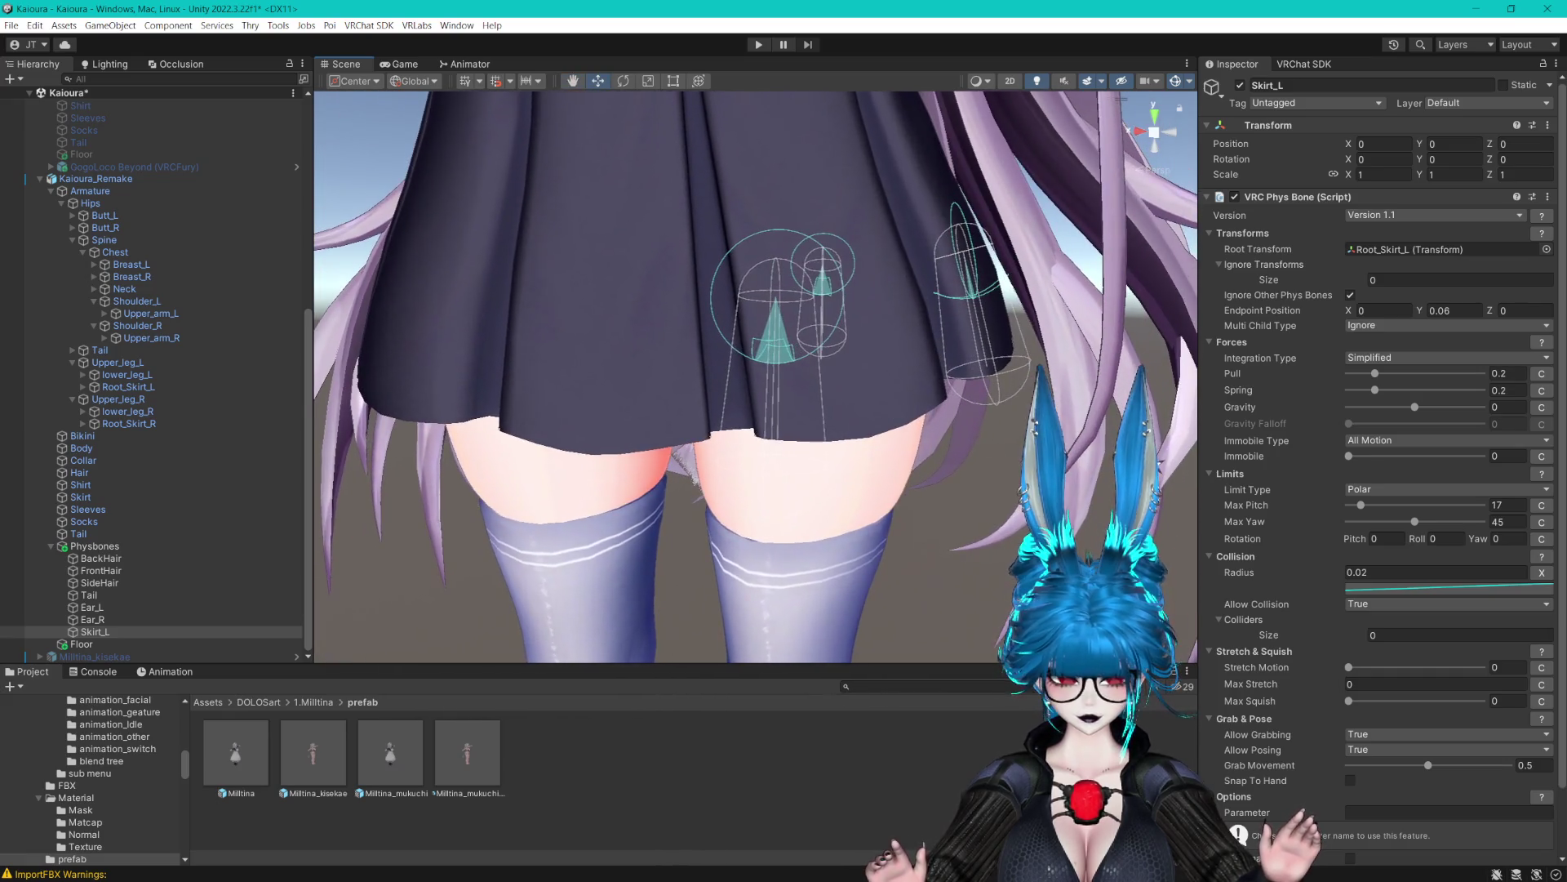
key(f)
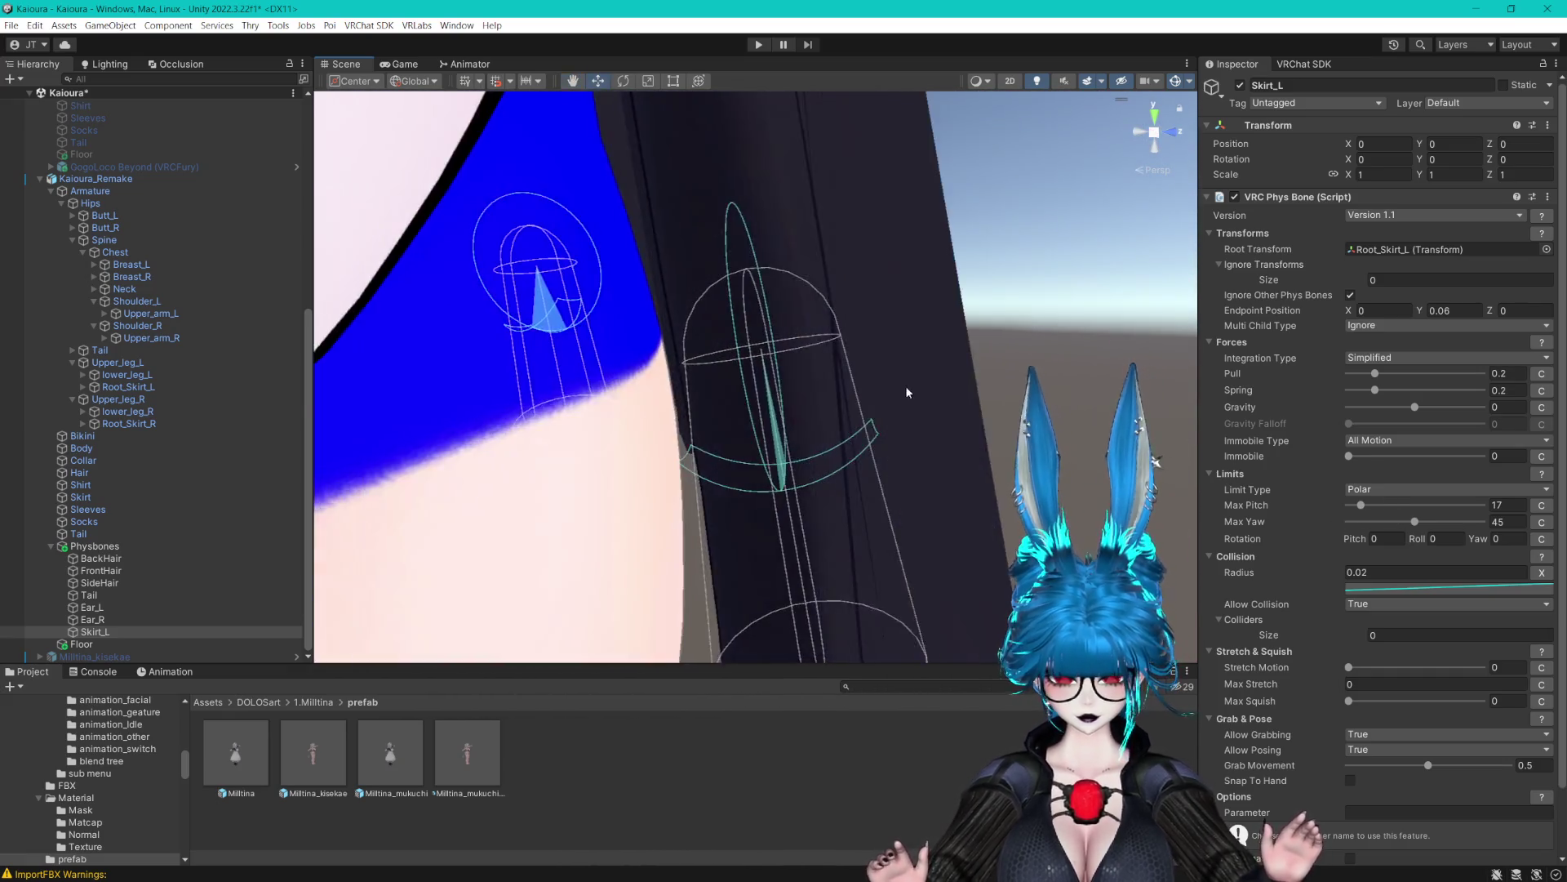
drag(866, 395, 1074, 463)
Set the polar limit to Max Pitch 25, Max Yaw 30 and Rotation Yaw 20
mouse_move(1404, 524)
mouse_down()
mouse_move(1371, 525)
mouse_move(1514, 543)
mouse_up()
mouse_move(444, 514)
mouse_down()
mouse_move(681, 384)
mouse_move(867, 340)
mouse_move(719, 351)
mouse_move(728, 360)
mouse_move(720, 342)
mouse_move(642, 346)
mouse_move(734, 343)
mouse_move(670, 351)
mouse_move(893, 304)
mouse_move(880, 298)
mouse_up()
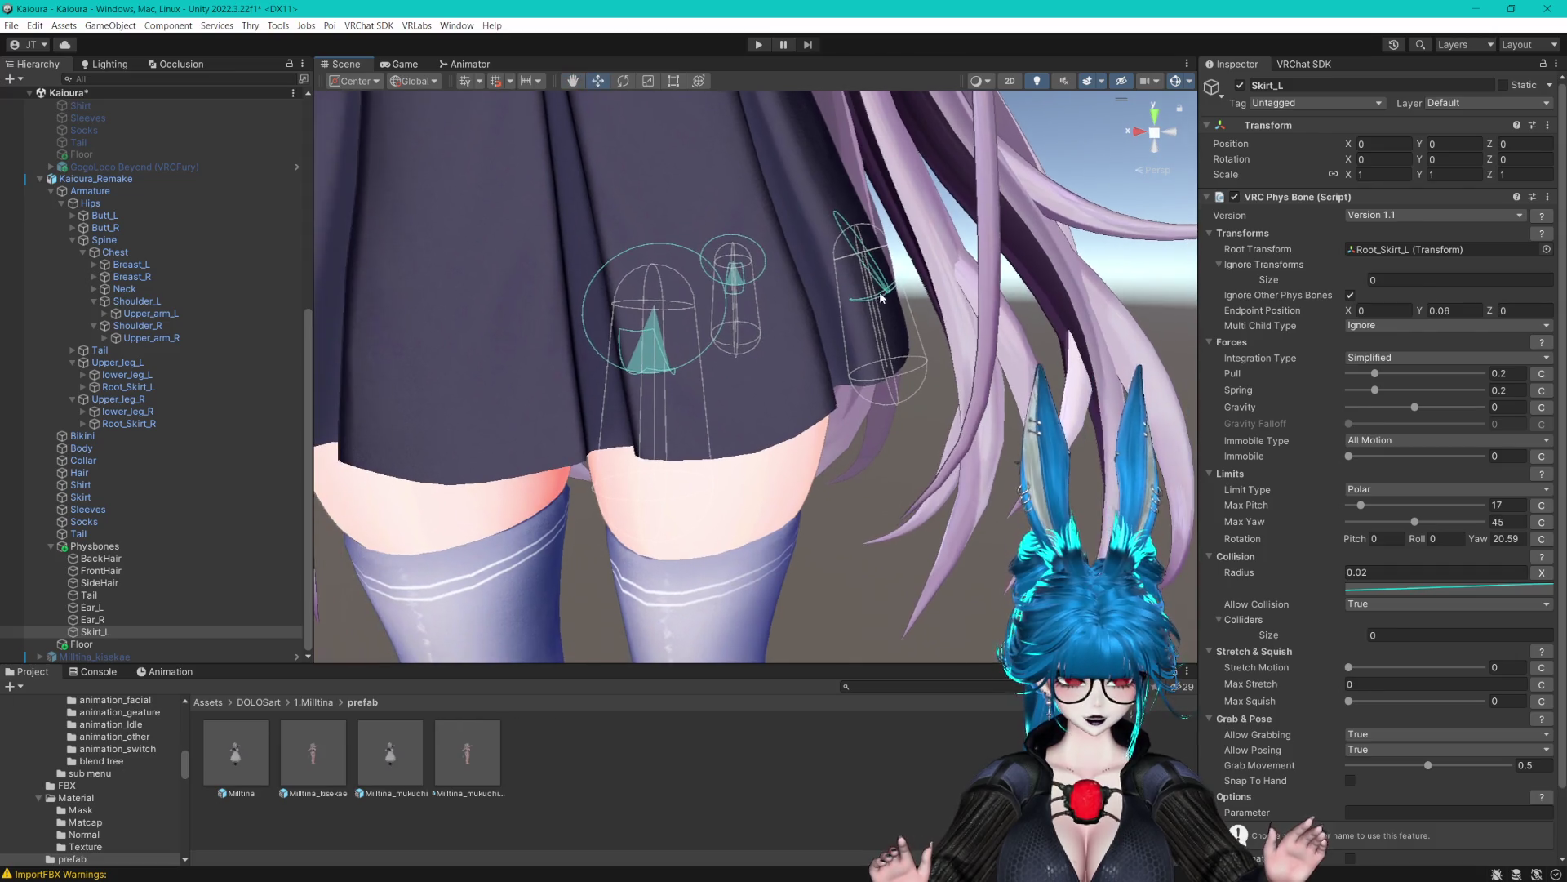
click(1406, 522)
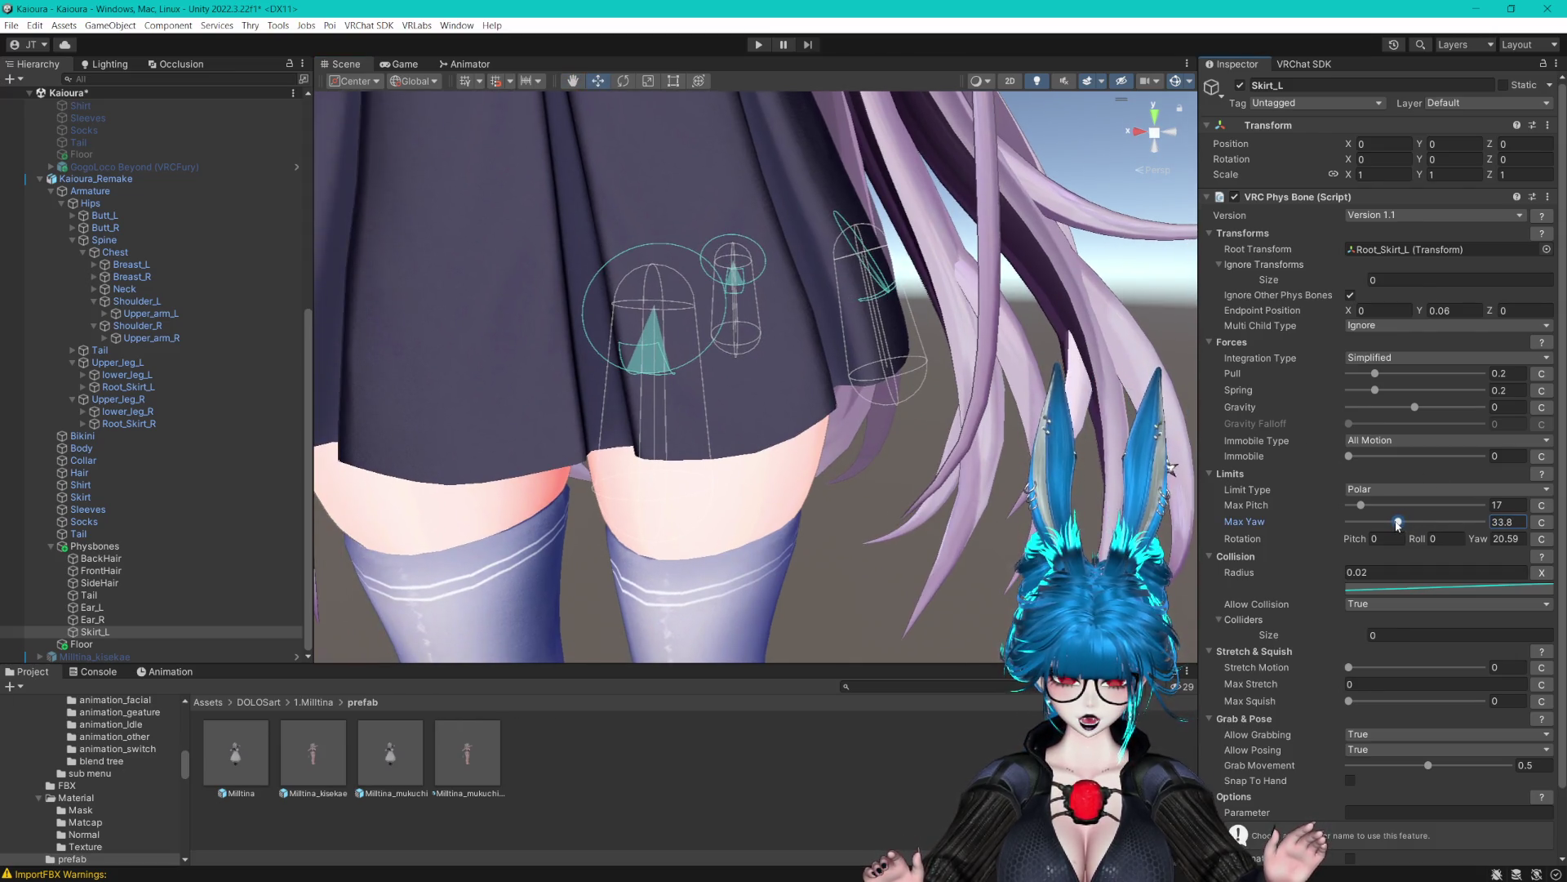
mouse_move(960, 459)
mouse_down()
mouse_move(903, 437)
mouse_move(840, 445)
mouse_up()
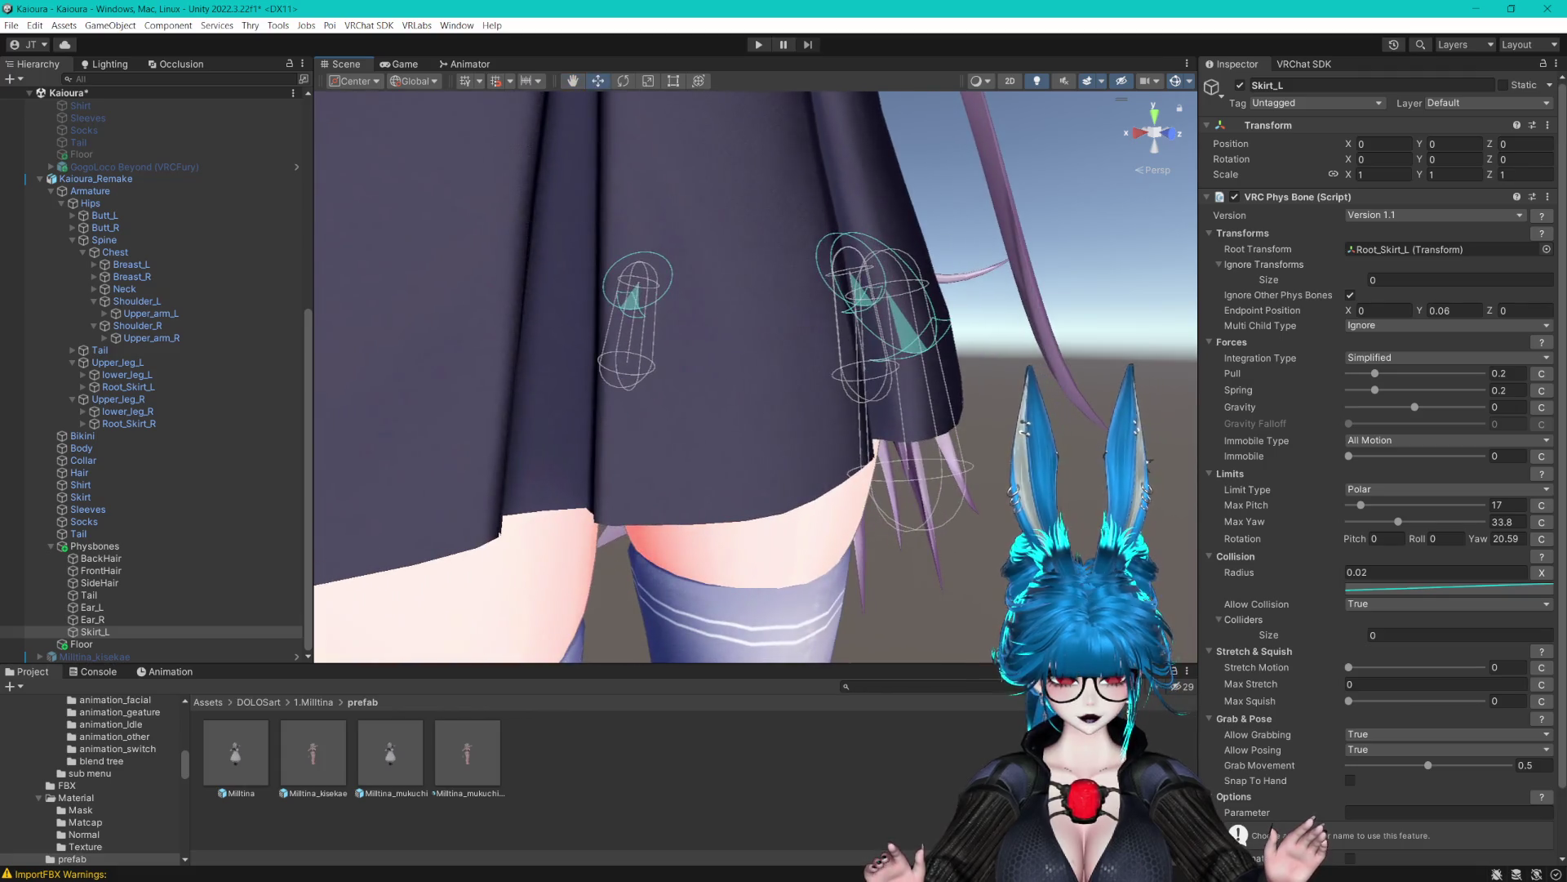
mouse_move(1099, 471)
mouse_down()
mouse_move(1030, 396)
mouse_move(898, 390)
mouse_move(1298, 504)
mouse_move(1368, 506)
mouse_up()
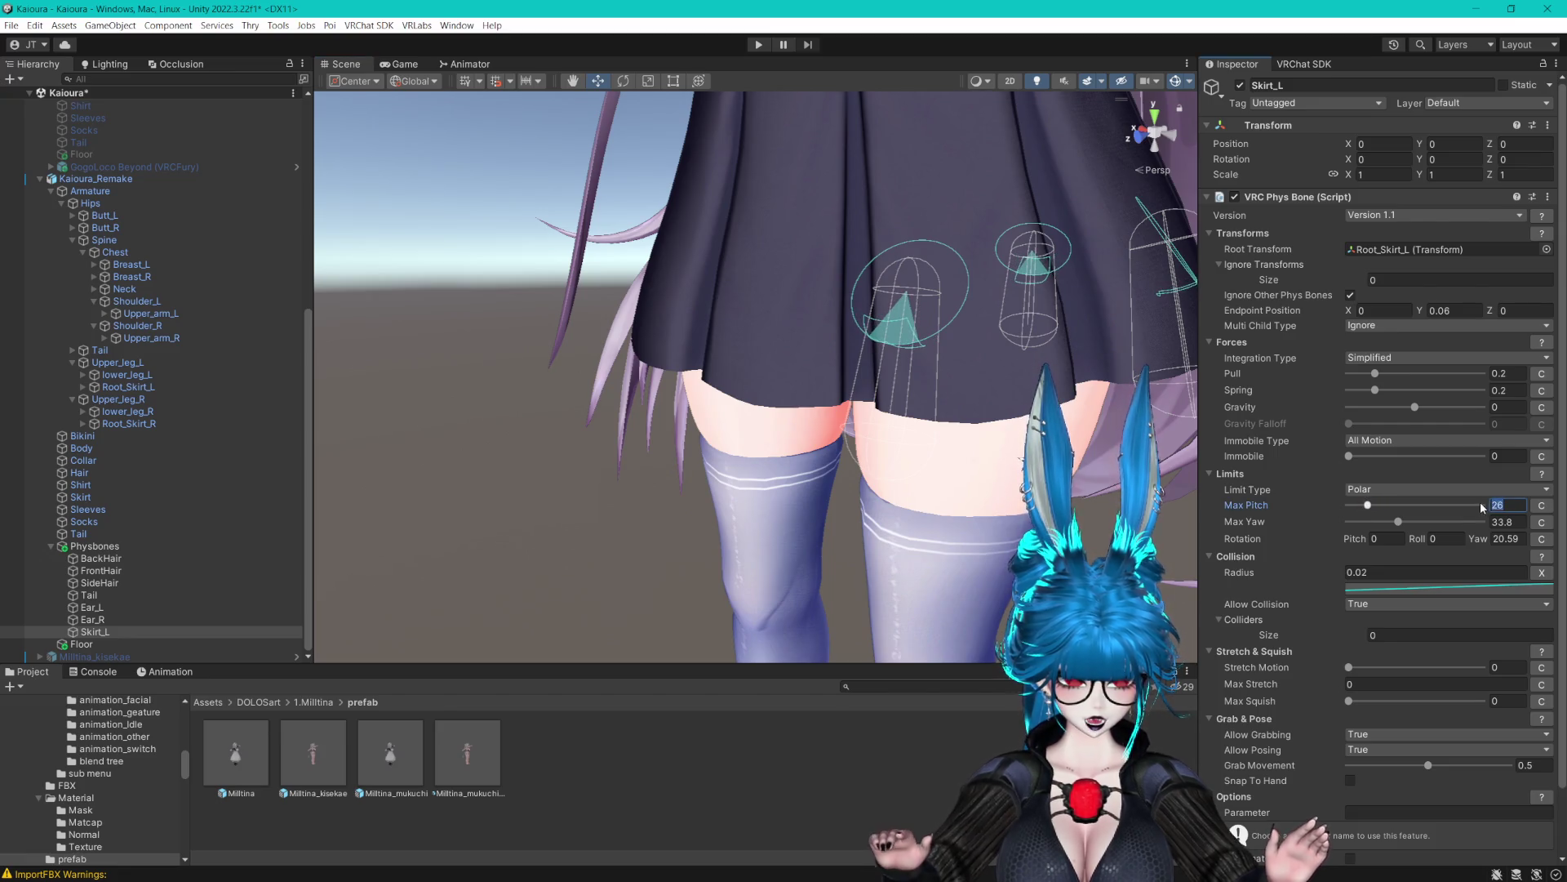
click(1500, 523)
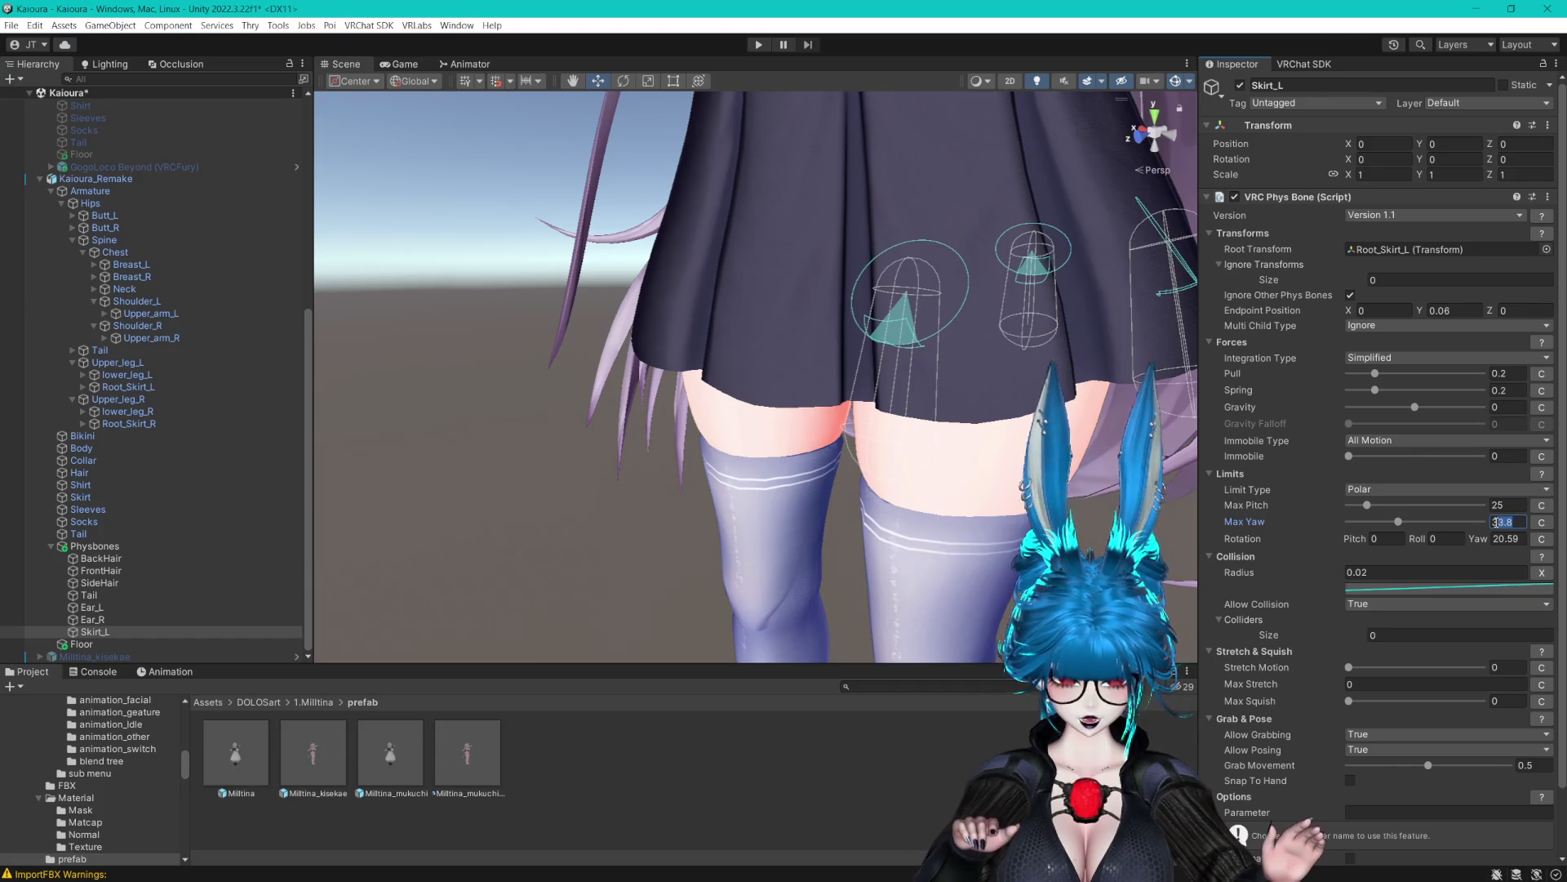
text(30)
key(Return)
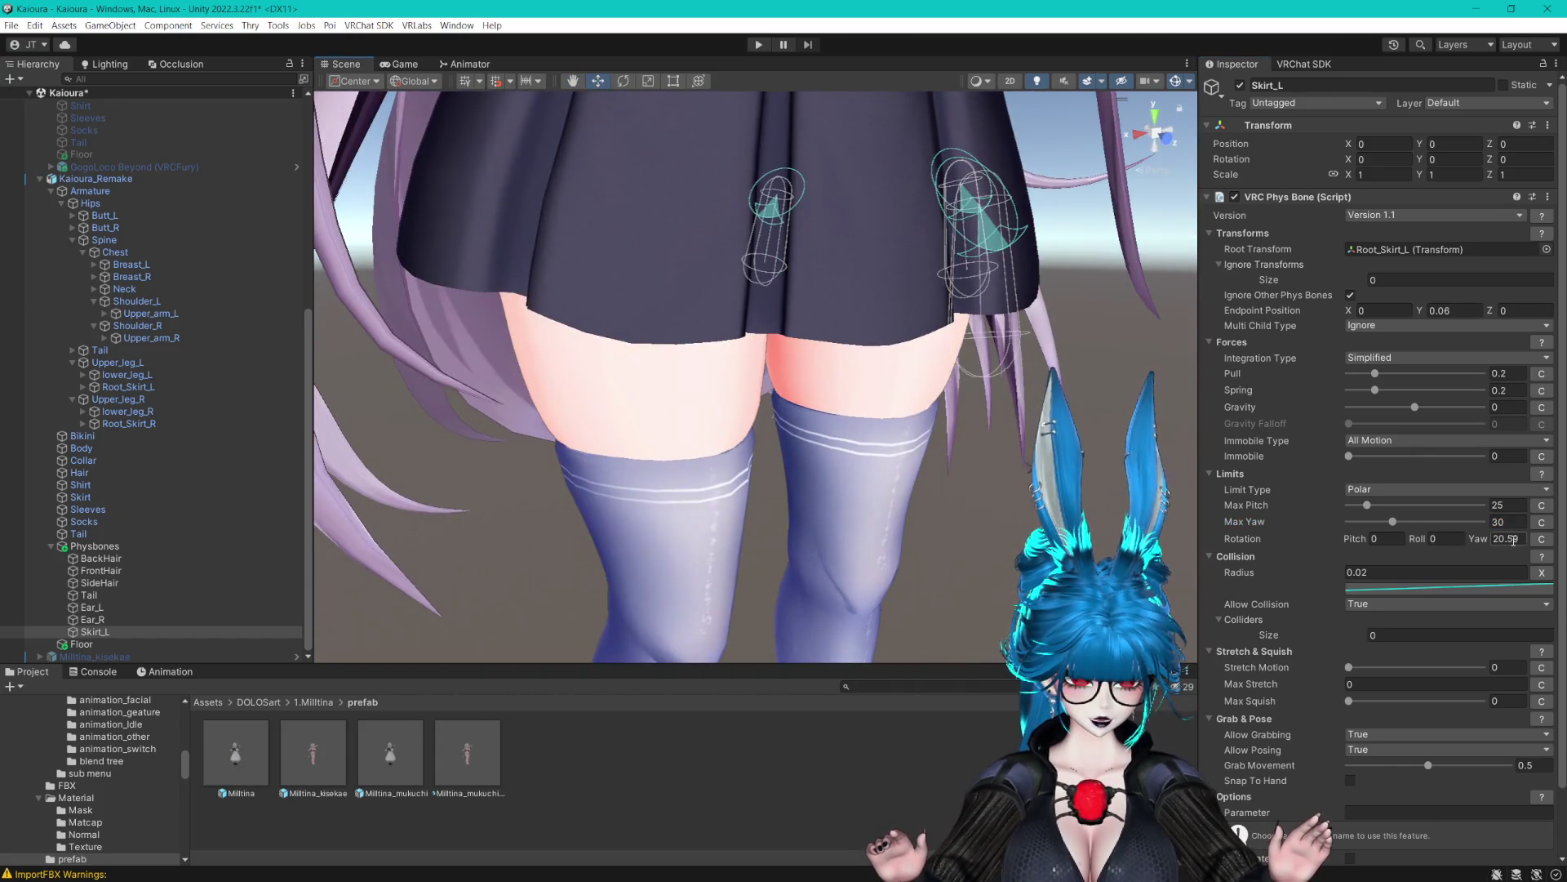
mouse_move(939, 392)
mouse_down()
mouse_move(837, 417)
mouse_move(783, 410)
mouse_move(890, 431)
mouse_move(876, 431)
mouse_up()
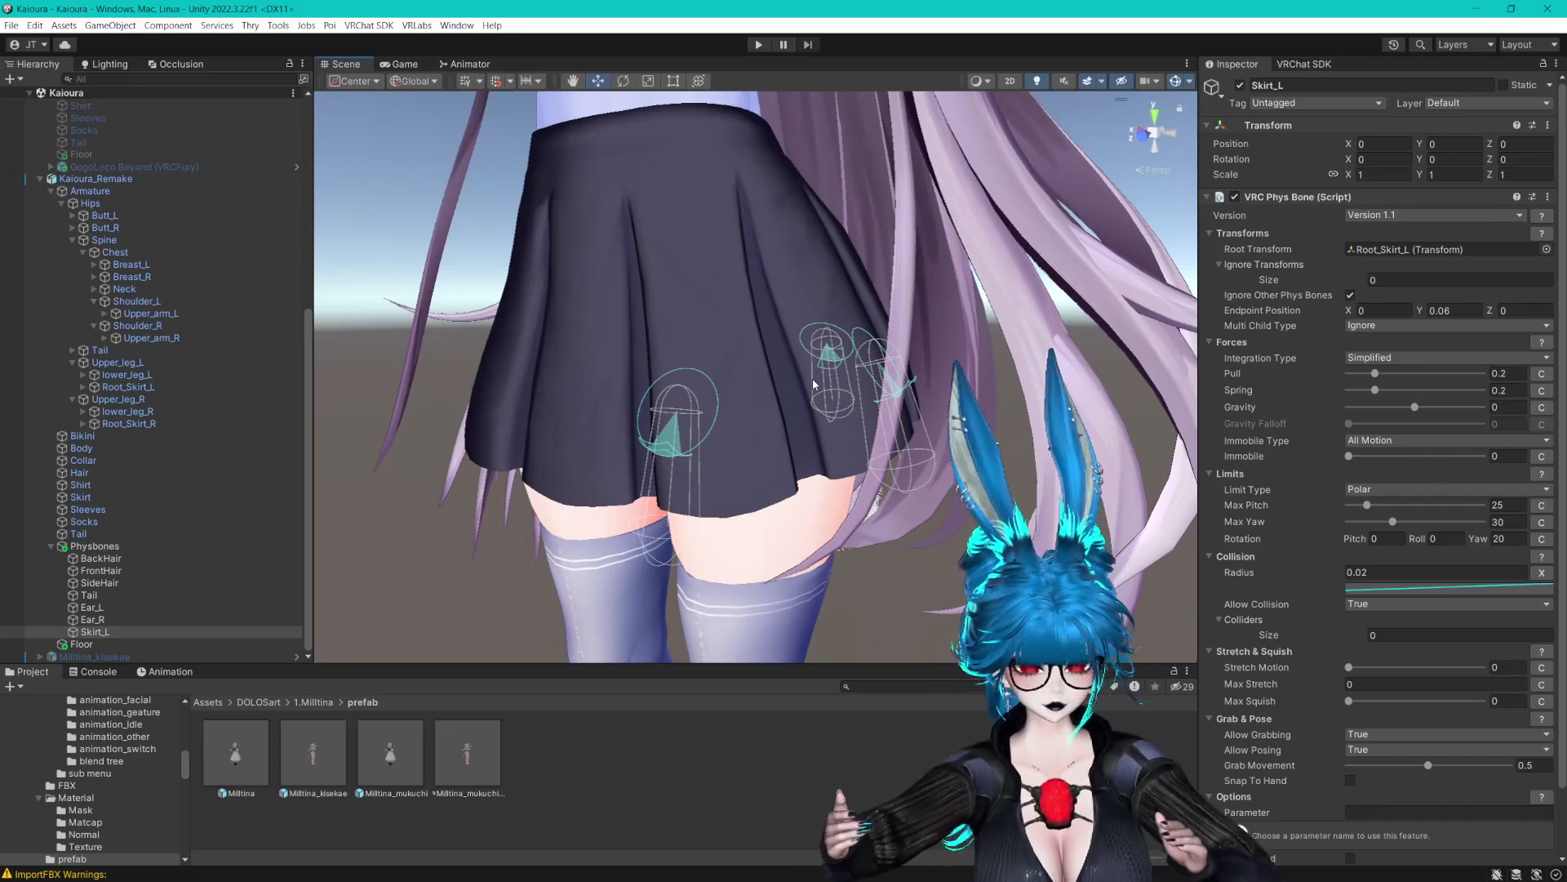
Add the Upper_leg_L collider to Skirt_L's Colliders list
mouse_move(795, 213)
mouse_down()
mouse_move(704, 249)
mouse_move(745, 270)
mouse_move(724, 272)
mouse_move(896, 283)
mouse_up()
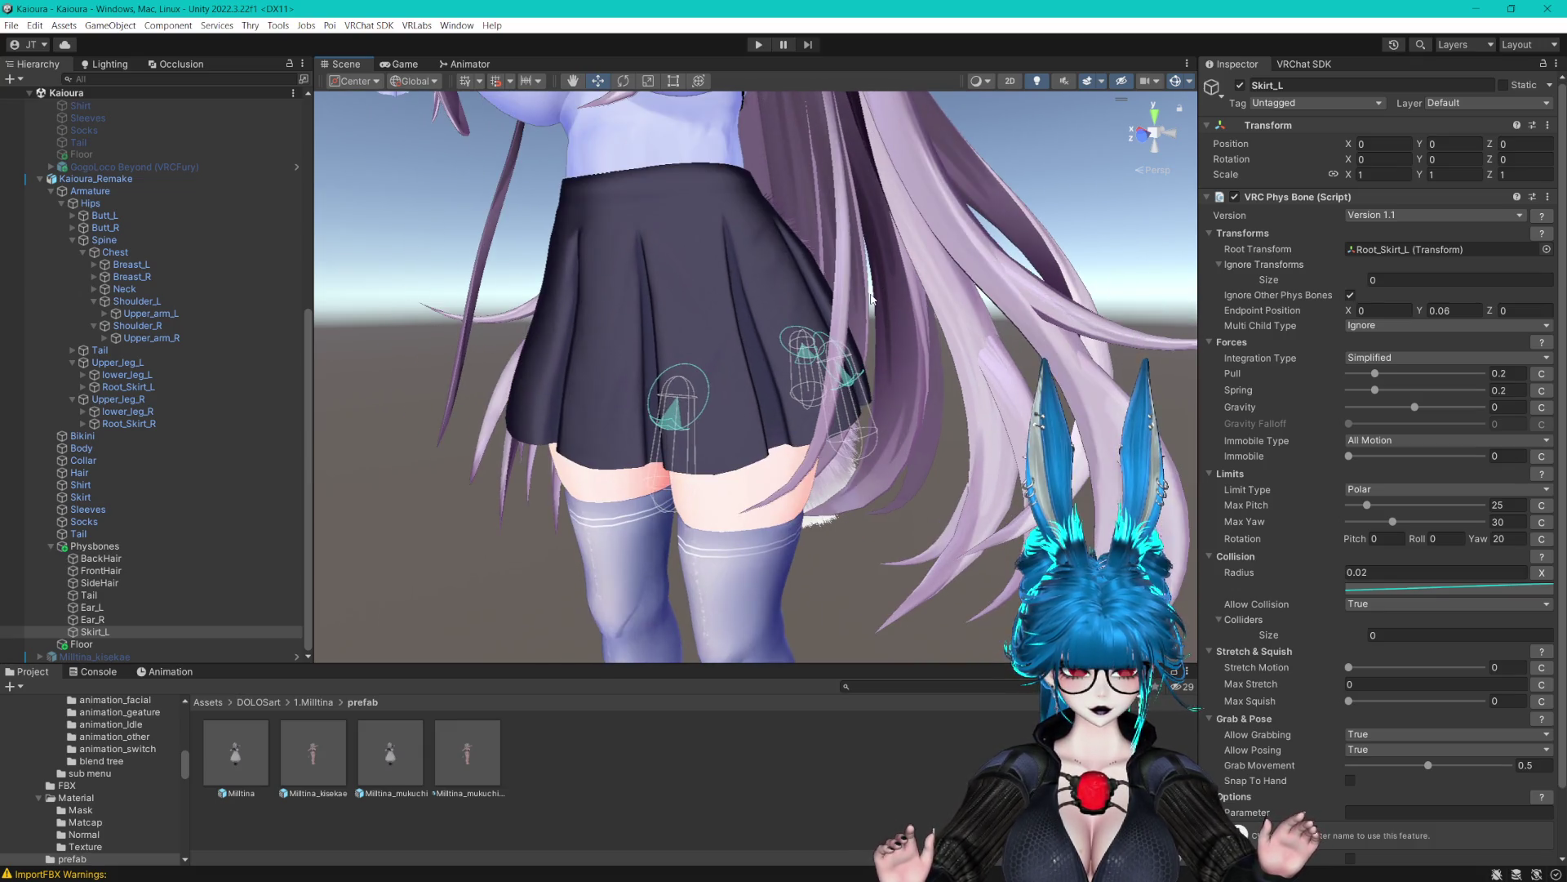
drag(871, 298, 880, 294)
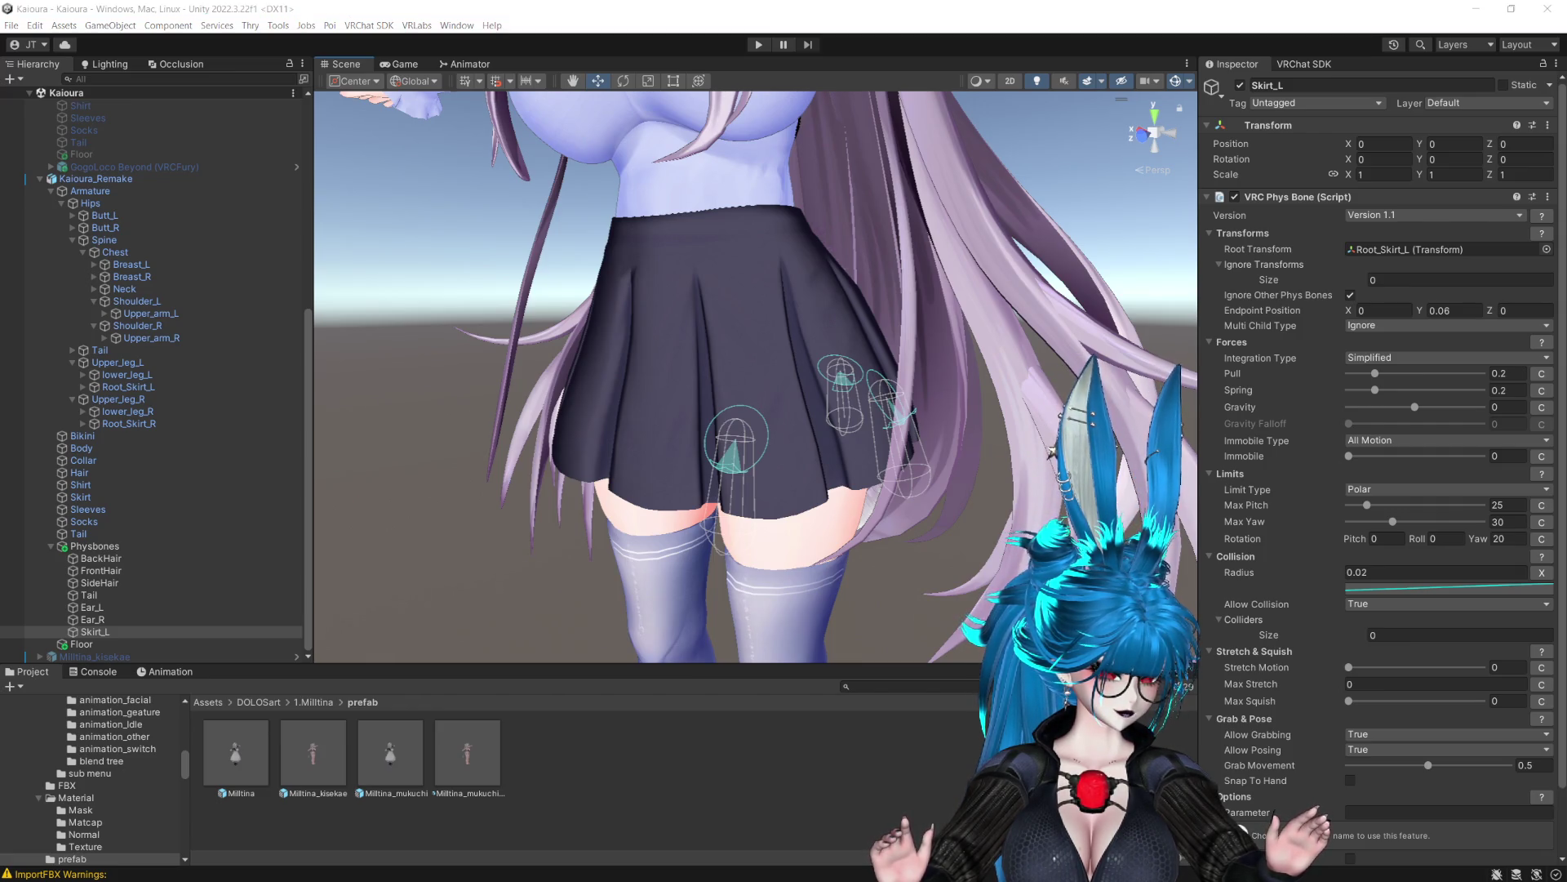
mouse_move(1074, 490)
mouse_down()
mouse_move(1073, 321)
mouse_move(1130, 314)
mouse_up()
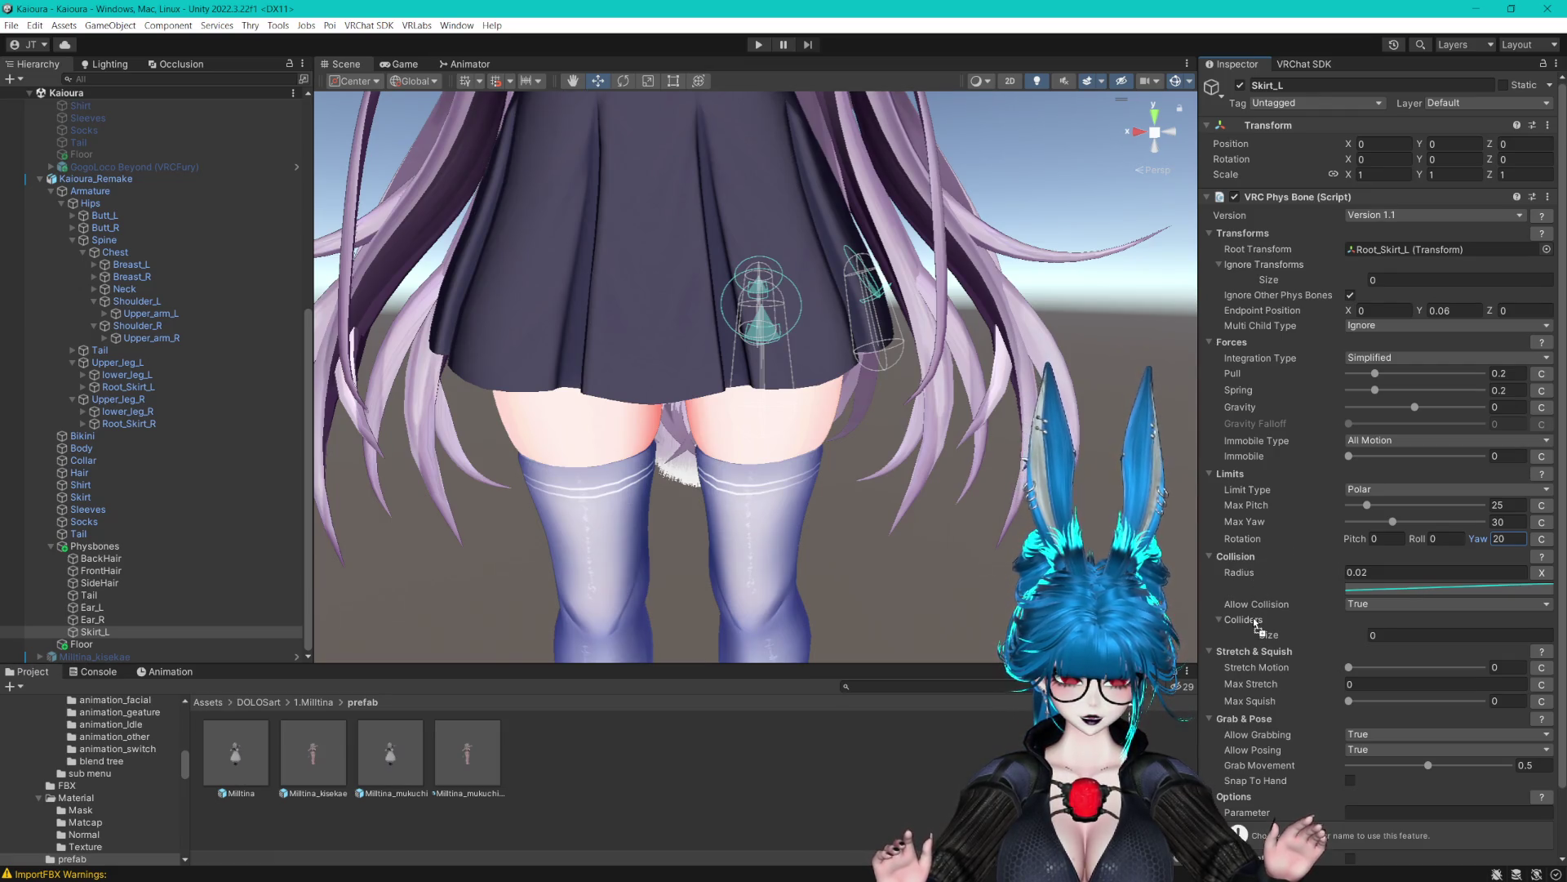
drag(114, 362, 1252, 617)
scroll(933, 429, up, 2)
Set Skirt_L's collision radius to 0.04
drag(933, 428, 966, 408)
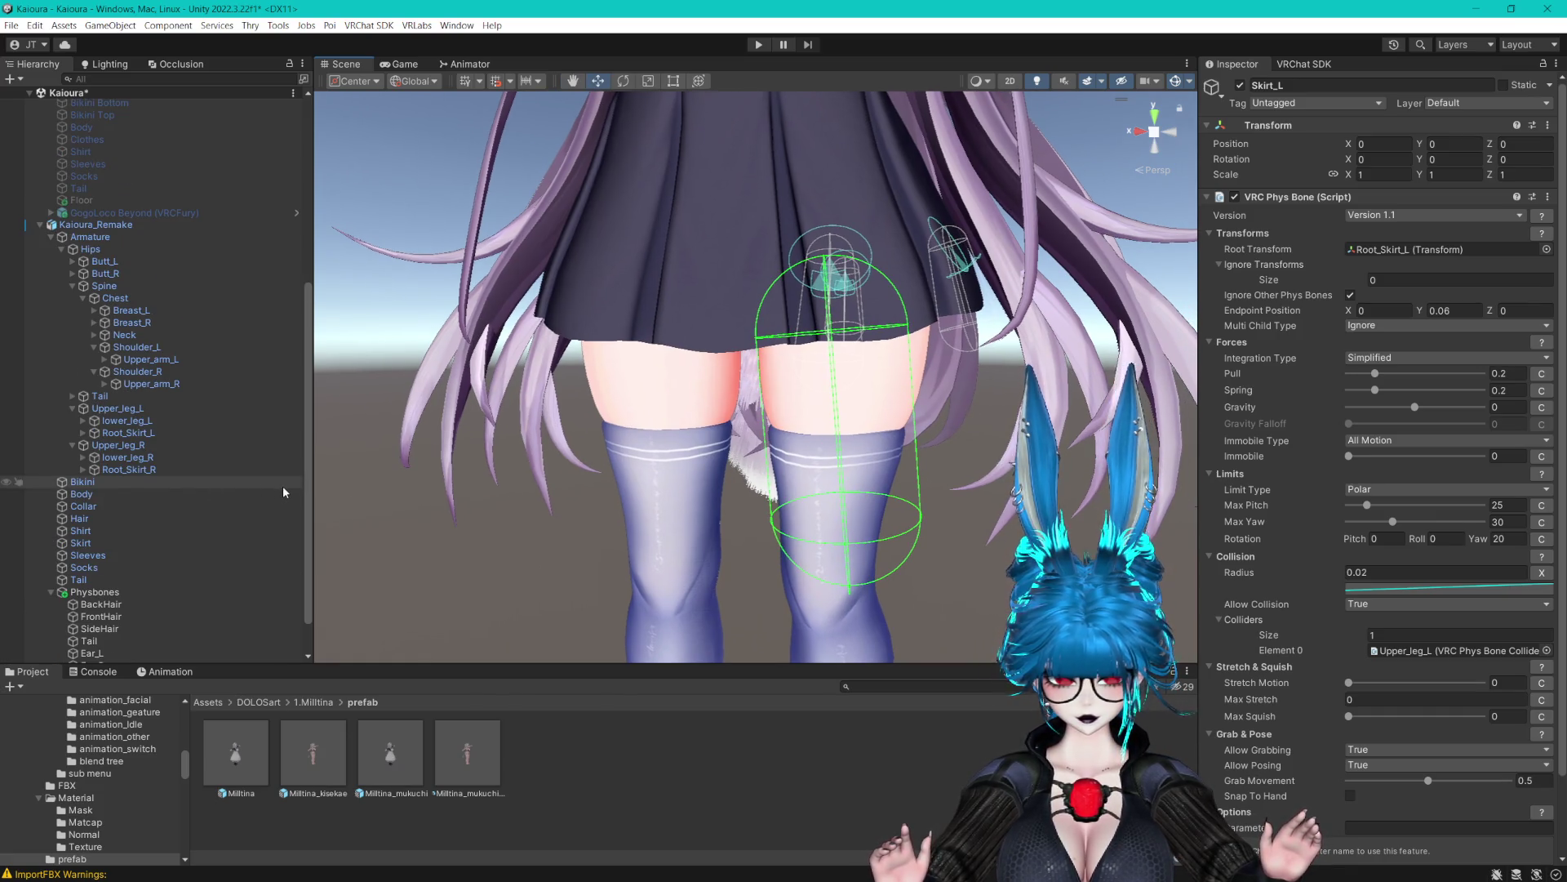
click(1366, 573)
key(BackSpace)
text(3)
key(Return)
drag(955, 412, 711, 376)
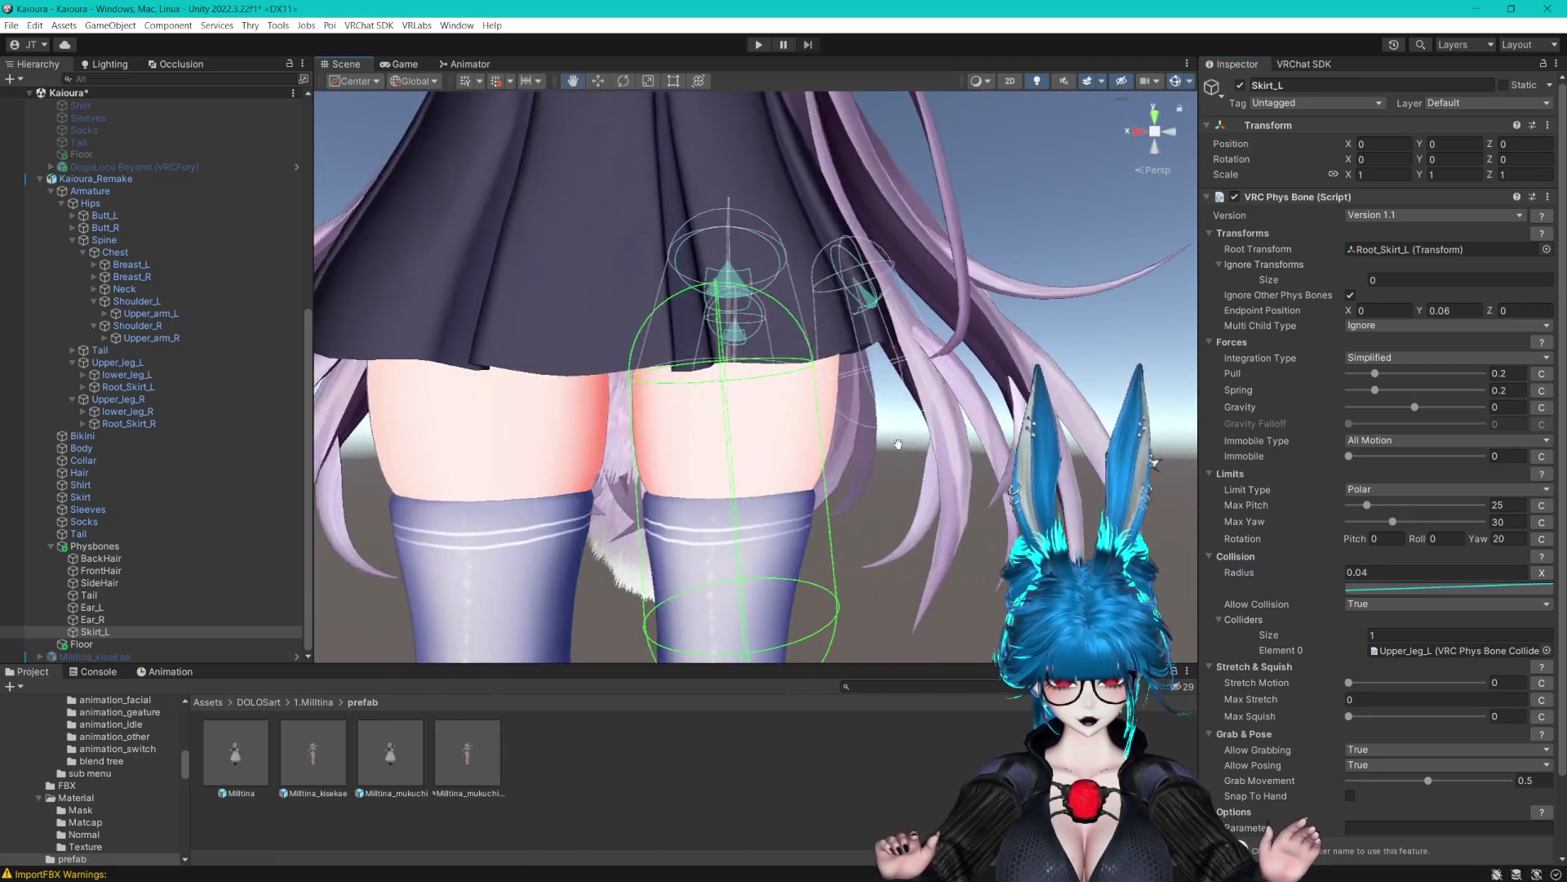
mouse_move(897, 412)
mouse_down()
mouse_move(927, 417)
mouse_move(814, 470)
mouse_move(917, 339)
mouse_move(923, 351)
mouse_up()
Set Allow Posing to False on Skirt_L and keep Allow Grabbing True
click(1382, 760)
click(1371, 786)
scroll(1310, 756, down, 2)
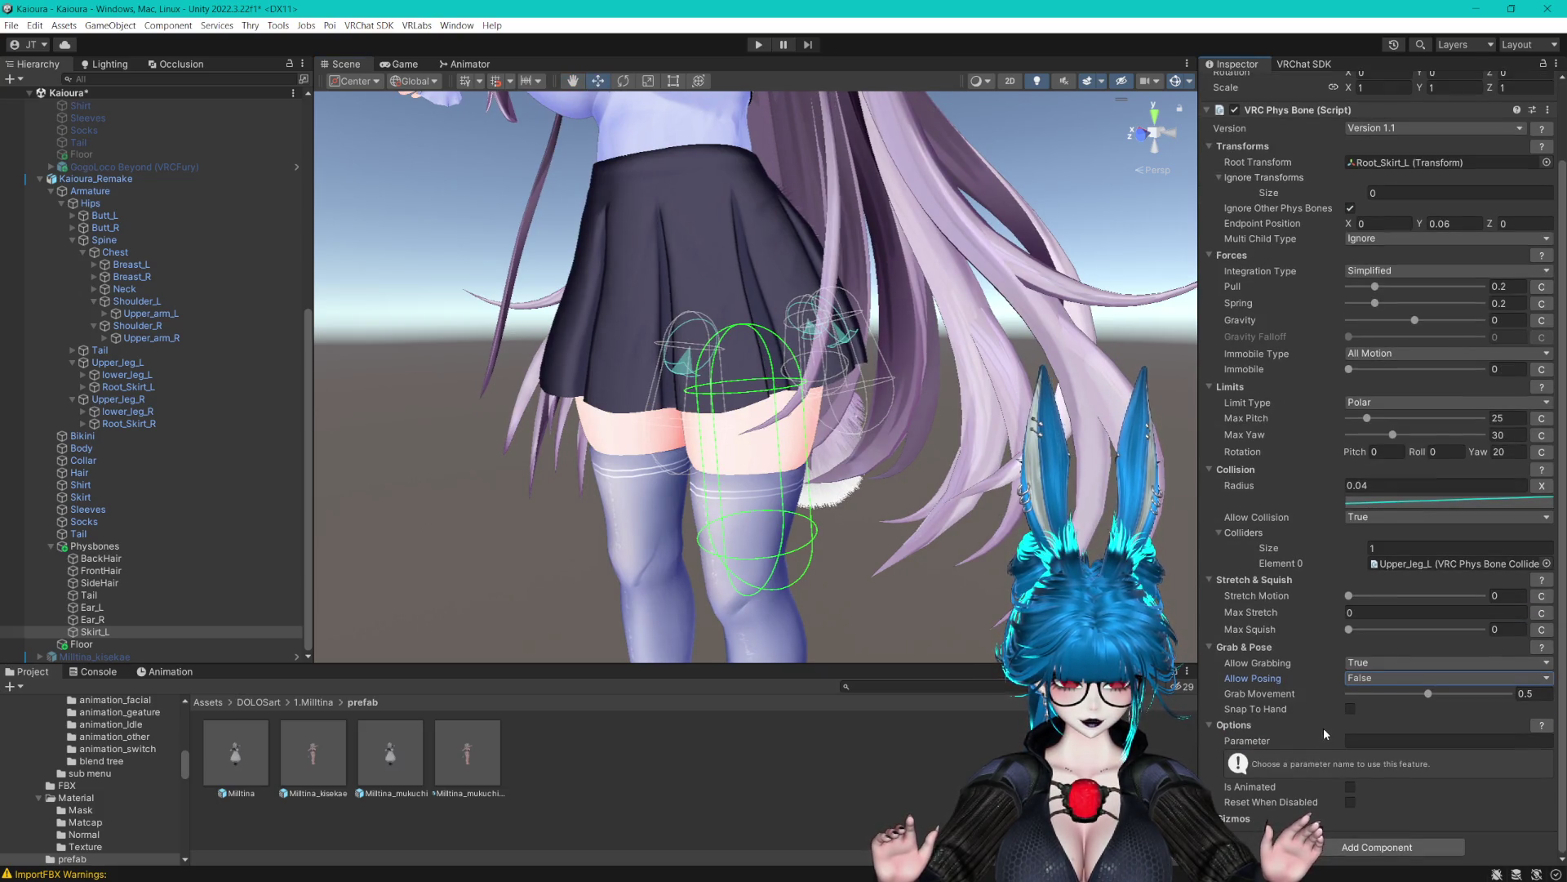
mouse_move(980, 531)
mouse_down()
mouse_move(939, 555)
mouse_move(883, 507)
mouse_move(997, 499)
mouse_up()
scroll(997, 499, down, 5)
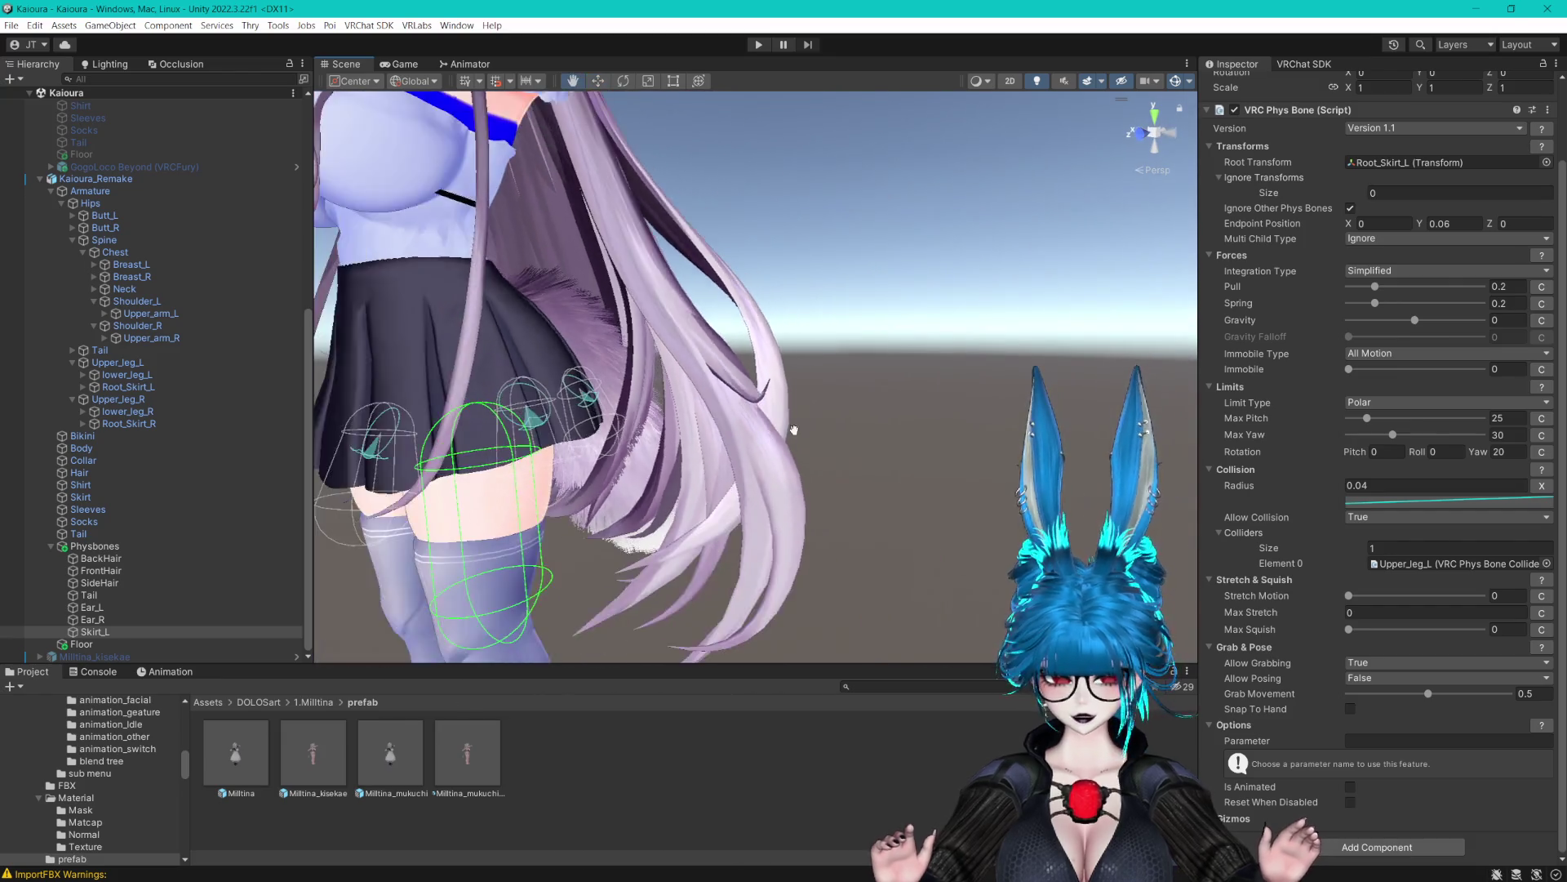
scroll(815, 430, up, 3)
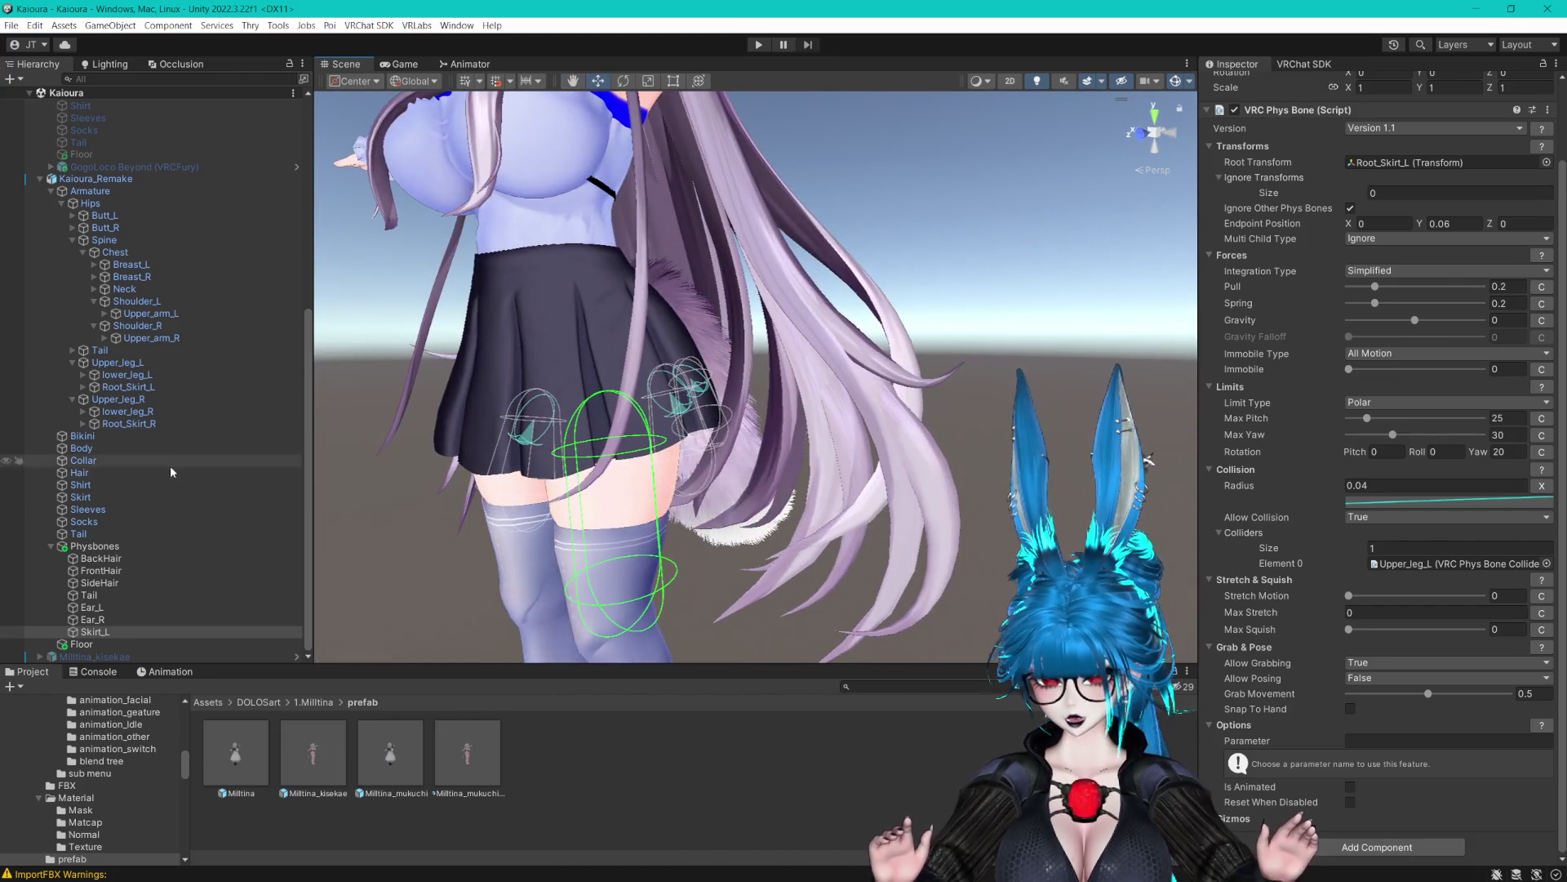
click(97, 583)
Select the Tail PhysBone and recreate its radius curve for editing
click(90, 595)
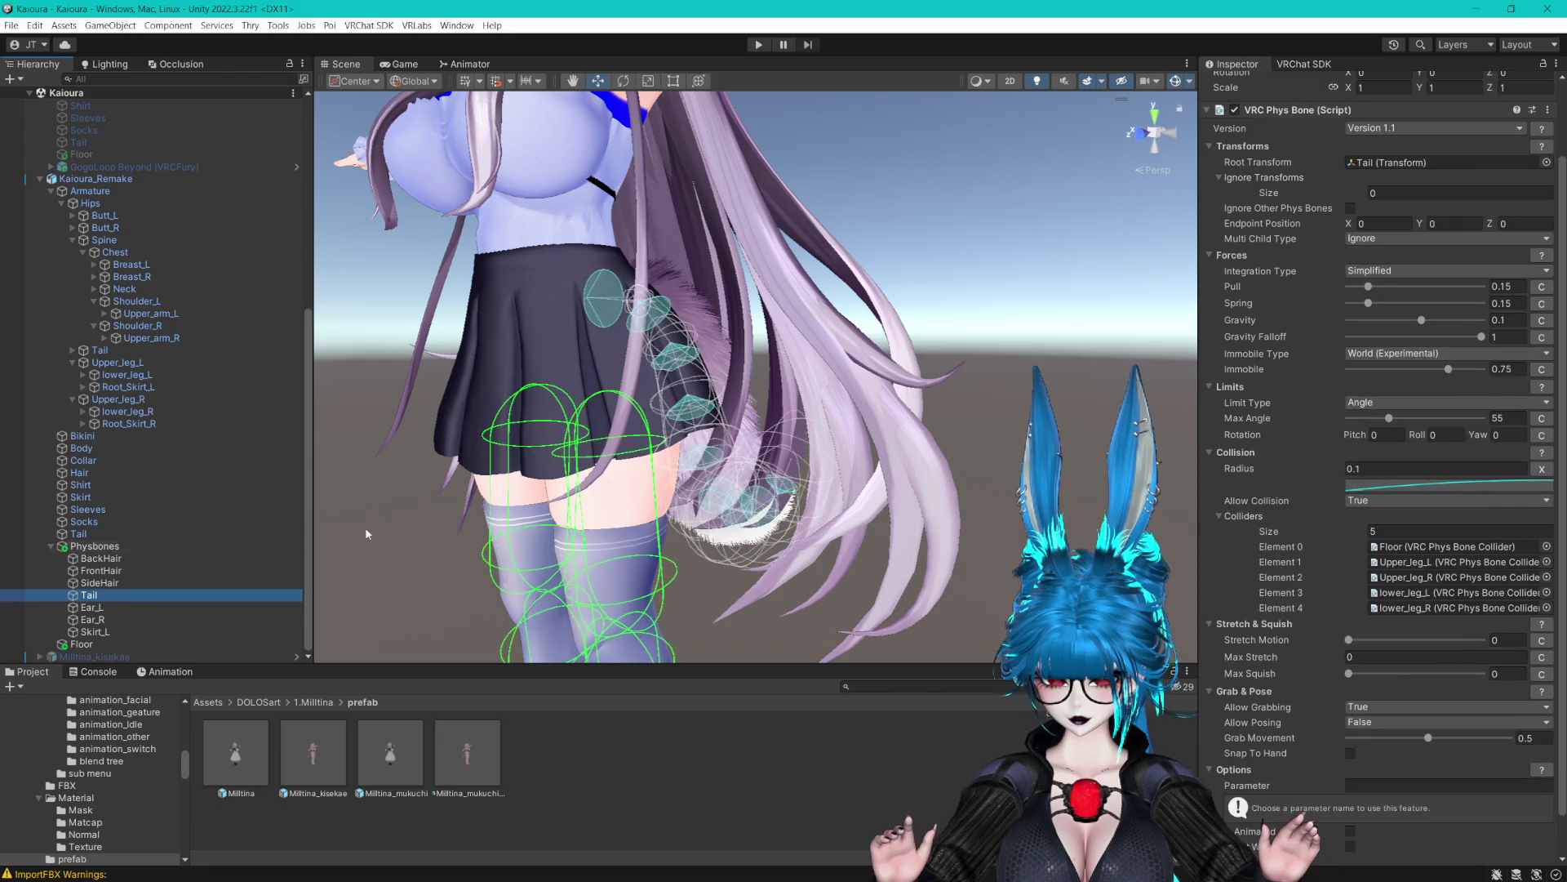
key(f)
drag(734, 416, 1102, 499)
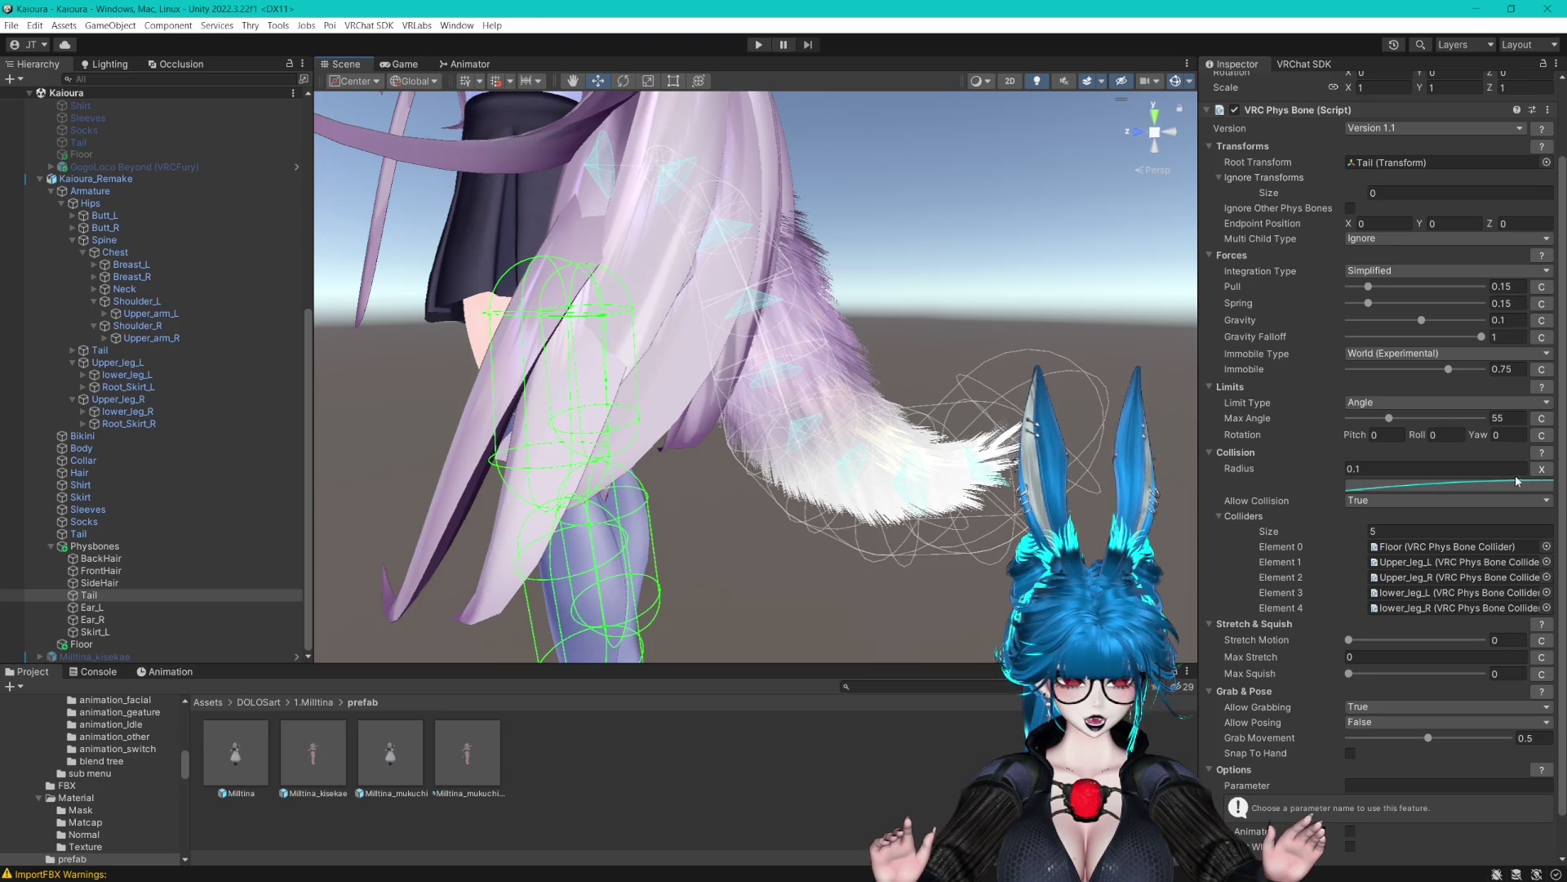
click(1546, 469)
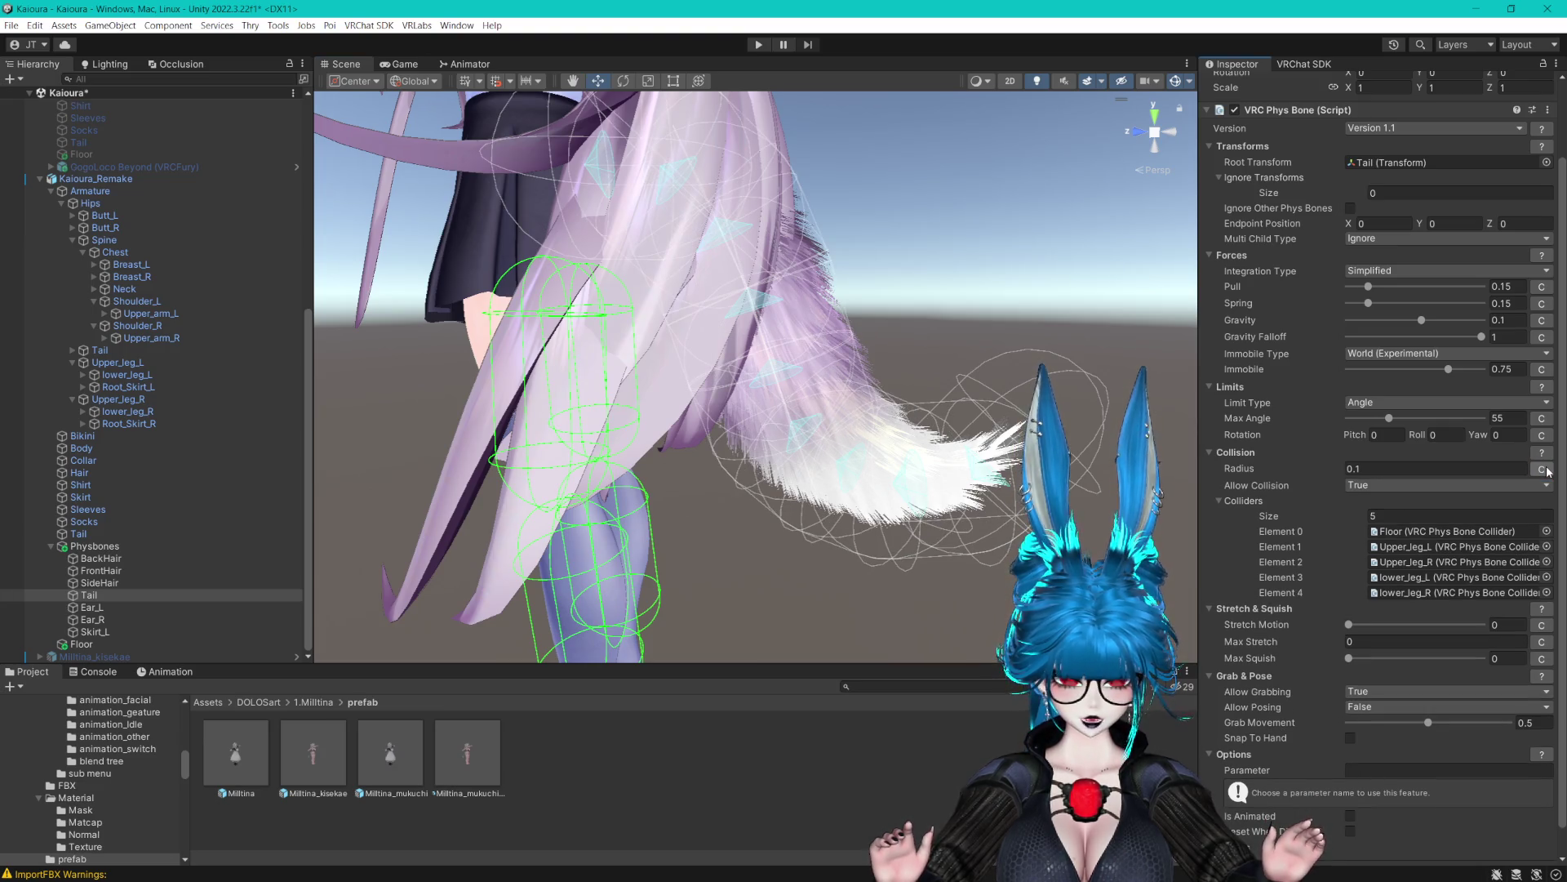
click(1545, 470)
click(1423, 489)
double_click(1412, 386)
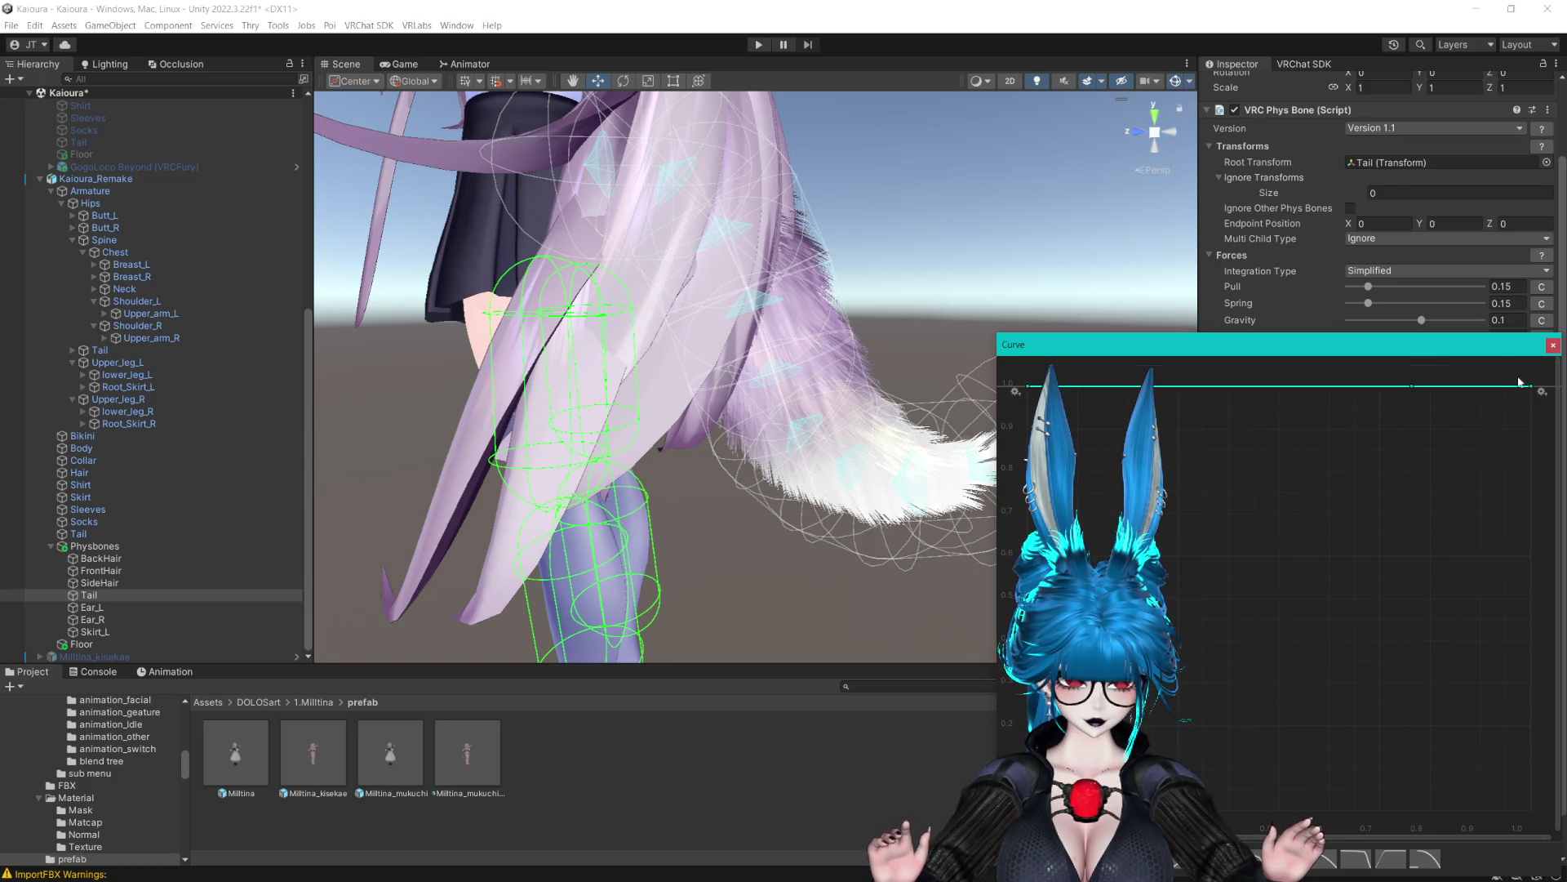
Drop the curve's tip to zero, lower its start, and make all segments linear
drag(1535, 393, 1541, 813)
mouse_move(1246, 383)
mouse_down()
mouse_move(1237, 303)
mouse_move(1206, 264)
mouse_up()
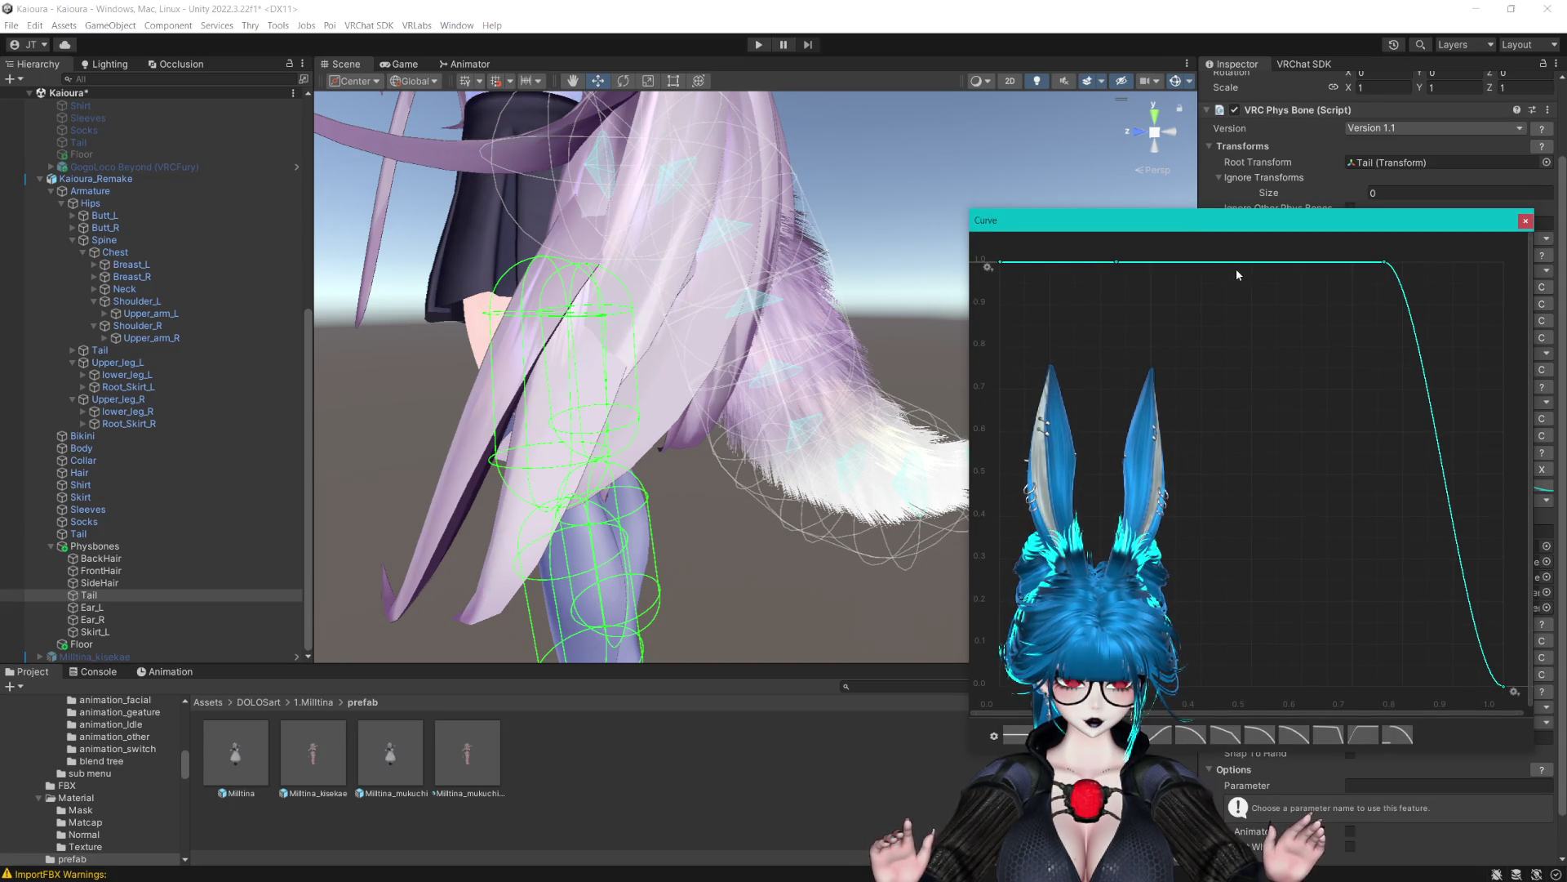
drag(1389, 270, 1393, 439)
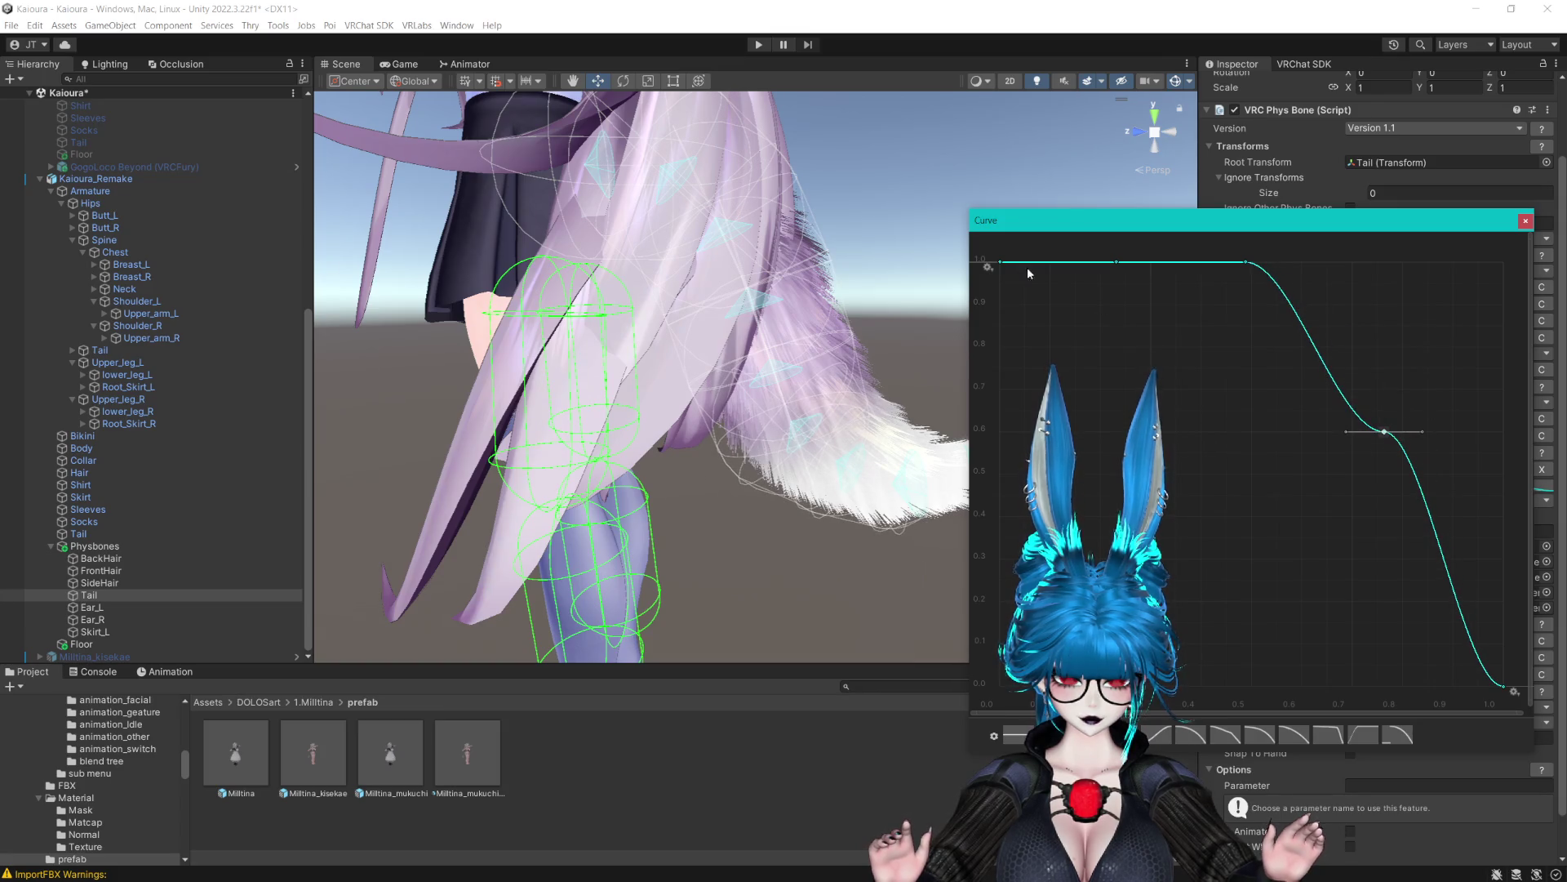
drag(1006, 265, 1010, 480)
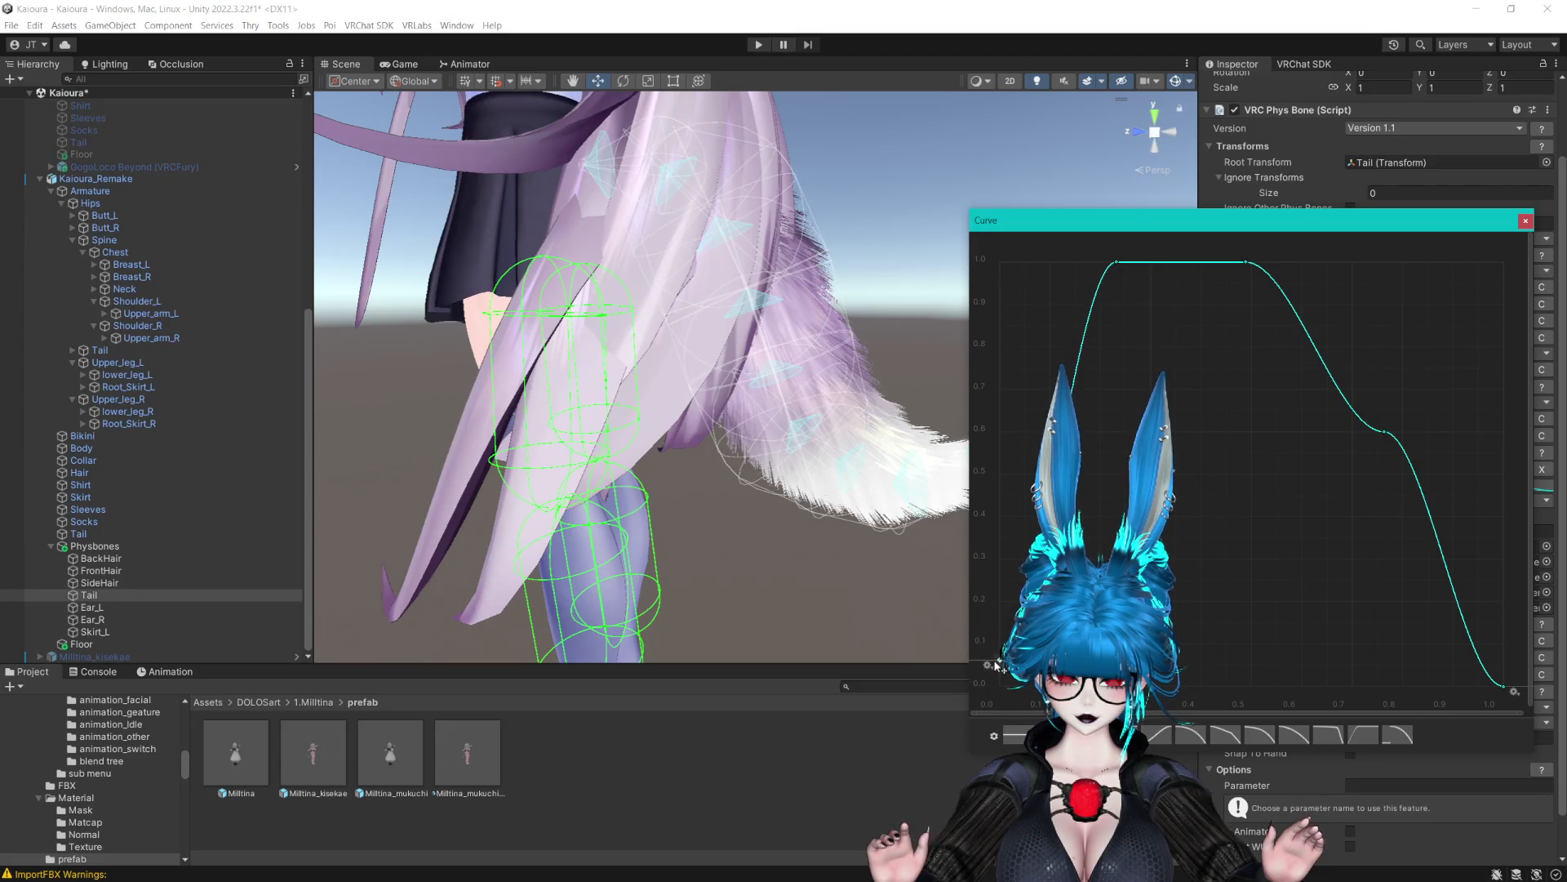
drag(986, 249, 1511, 724)
right_click(1501, 688)
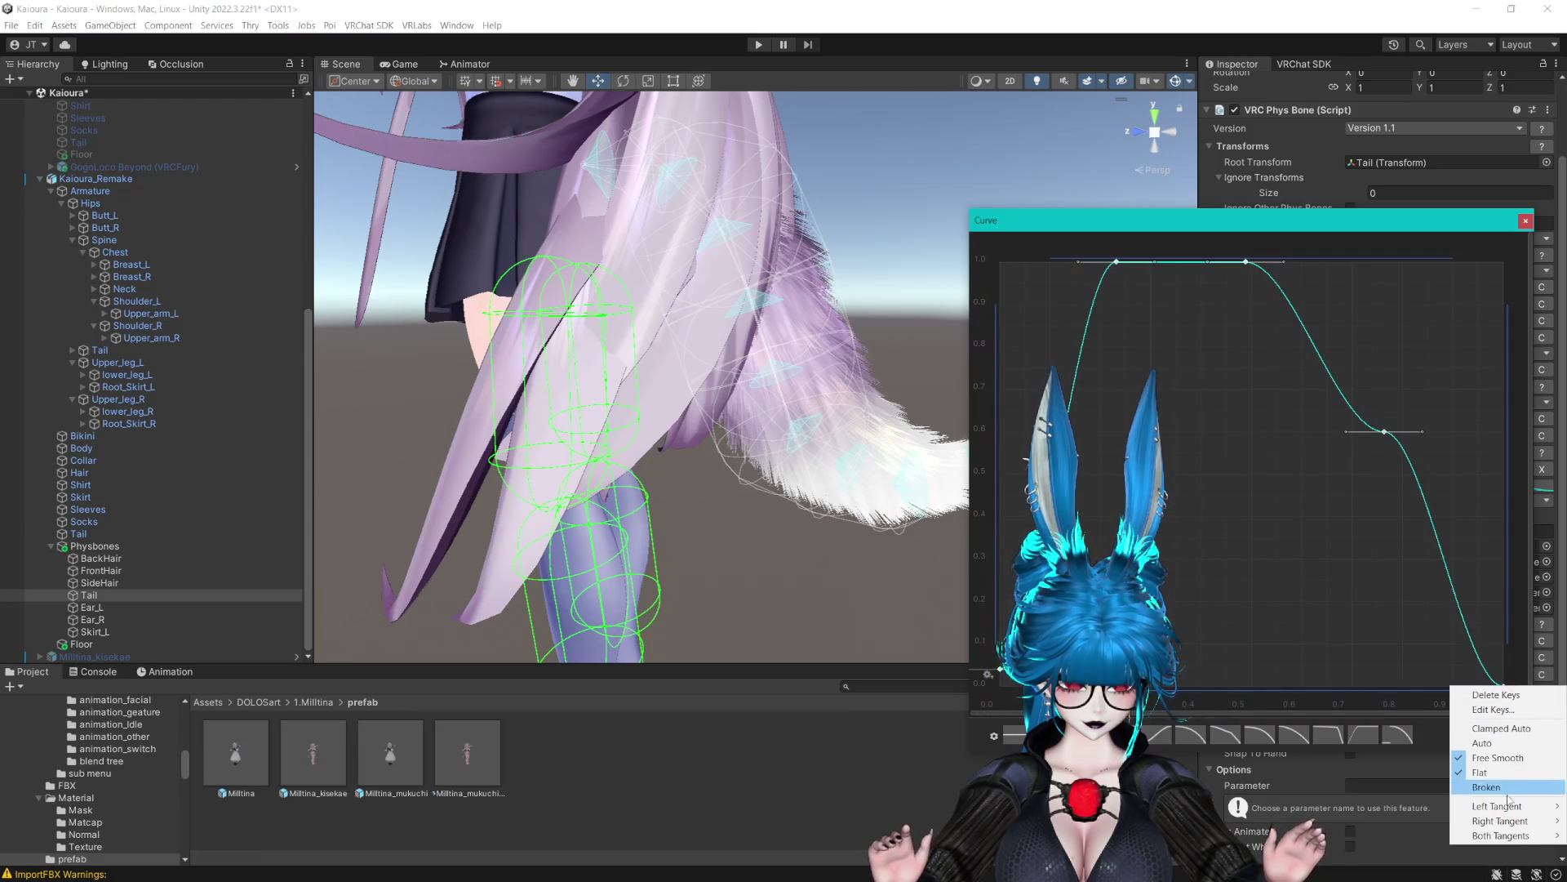
mouse_move(1502, 836)
click(1400, 805)
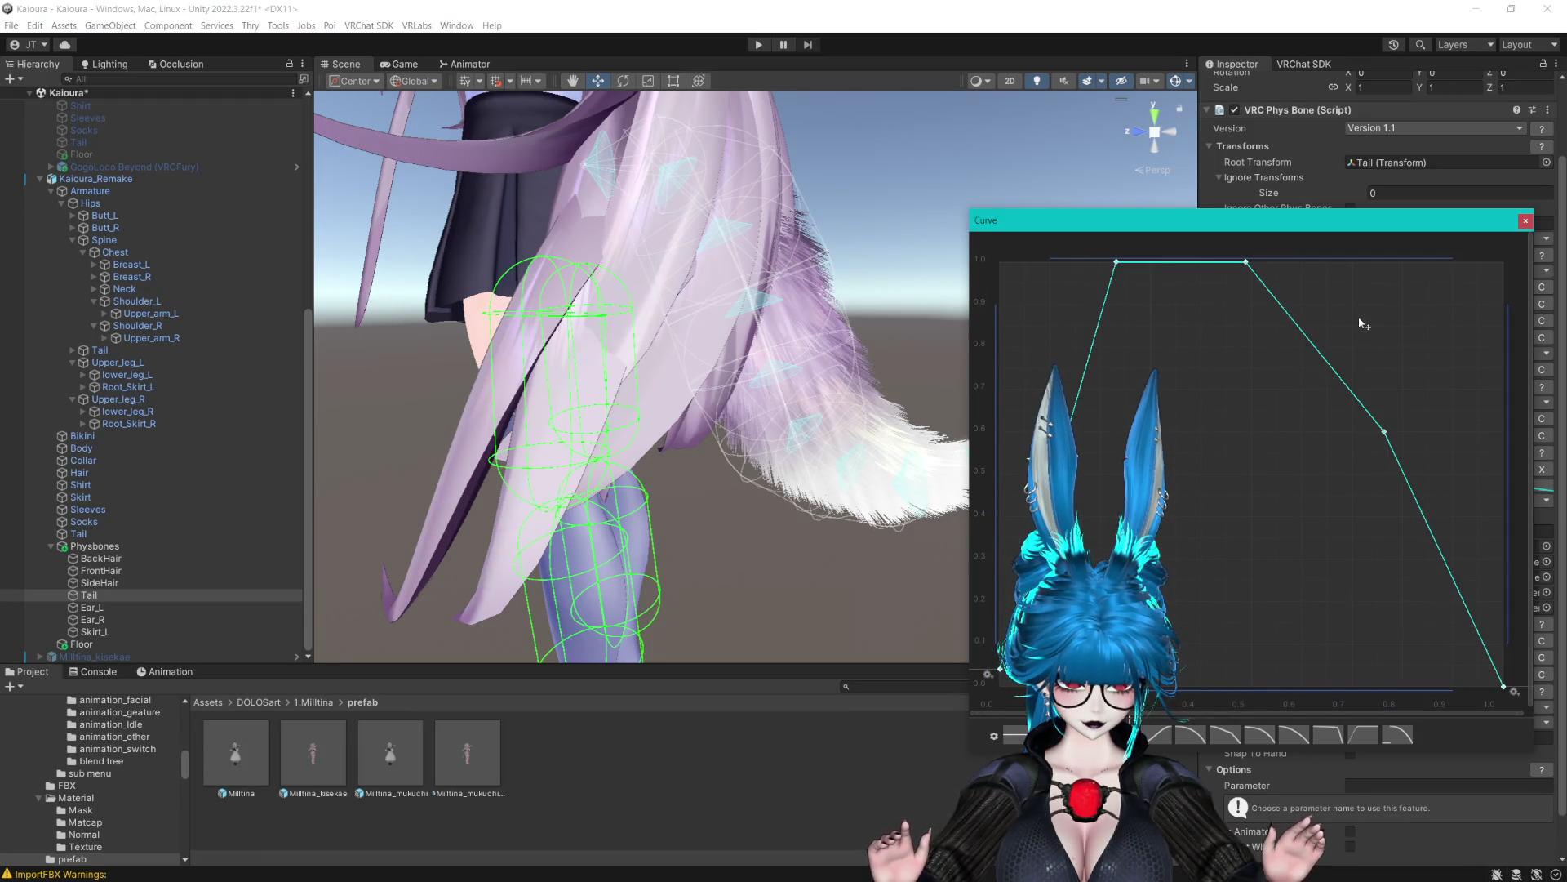
click(1345, 288)
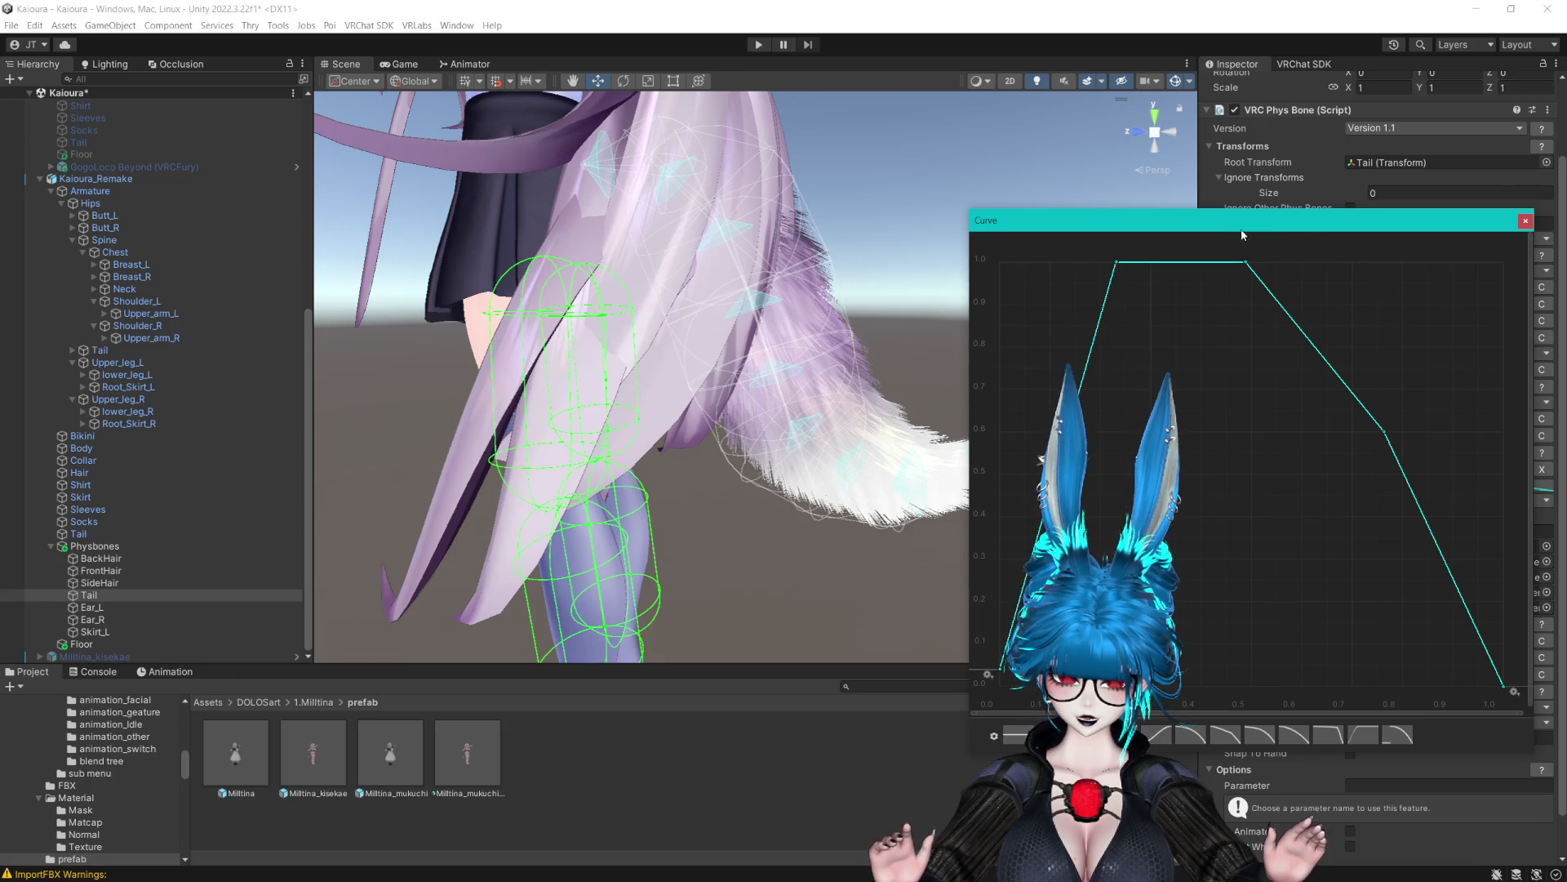
Give the two right-hand keys free tangents and free the top-left key's left tangent
drag(1228, 236, 1452, 467)
right_click(1382, 434)
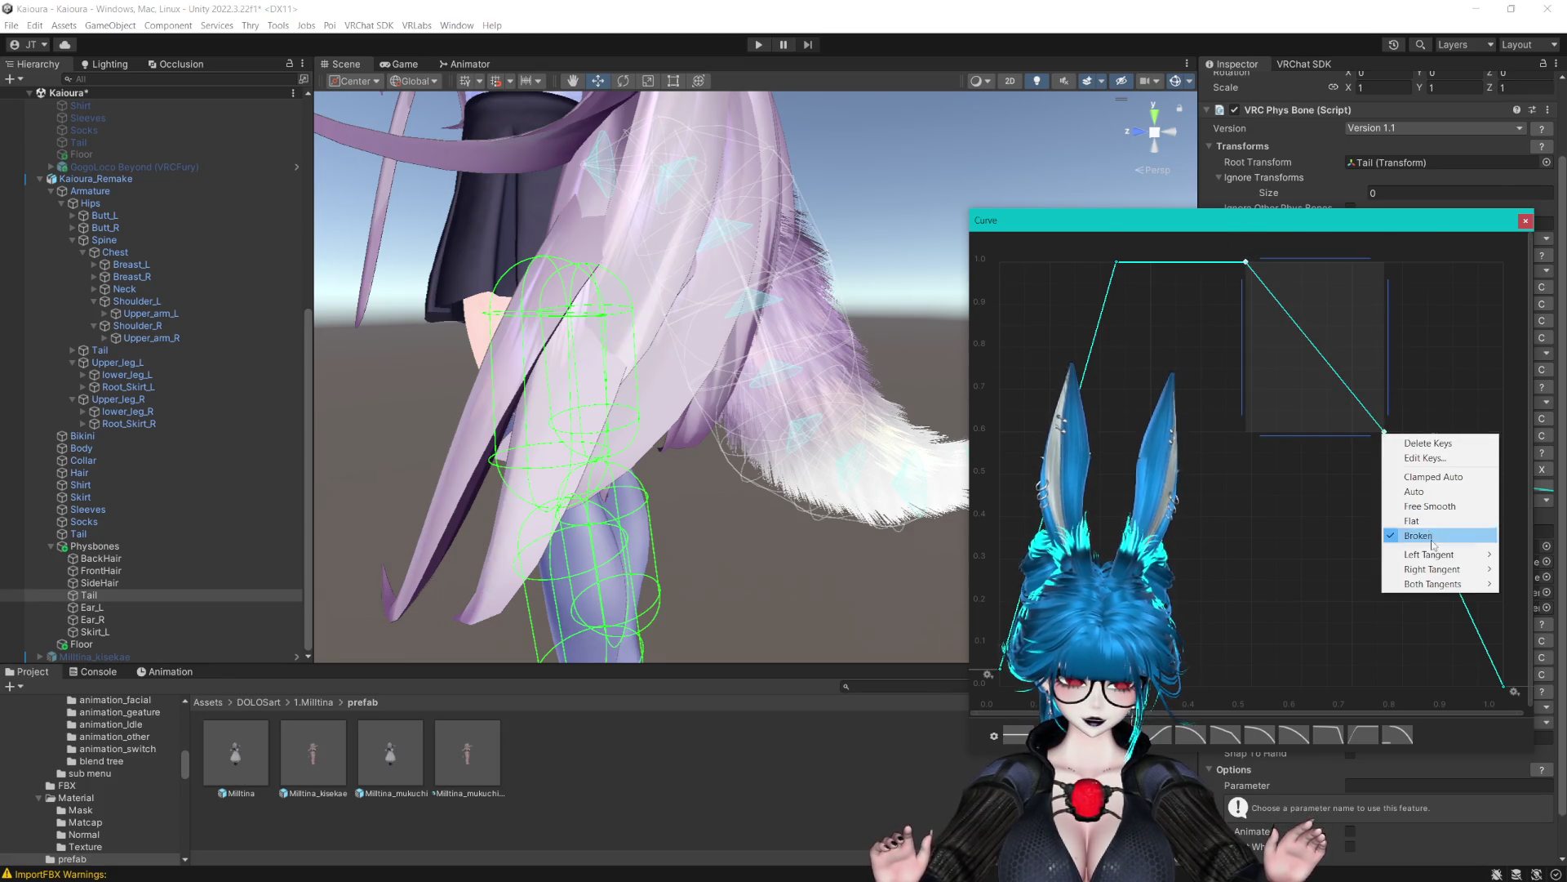
mouse_move(1442, 582)
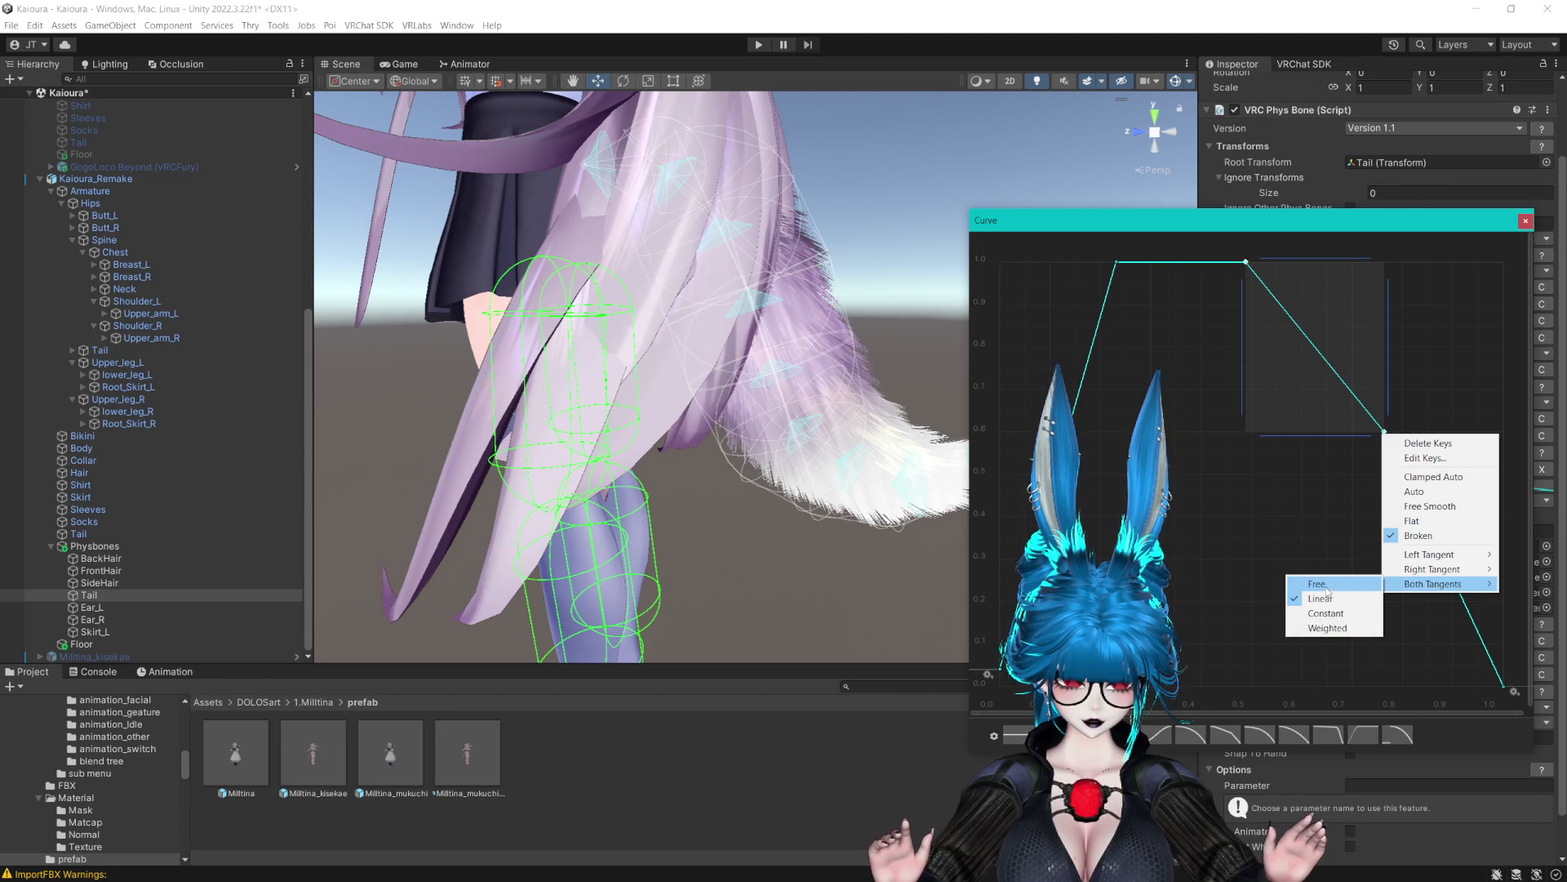
click(1317, 584)
click(1326, 573)
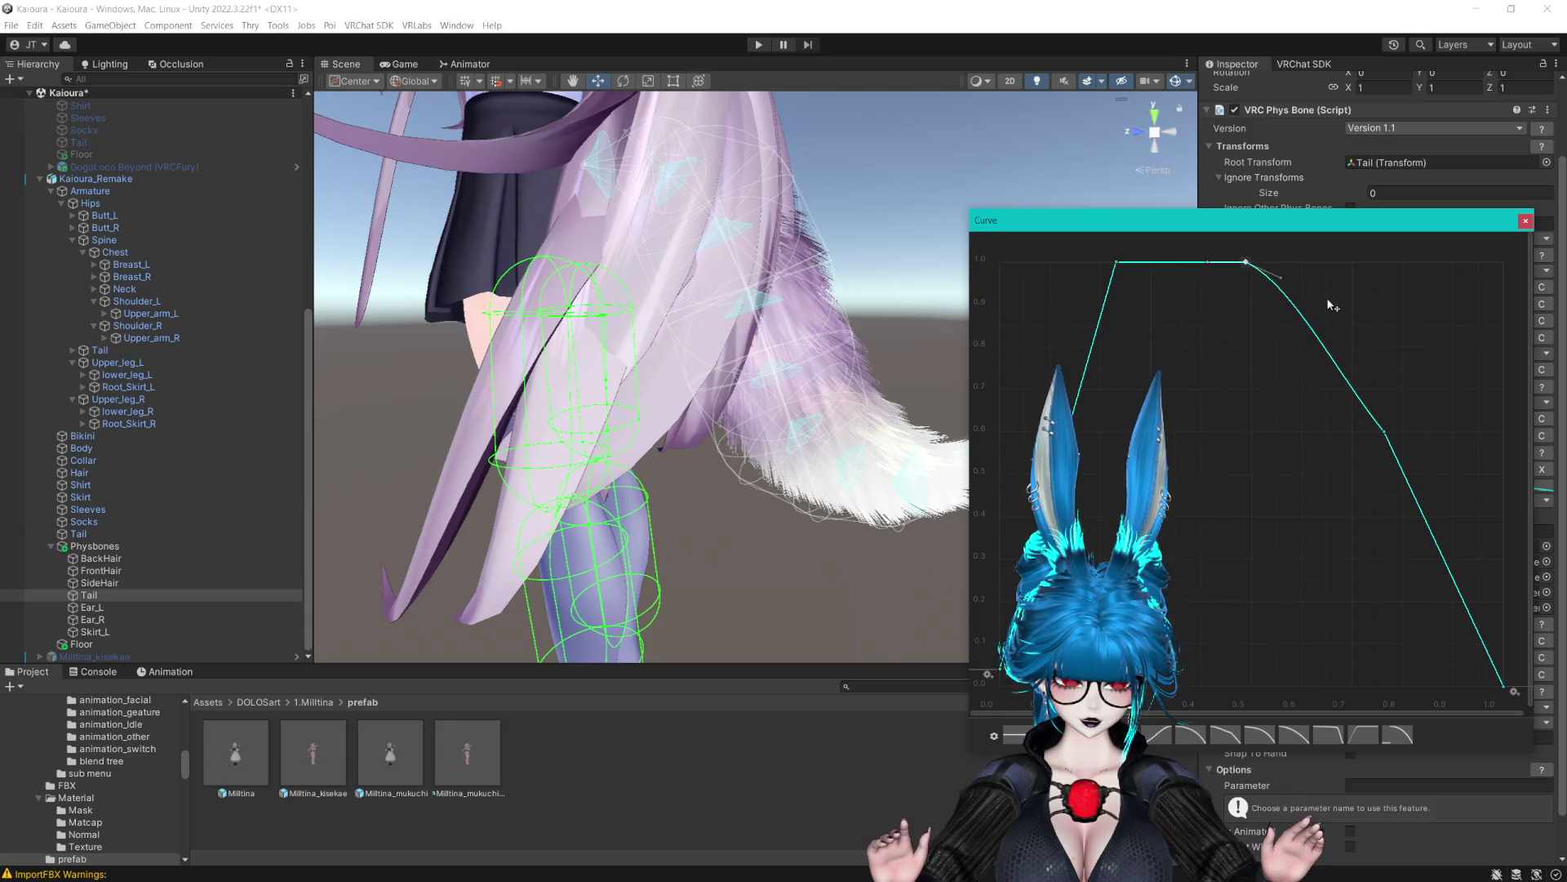
click(1382, 434)
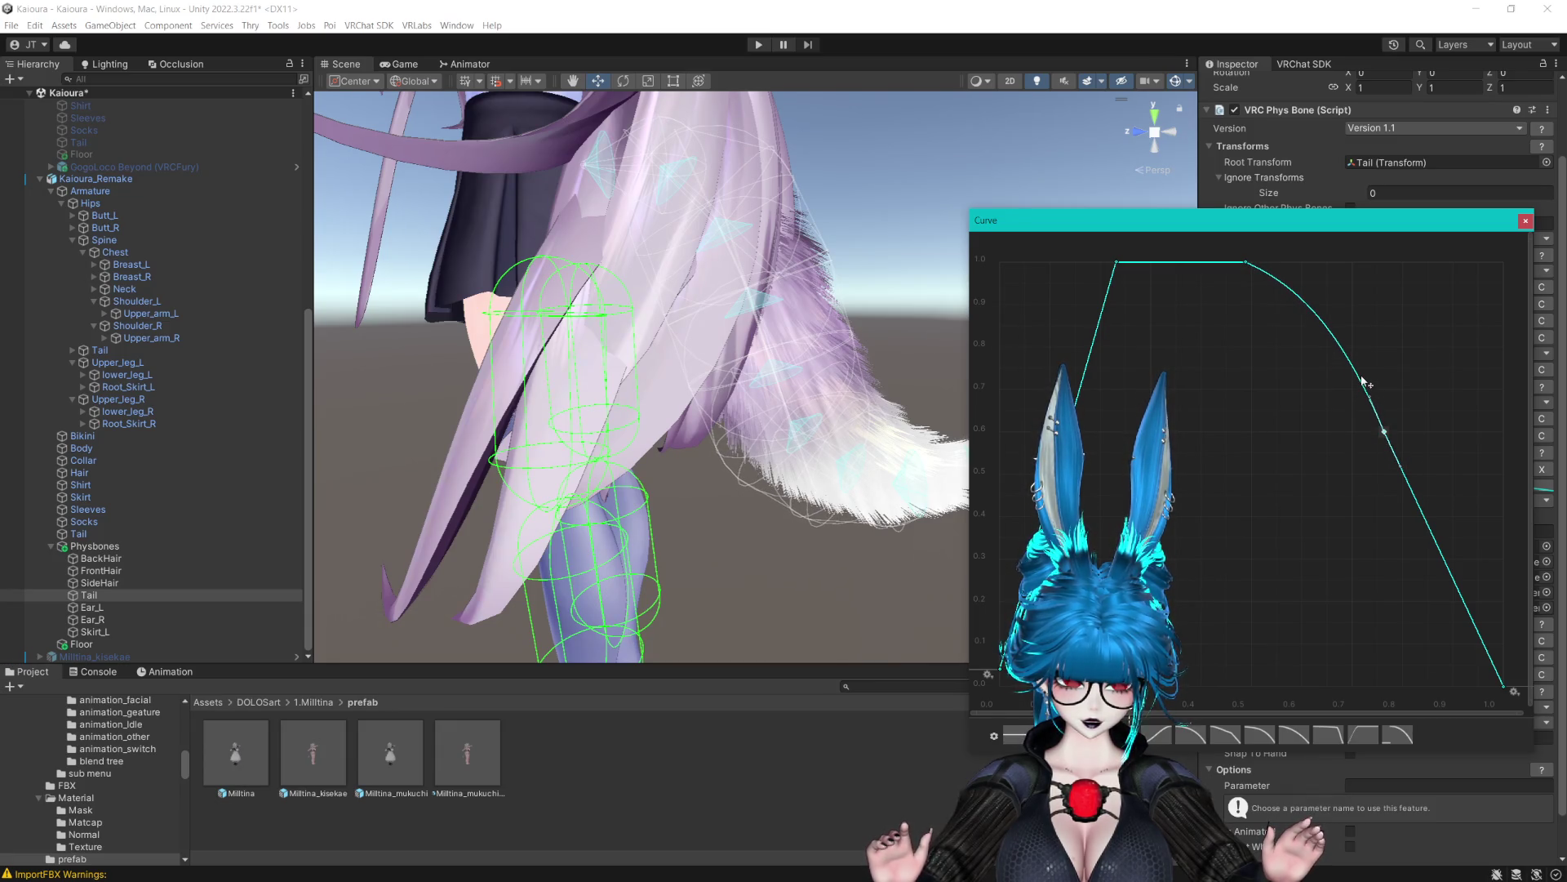
right_click(1117, 263)
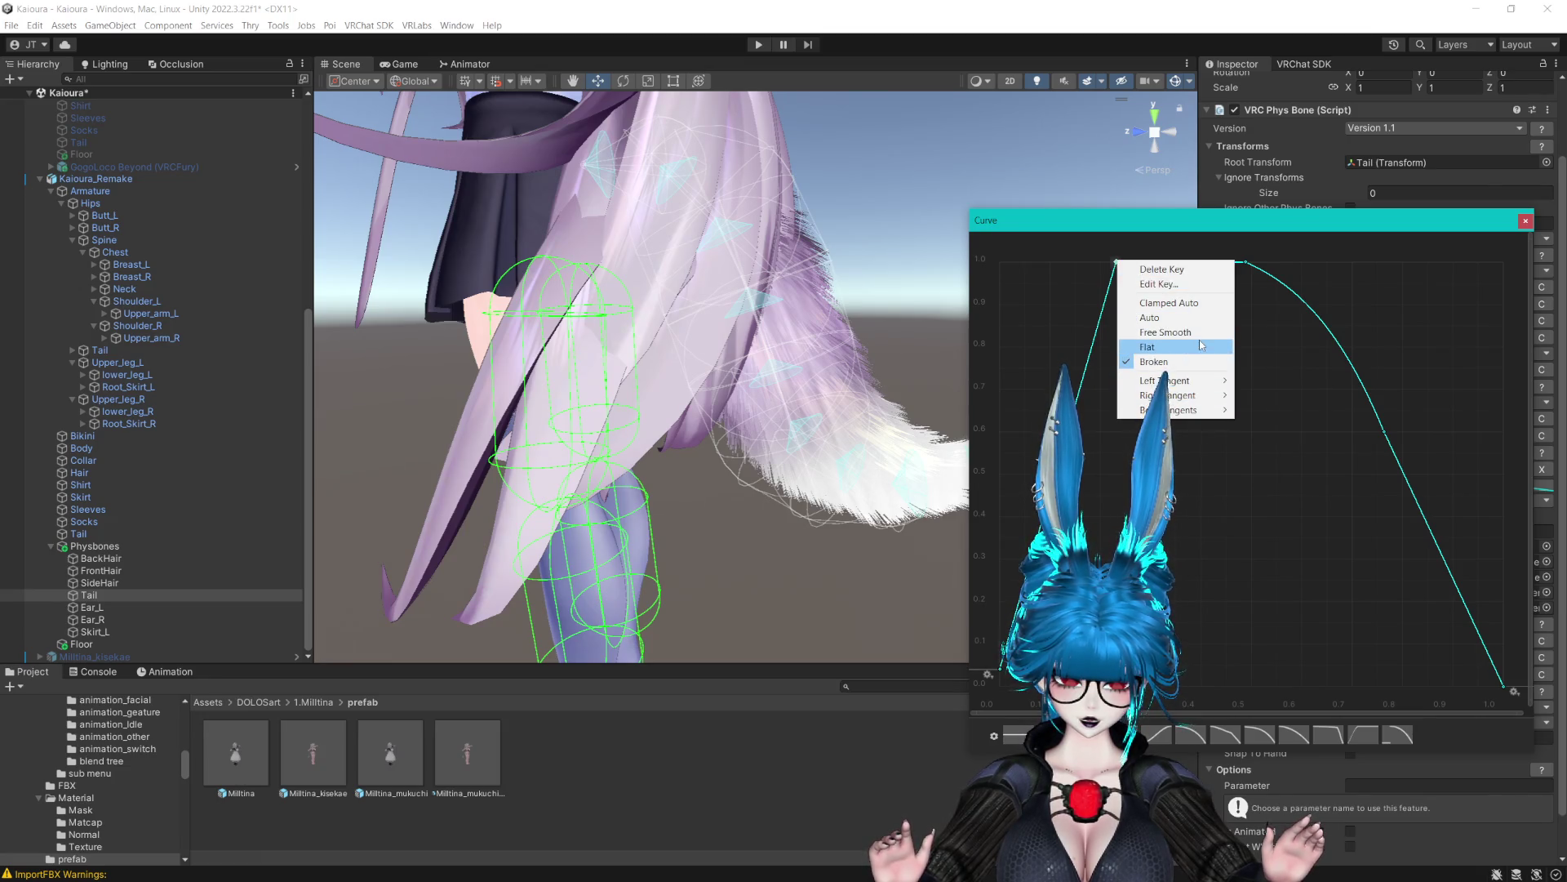
mouse_move(1193, 386)
click(1262, 381)
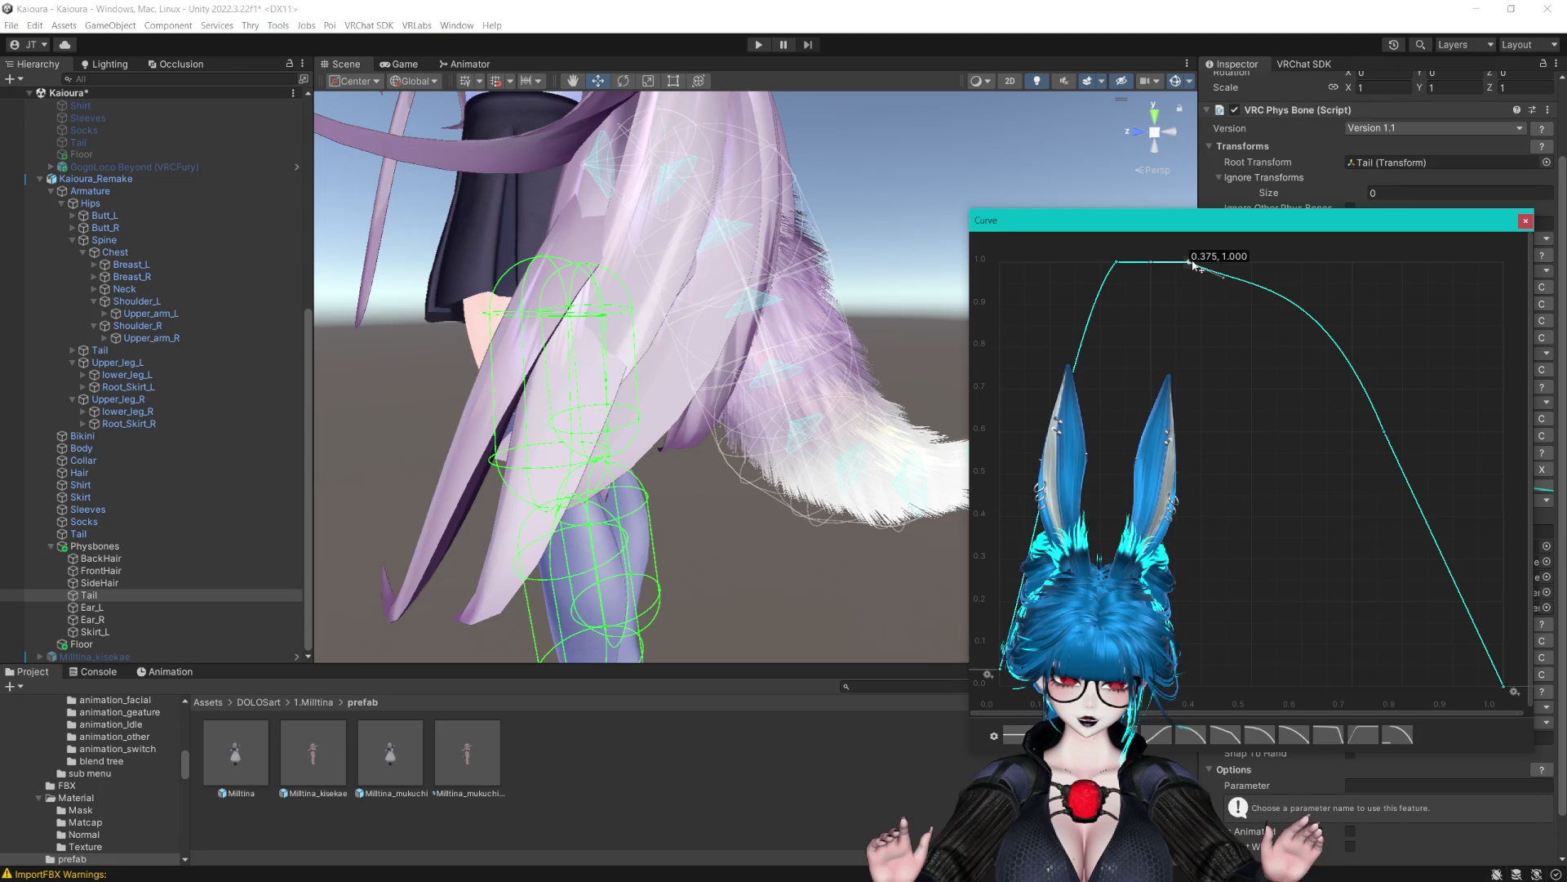
Move the peak key to time 0.375 and adjust the falling keys toward the tip
mouse_move(1189, 262)
mouse_down()
mouse_move(1246, 262)
mouse_move(1420, 461)
mouse_move(1359, 443)
mouse_up()
drag(1235, 333, 1174, 340)
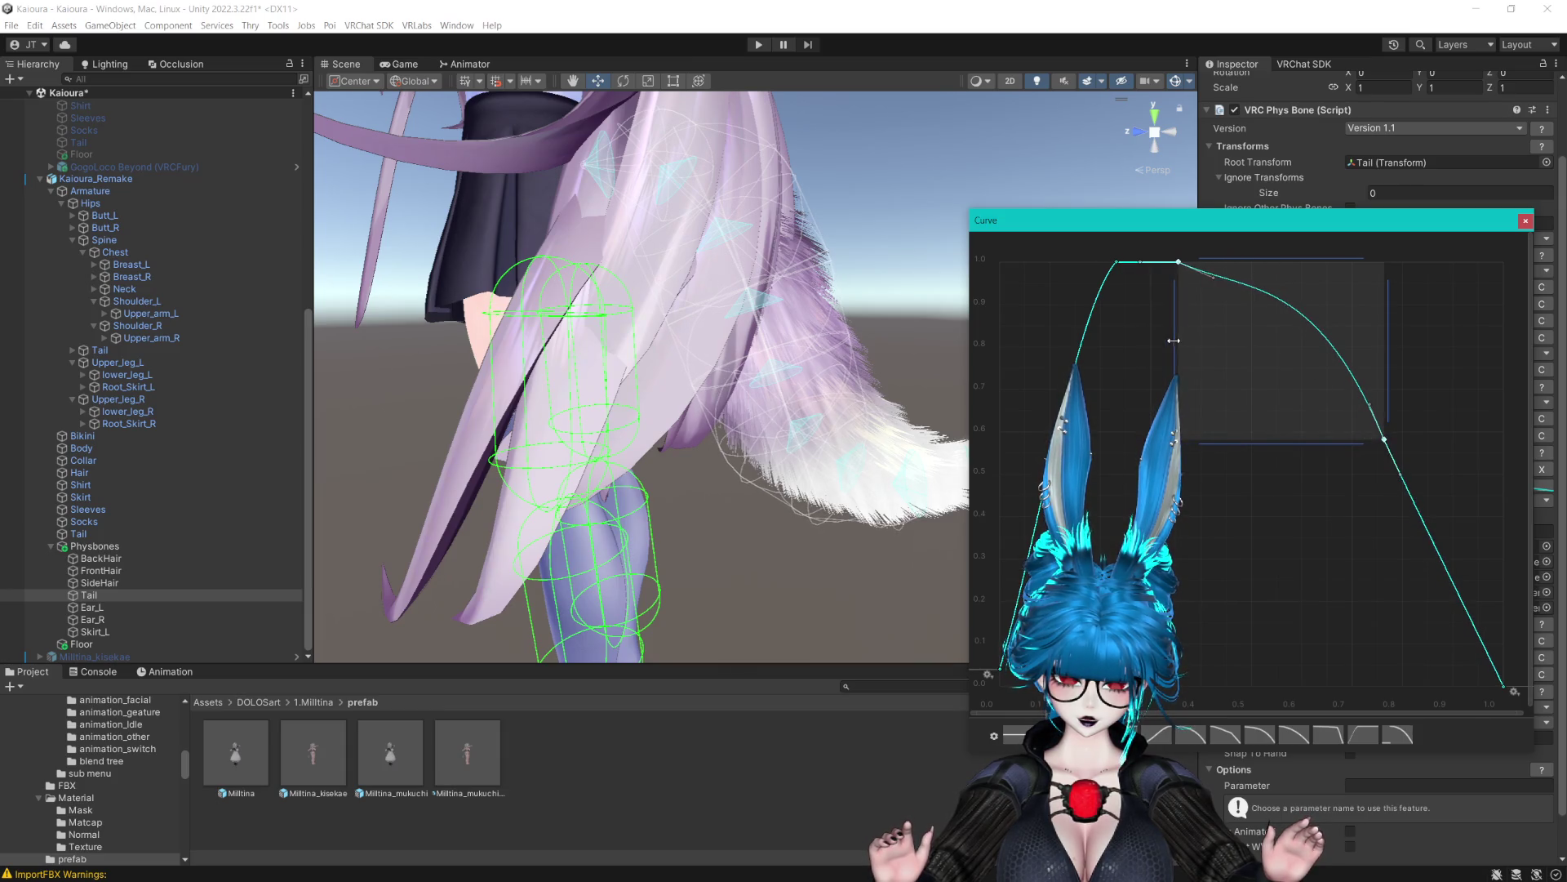
mouse_move(1268, 447)
mouse_down()
mouse_move(1276, 490)
mouse_move(1280, 474)
mouse_up()
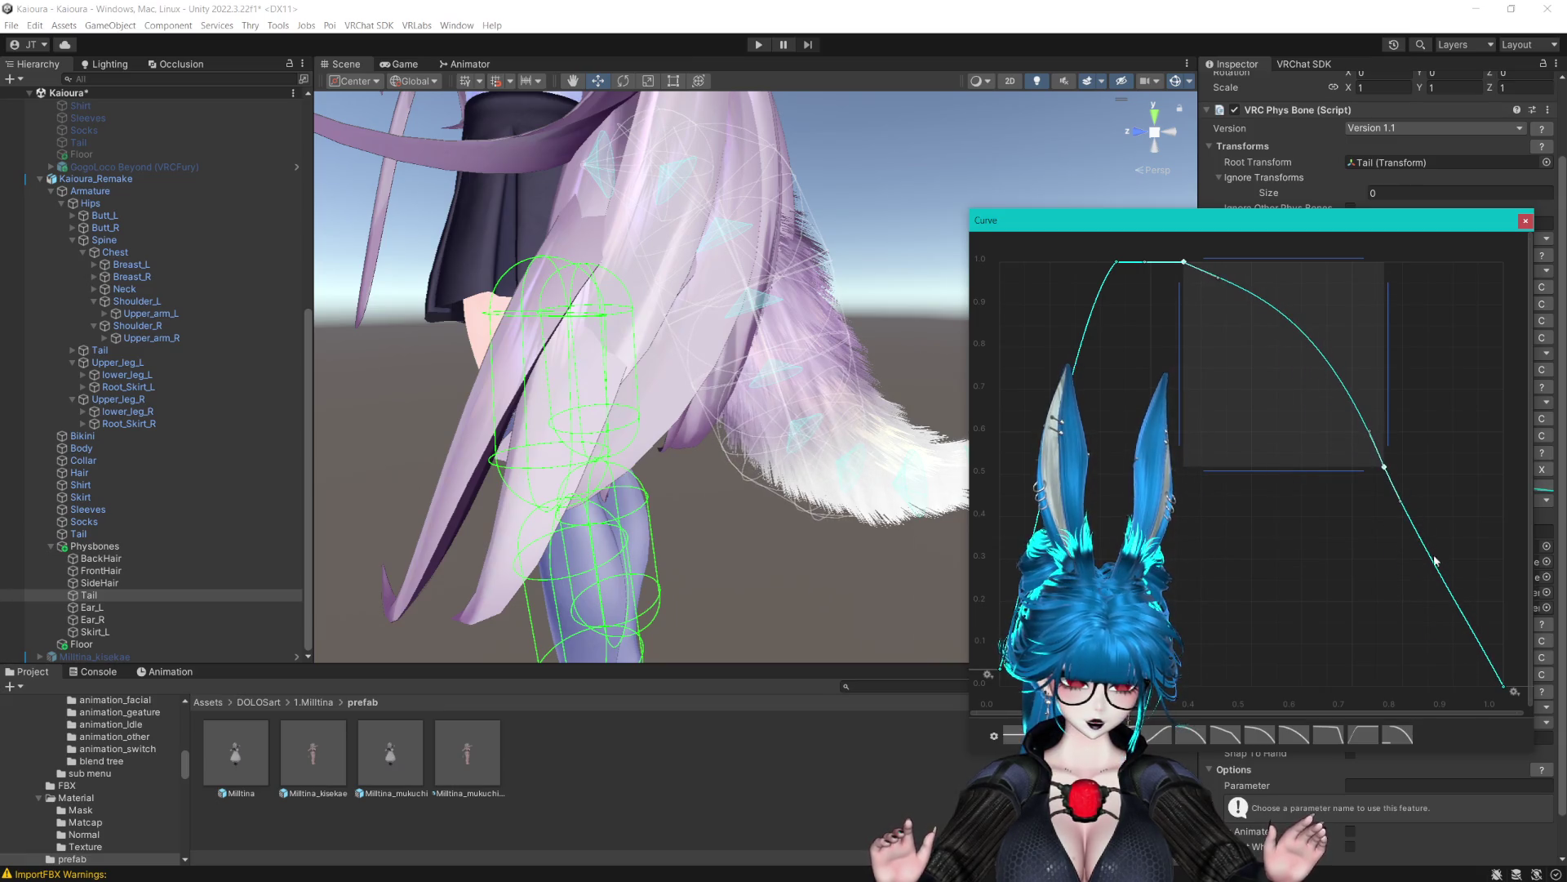
mouse_move(1386, 435)
mouse_down()
mouse_move(1430, 437)
mouse_move(1406, 439)
mouse_up()
click(1525, 221)
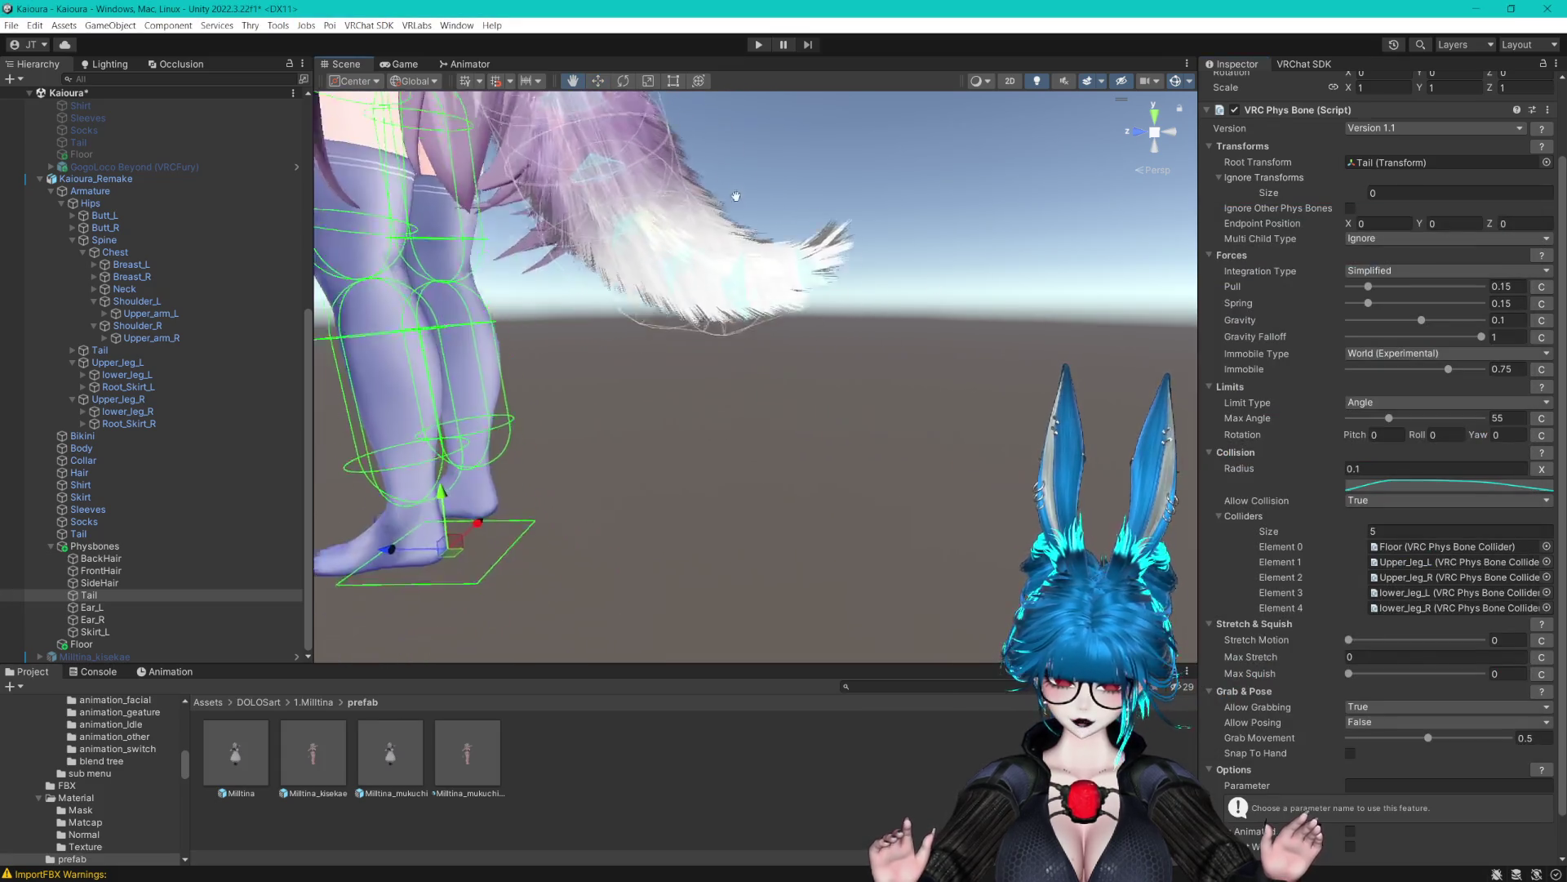
drag(831, 285, 852, 347)
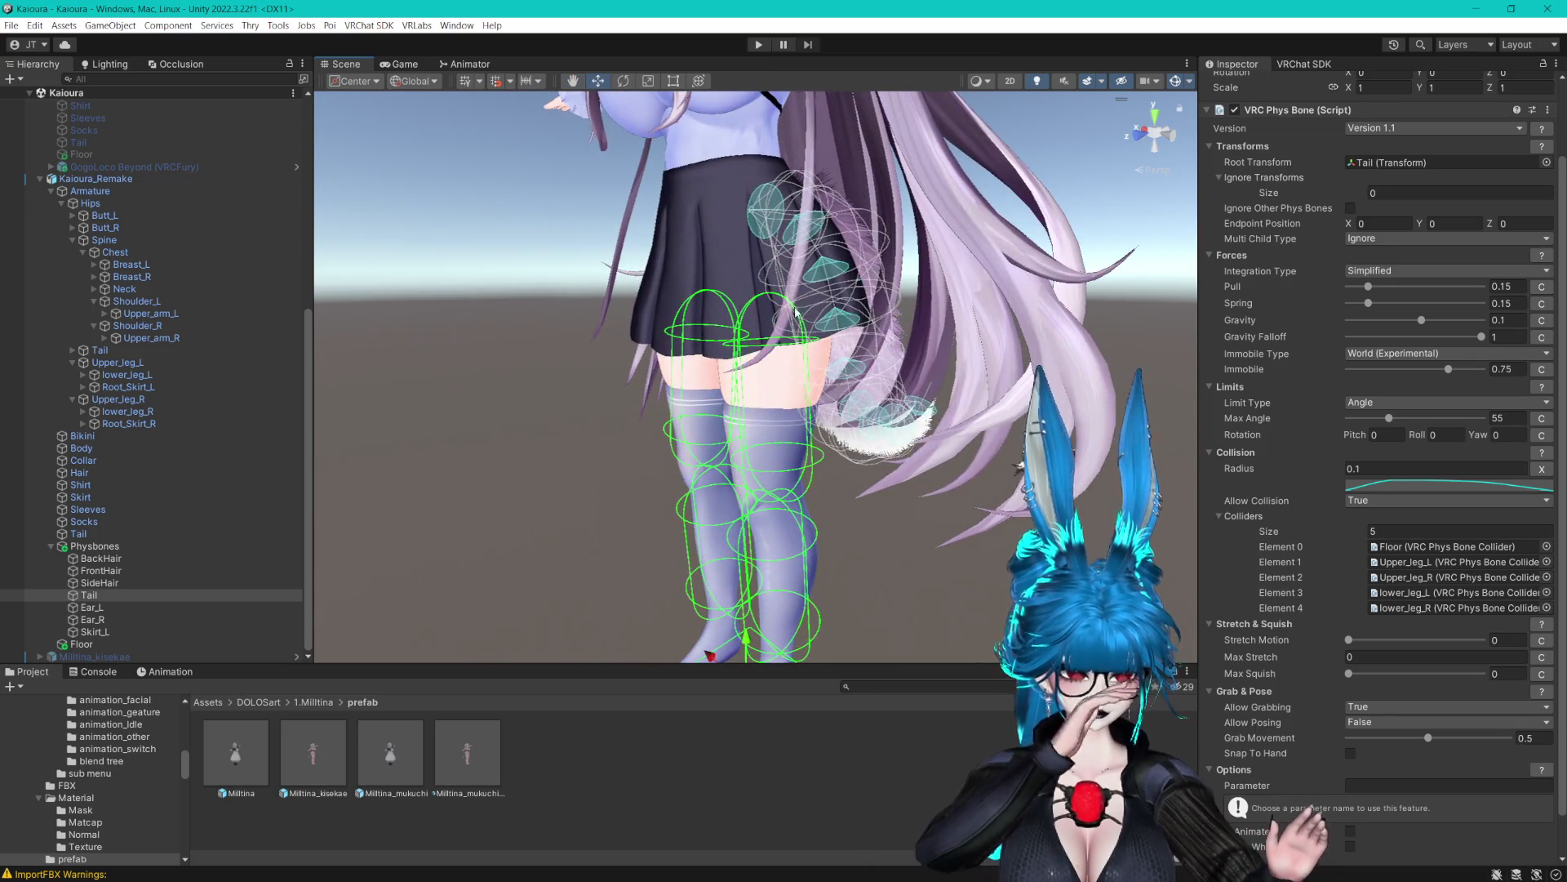
scroll(794, 307, down, 5)
scroll(842, 337, up, 5)
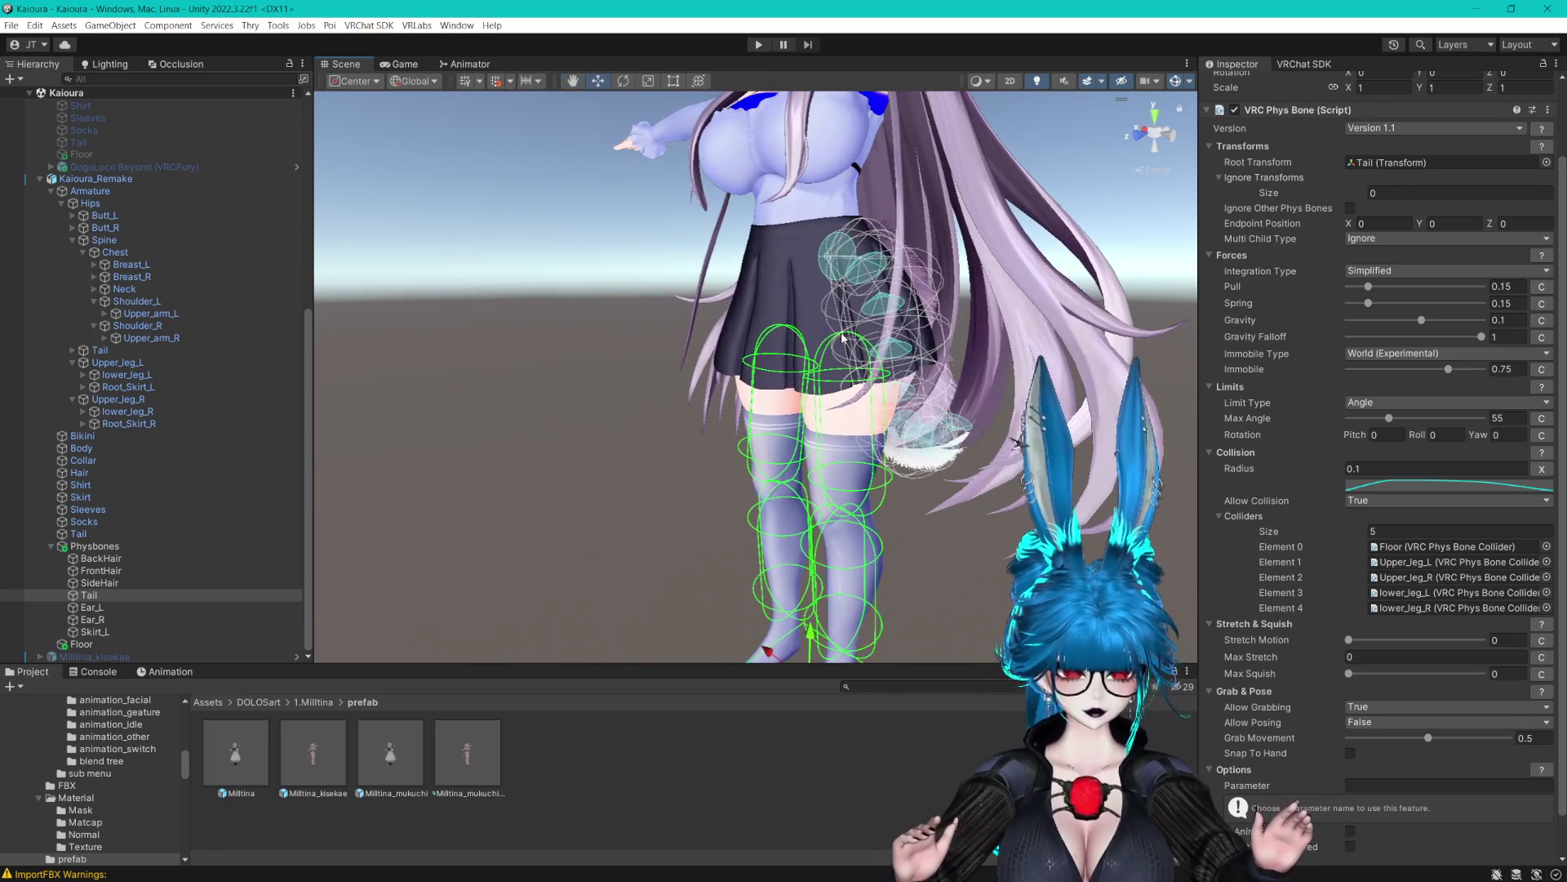
scroll(843, 337, down, 2)
mouse_move(842, 338)
mouse_down()
mouse_move(853, 363)
mouse_move(833, 362)
mouse_up()
scroll(849, 365, up, 3)
click(121, 179)
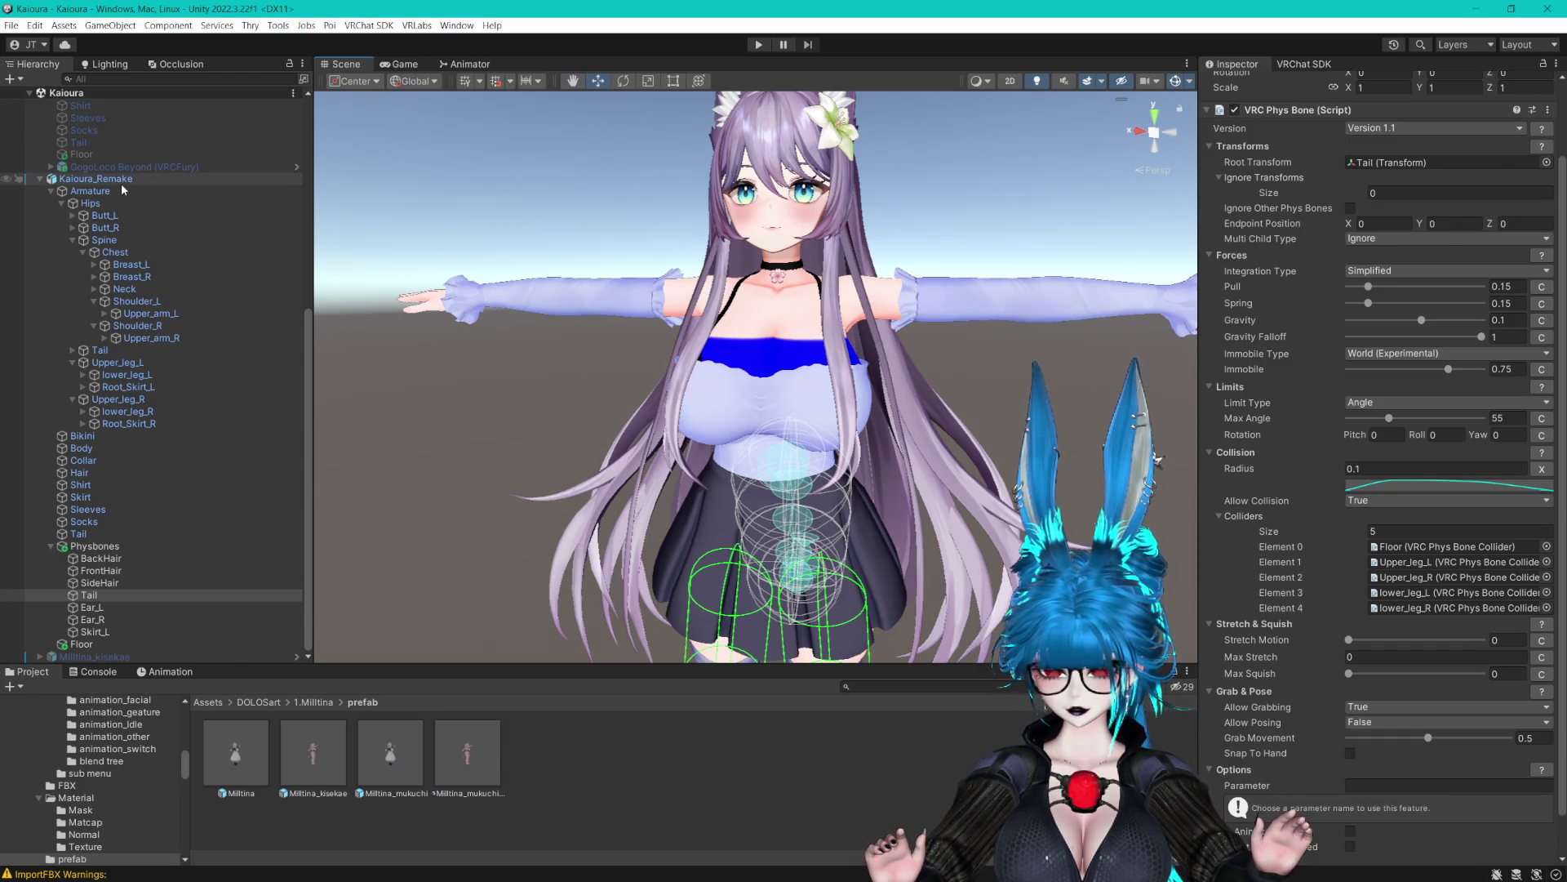
mouse_move(523, 285)
mouse_down()
mouse_move(559, 284)
mouse_move(620, 237)
mouse_move(678, 131)
mouse_move(718, 98)
mouse_move(766, 264)
mouse_move(602, 128)
mouse_up()
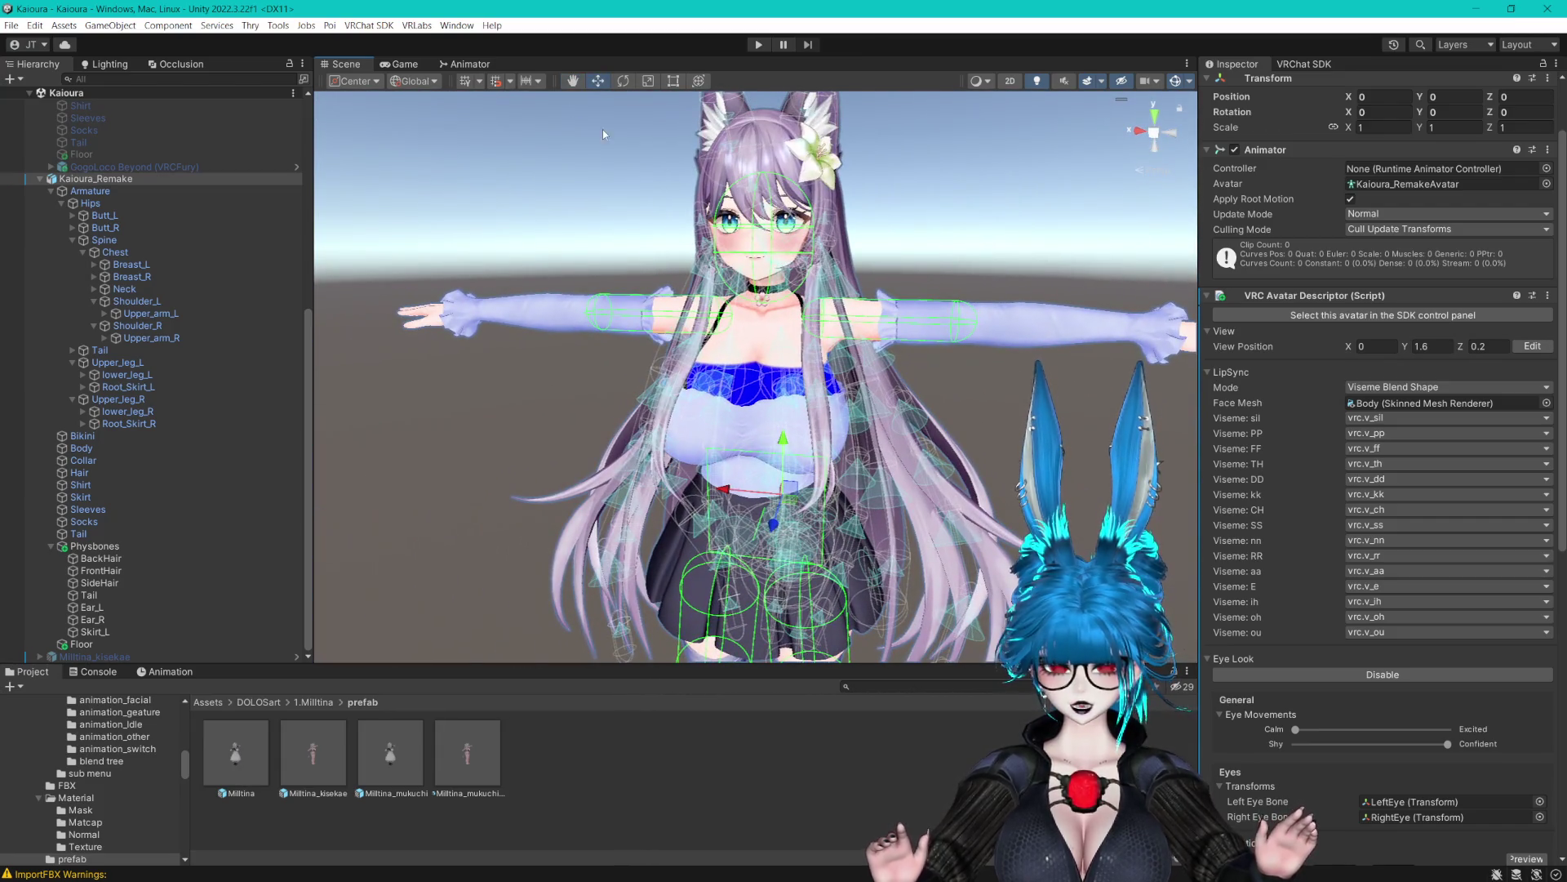
click(459, 26)
click(682, 736)
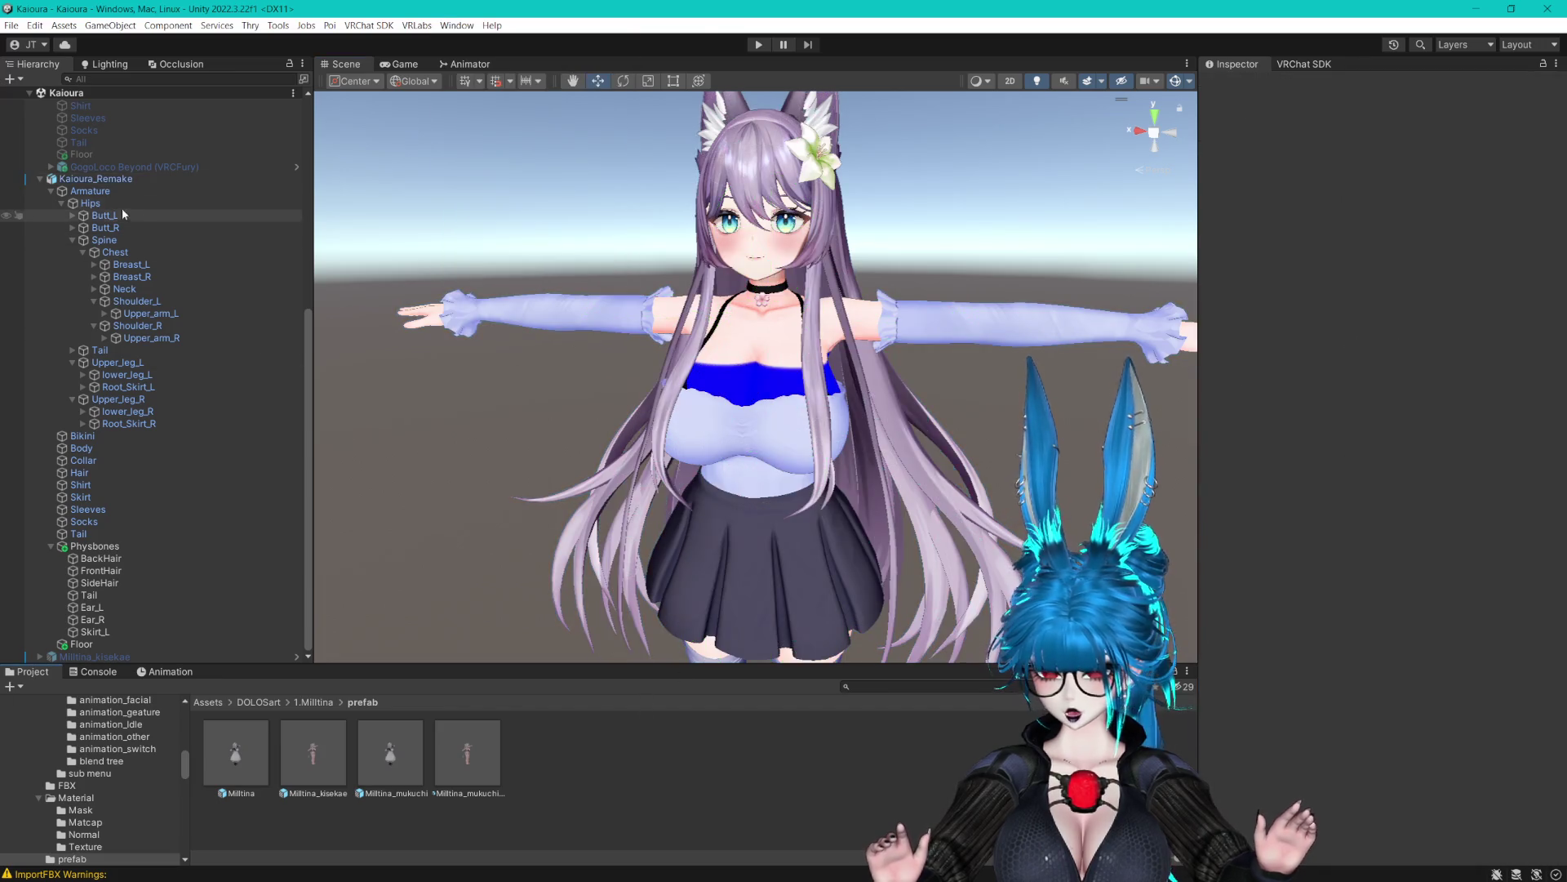
click(39, 178)
Collapse Kai_Fixed and expand Kaioura_Remake to select the Skirt_L PhysBone
click(40, 154)
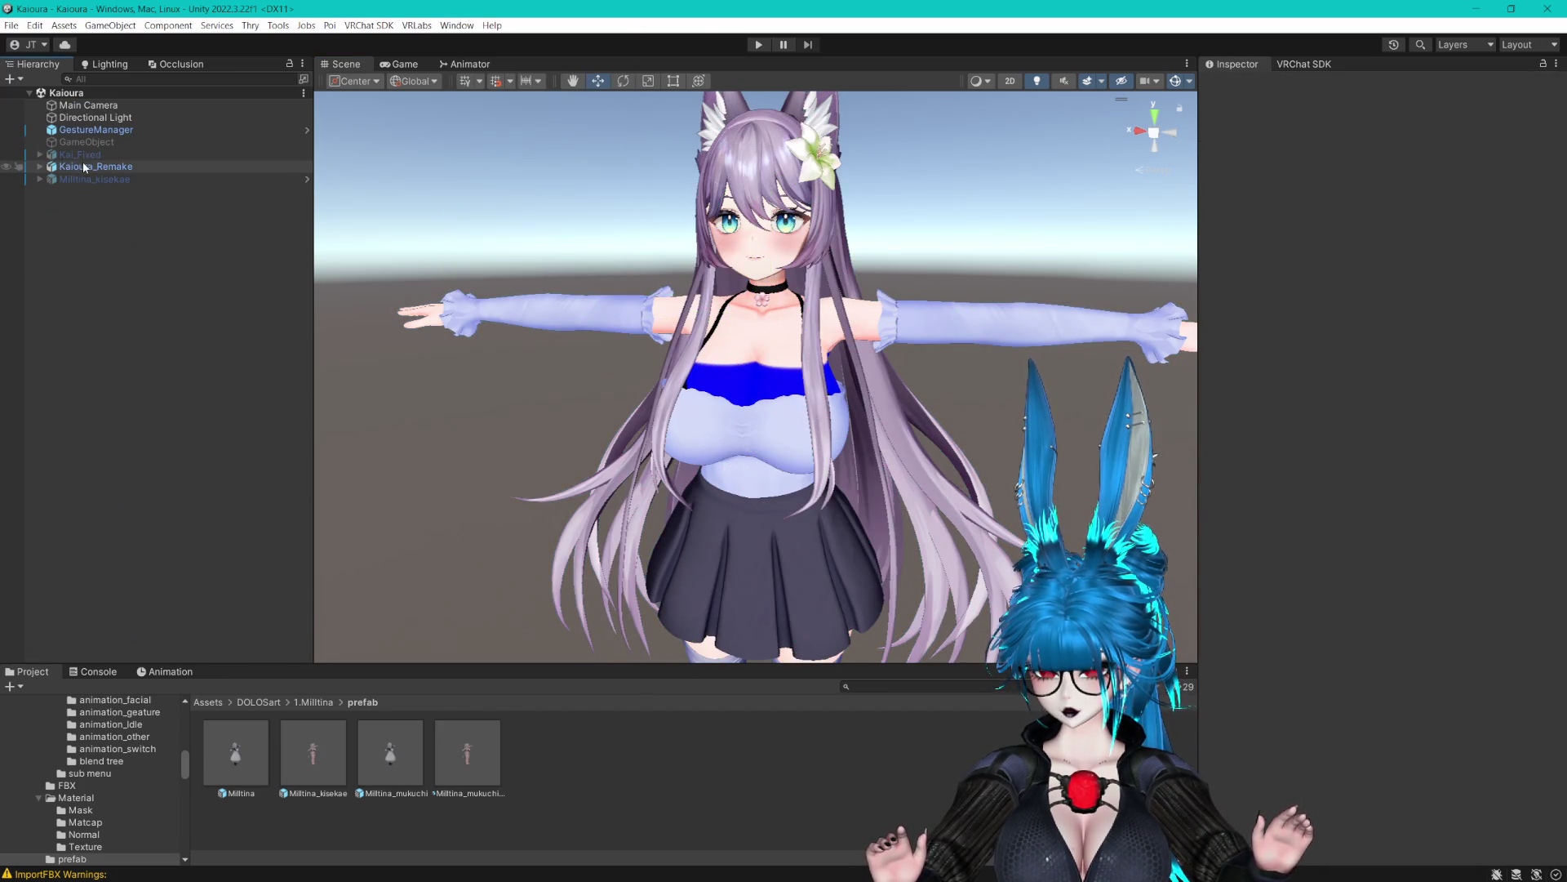
click(96, 165)
key(f)
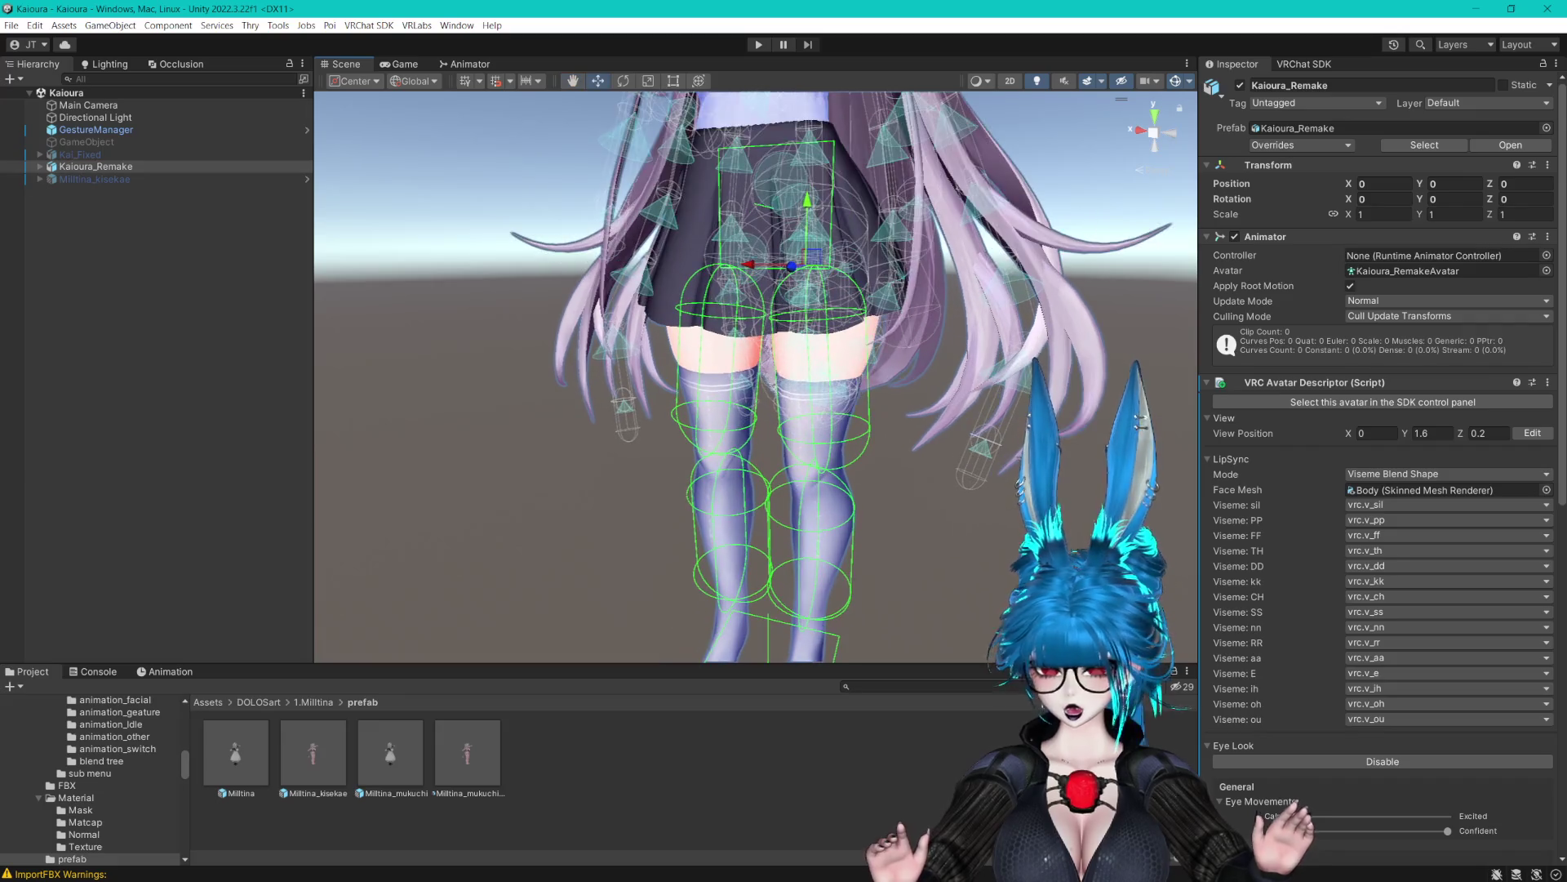
click(39, 166)
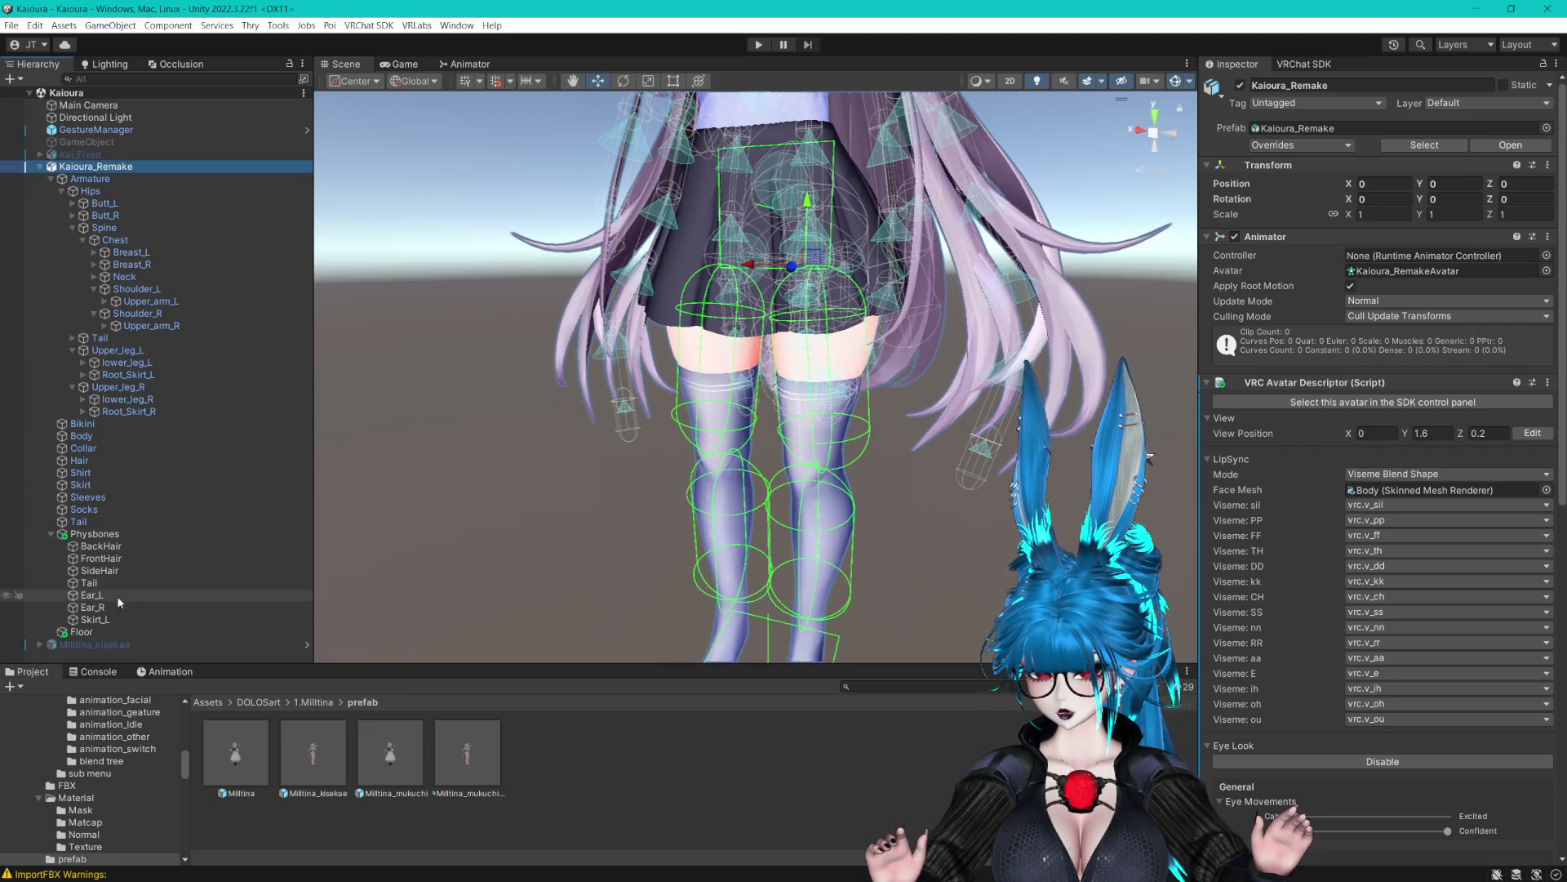
click(95, 619)
drag(776, 412, 832, 415)
Duplicate Skirt_L as Skirt_R, rooted at Root_Skirt_R with Upper_leg_R as its collider
key(ctrl+d)
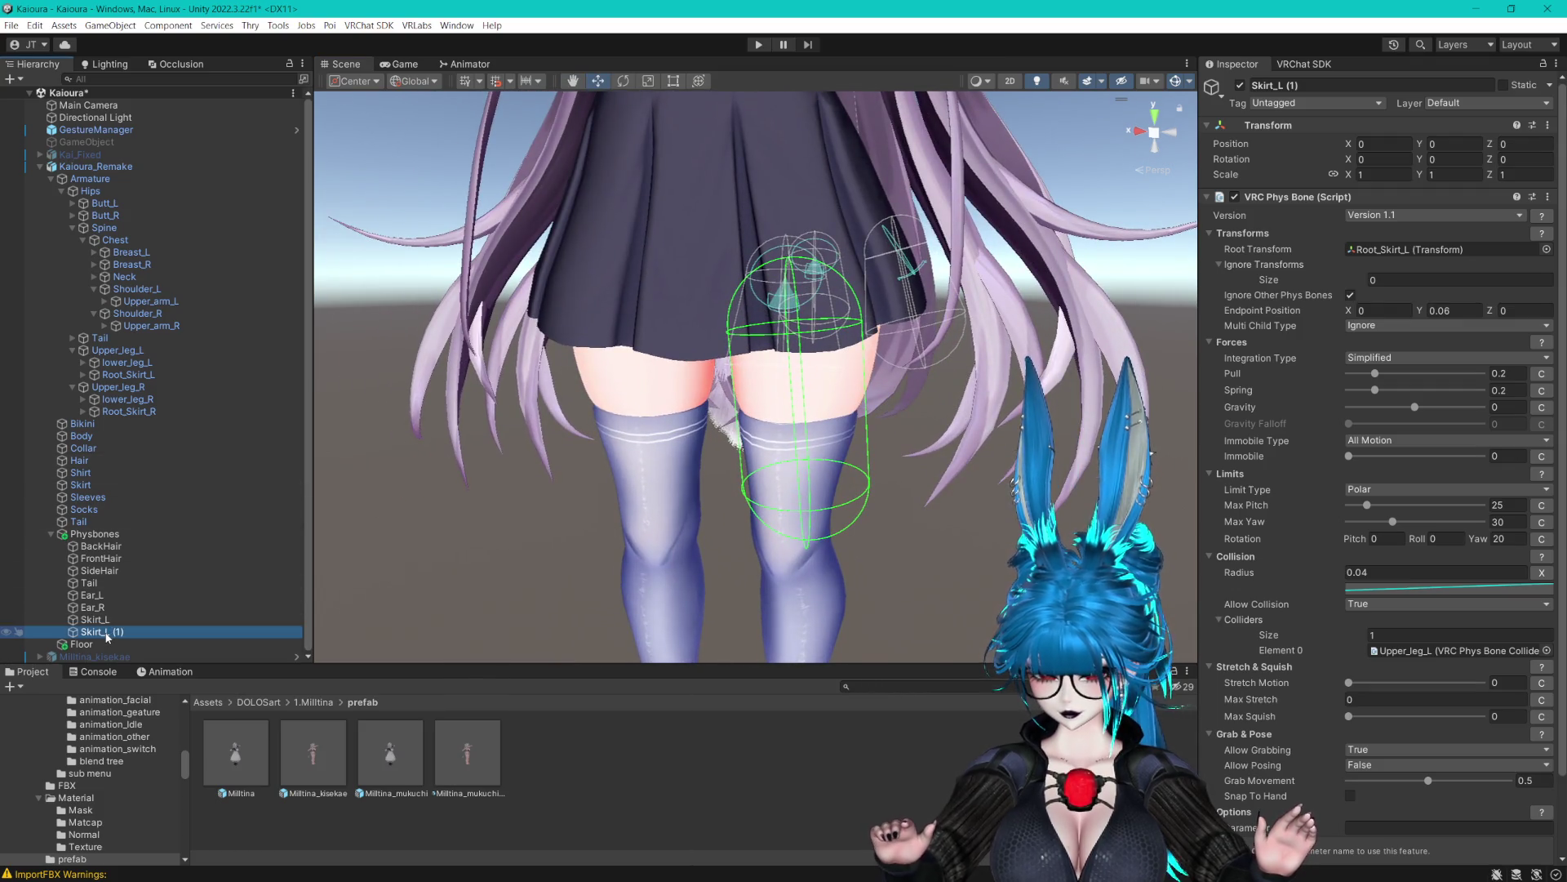
click(107, 634)
key(Return)
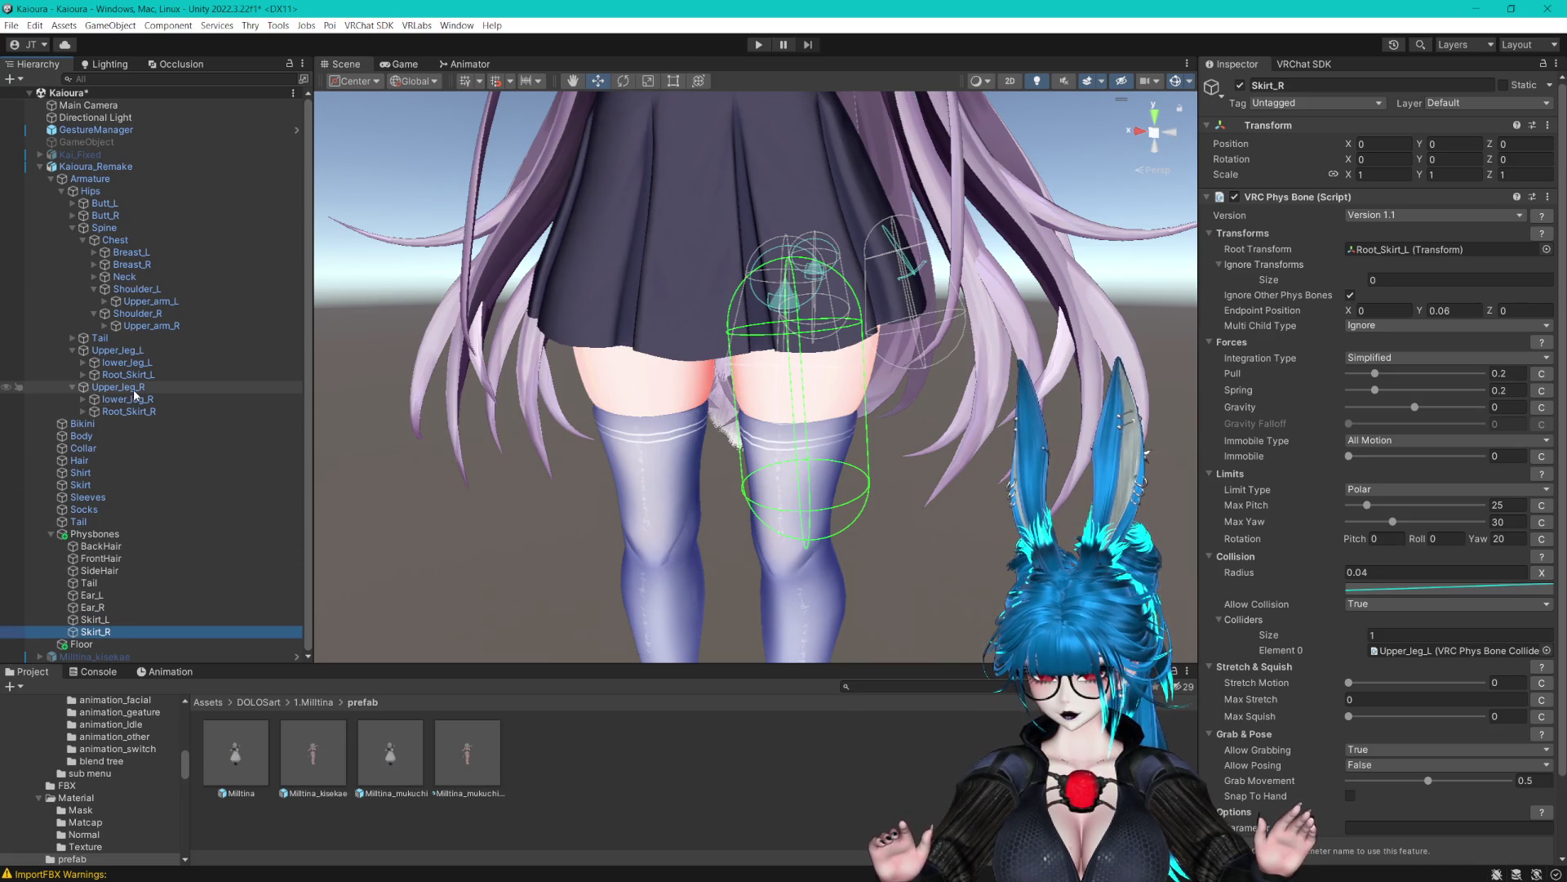
drag(131, 412, 1437, 249)
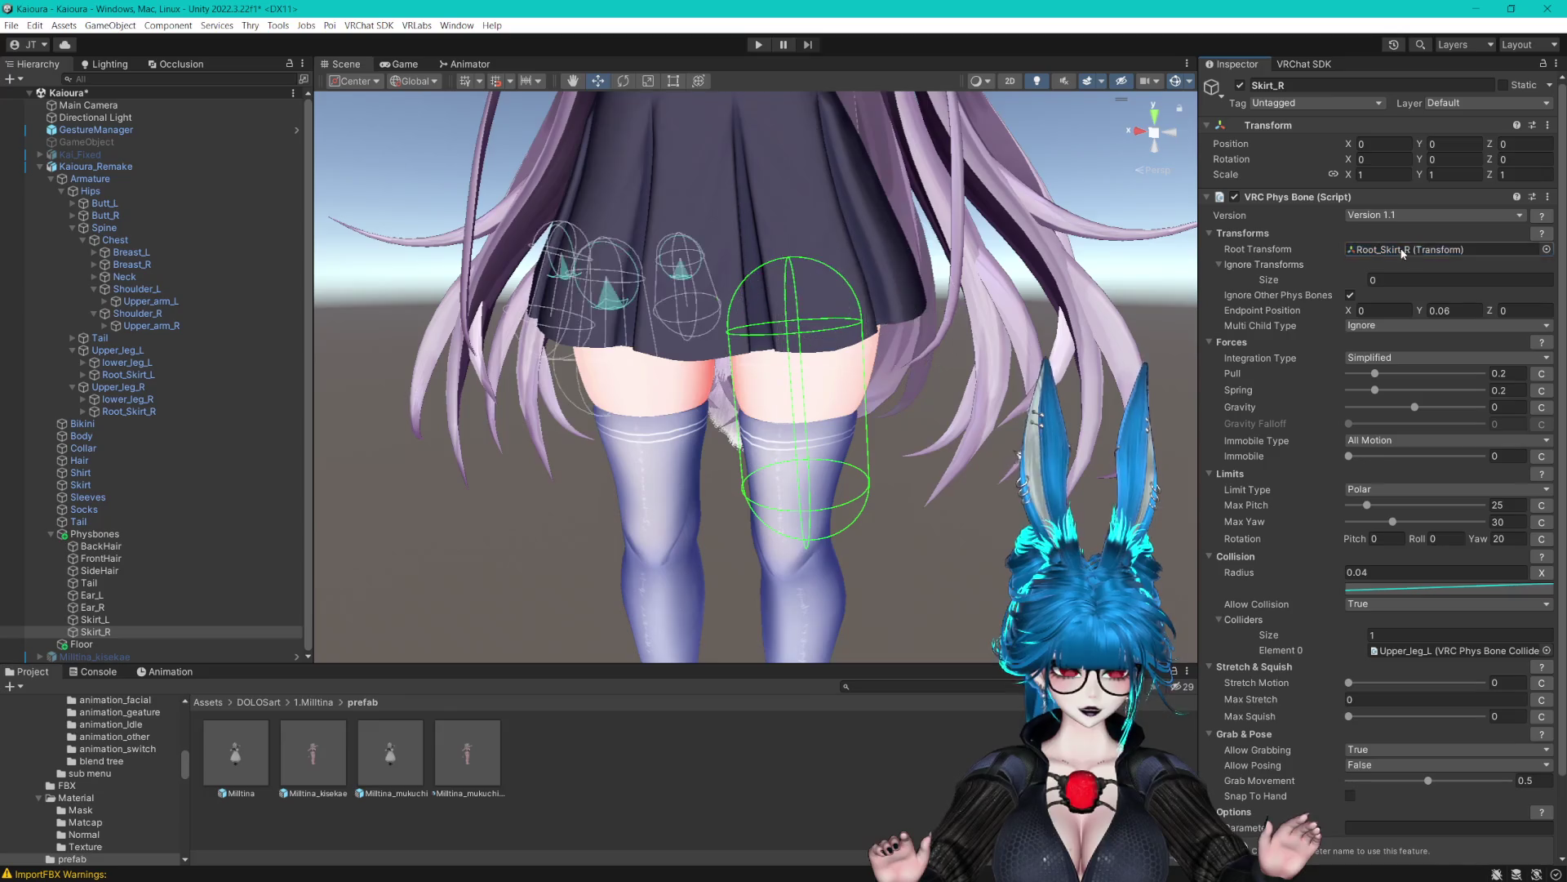
mouse_move(118, 387)
mouse_down()
mouse_move(980, 571)
mouse_move(1457, 650)
mouse_up()
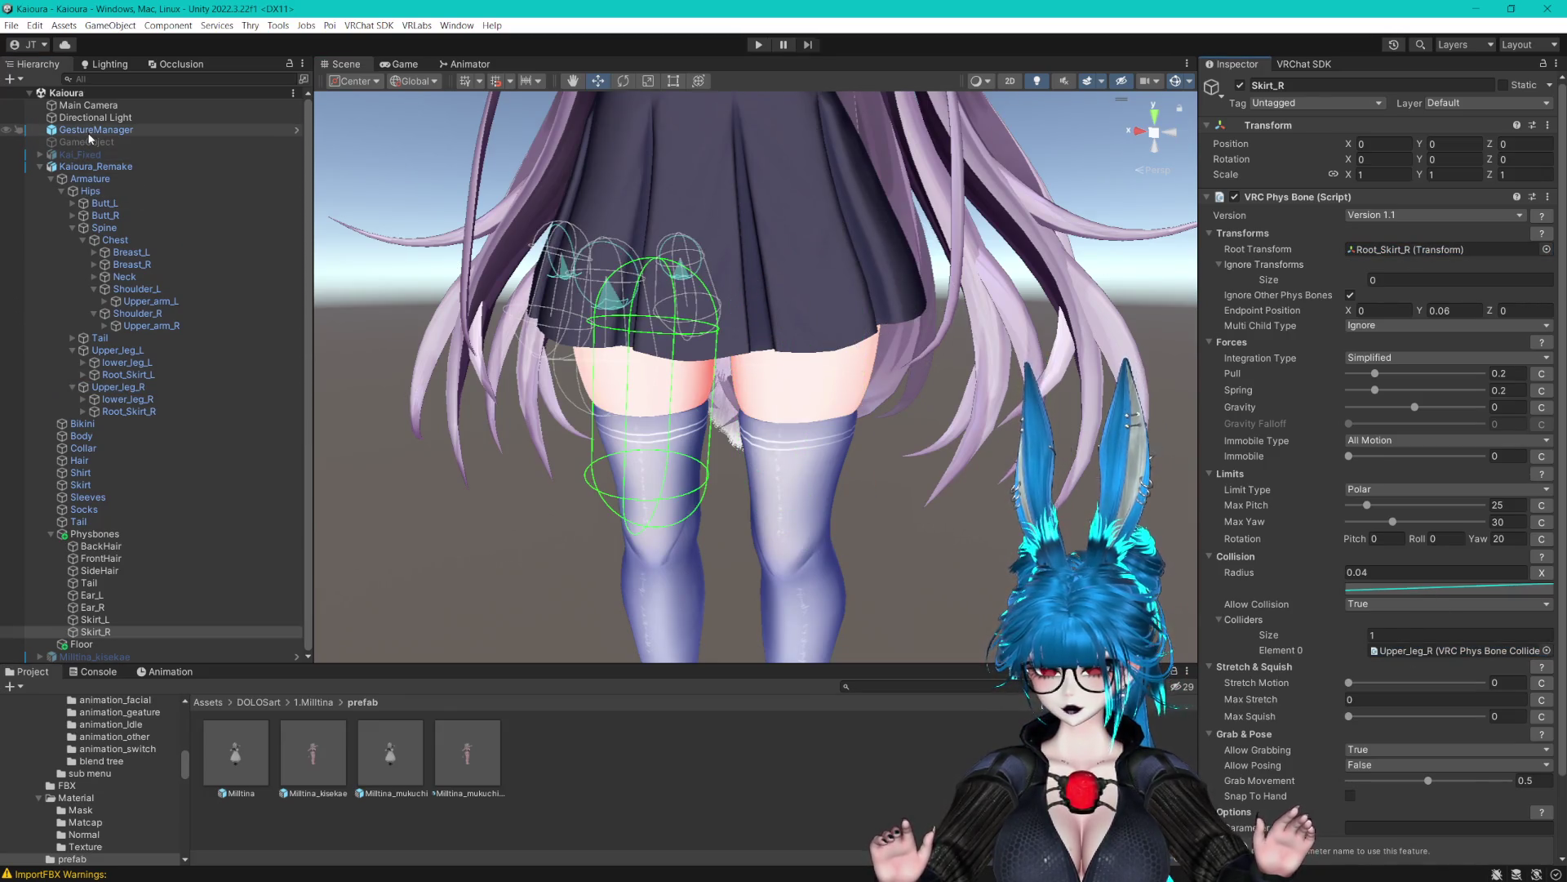
click(96, 130)
Run play mode, apply the NDMF Console's mip streaming Auto Fix, then stop playing
click(1351, 320)
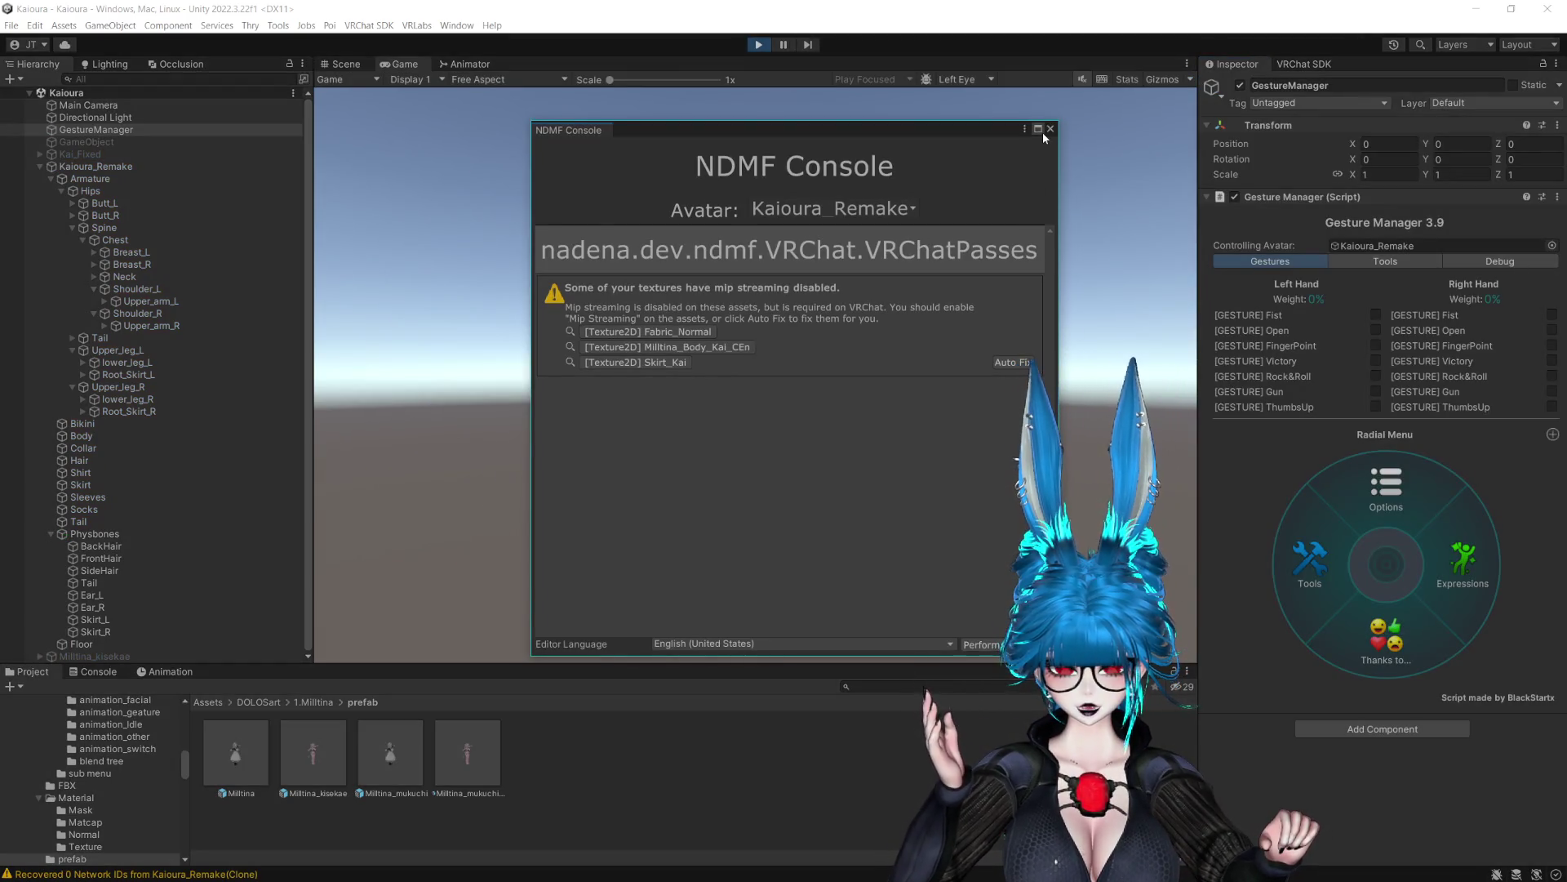
click(1006, 359)
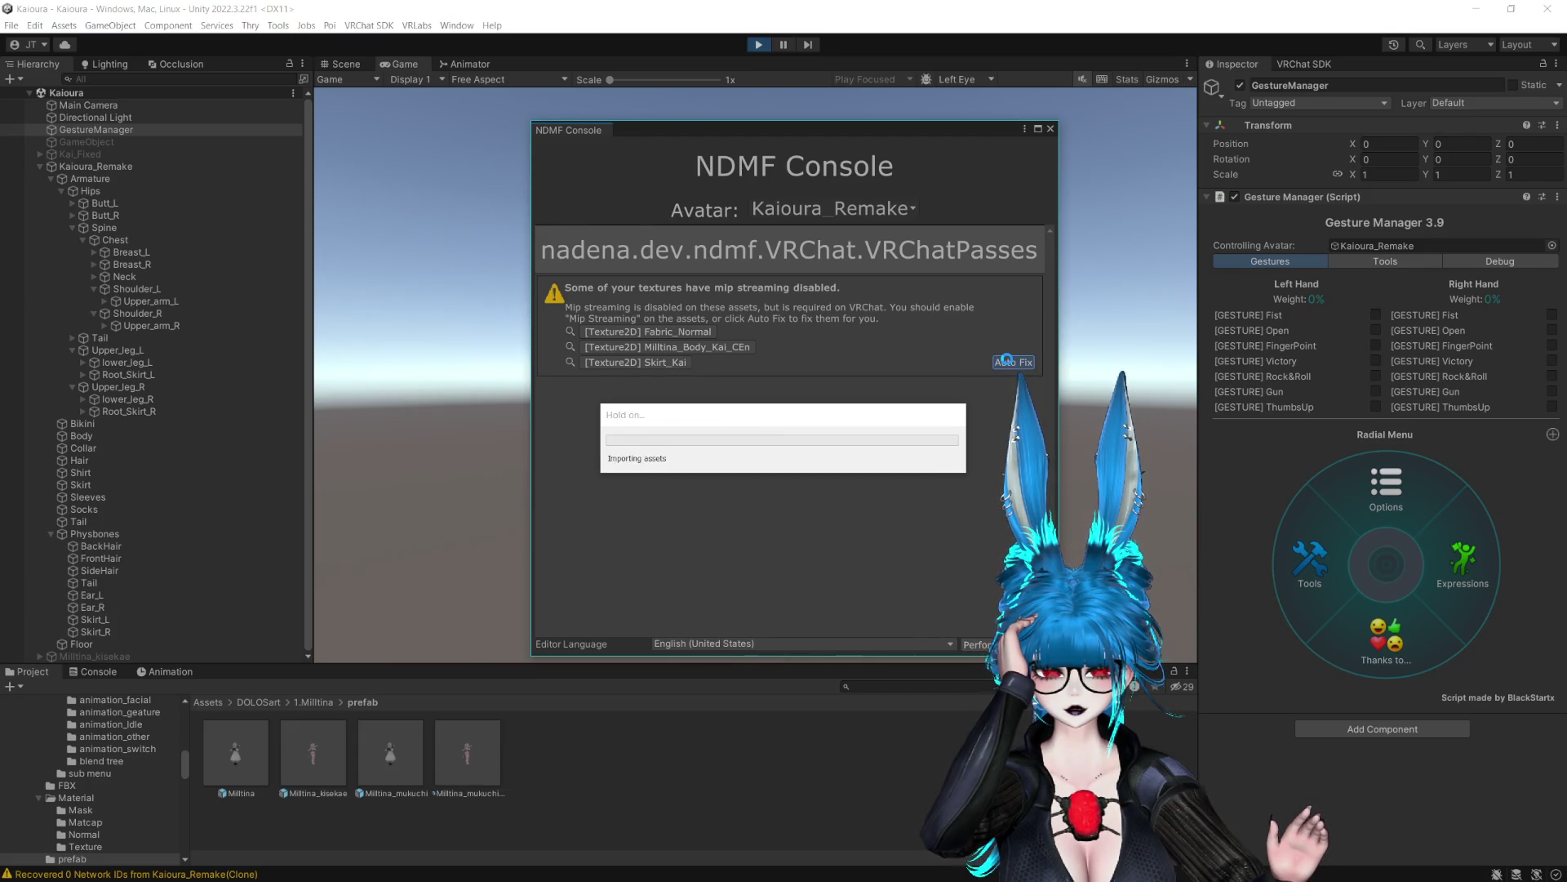
click(1050, 129)
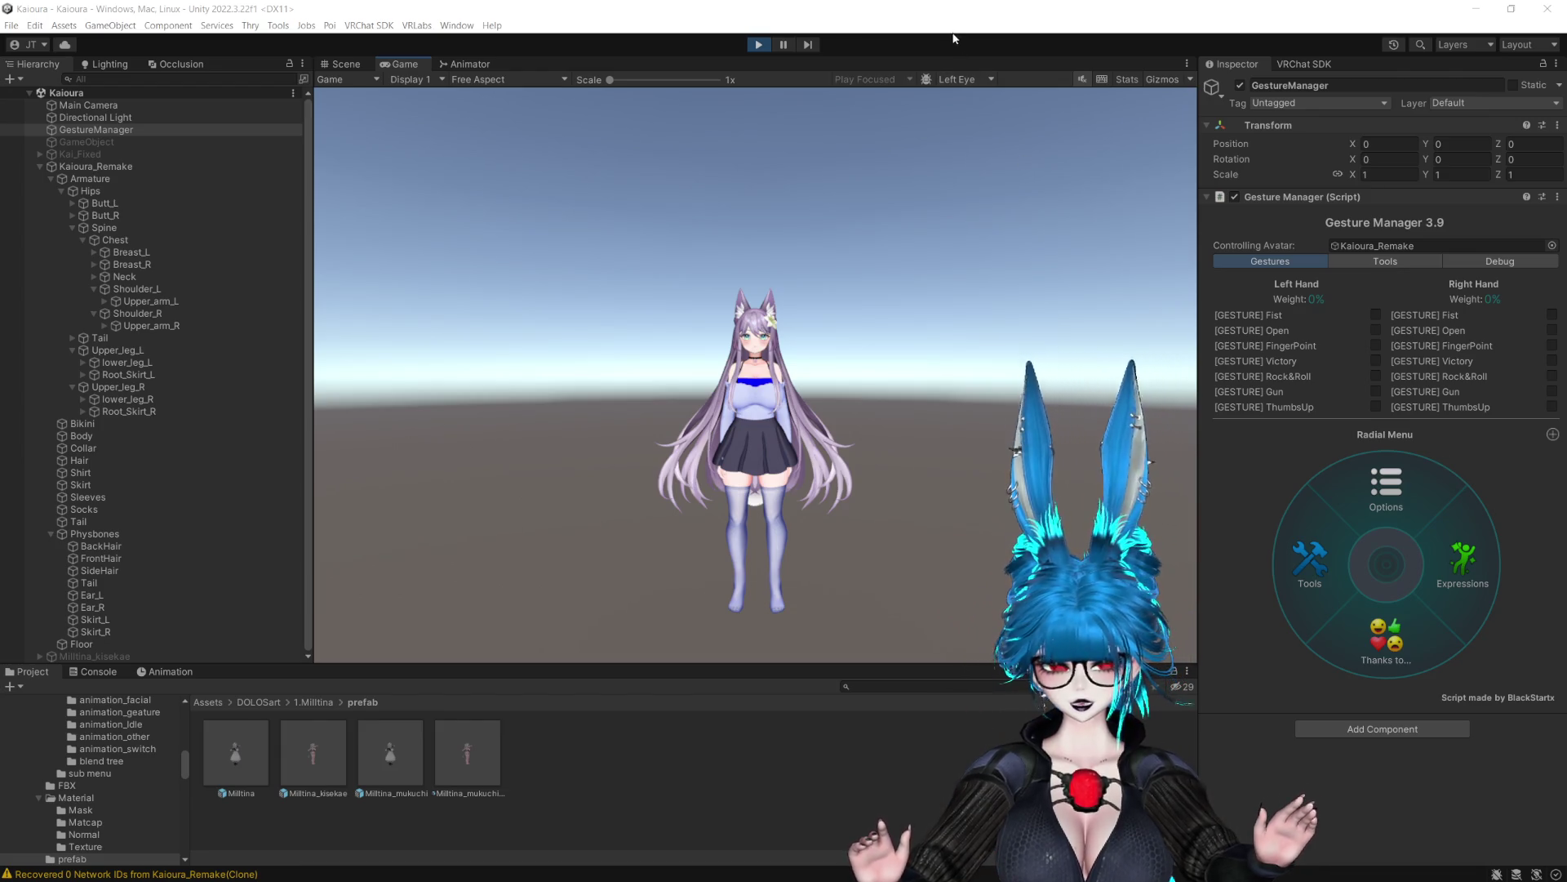
click(760, 45)
Set the Scene transform handles to Pivot position with Local orientation
click(120, 169)
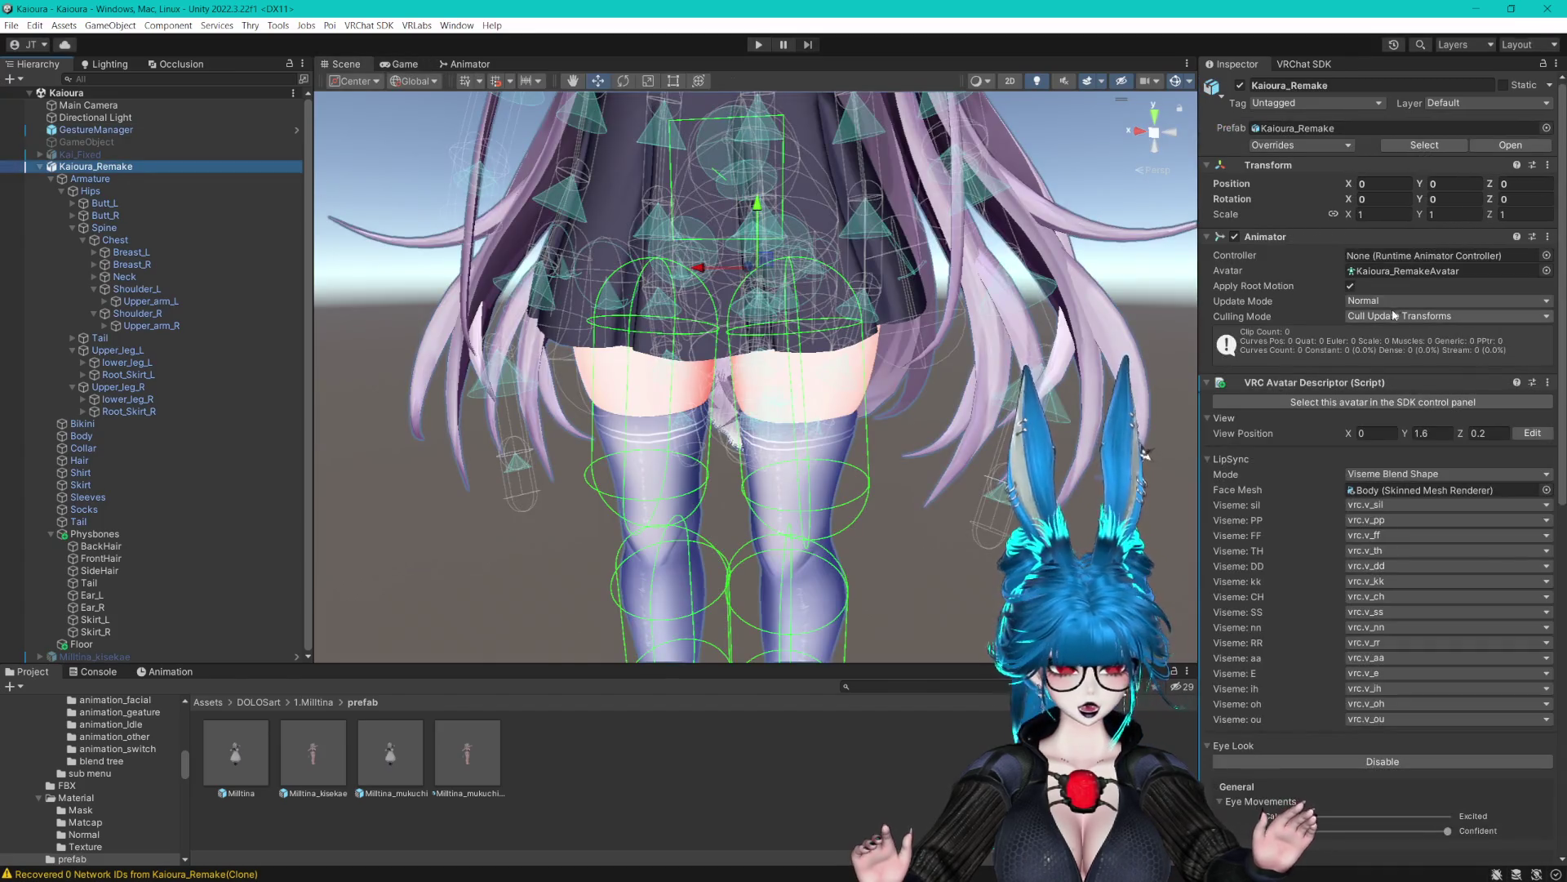
click(1533, 433)
drag(799, 299, 1126, 92)
drag(879, 378, 1034, 260)
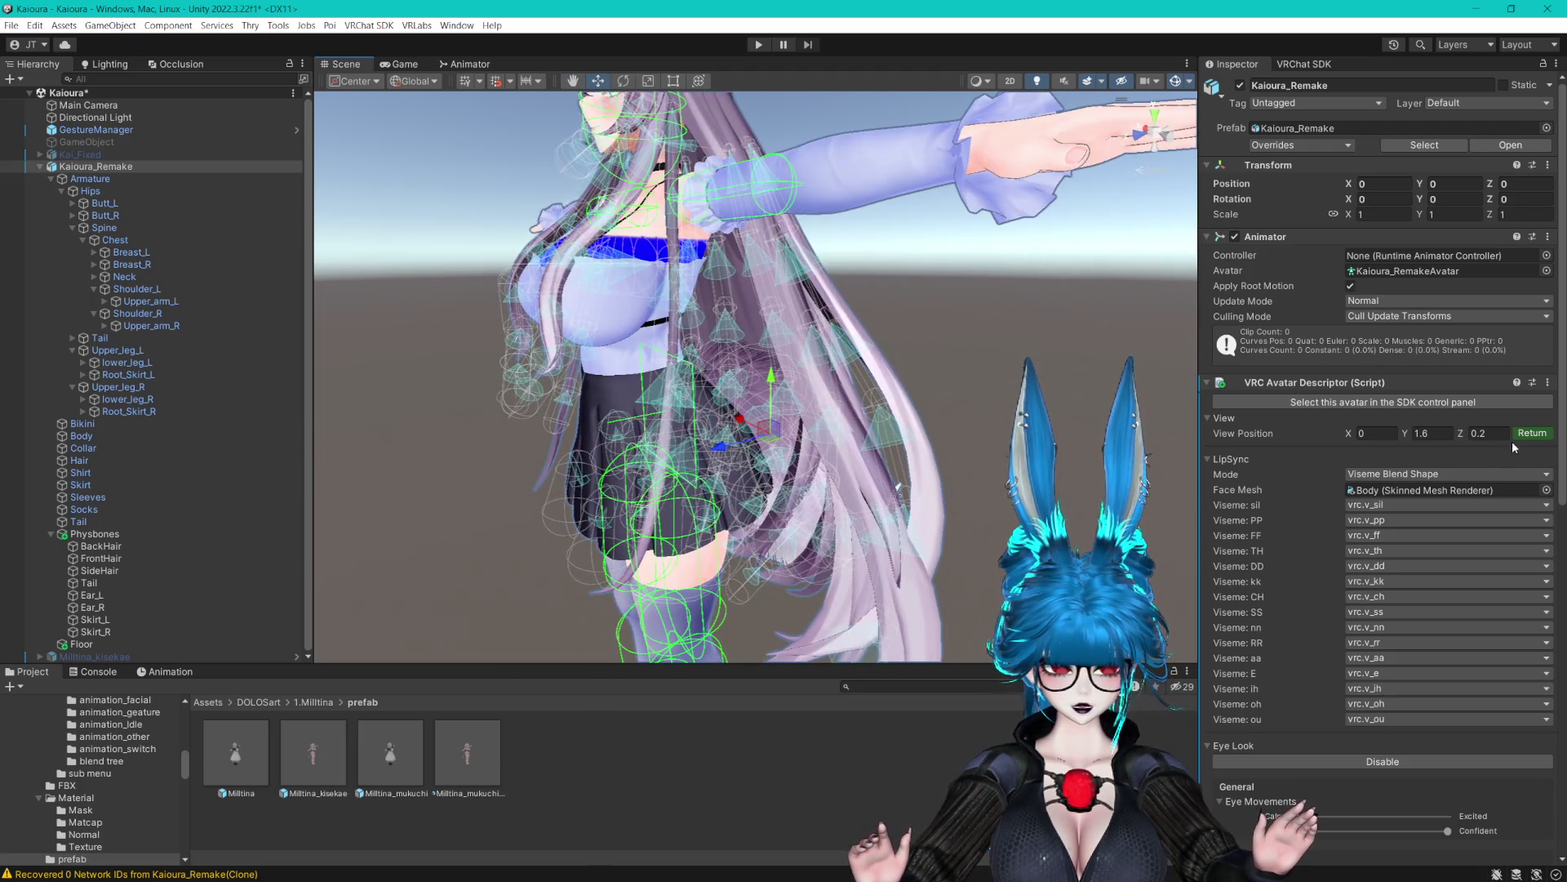
click(414, 80)
click(412, 100)
click(380, 115)
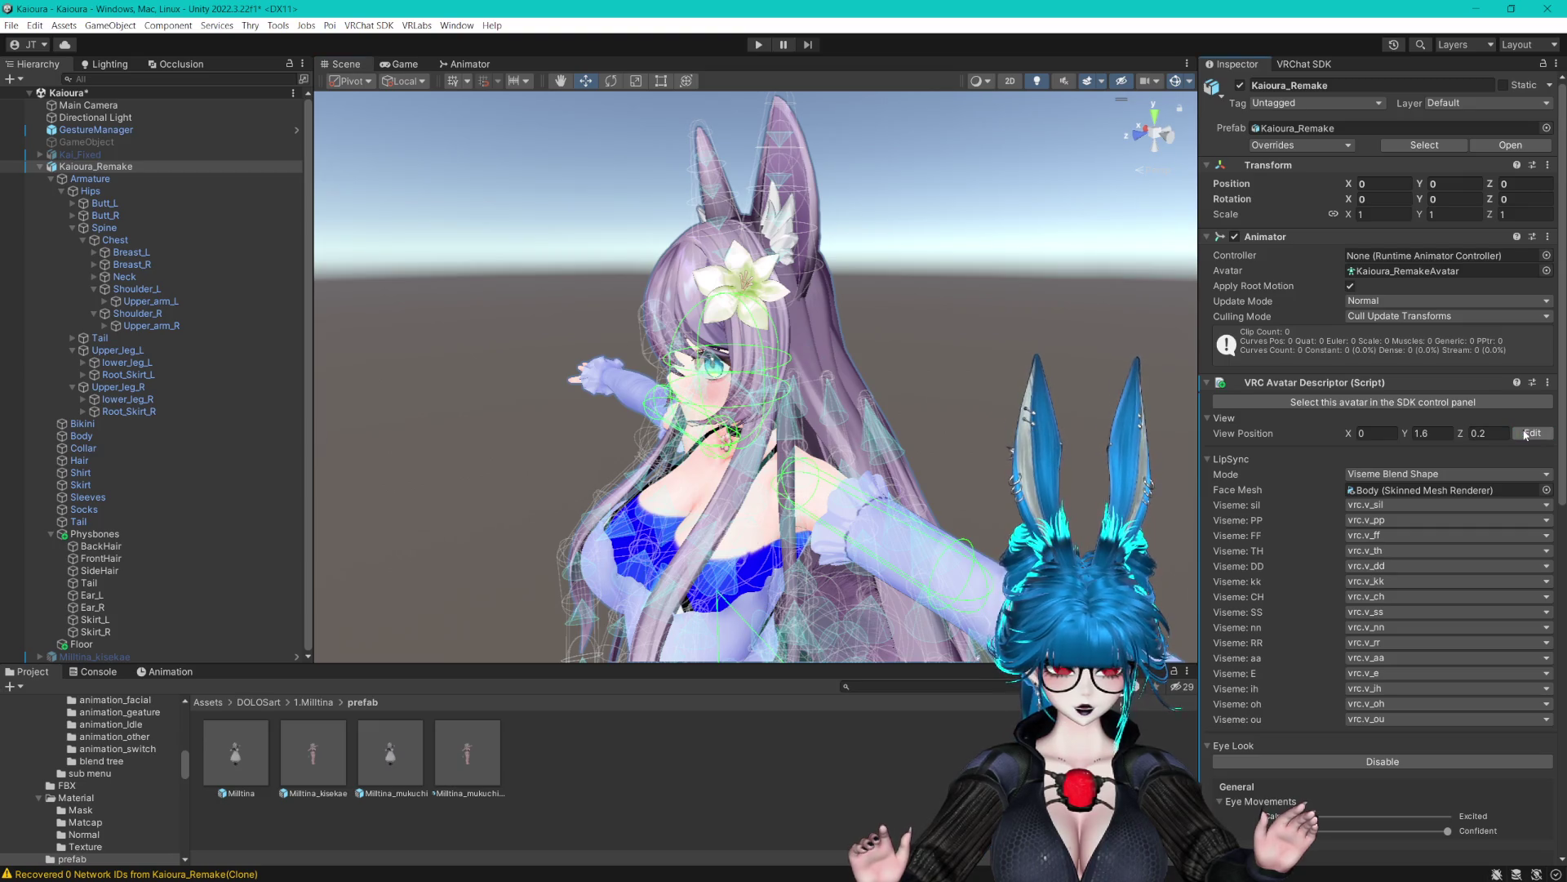
Collapse Kaioura_Remake's Armature bone tree
click(90, 190)
click(95, 165)
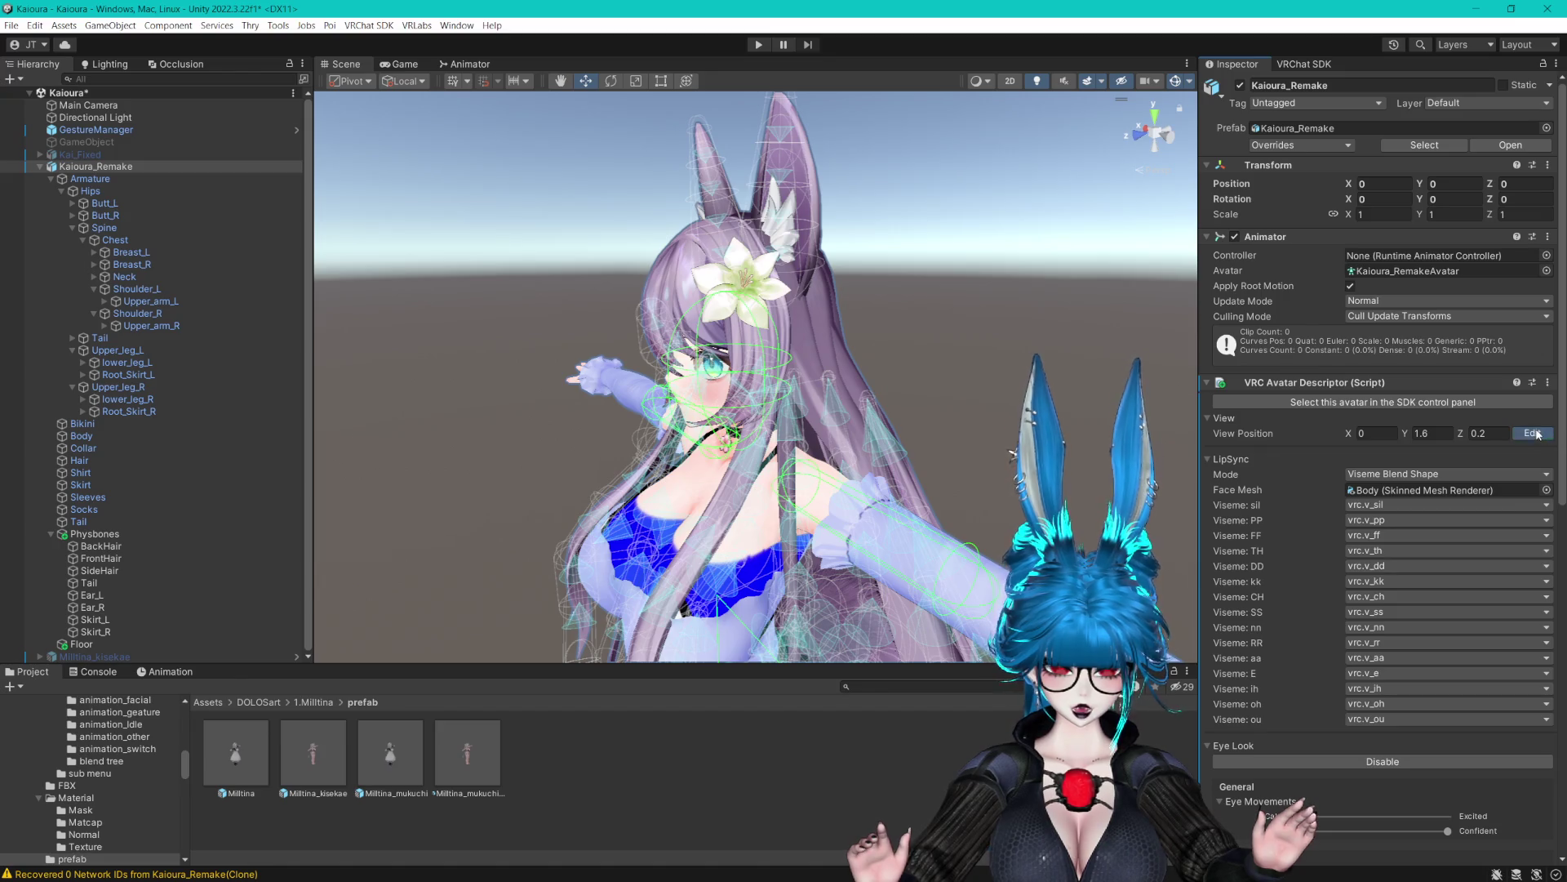
click(1533, 433)
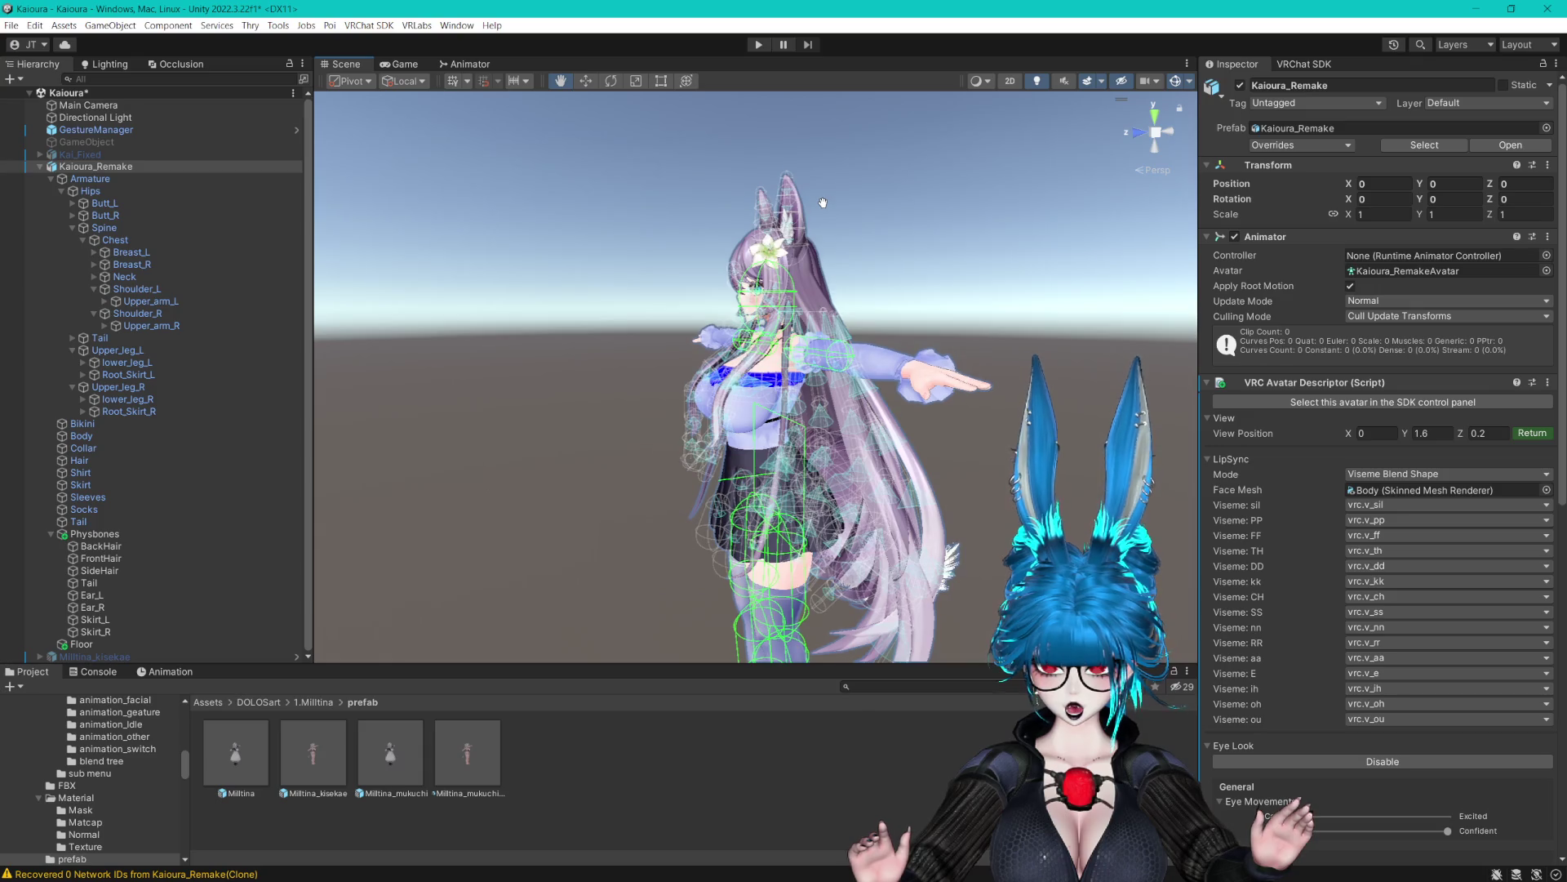
click(51, 180)
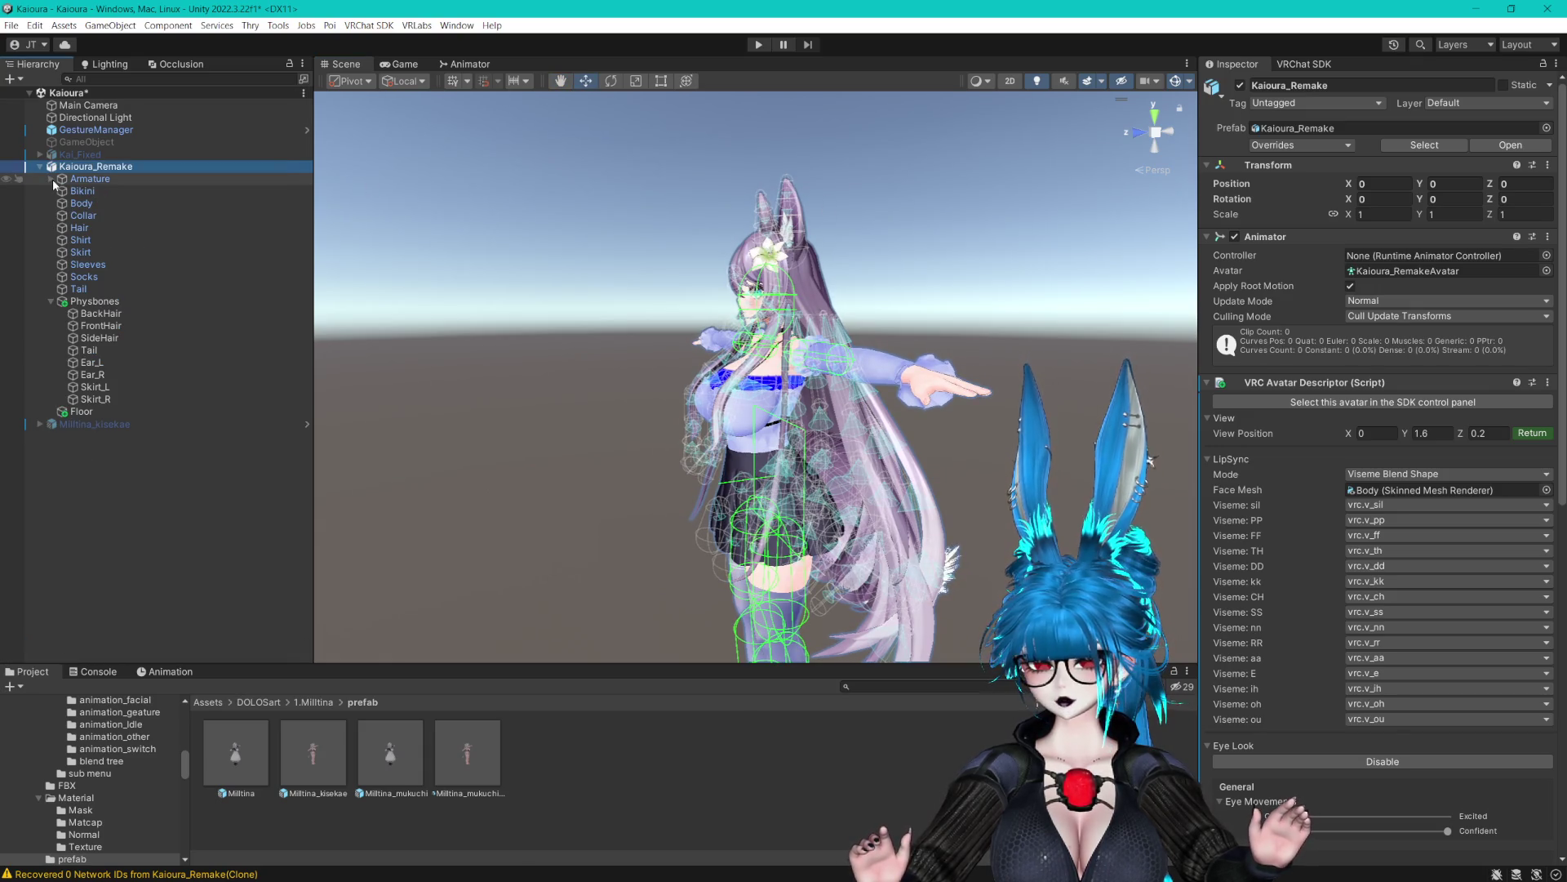
Toggle Milltina_kisekae on and off, then collapse the Physbones group
click(94, 424)
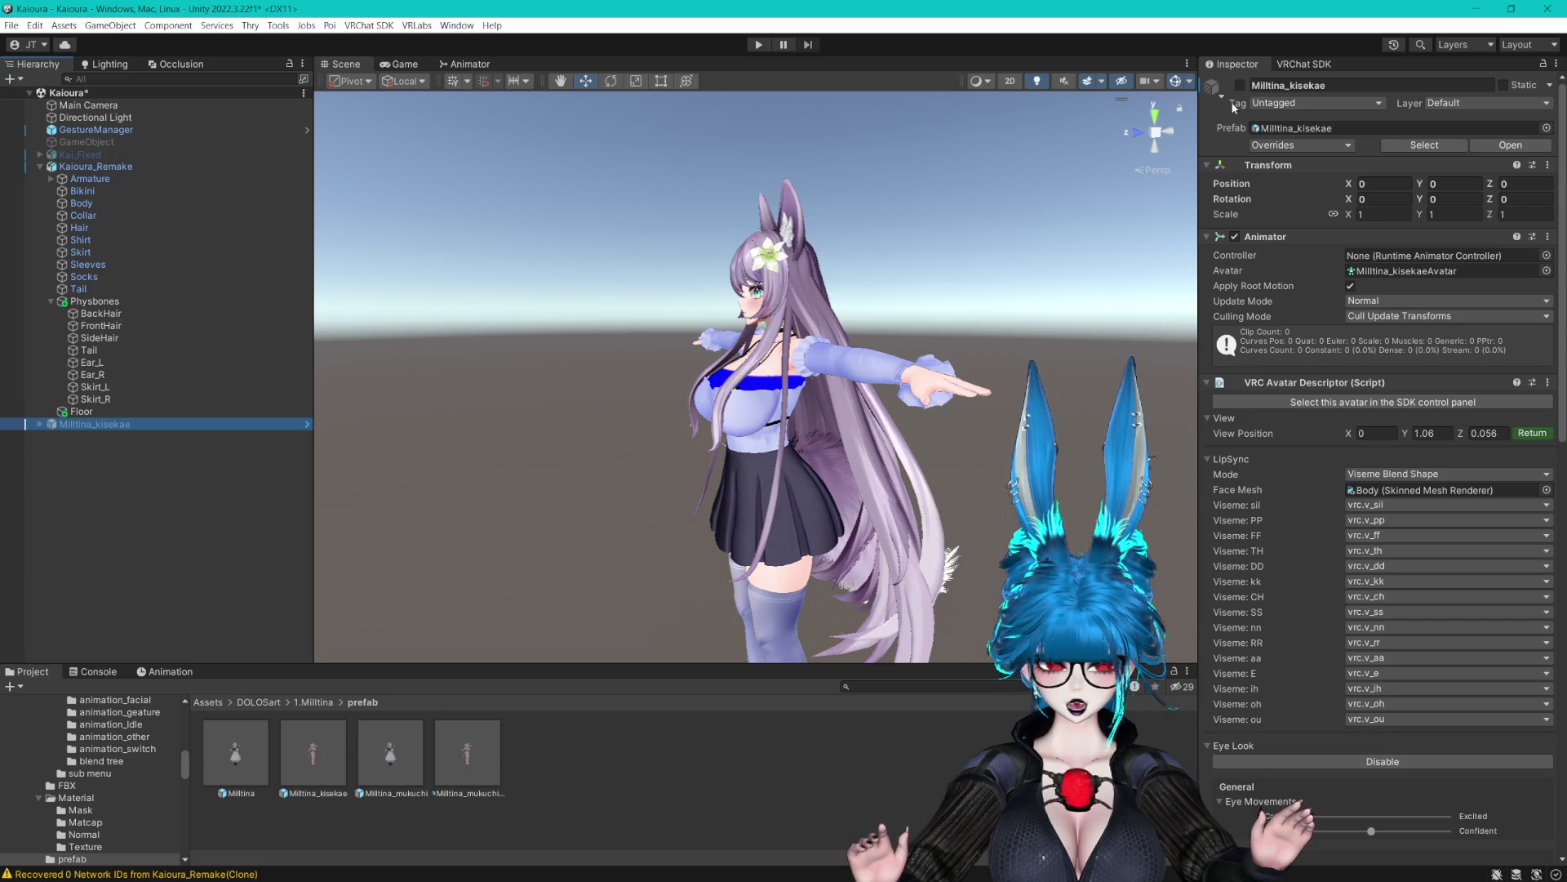
key(f)
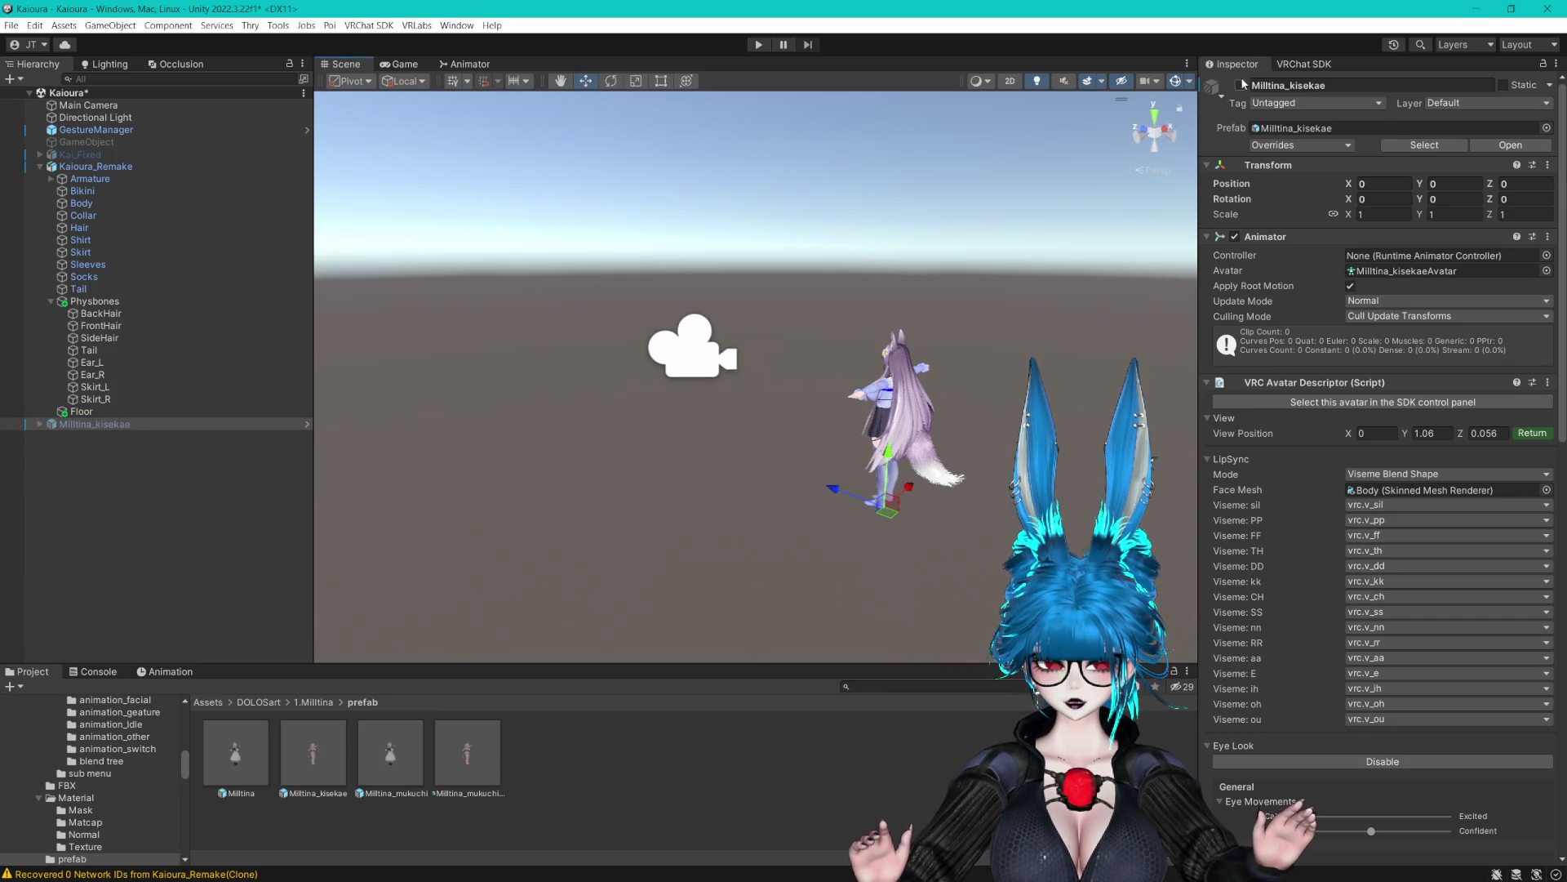
click(1242, 84)
click(1241, 85)
scroll(611, 308, up, 5)
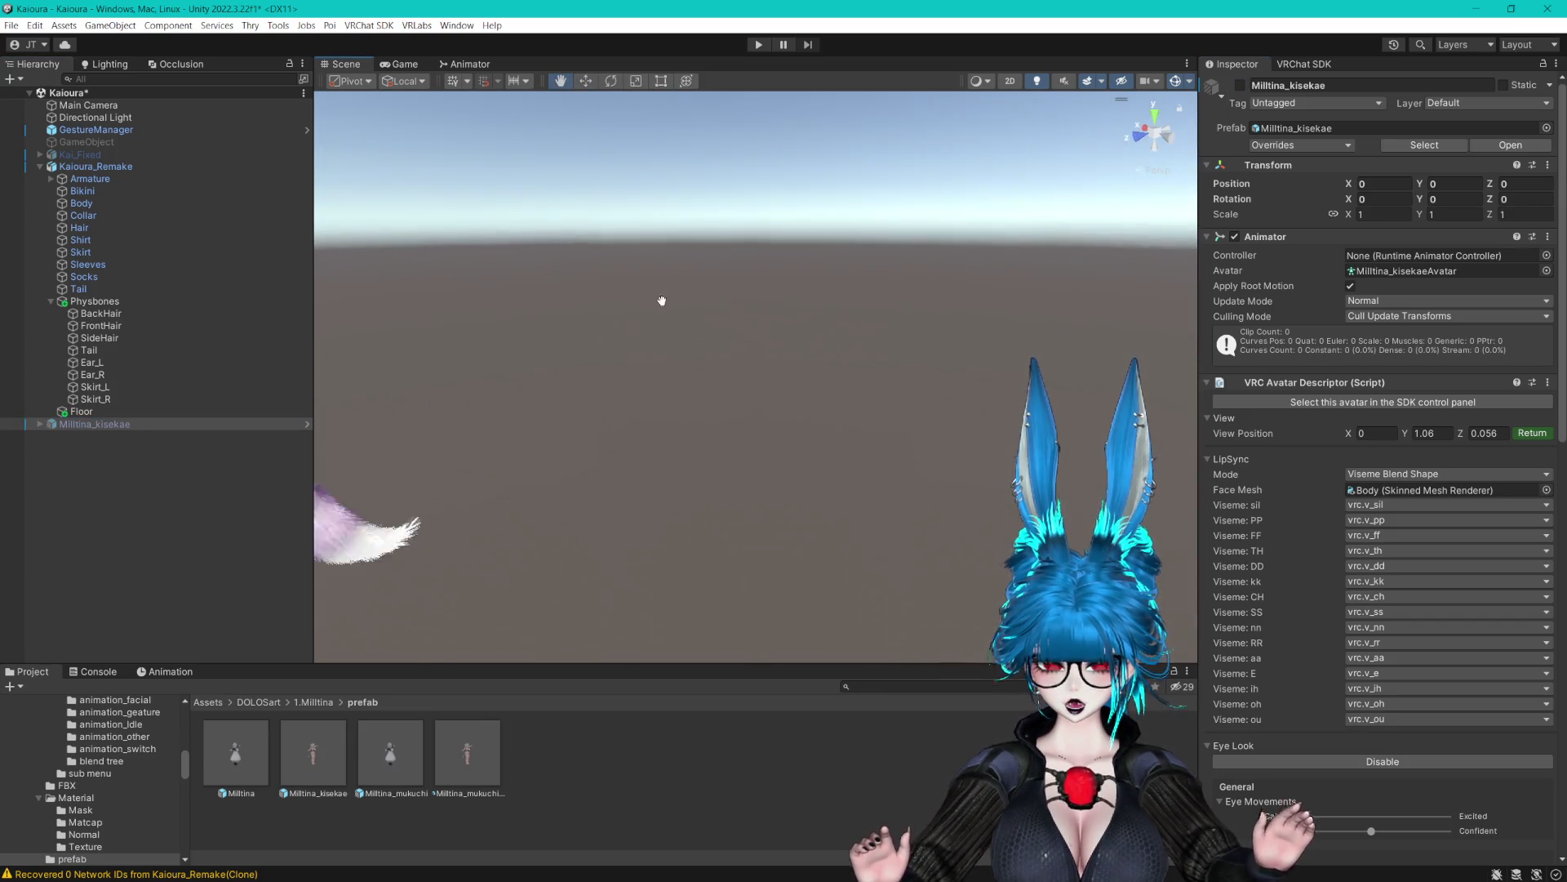
scroll(937, 324, up, 8)
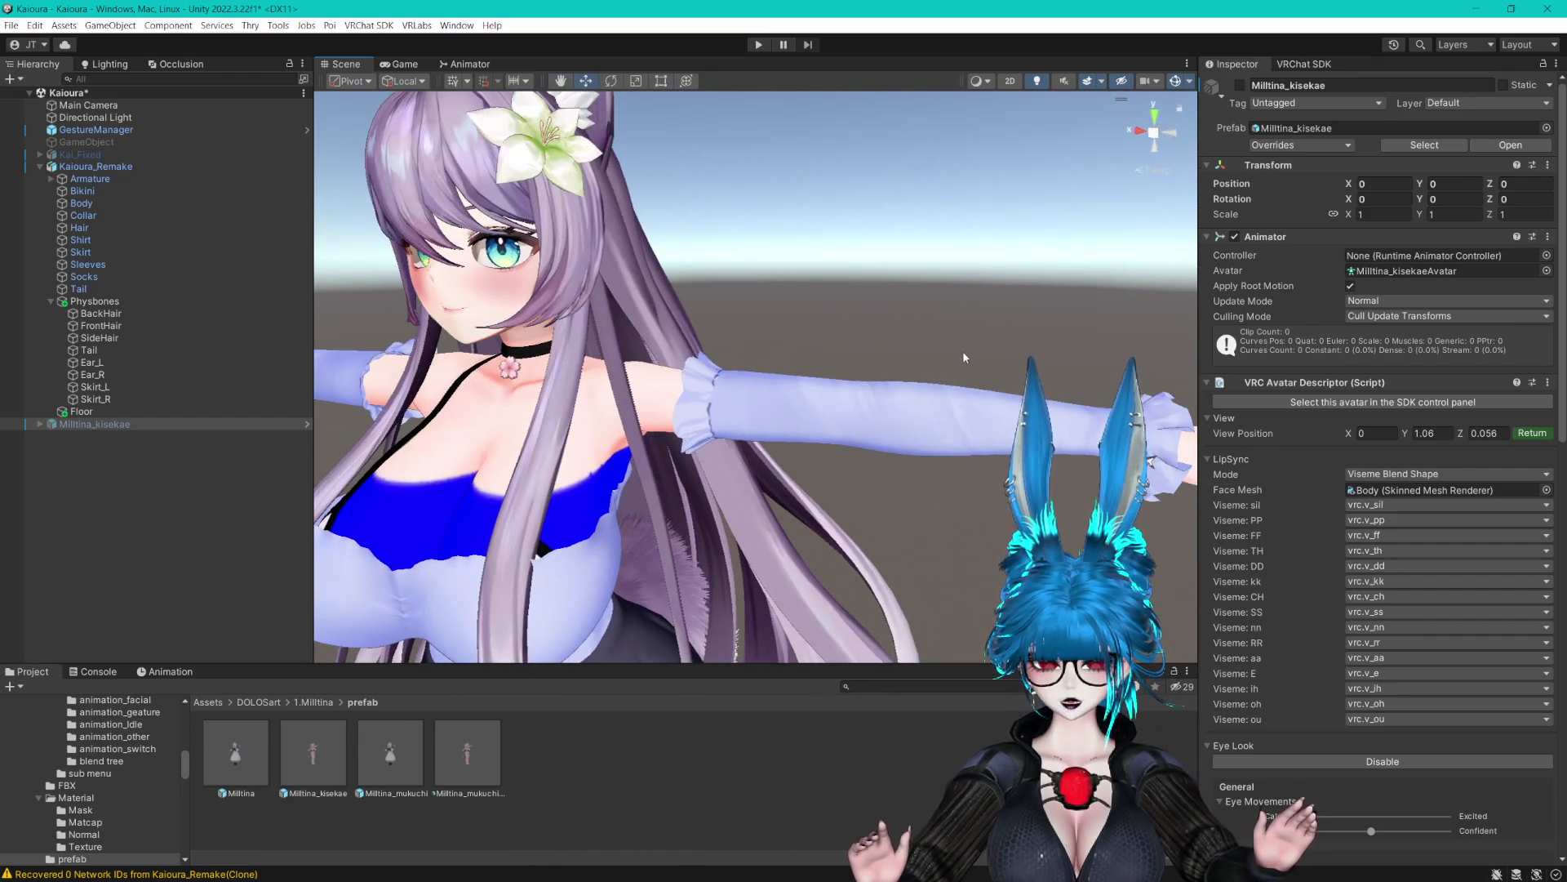
scroll(963, 339, down, 2)
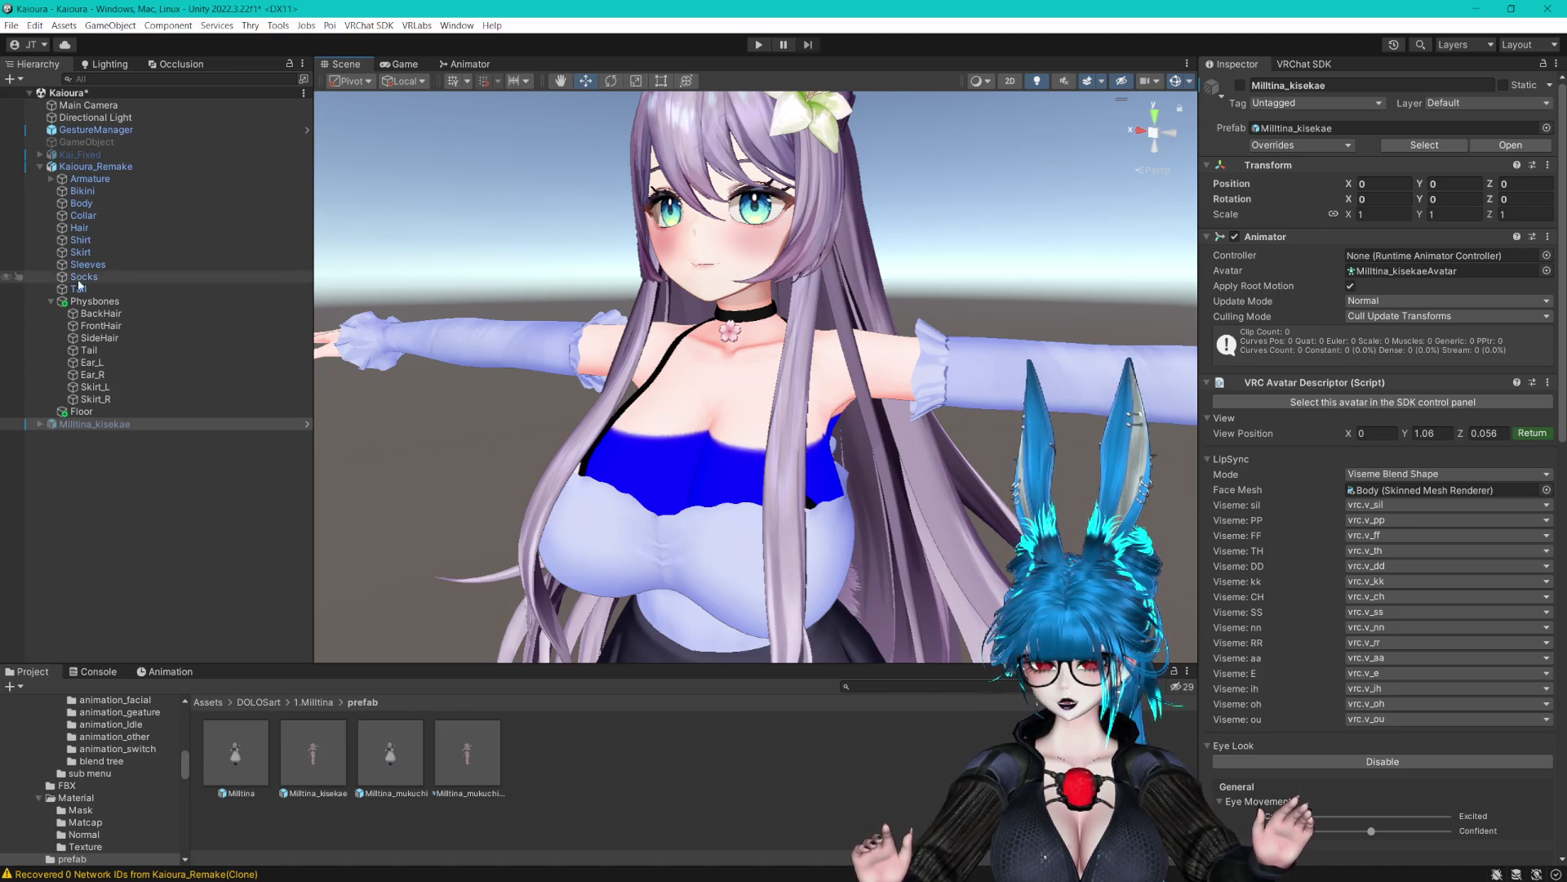
click(51, 301)
Set Kaioura_Remake's view position Y to 1.5
double_click(95, 166)
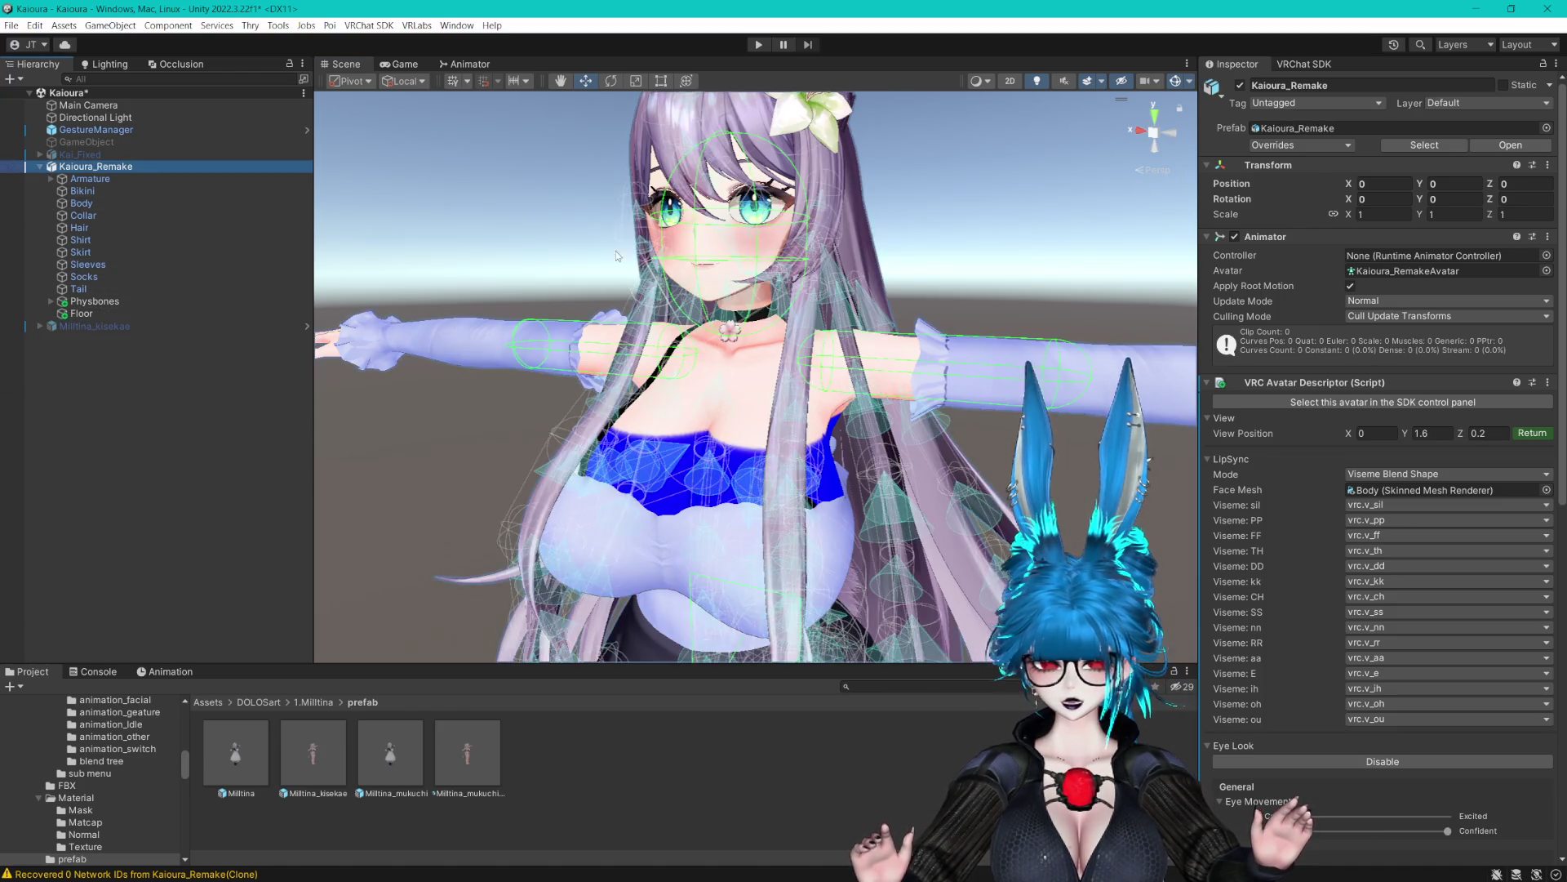
scroll(842, 282, down, 5)
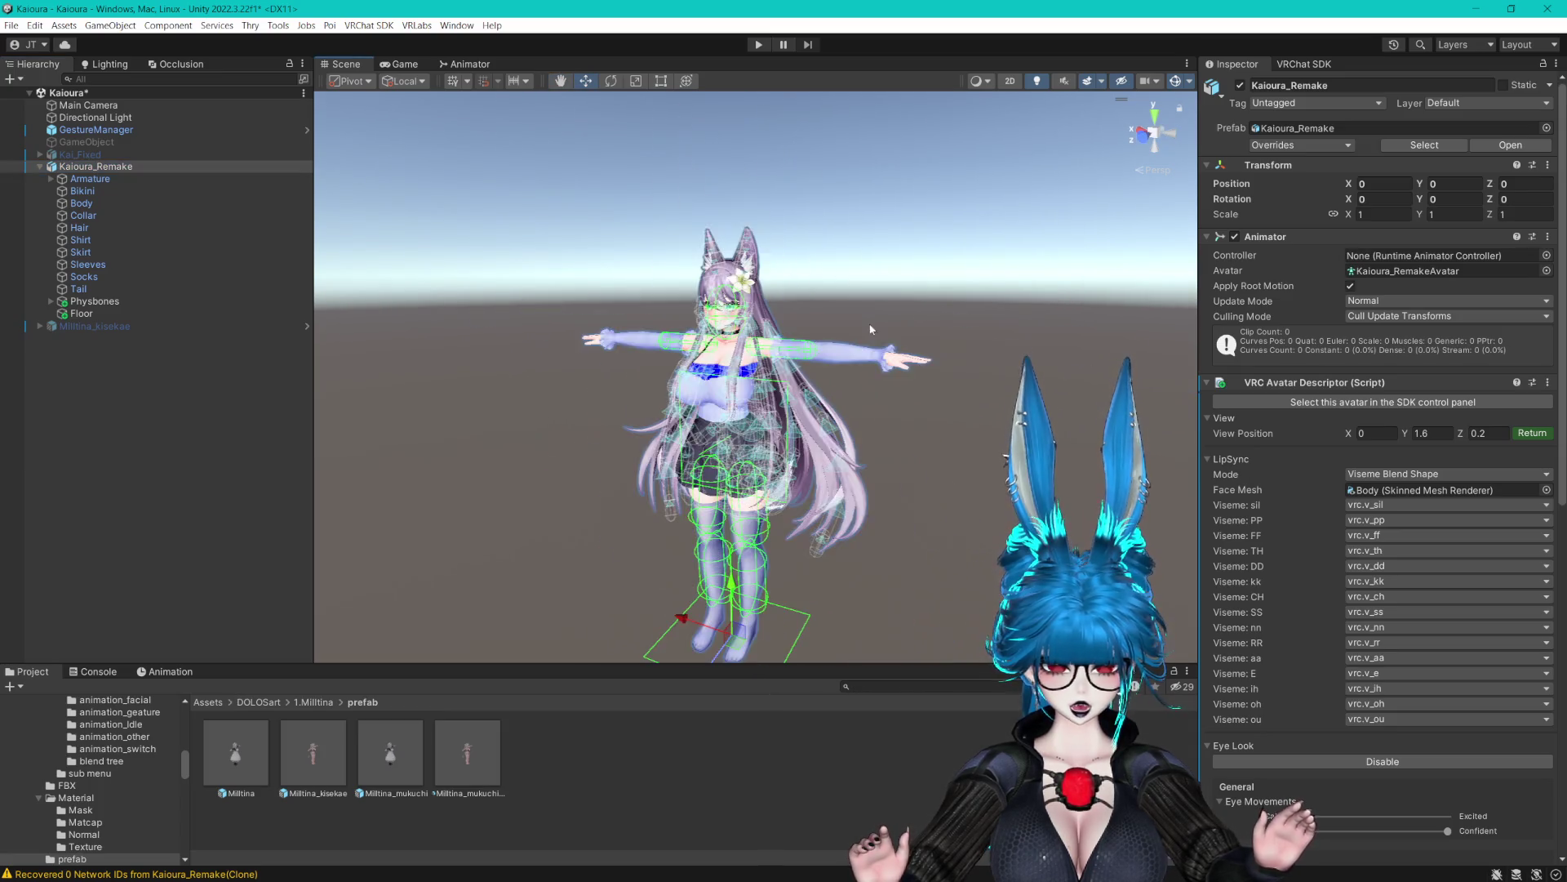
click(1437, 434)
text(1.5)
Show Kai_Fixed and scale Kaioura_Remake uniformly to 1.36
double_click(80, 154)
click(1240, 85)
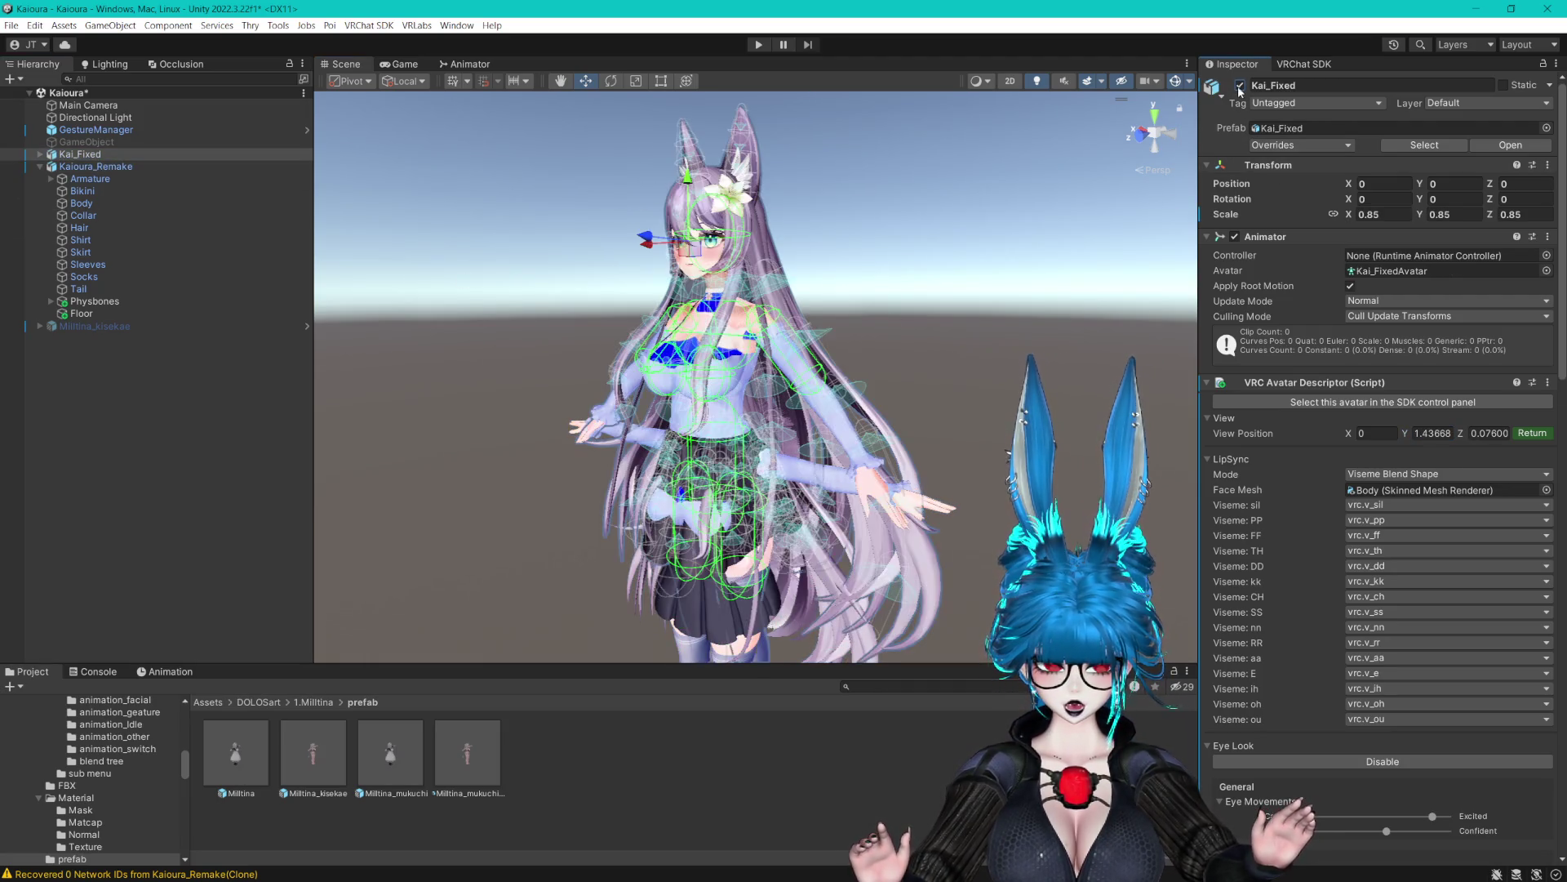
click(96, 165)
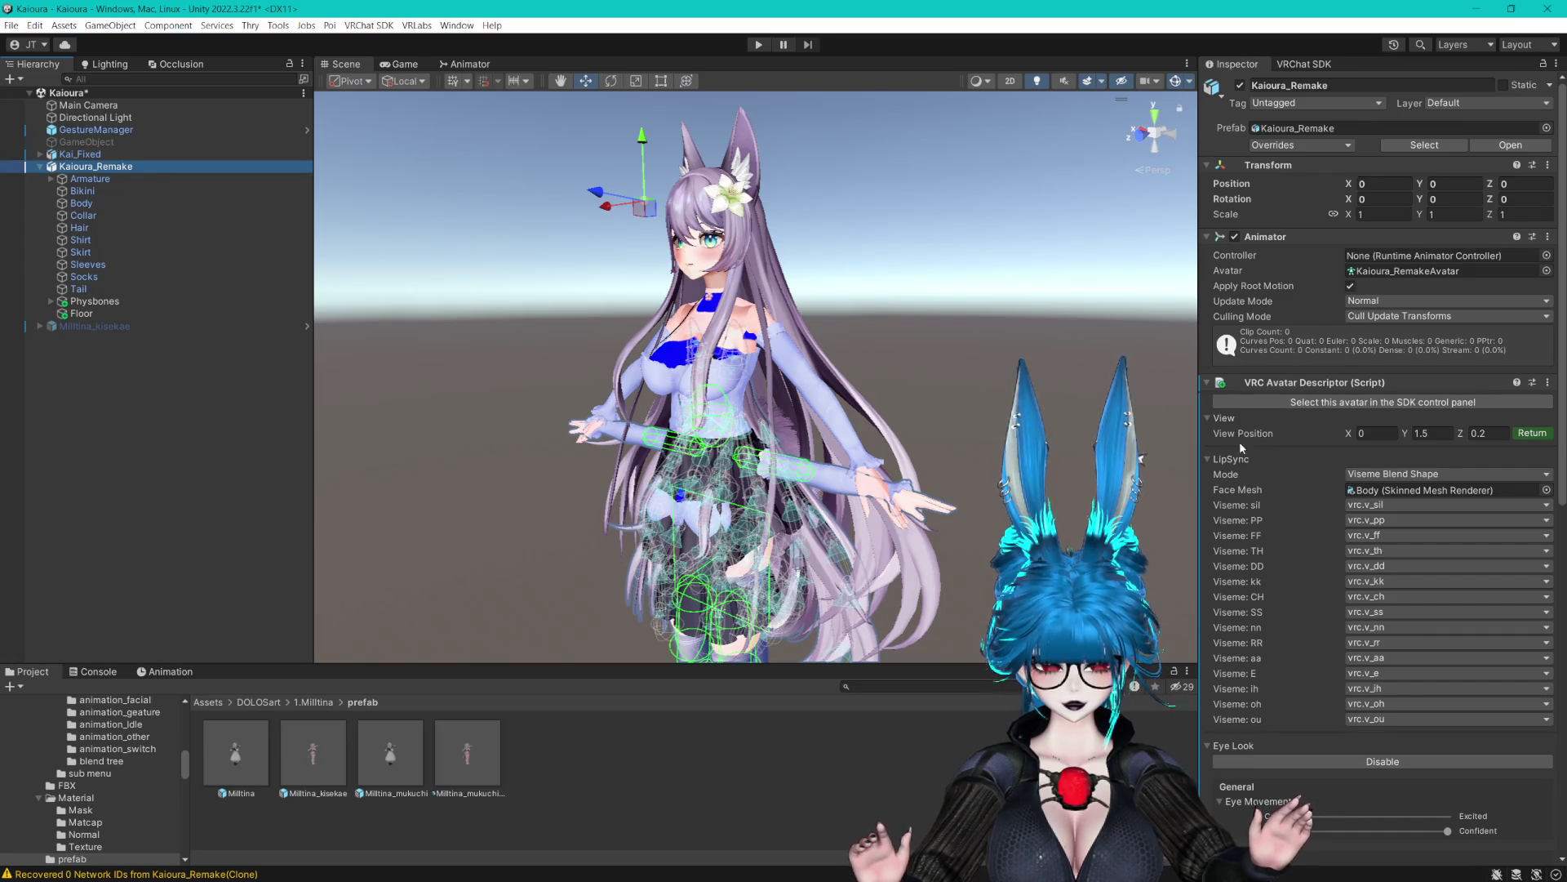
drag(1418, 222, 1456, 215)
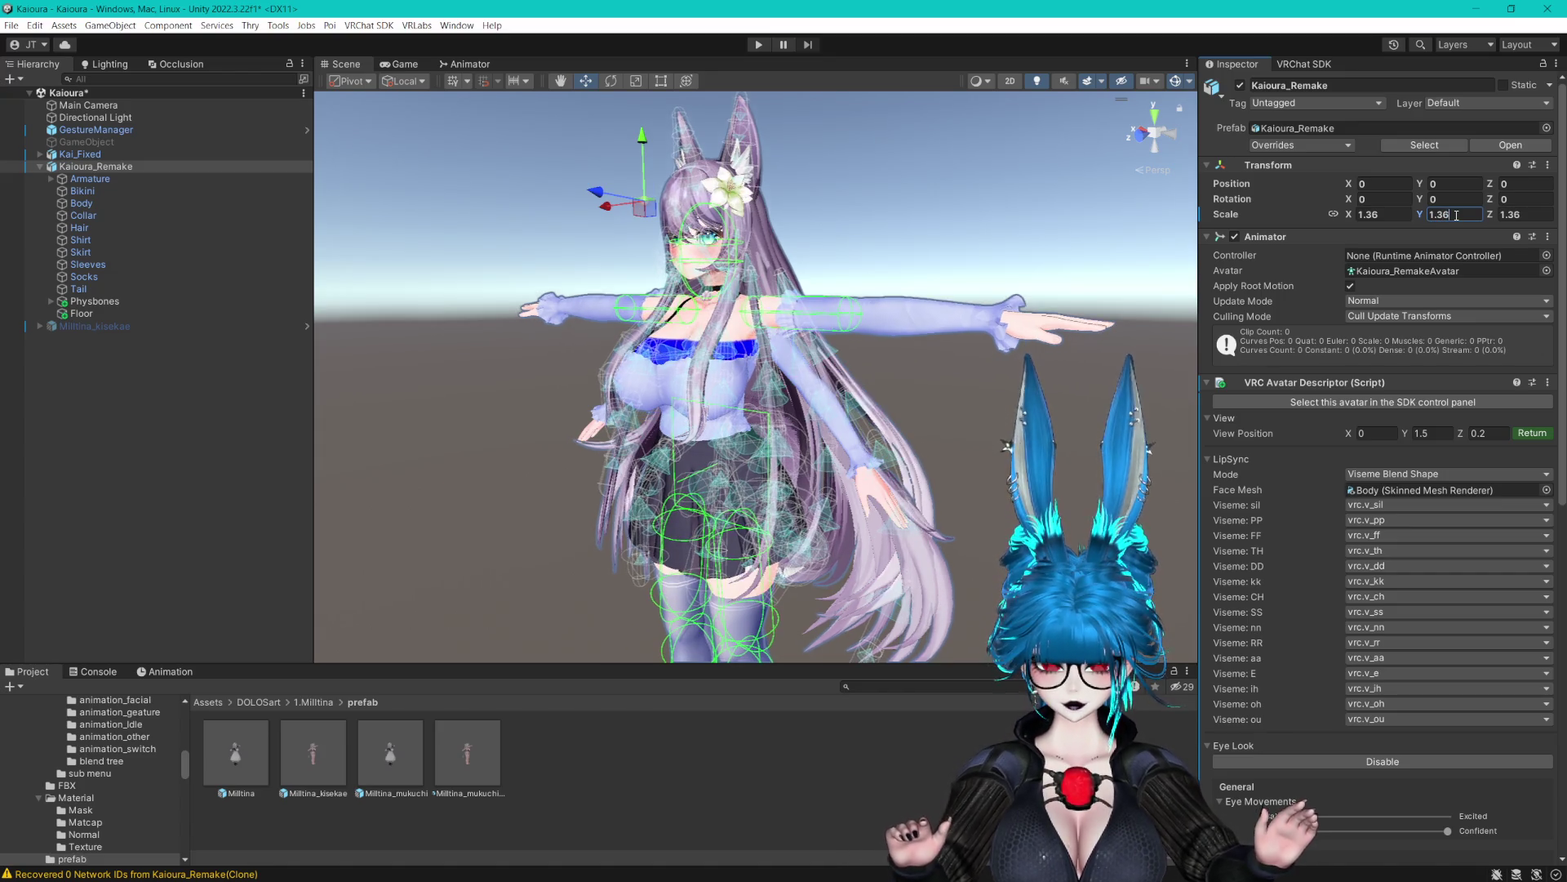
scroll(796, 221, up, 5)
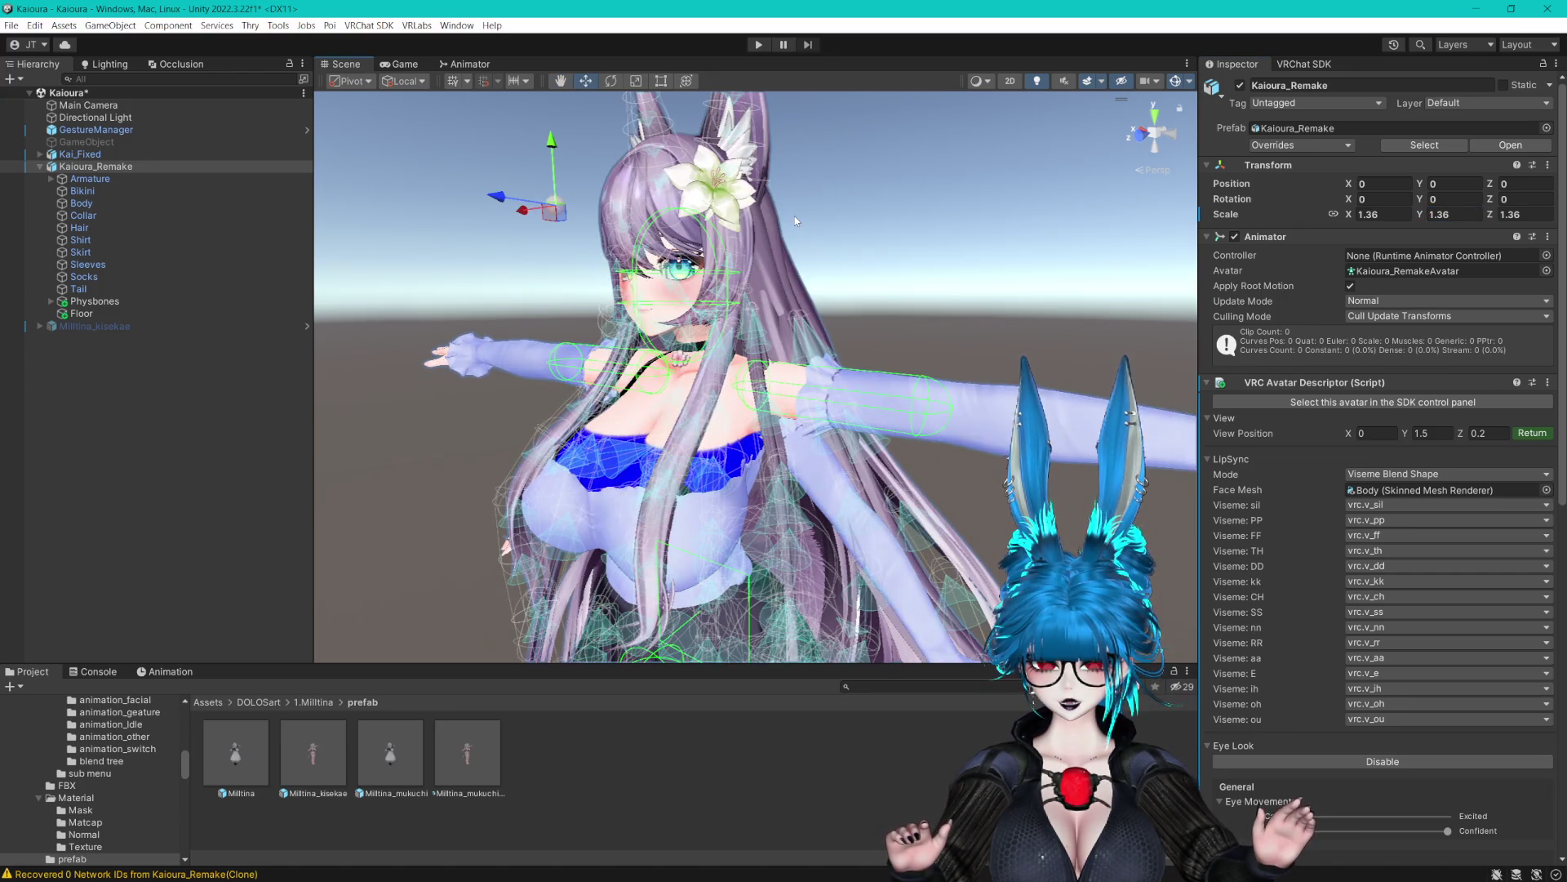
click(796, 220)
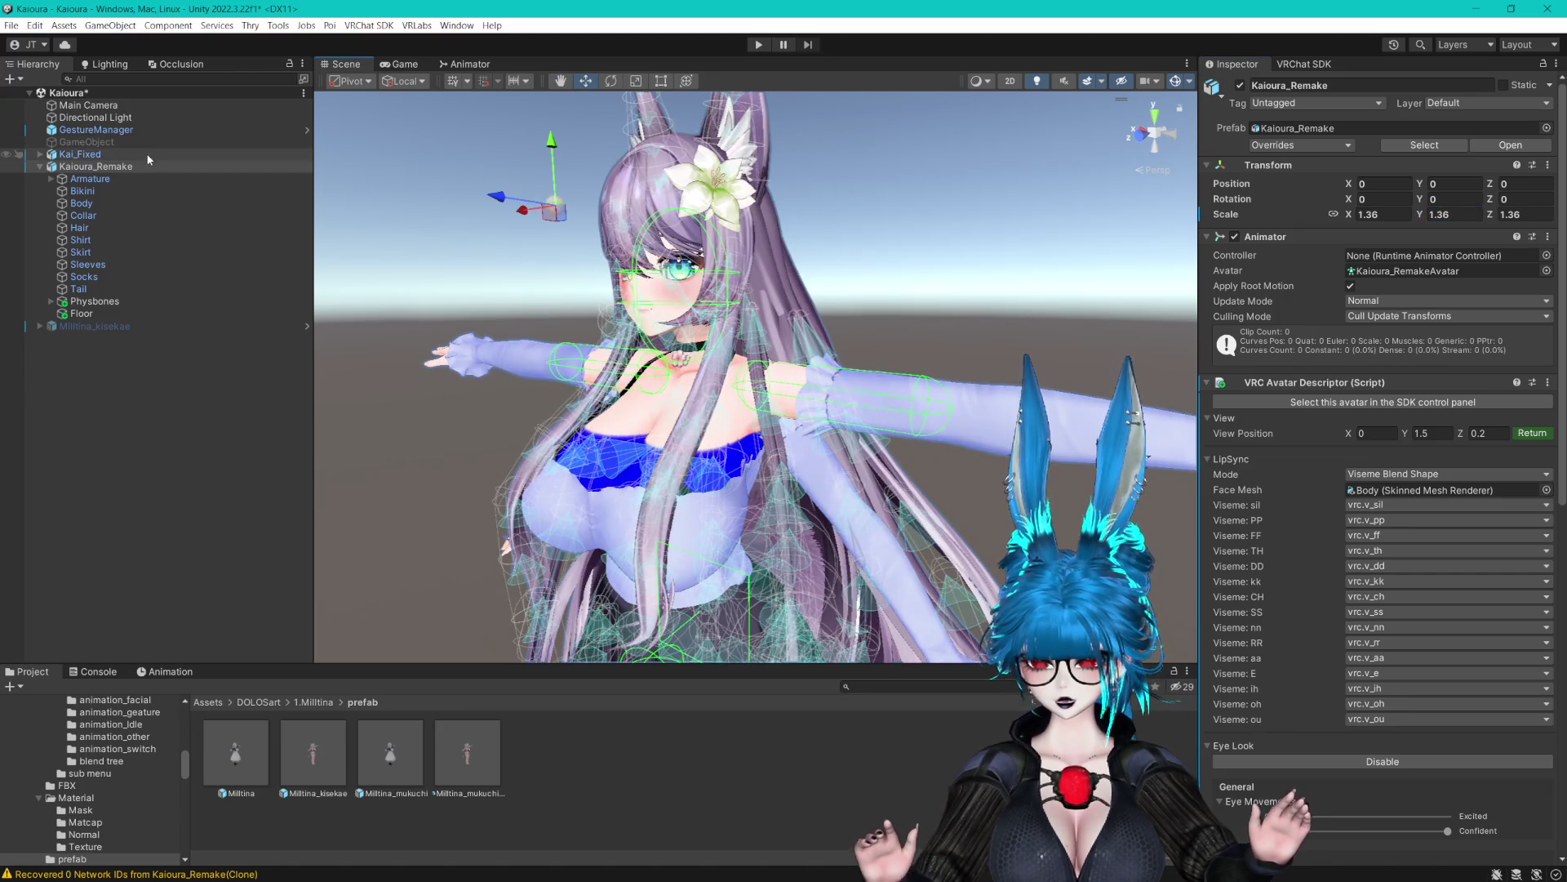
key(ctrl+z)
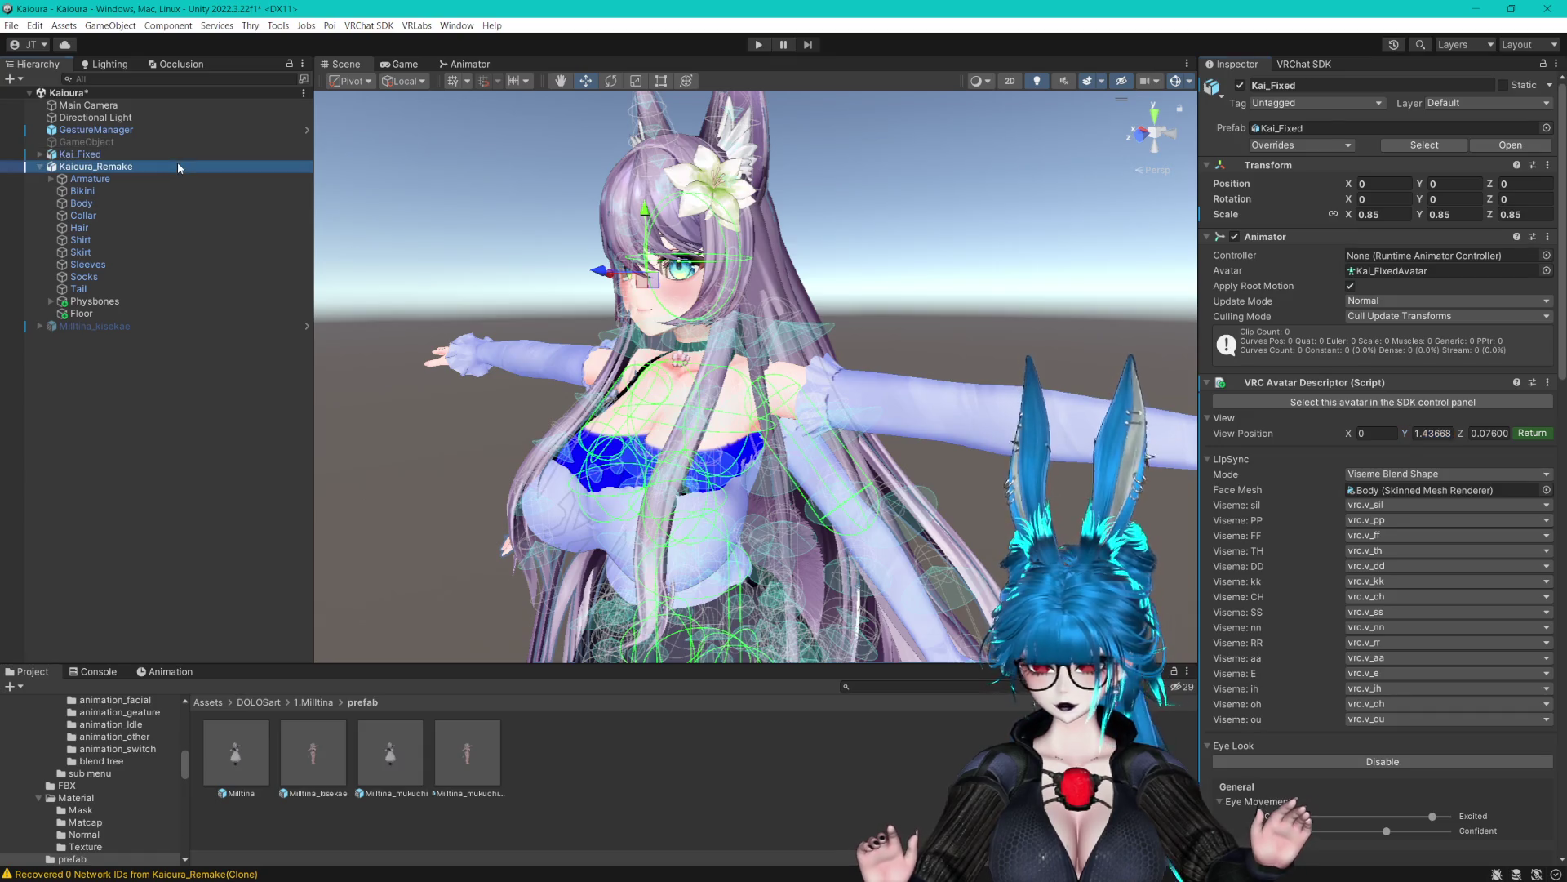
Set Kaioura_Remake's view position to Y 1.44 and Z 0.09053
key(Escape)
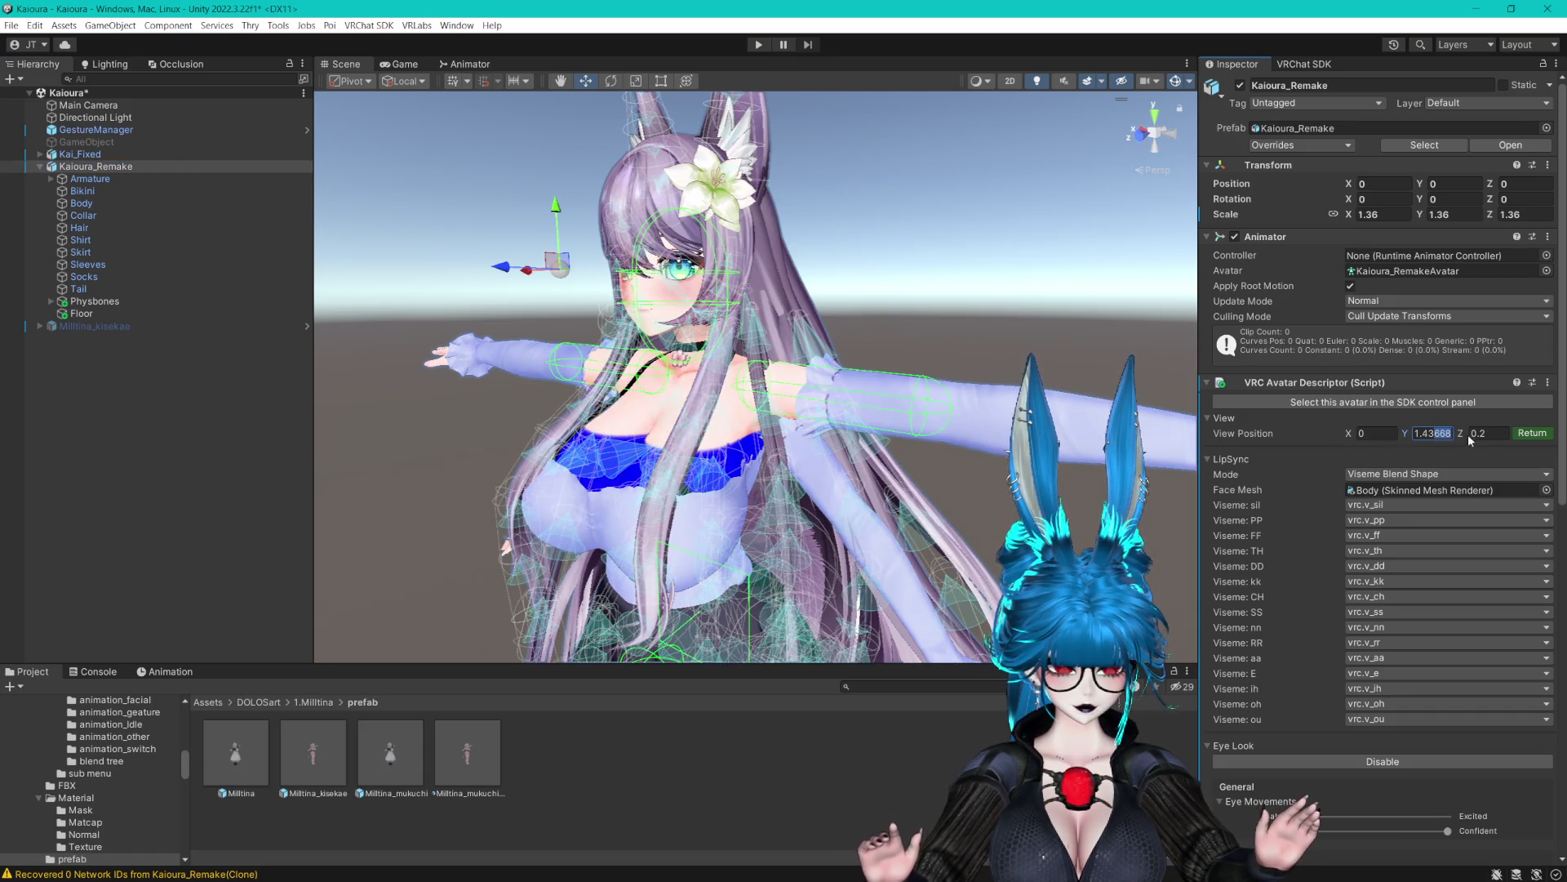
text(45)
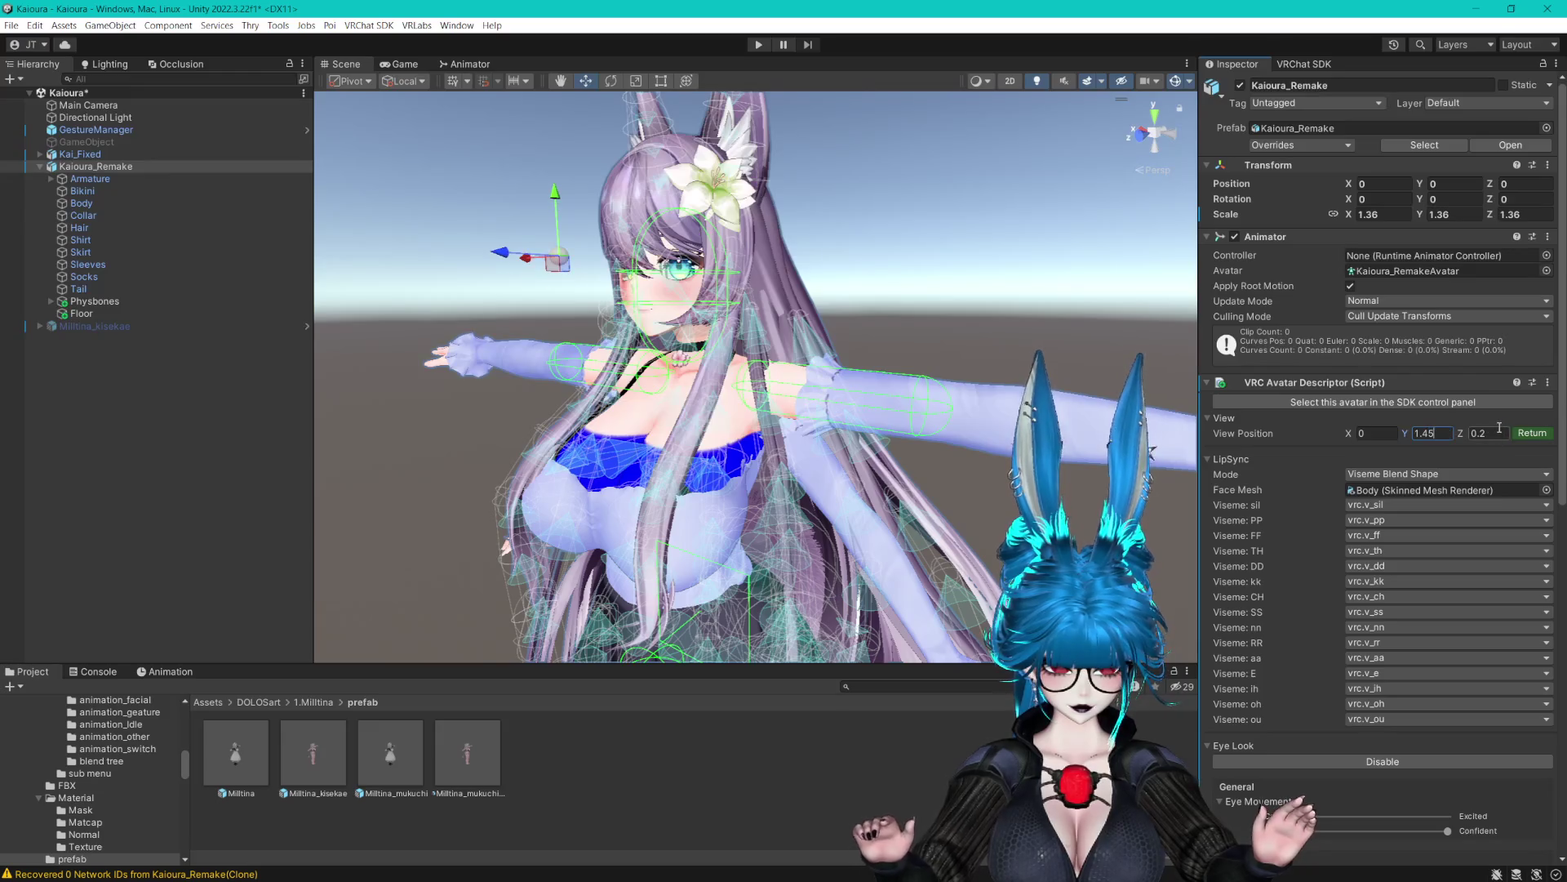
key(BackSpace)
text(4)
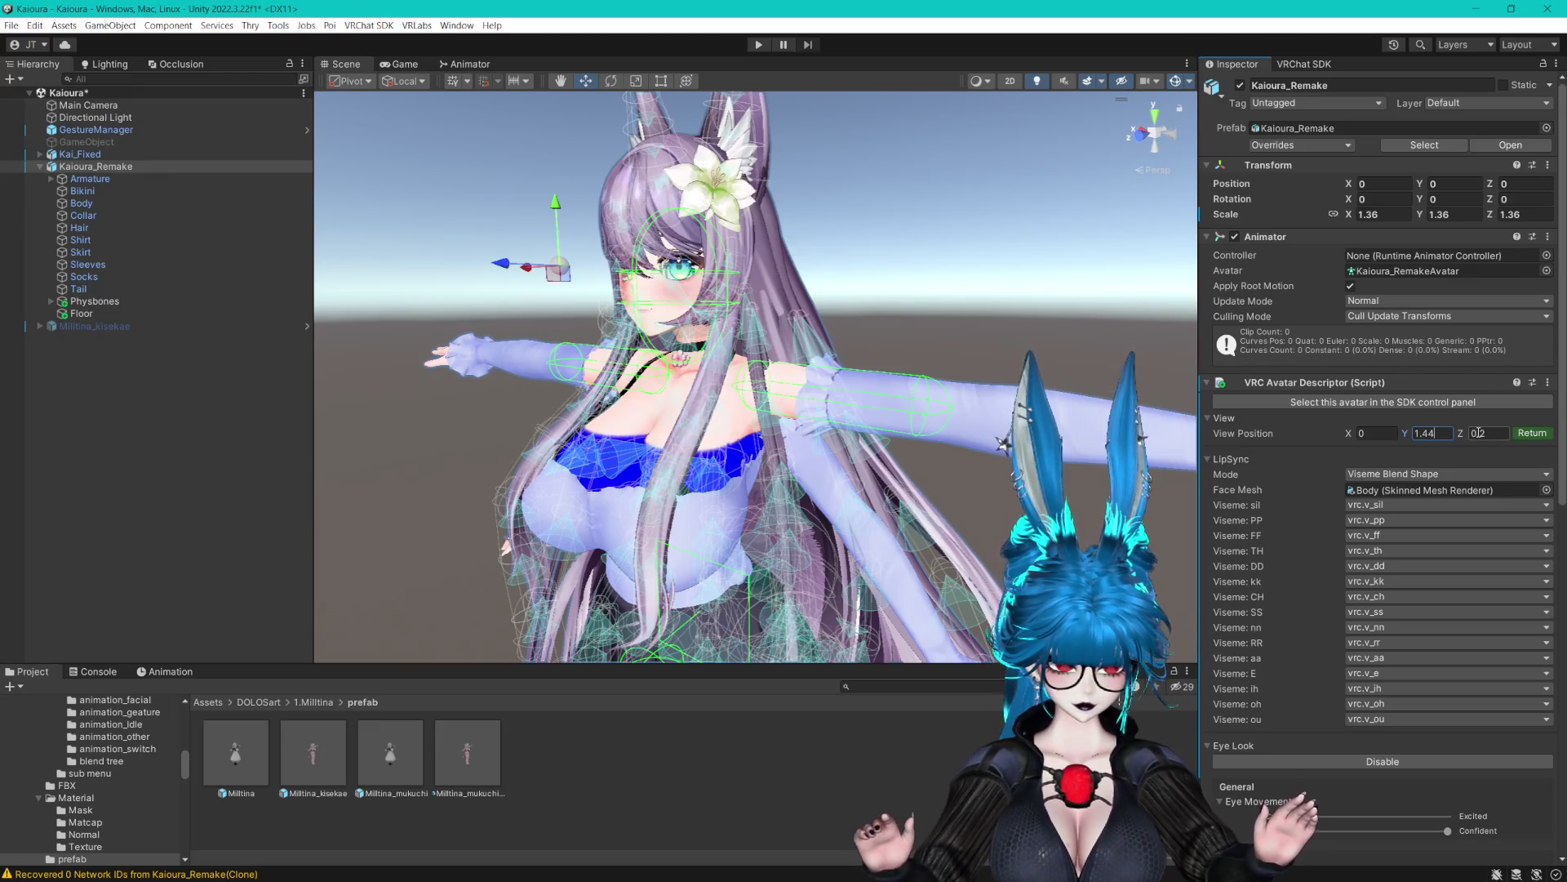
drag(890, 251, 931, 257)
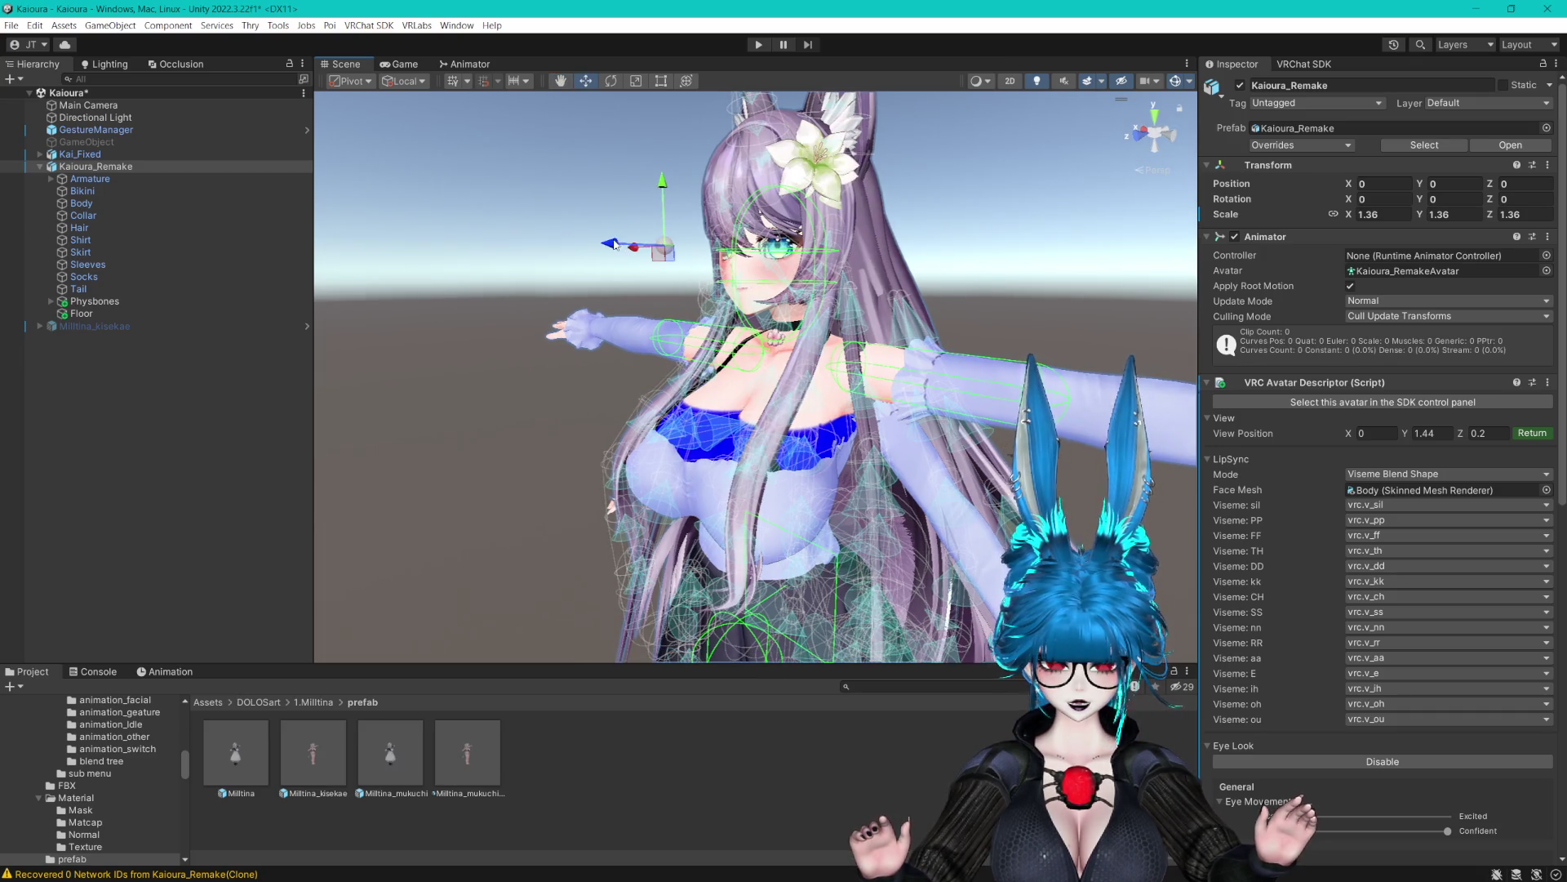
drag(677, 245, 693, 243)
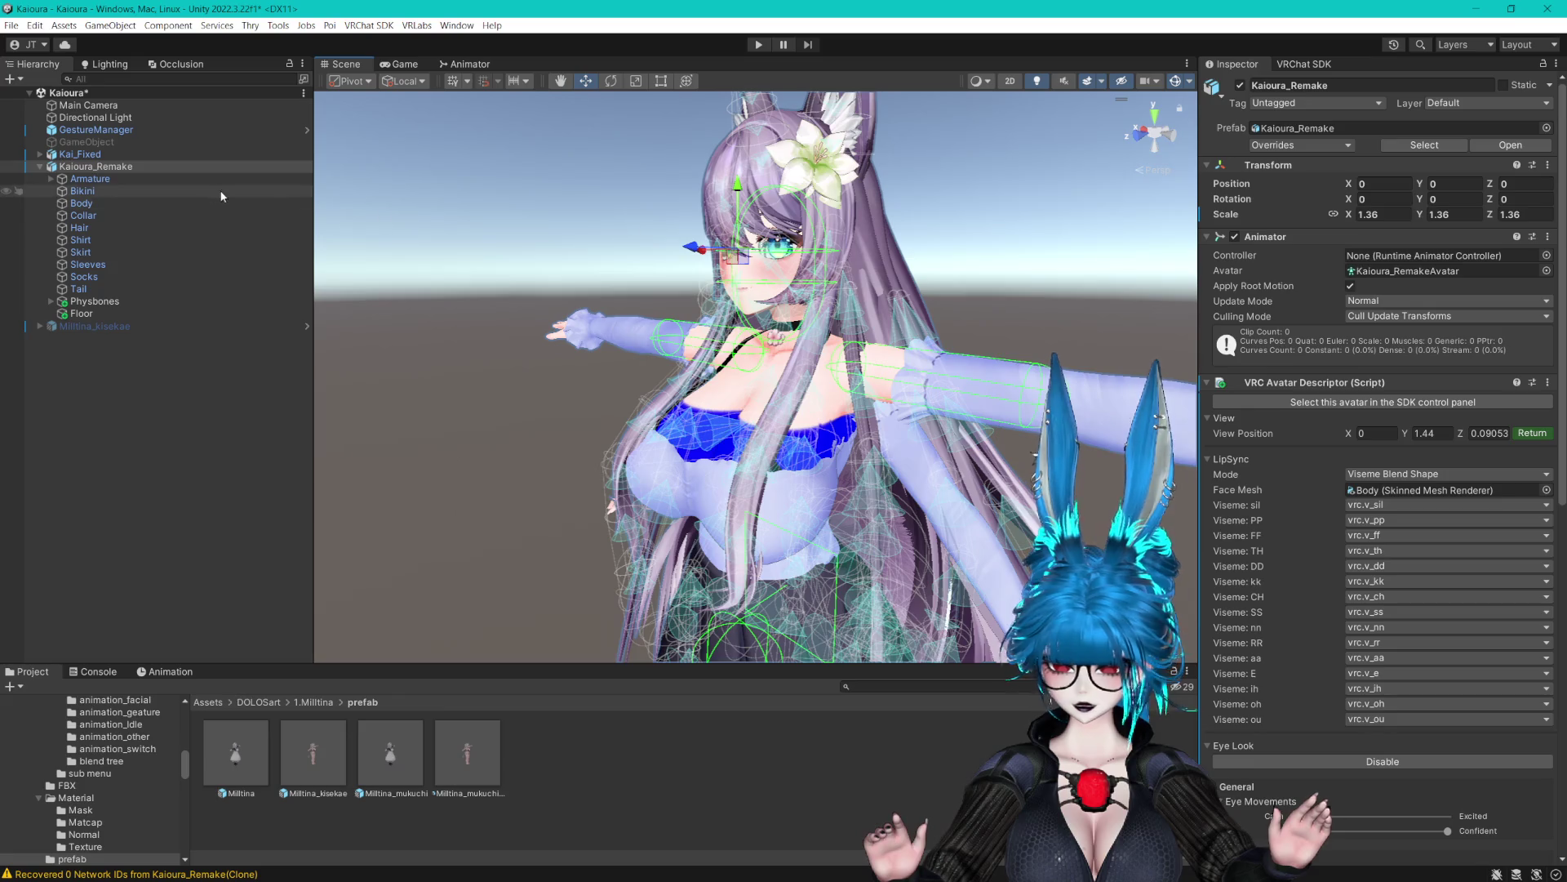
Hide the Kai_Fixed avatar again and reselect Kaioura_Remake
click(130, 154)
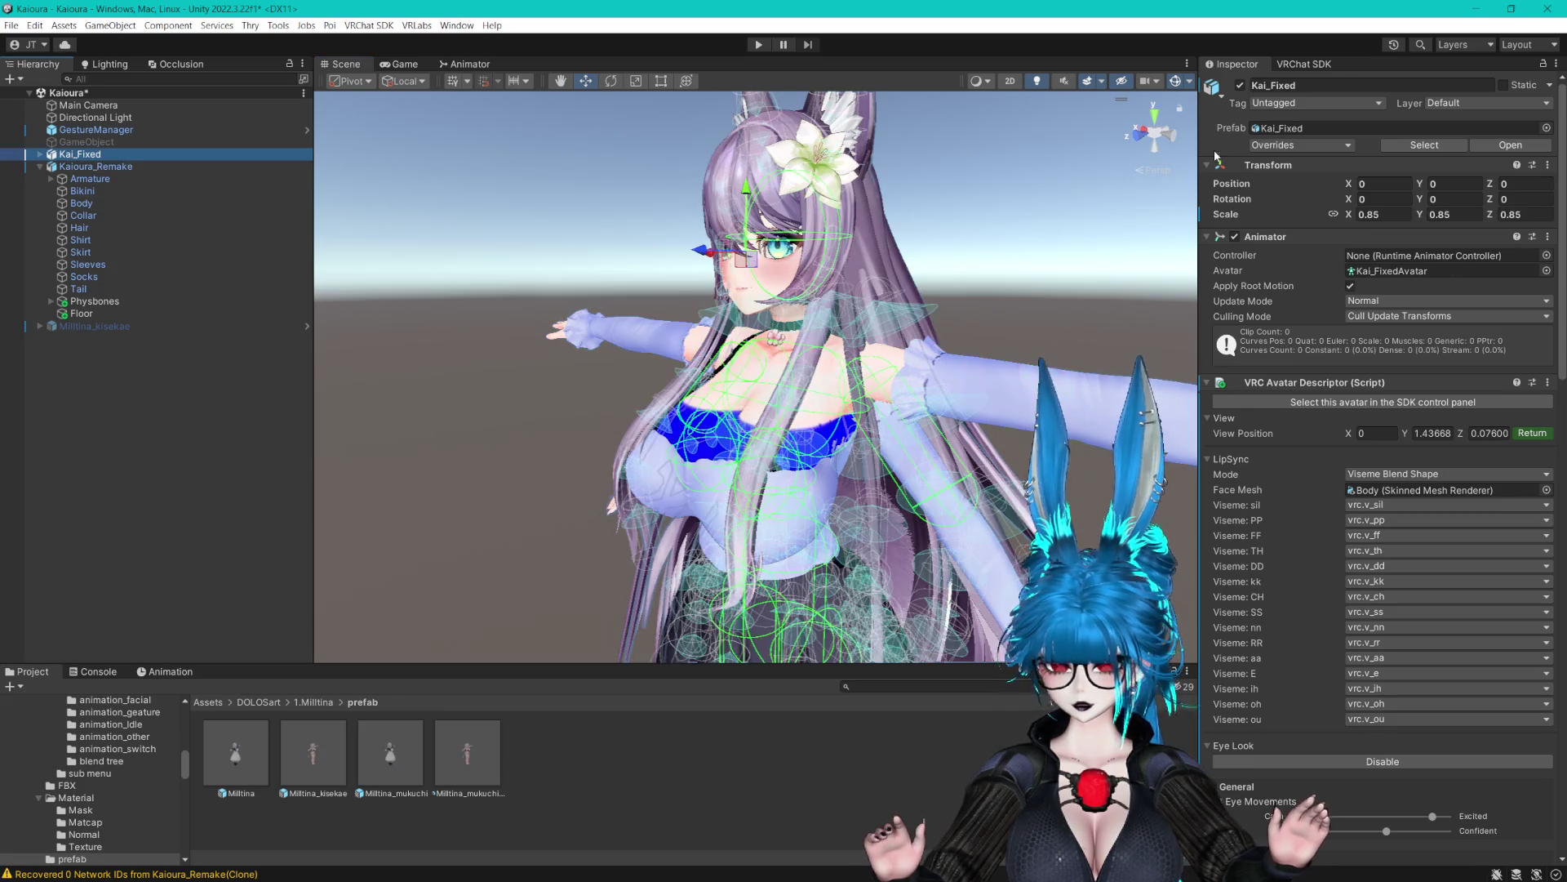
click(1240, 85)
click(95, 166)
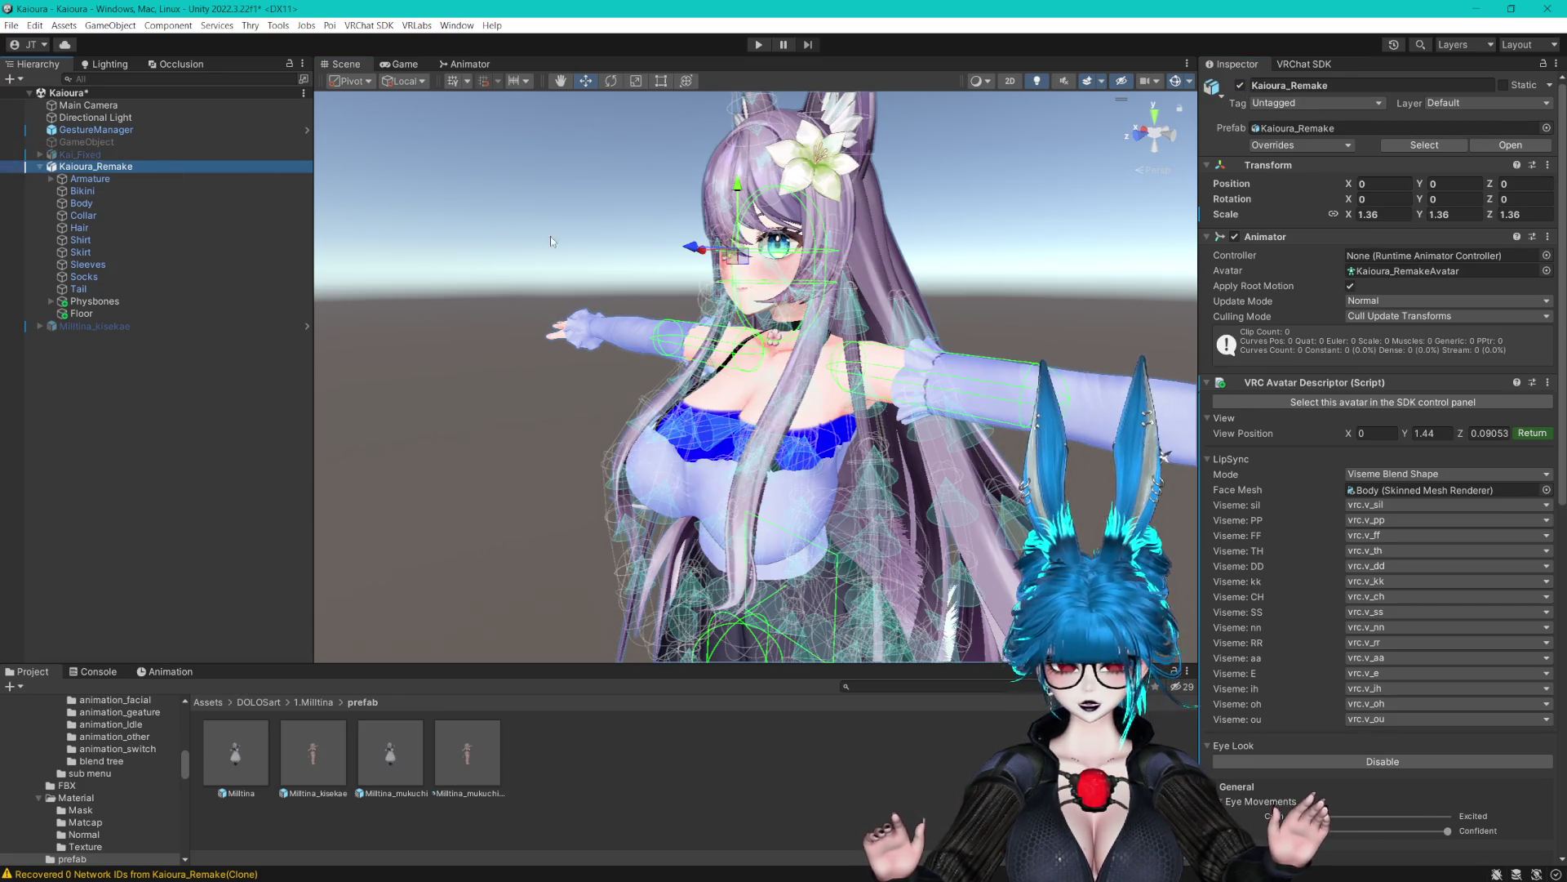
scroll(916, 255, down, 3)
drag(916, 255, 958, 187)
scroll(958, 187, down, 3)
scroll(951, 221, up, 6)
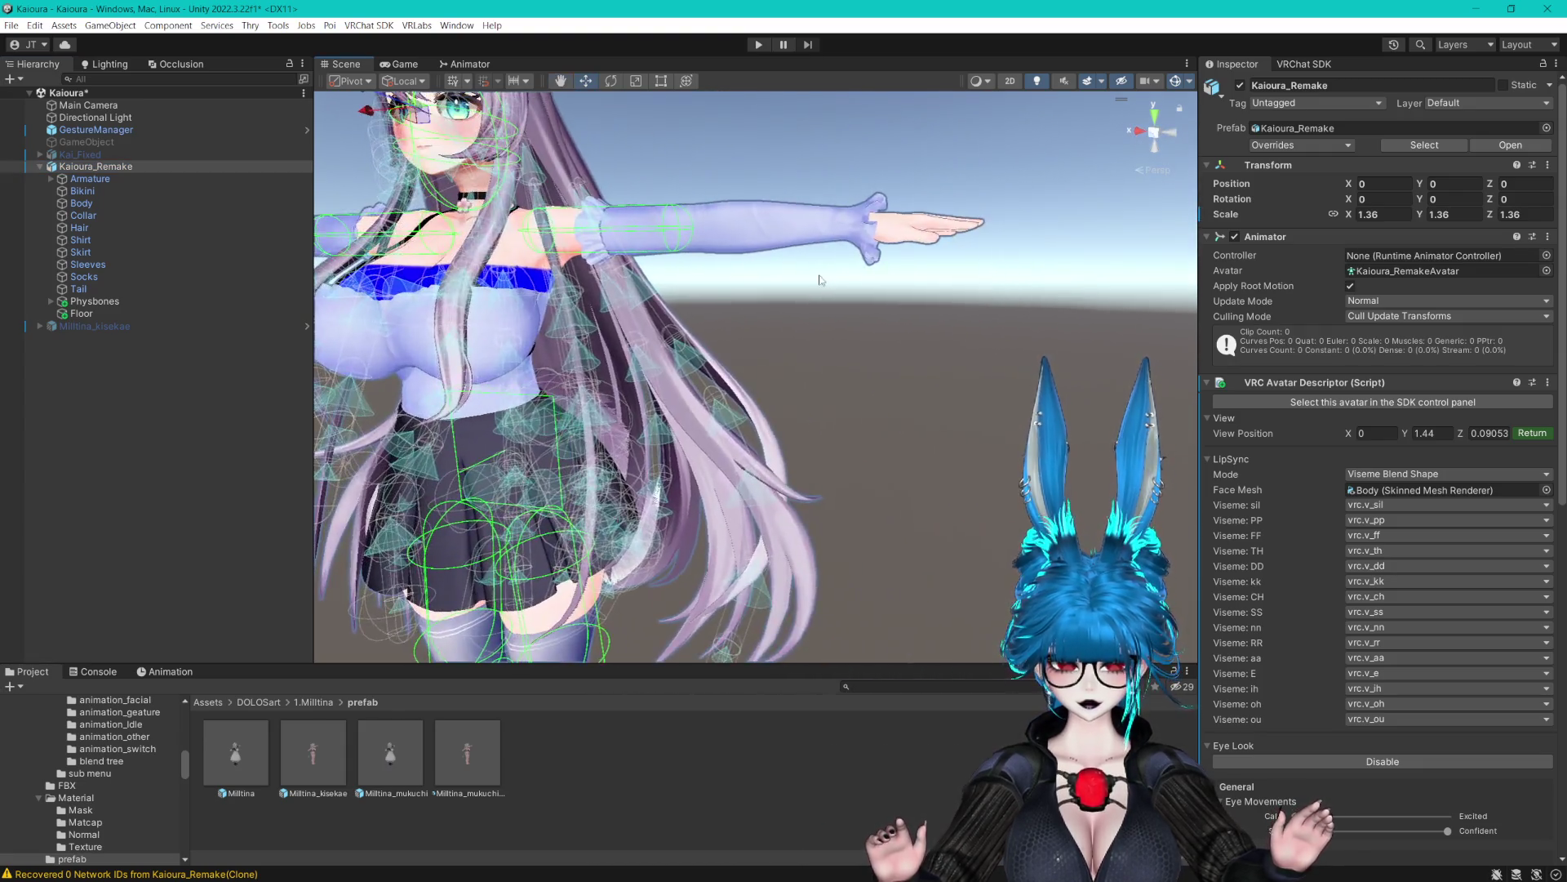
Finish view-position editing and turn off Gizmos to hide the bone wireframes
click(1542, 433)
click(1176, 81)
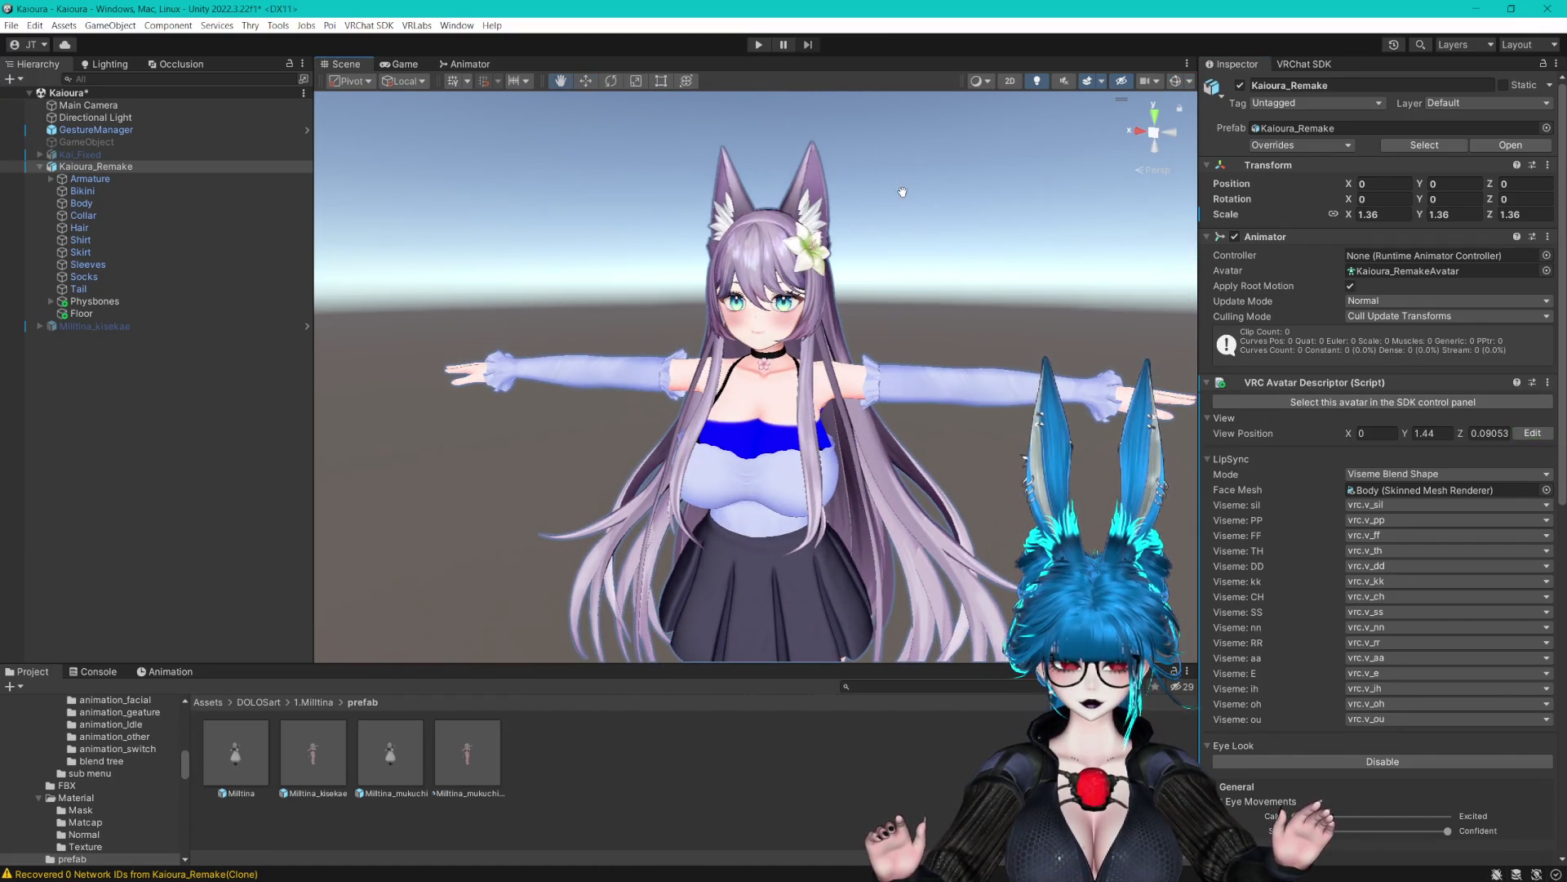
click(102, 65)
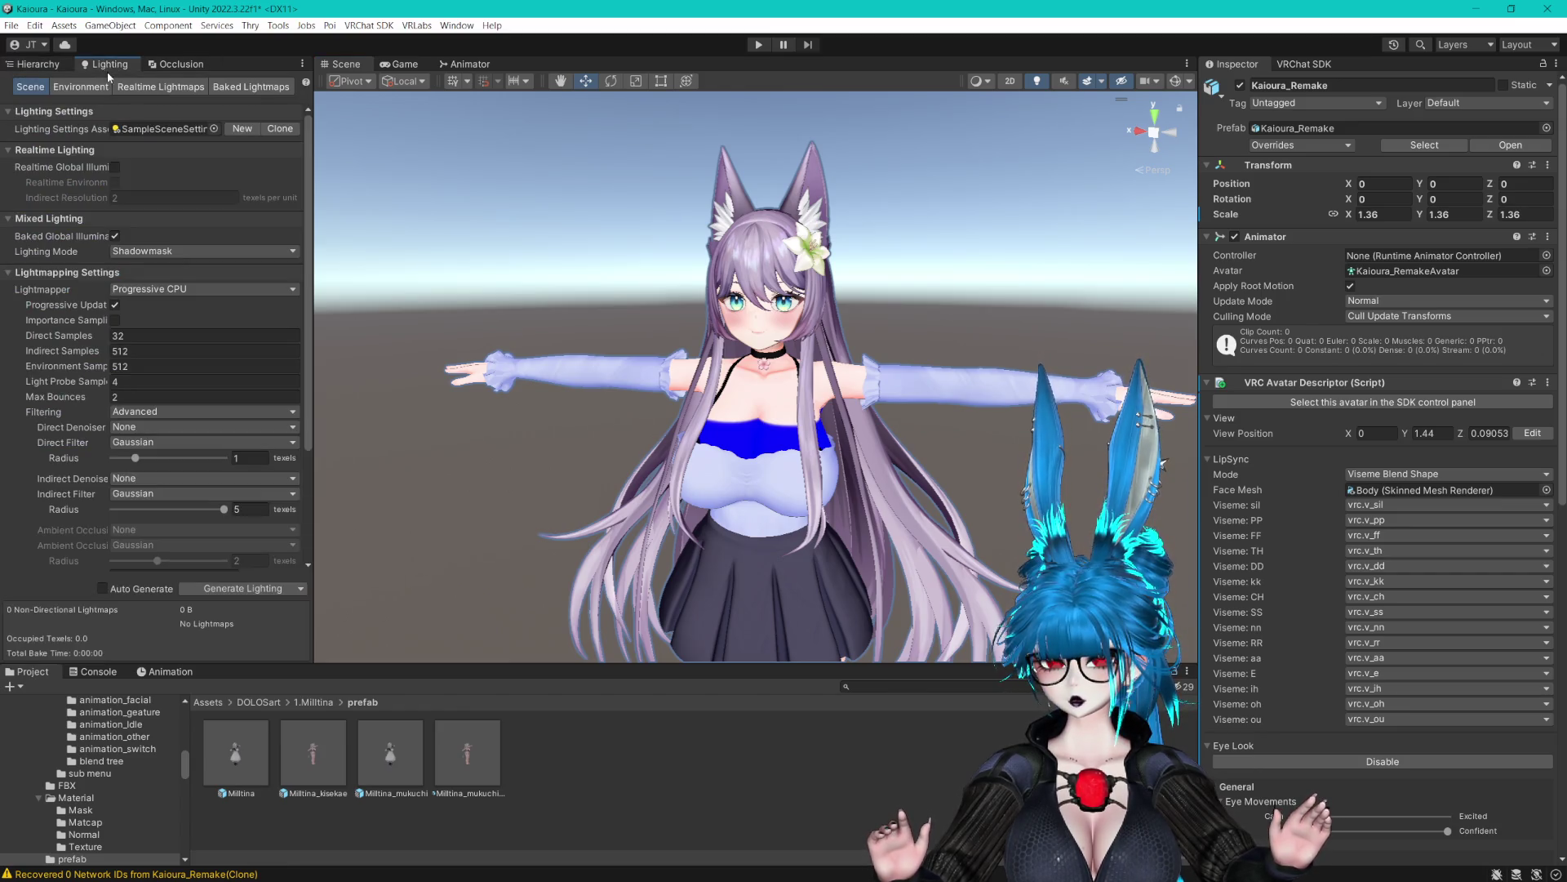
Check the environment lighting settings, clear the selection, and save the scene
click(80, 86)
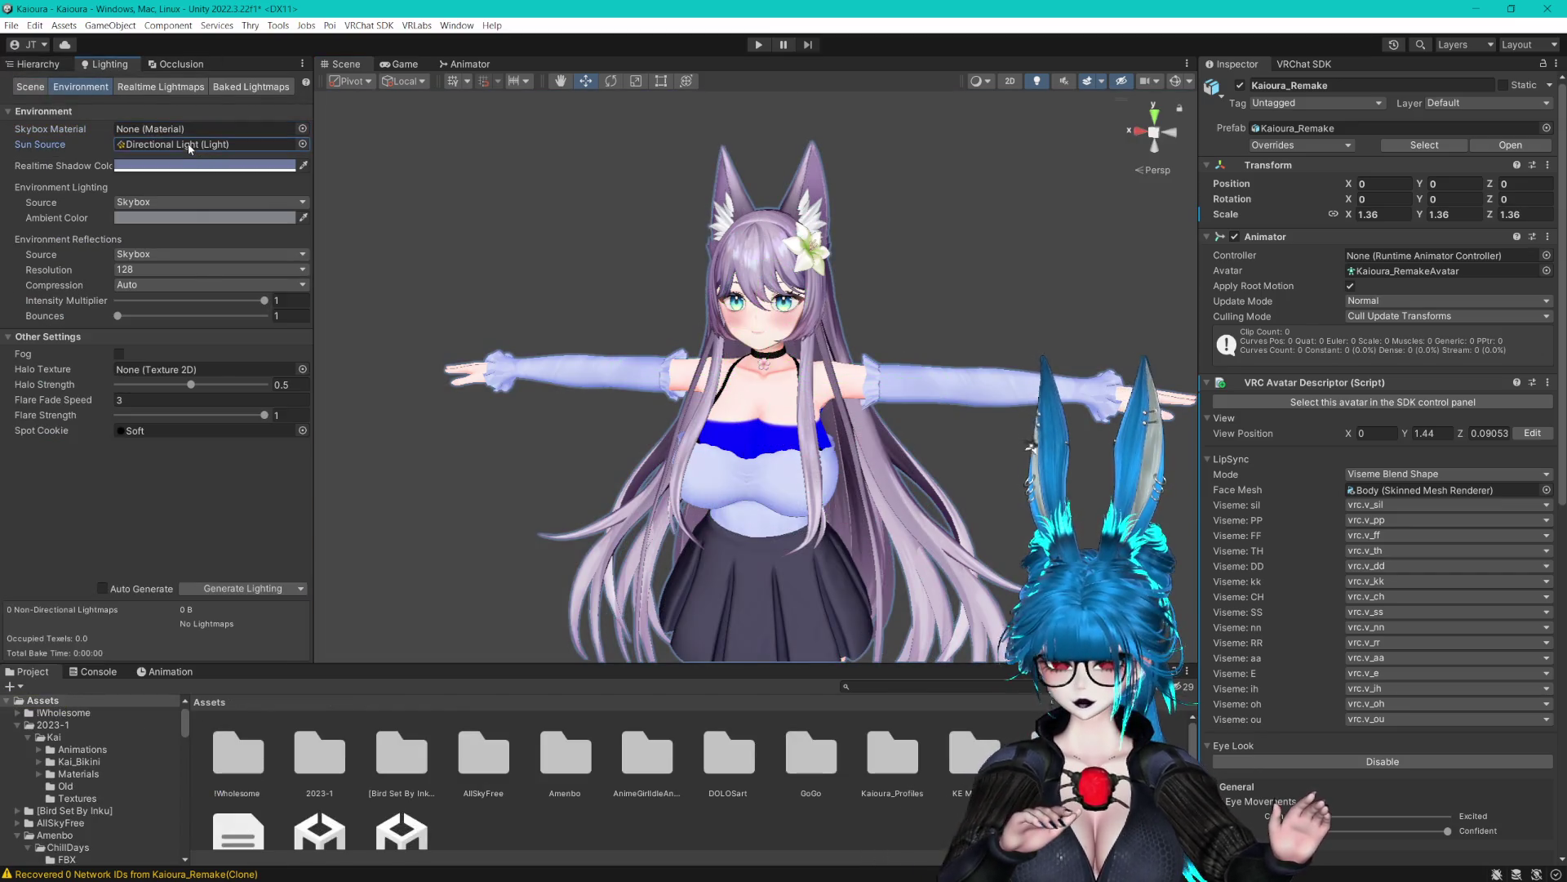
click(188, 144)
click(389, 158)
key(ctrl+s)
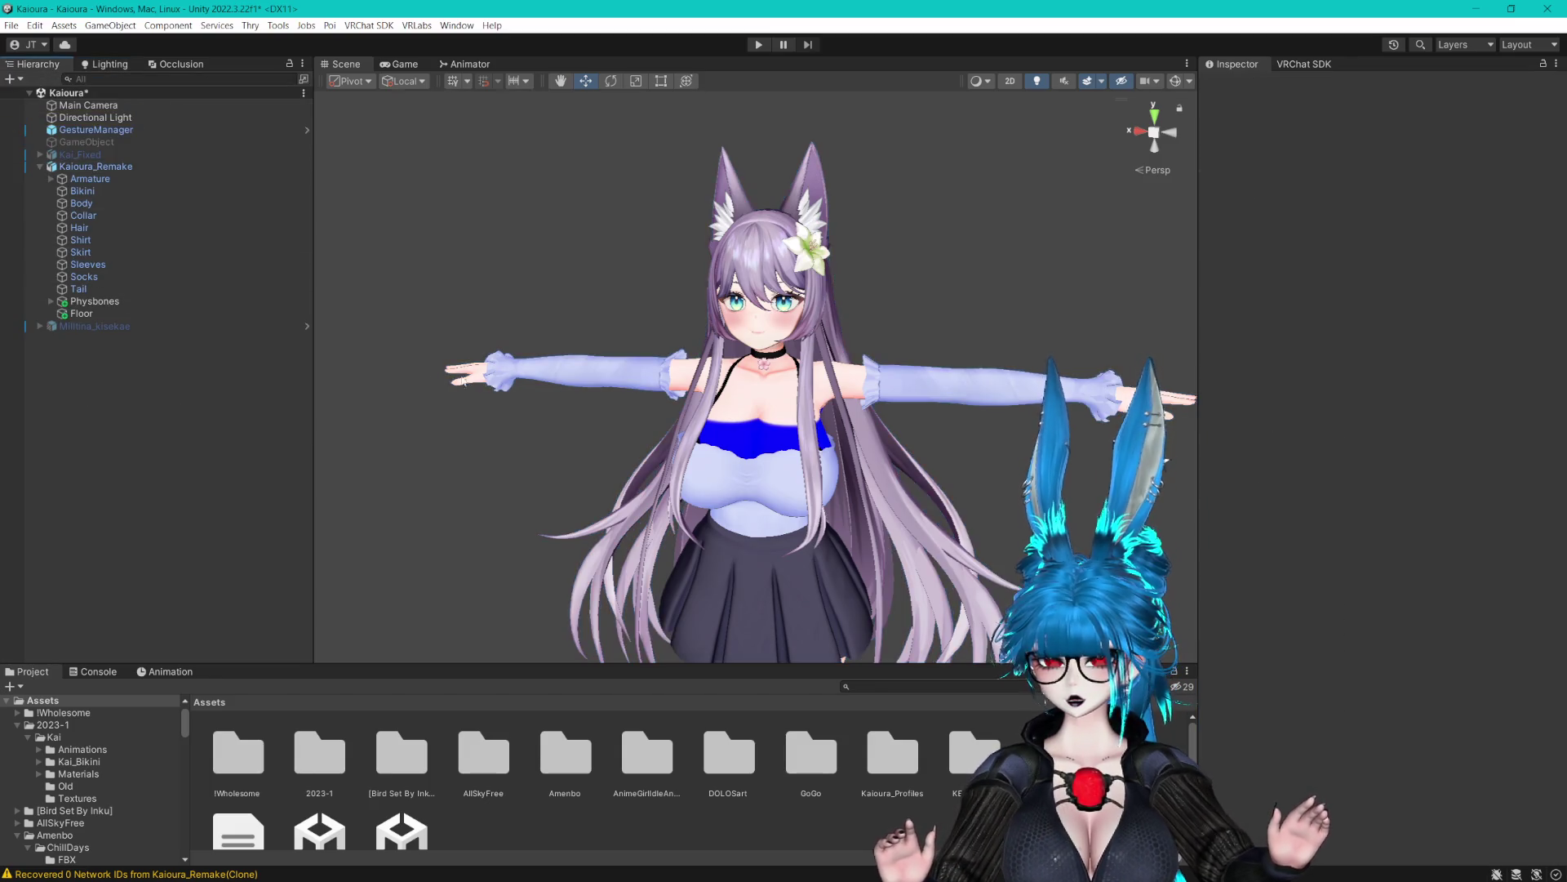
scroll(389, 157, up, 2)
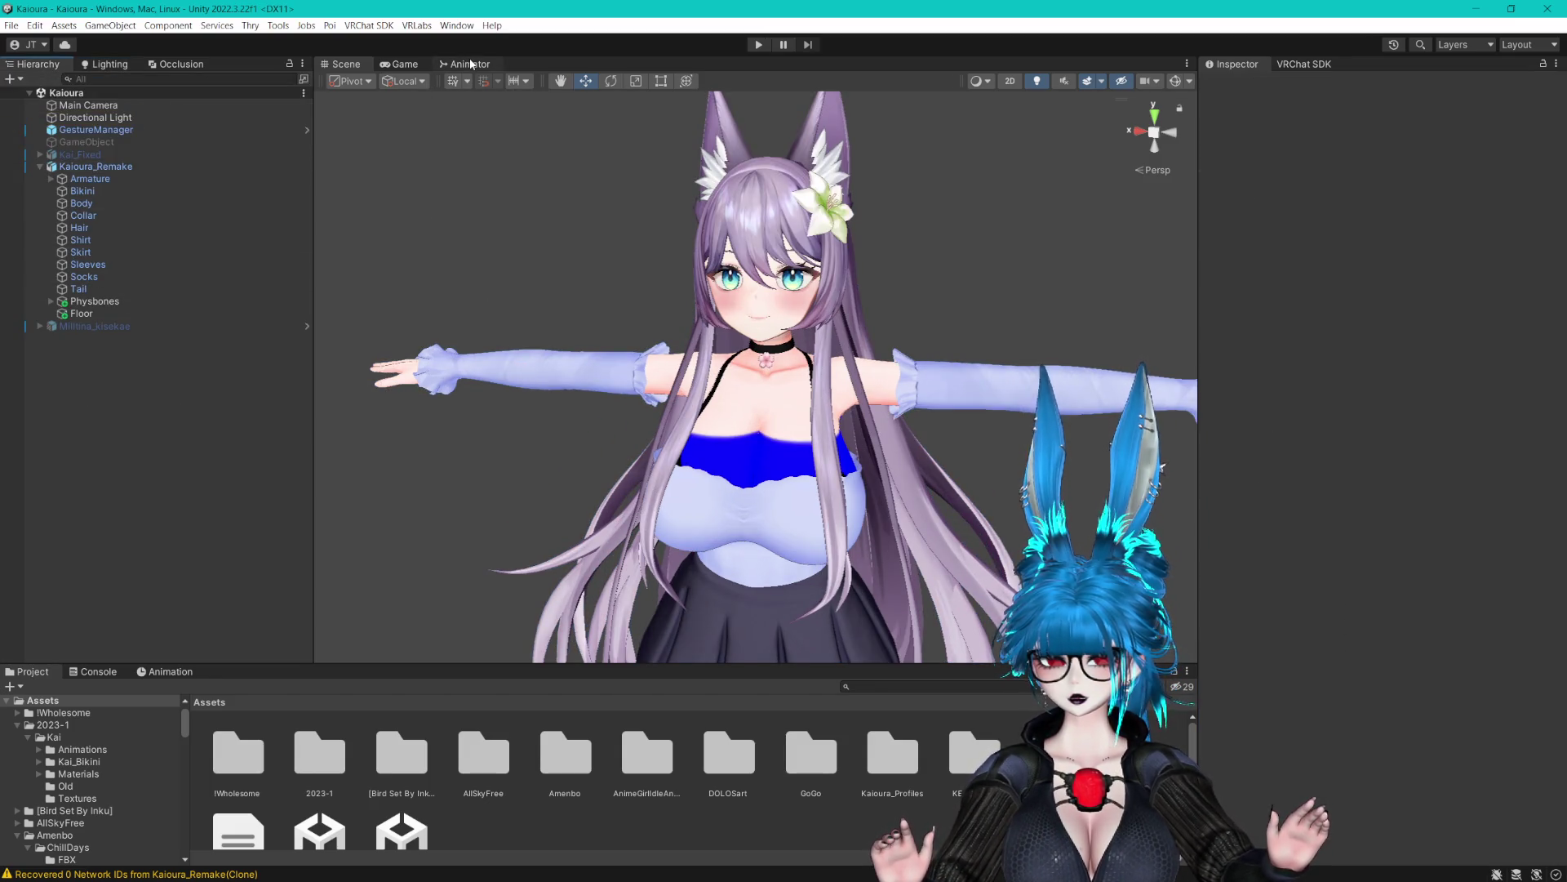
scroll(661, 218, down, 2)
scroll(661, 218, up, 3)
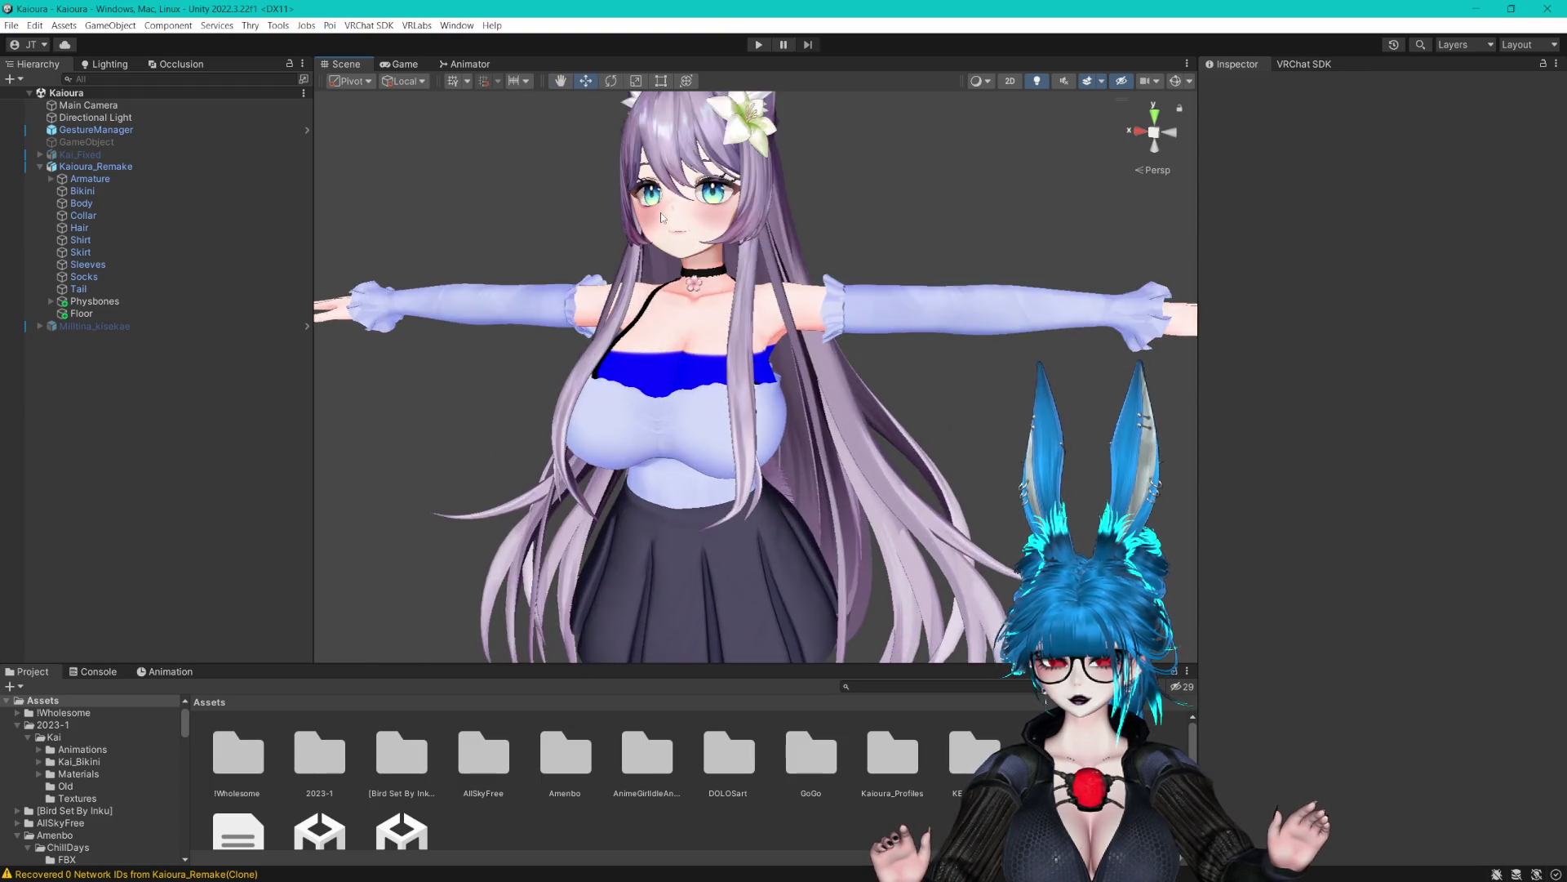
scroll(661, 218, down, 2)
Select the GestureManager object and enter Play mode
click(78, 123)
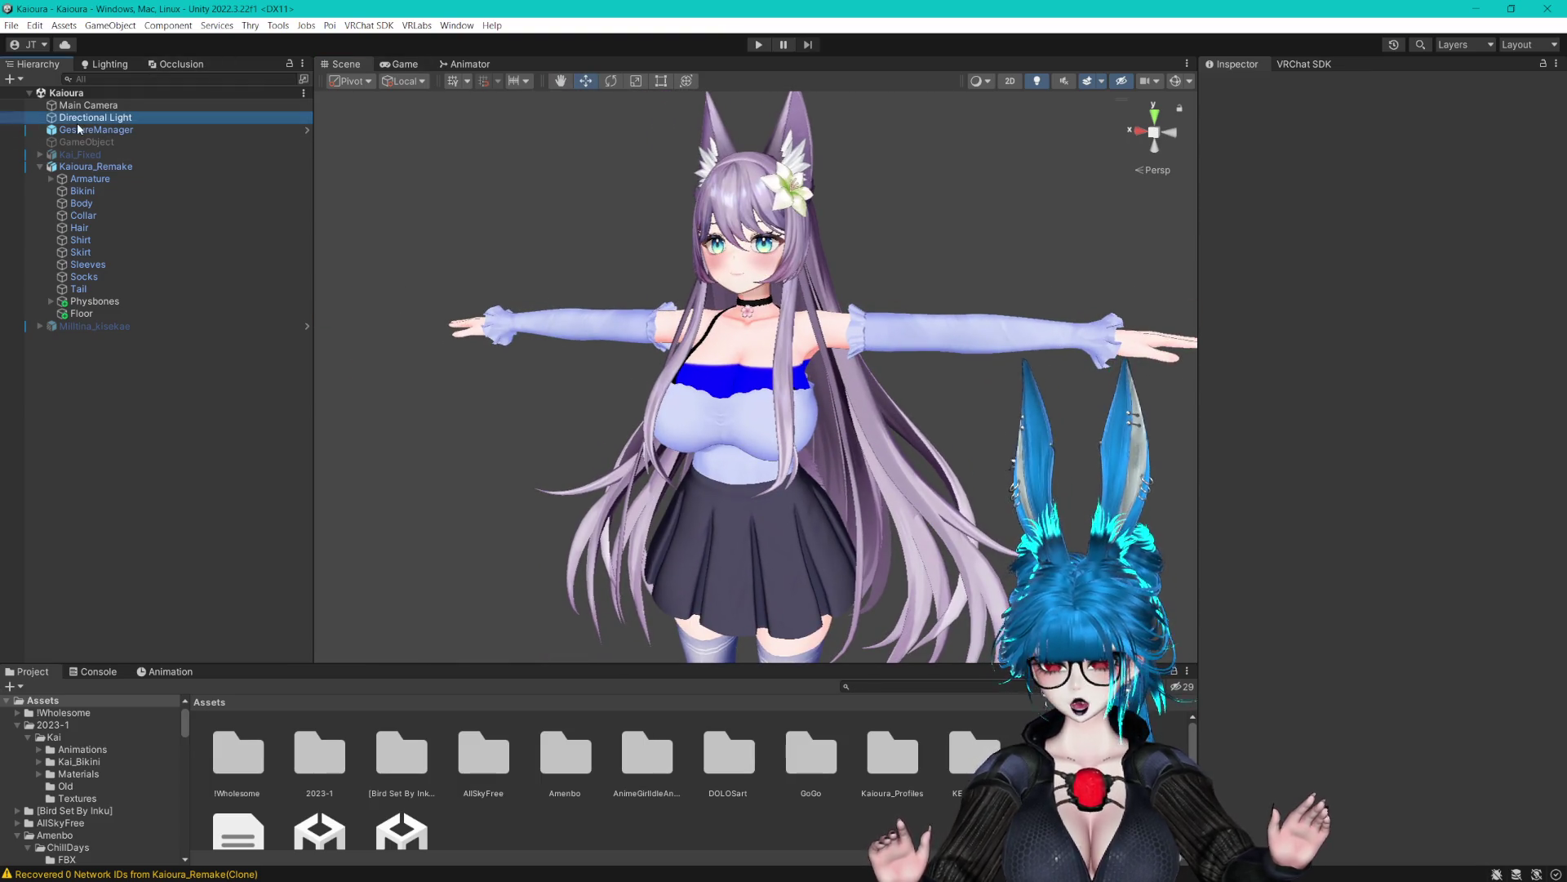
click(79, 129)
click(1318, 319)
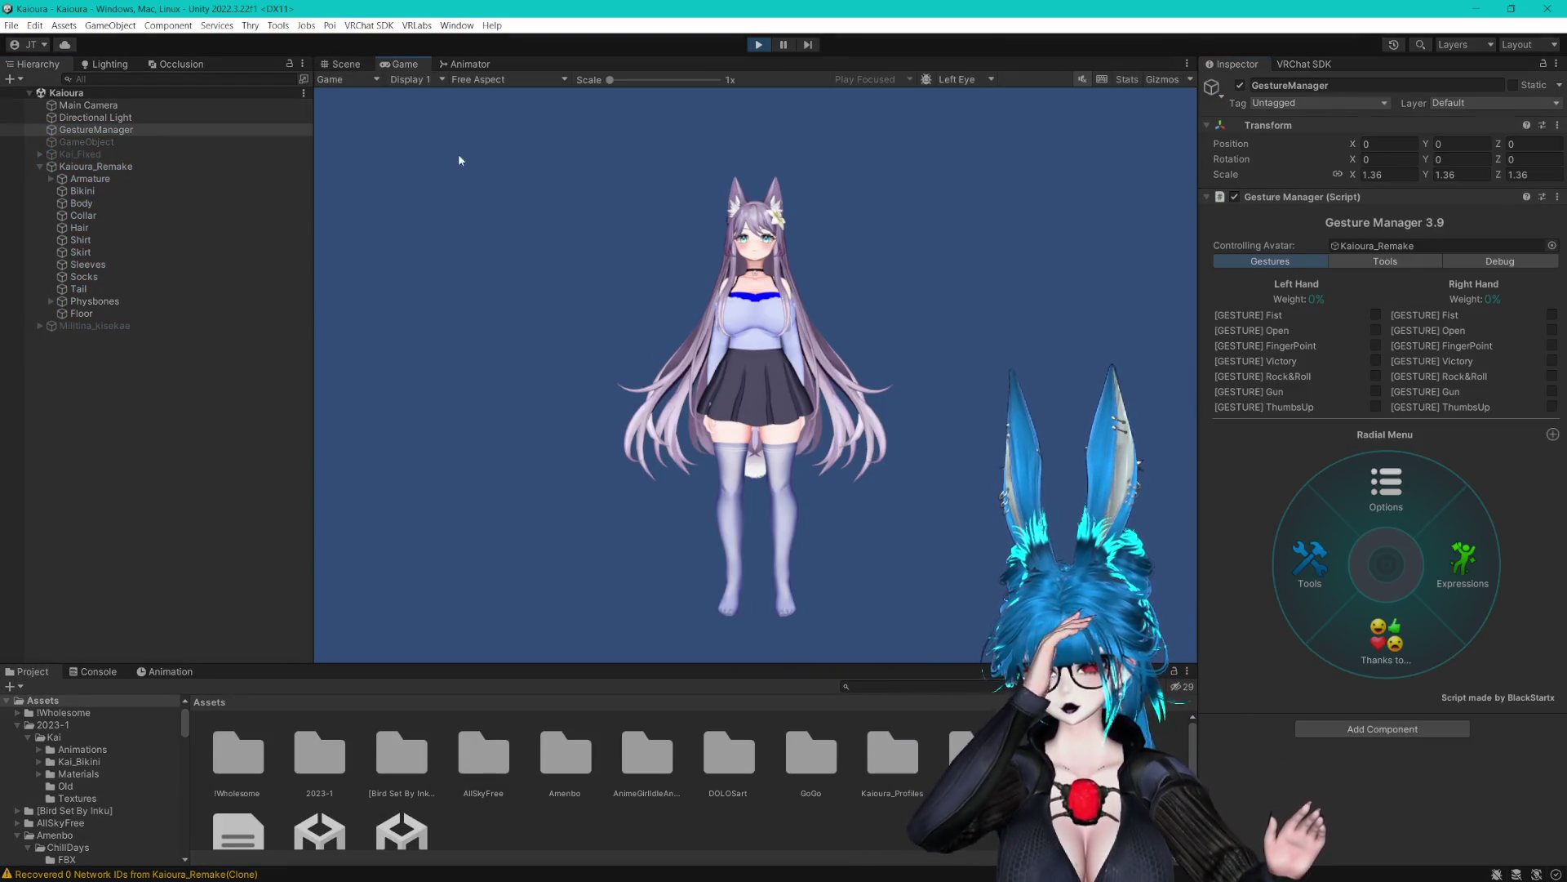
Play the AGIA_Other_walk_01 clip through Gesture Manager's Test Animation on the avatar
click(347, 63)
click(1379, 494)
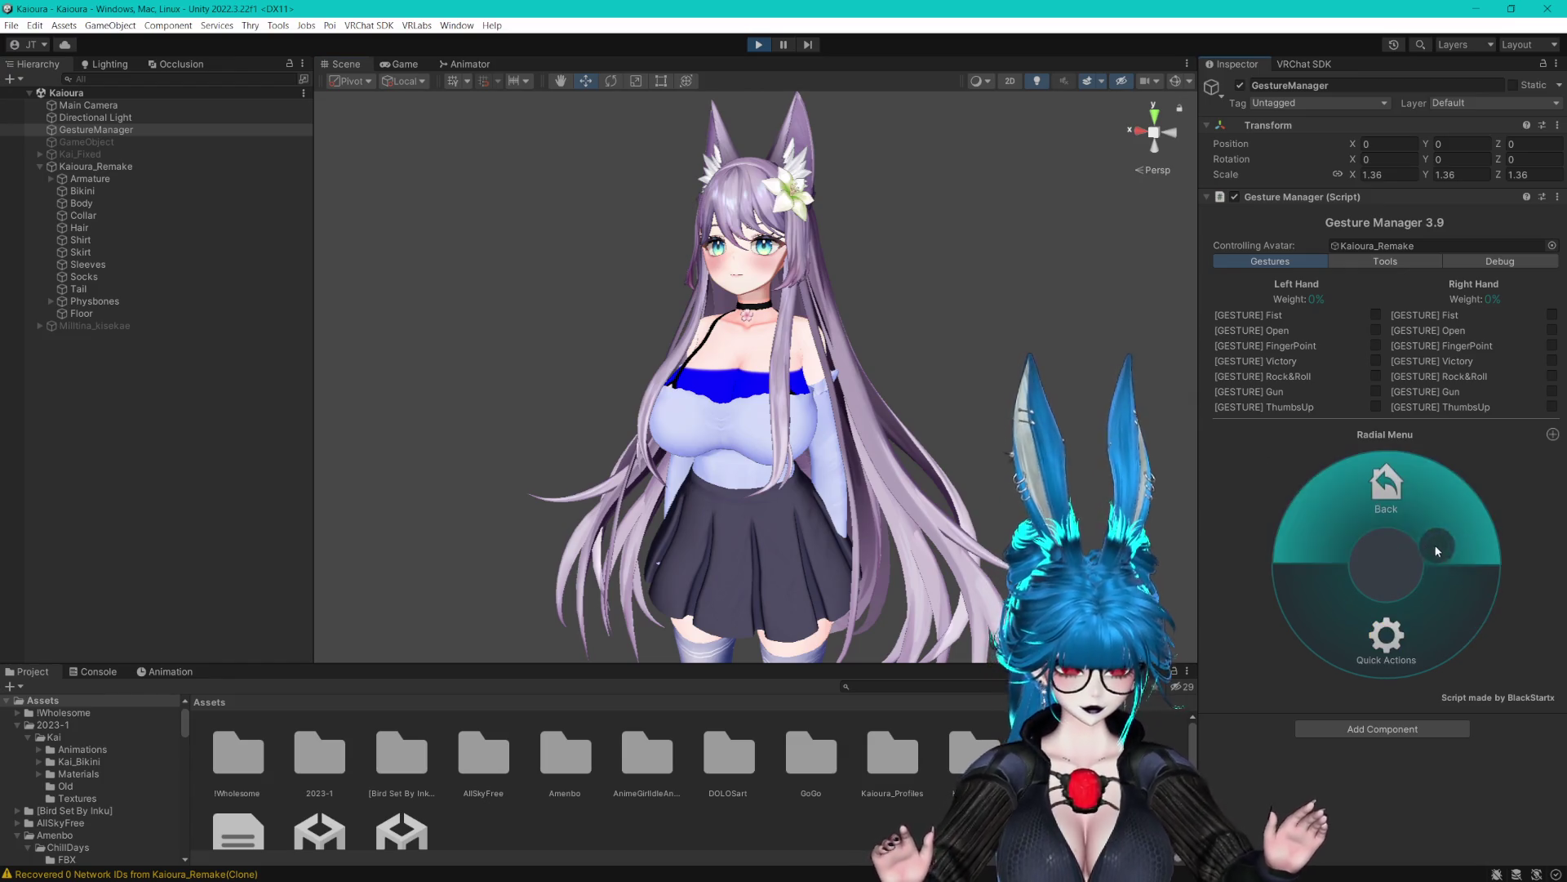
click(1388, 490)
click(1379, 261)
click(1386, 507)
click(1478, 572)
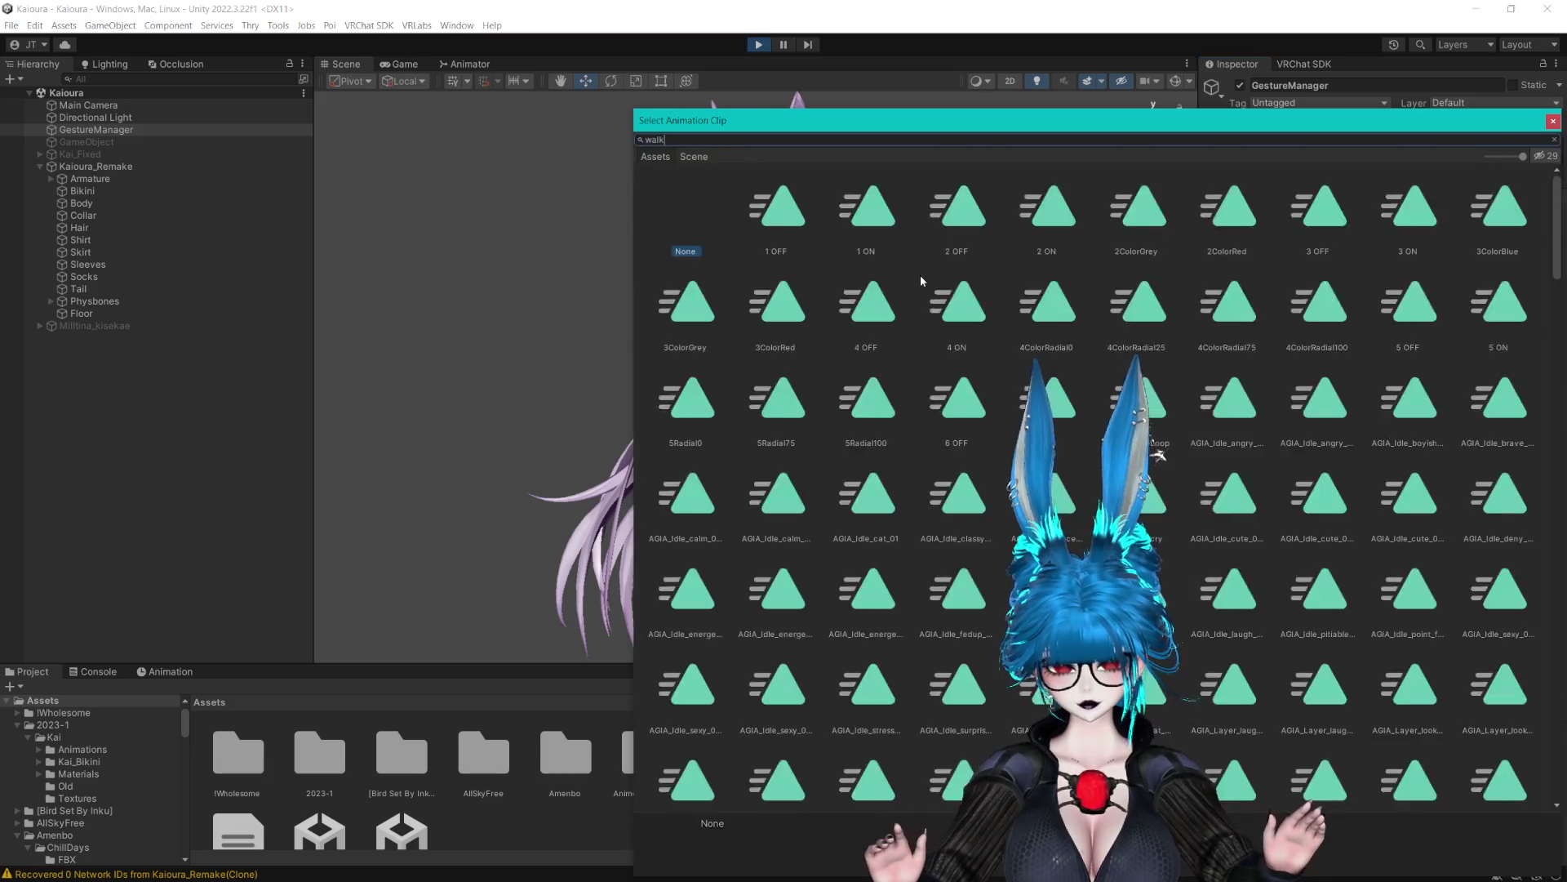
text(walk)
click(767, 208)
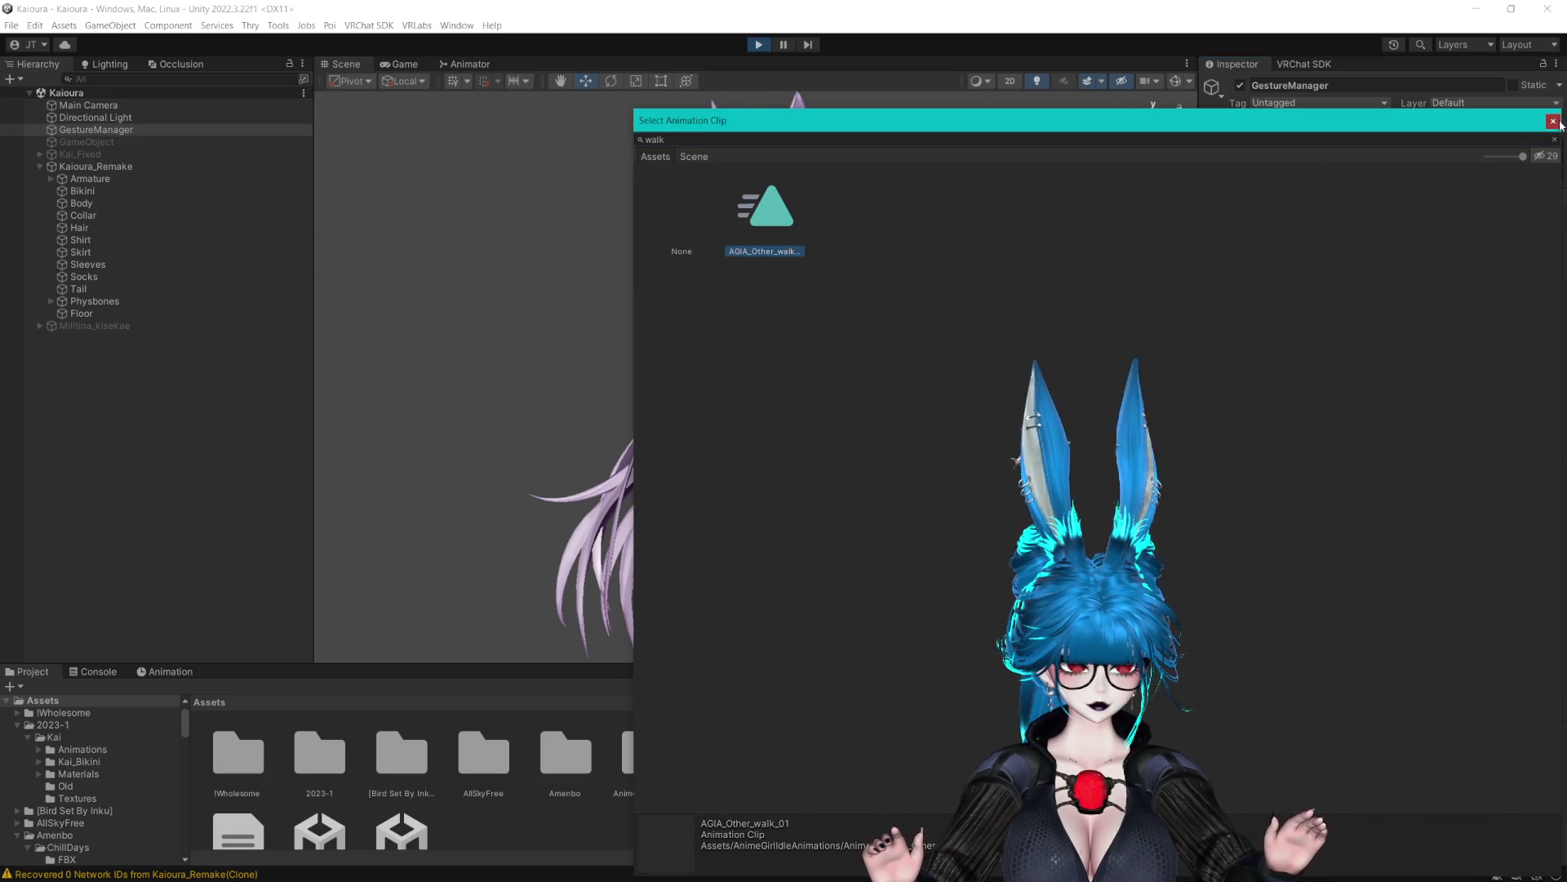
click(1554, 121)
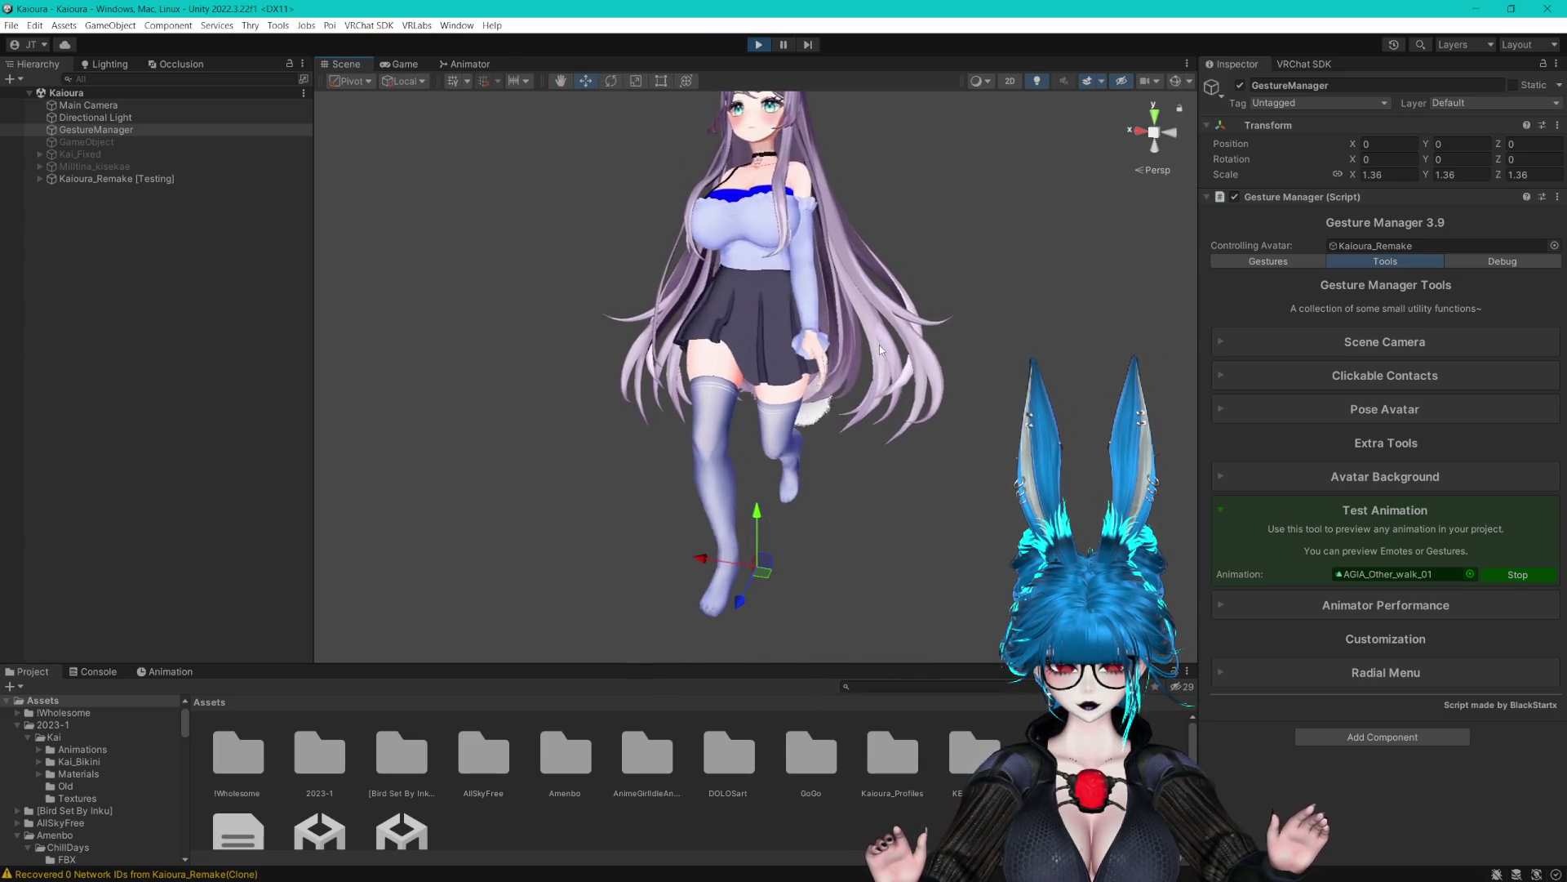
Frame the avatar's head and select the FrontHair PhysBone under Kaioura_Remake [Testing]
scroll(879, 345, up, 5)
scroll(877, 334, down, 5)
scroll(878, 326, up, 5)
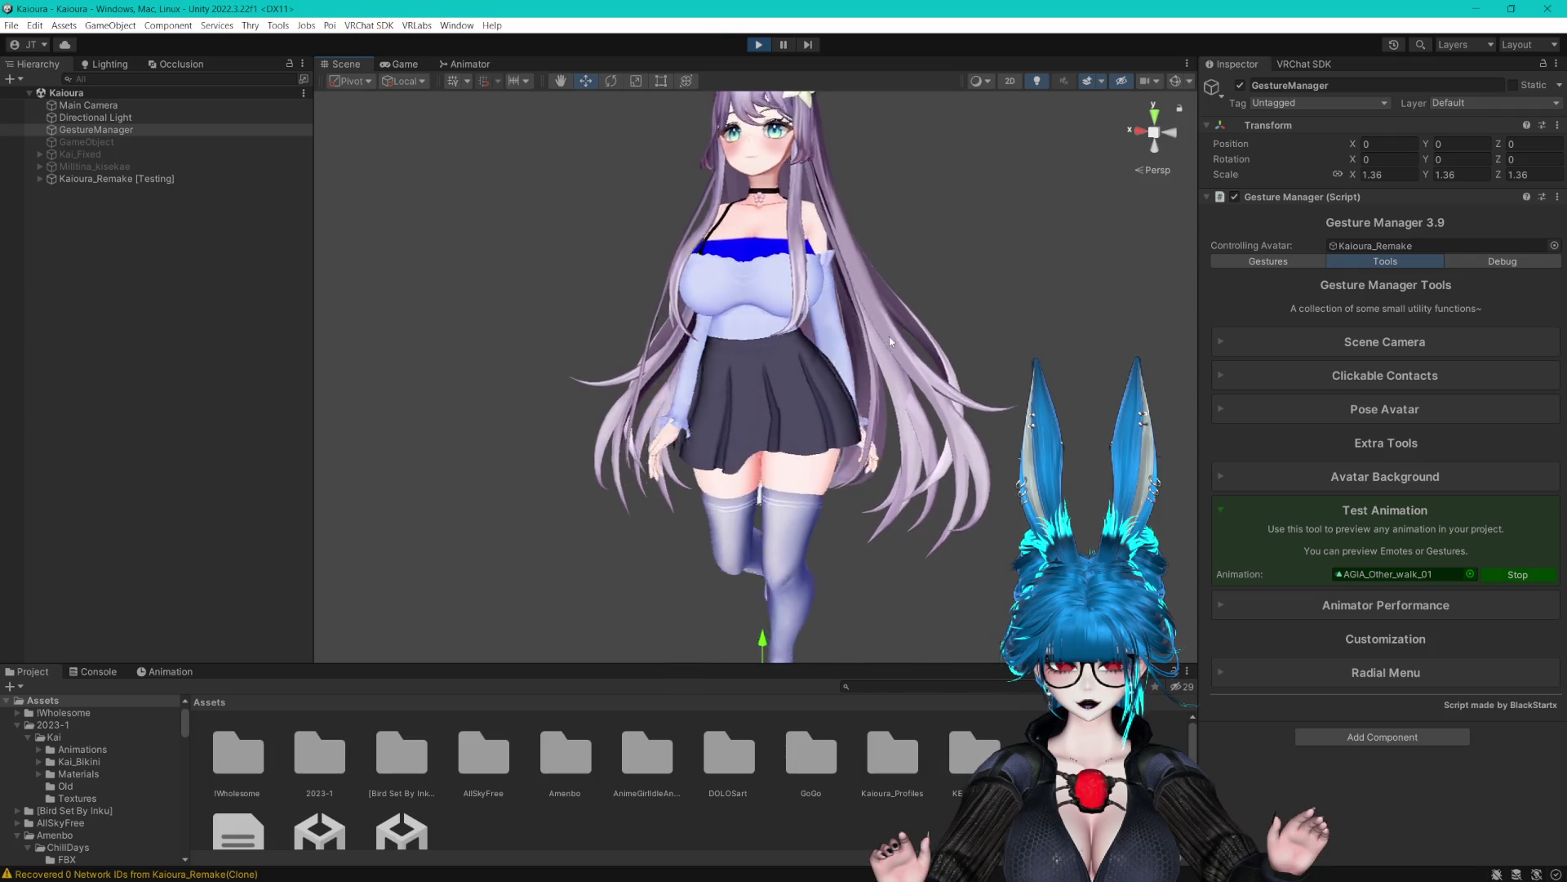
drag(889, 335, 889, 353)
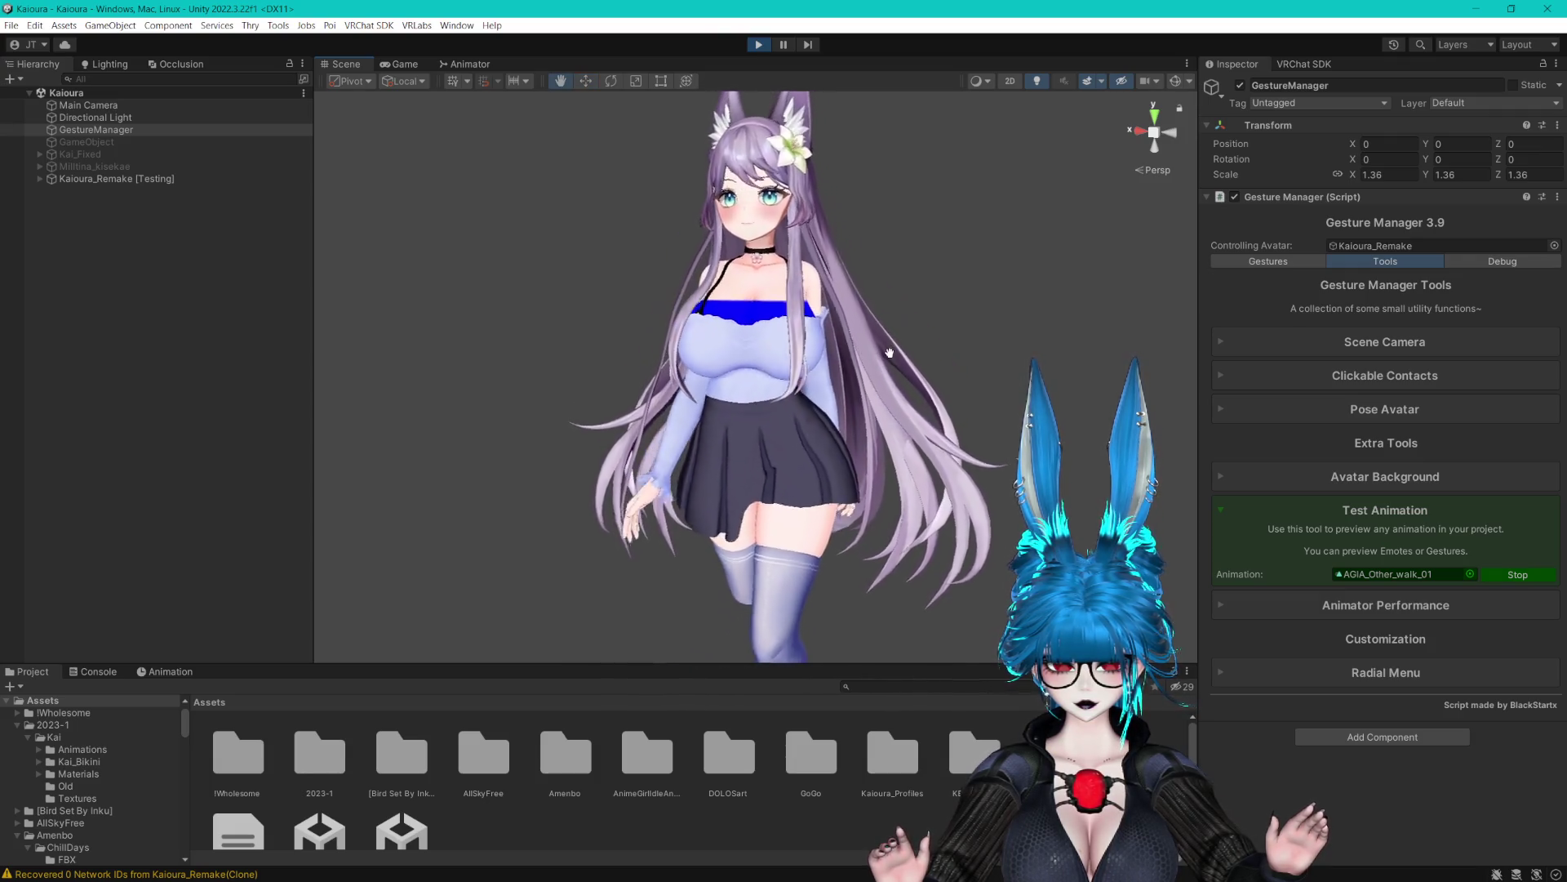
scroll(892, 358, up, 3)
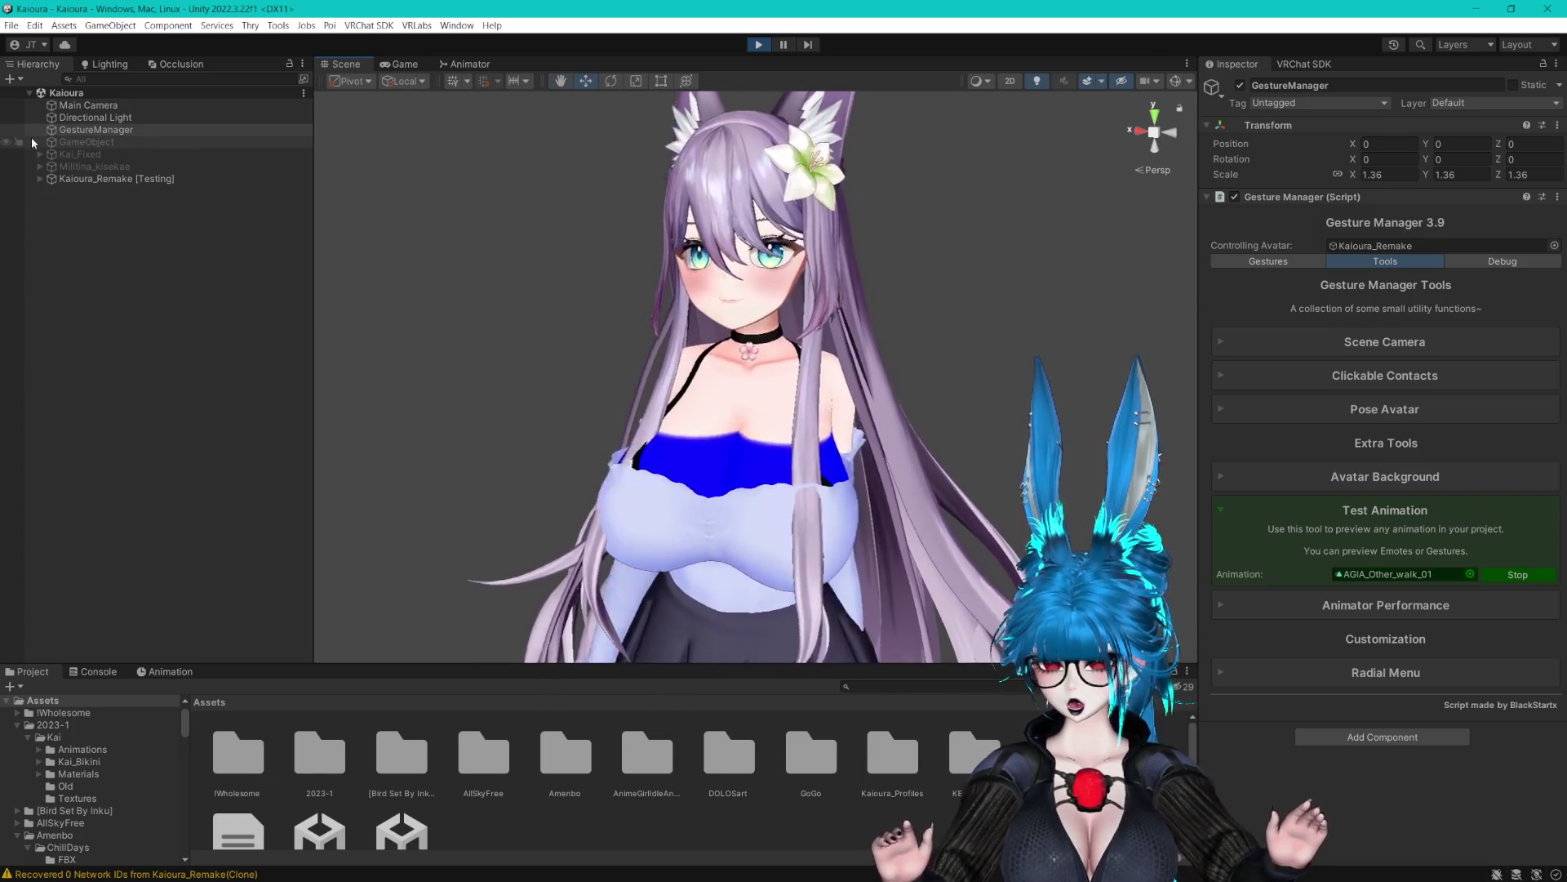
click(40, 178)
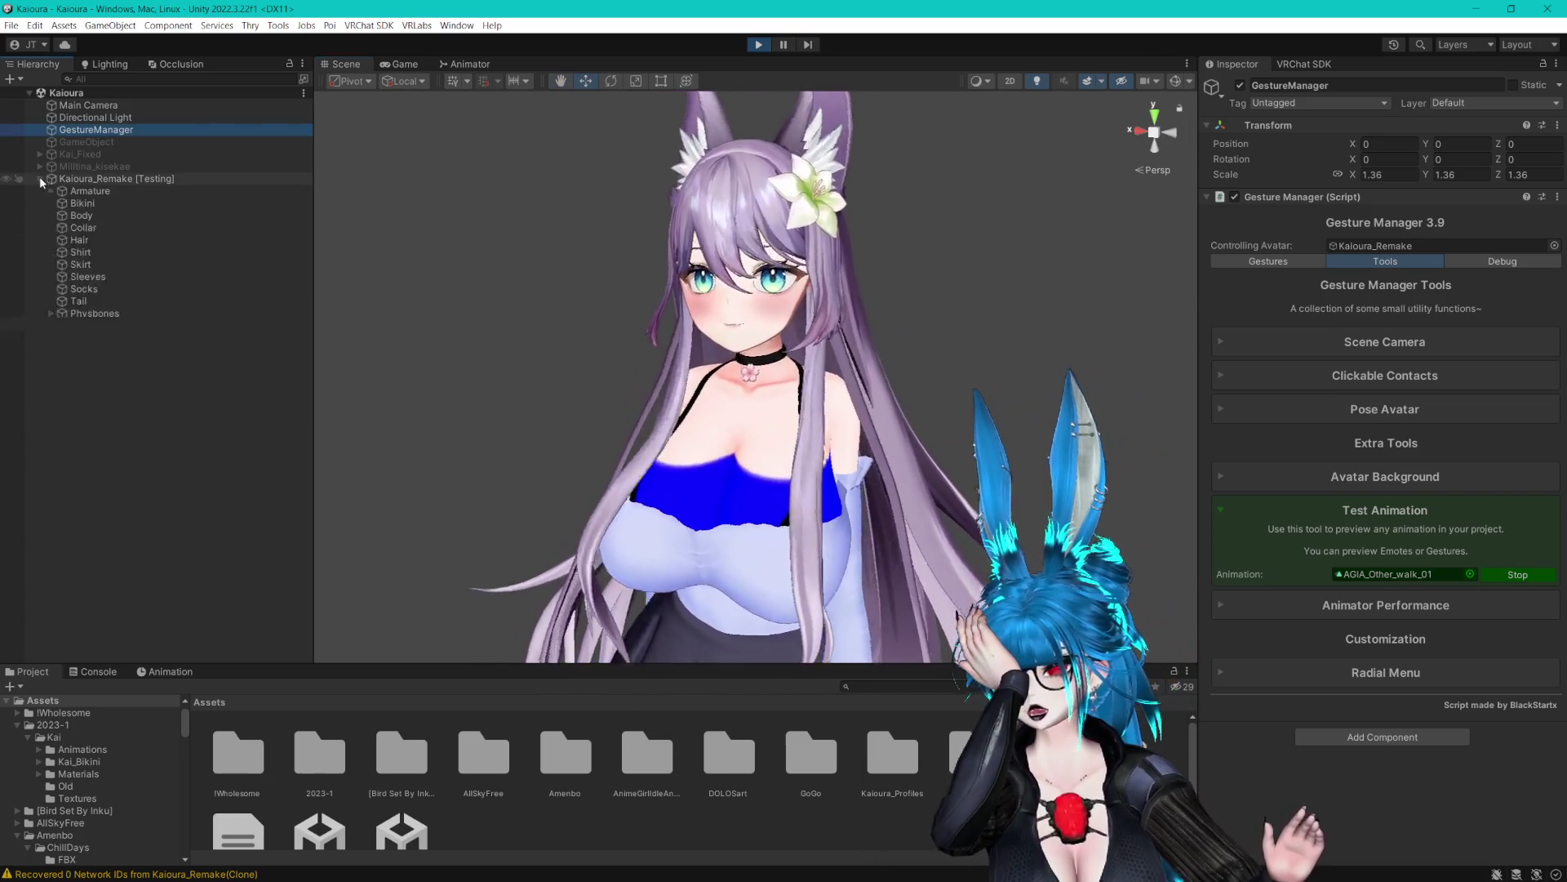
click(51, 313)
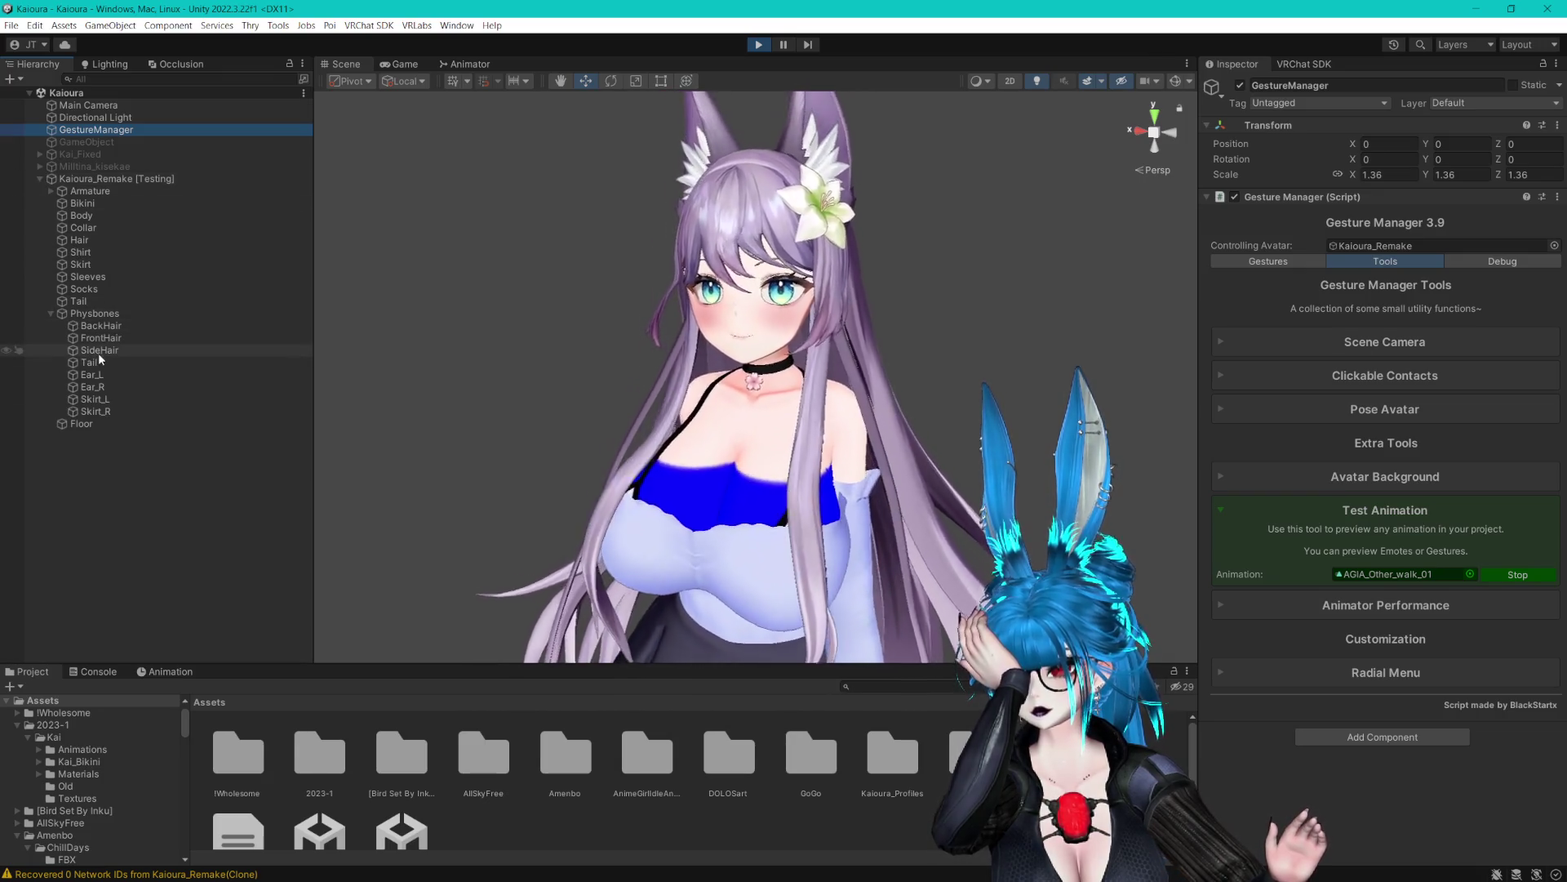
click(106, 340)
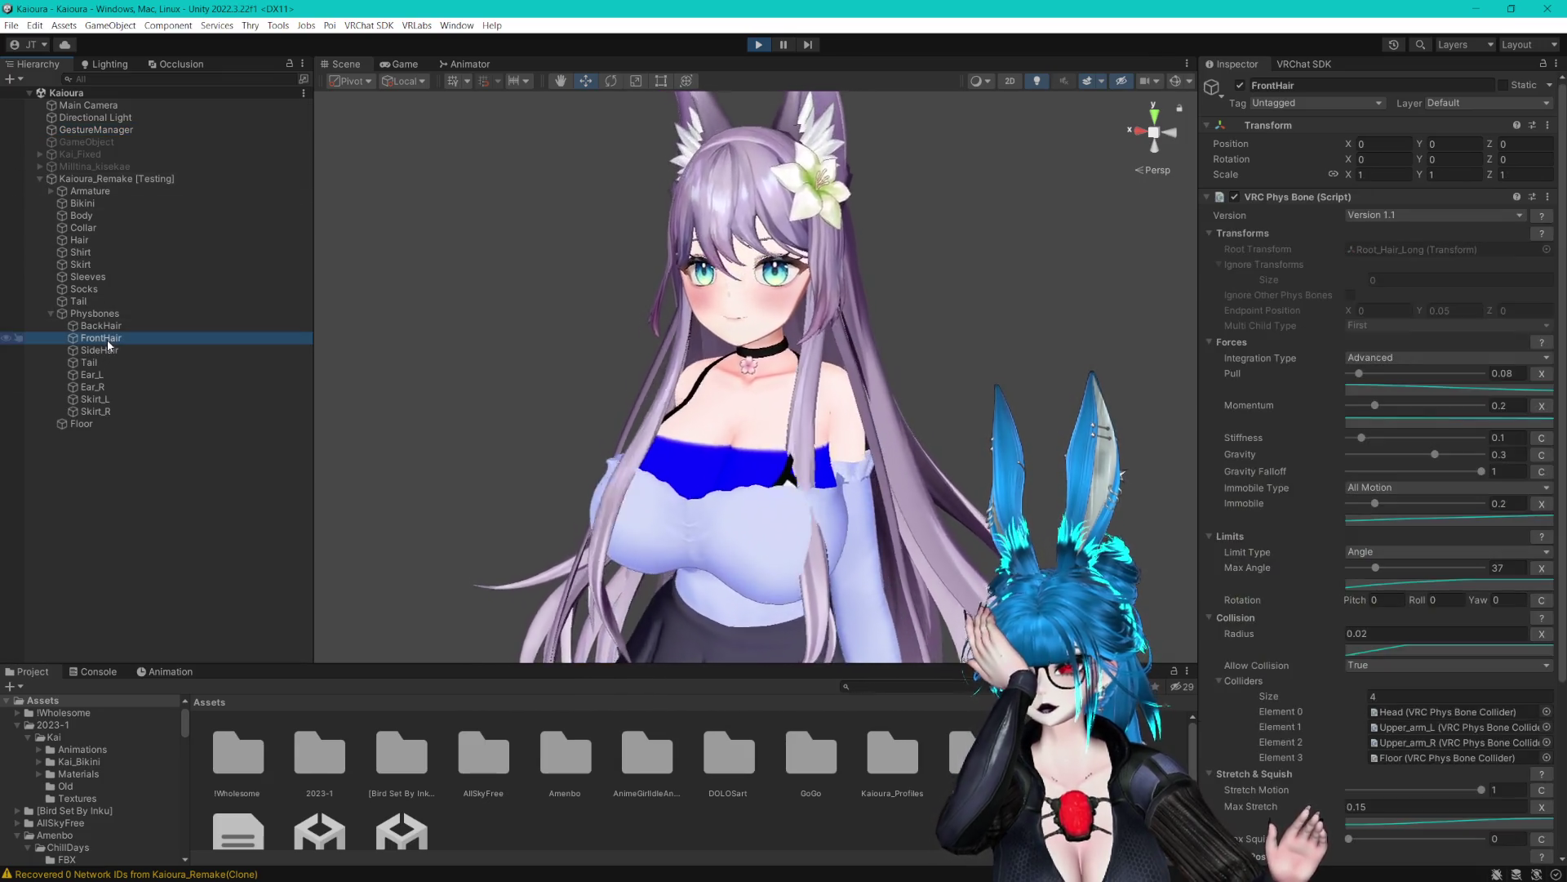
Switch FrontHair to Simplified integration, trying gravity 0 before reverting to 0.3
scroll(767, 293, down, 5)
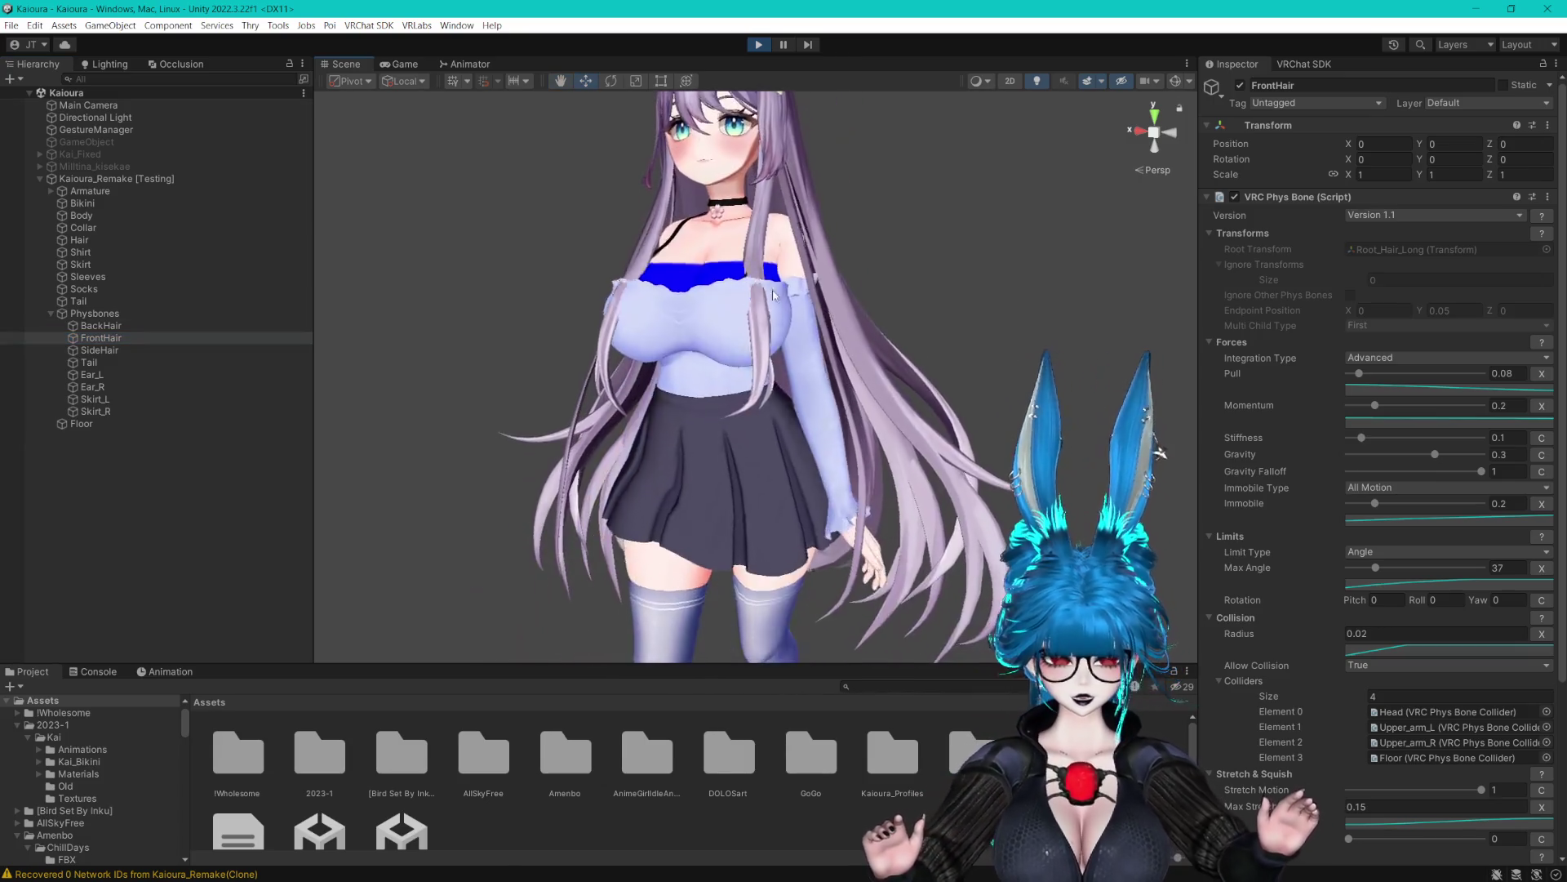
scroll(1286, 428, down, 2)
scroll(1286, 428, down, 2)
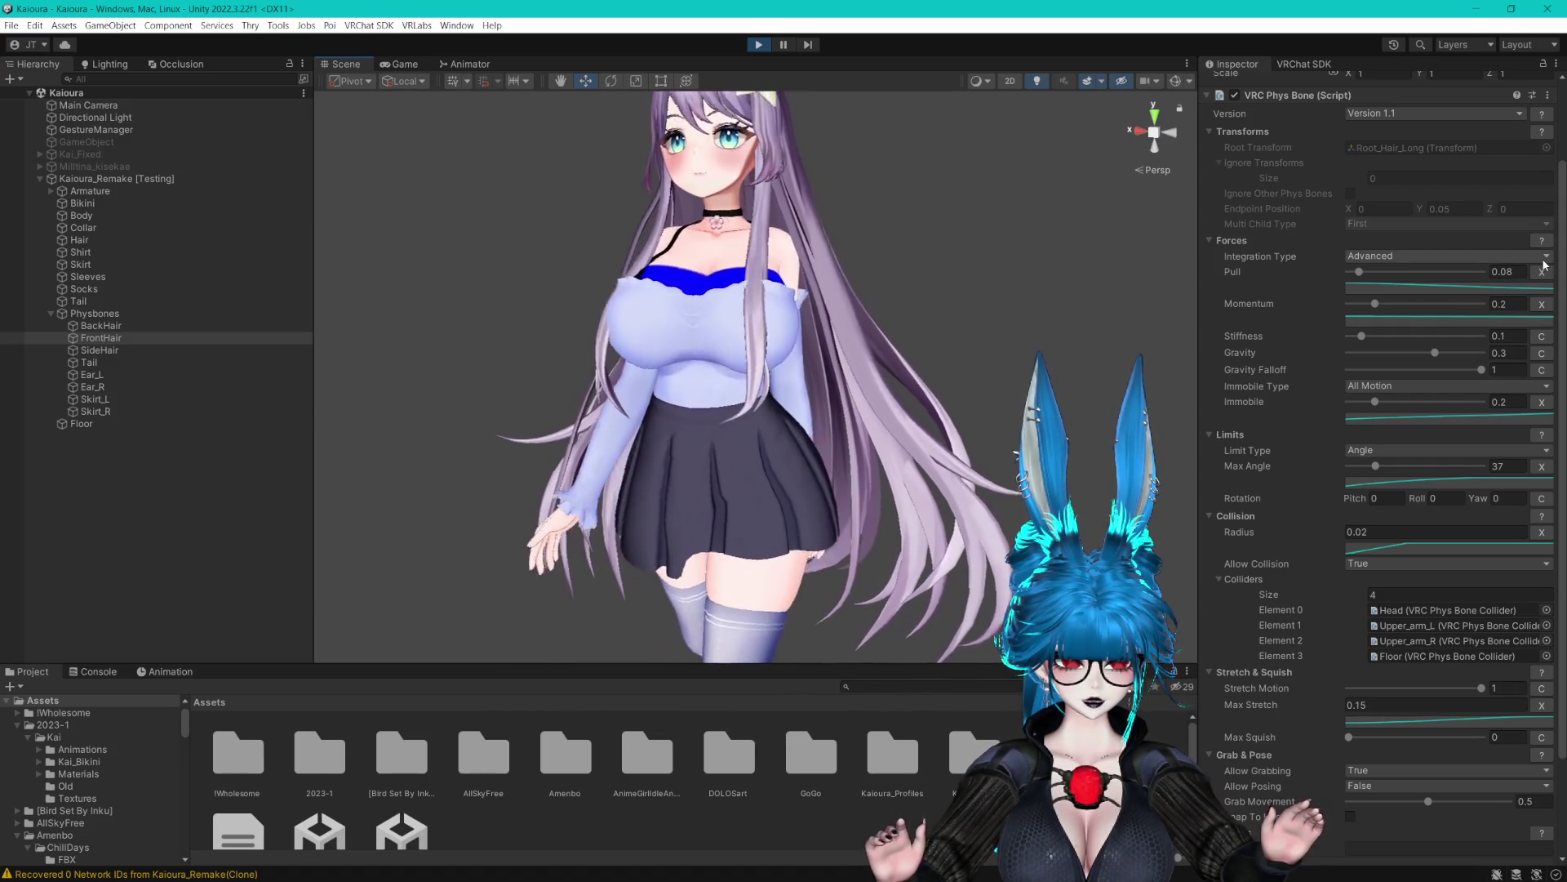
click(1486, 254)
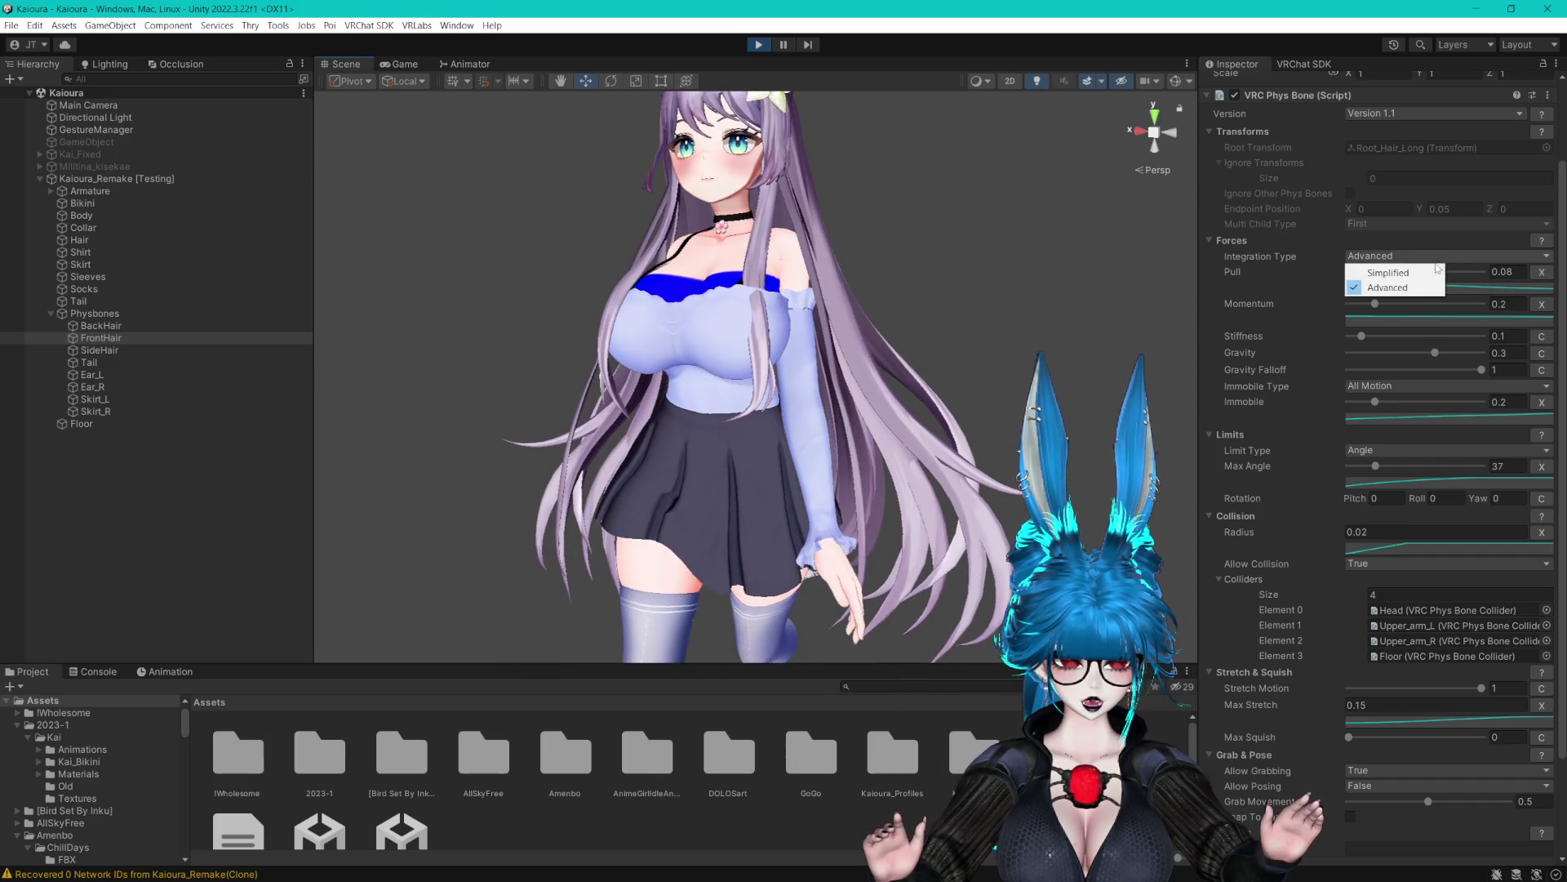
click(1404, 271)
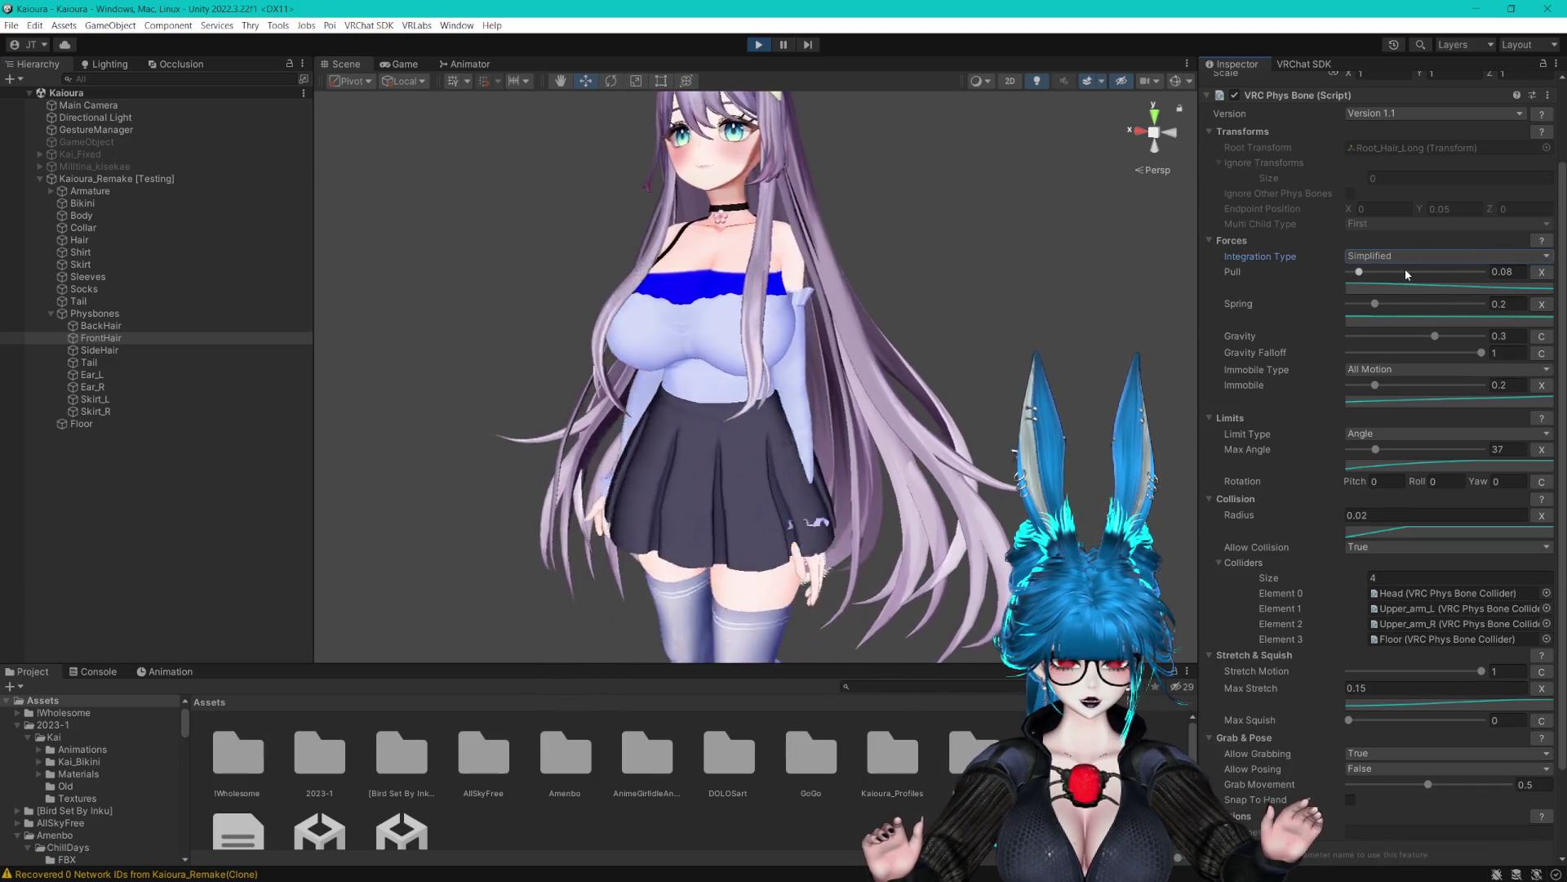
click(1360, 272)
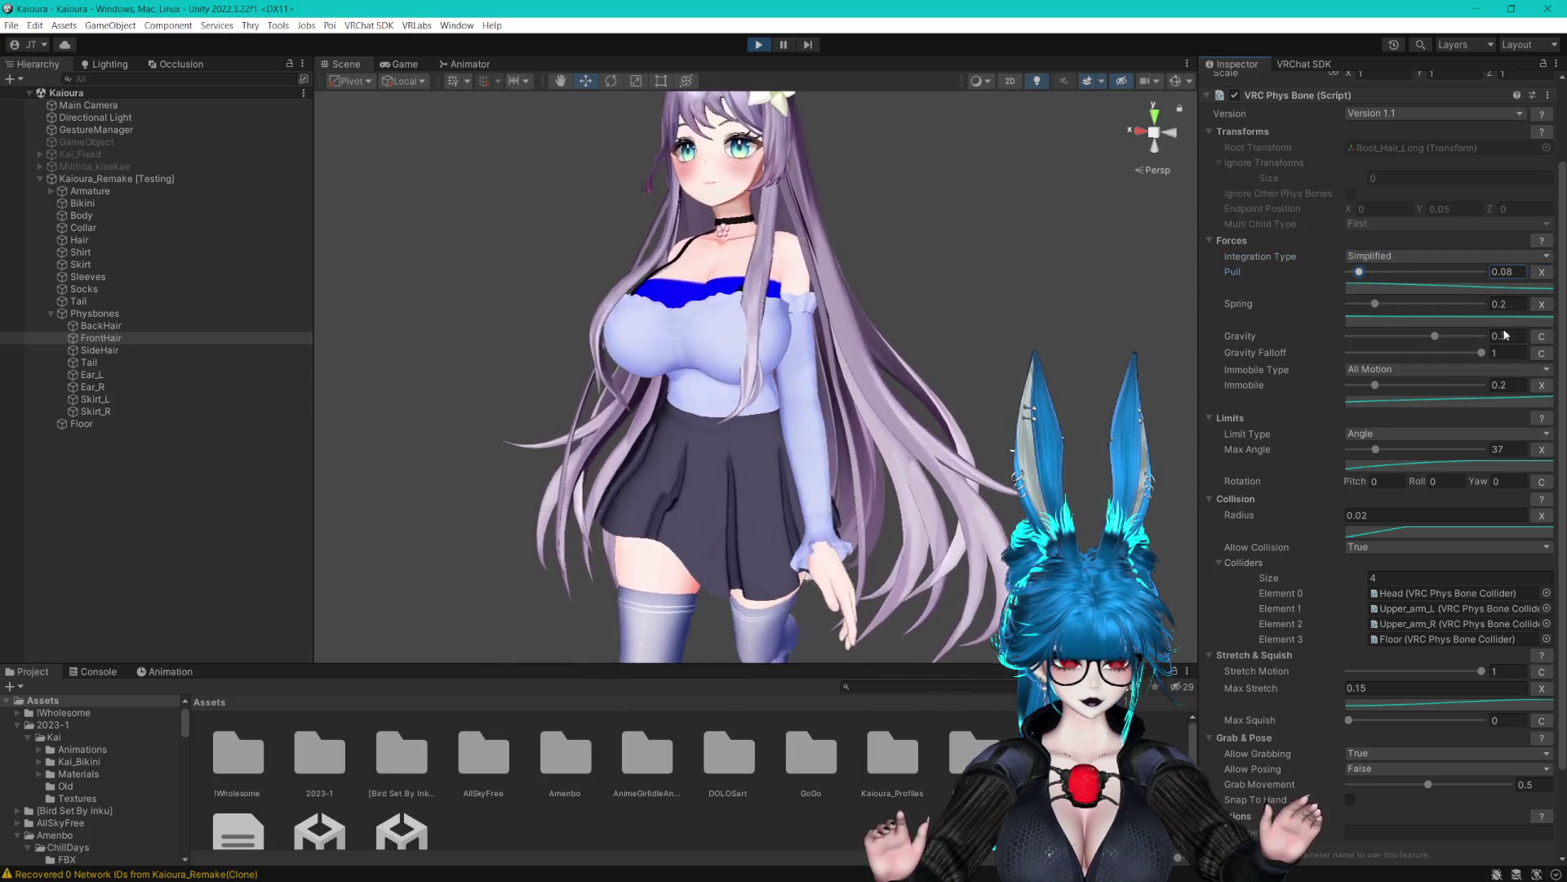
click(1437, 335)
text(0)
key(Return)
scroll(931, 286, up, 3)
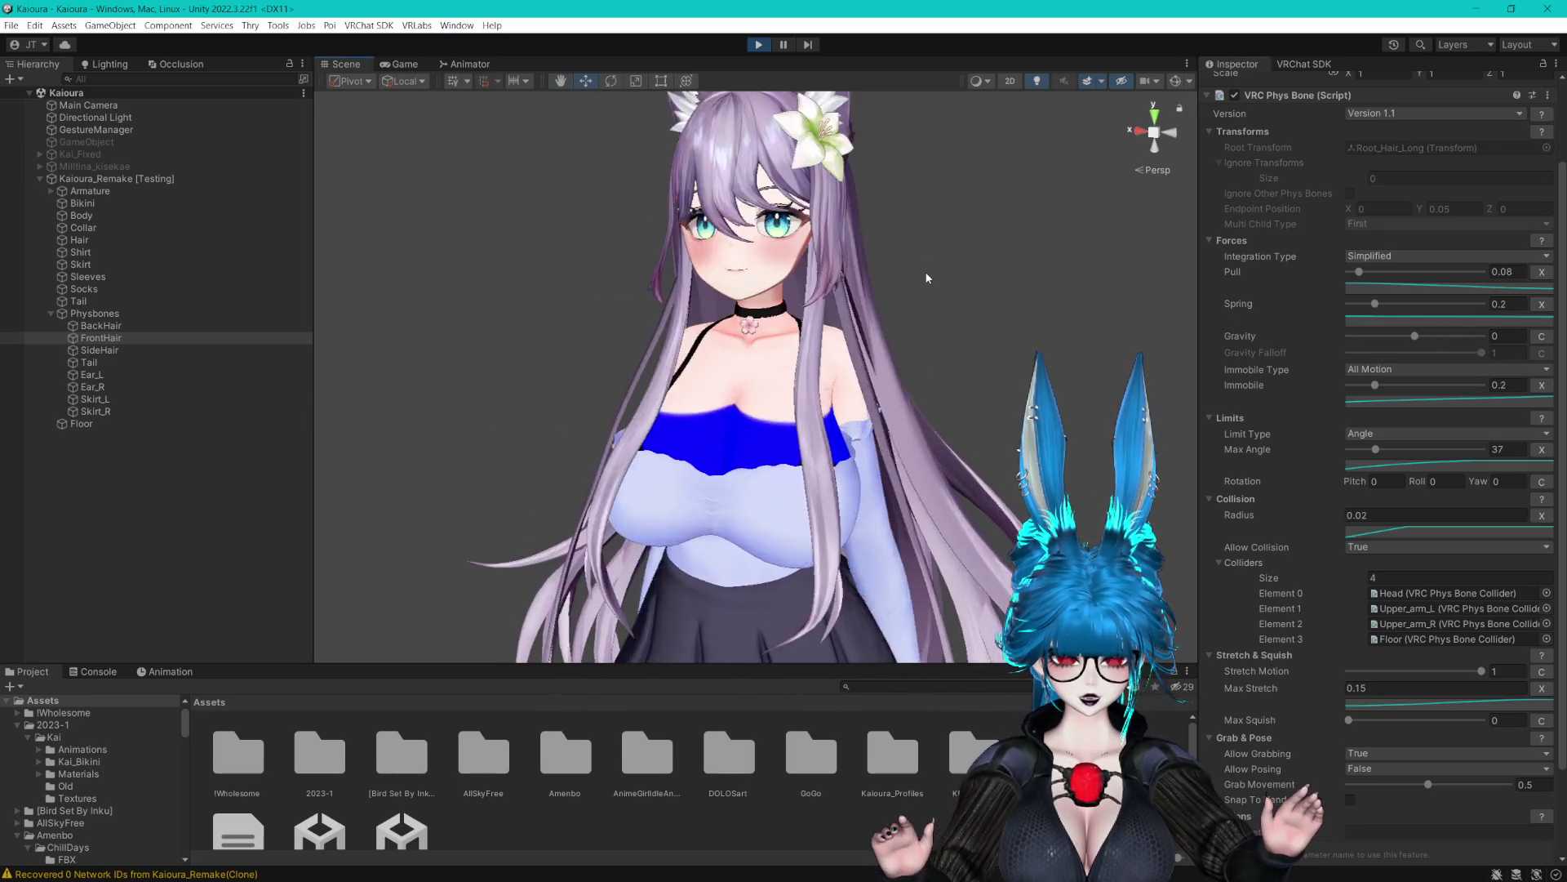
key(ctrl+z)
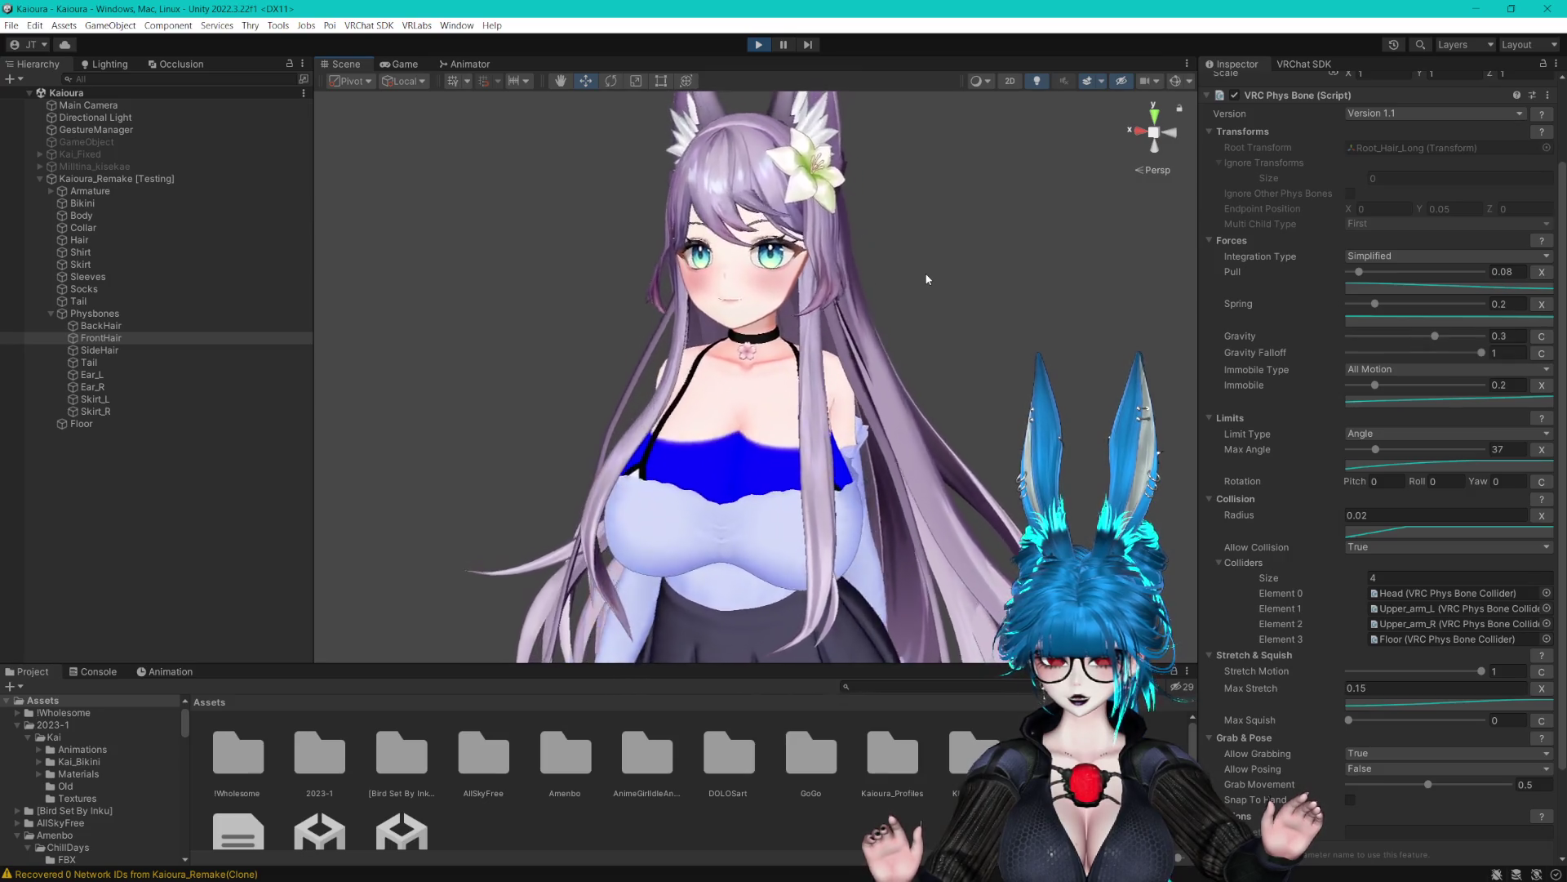
scroll(931, 279, down, 2)
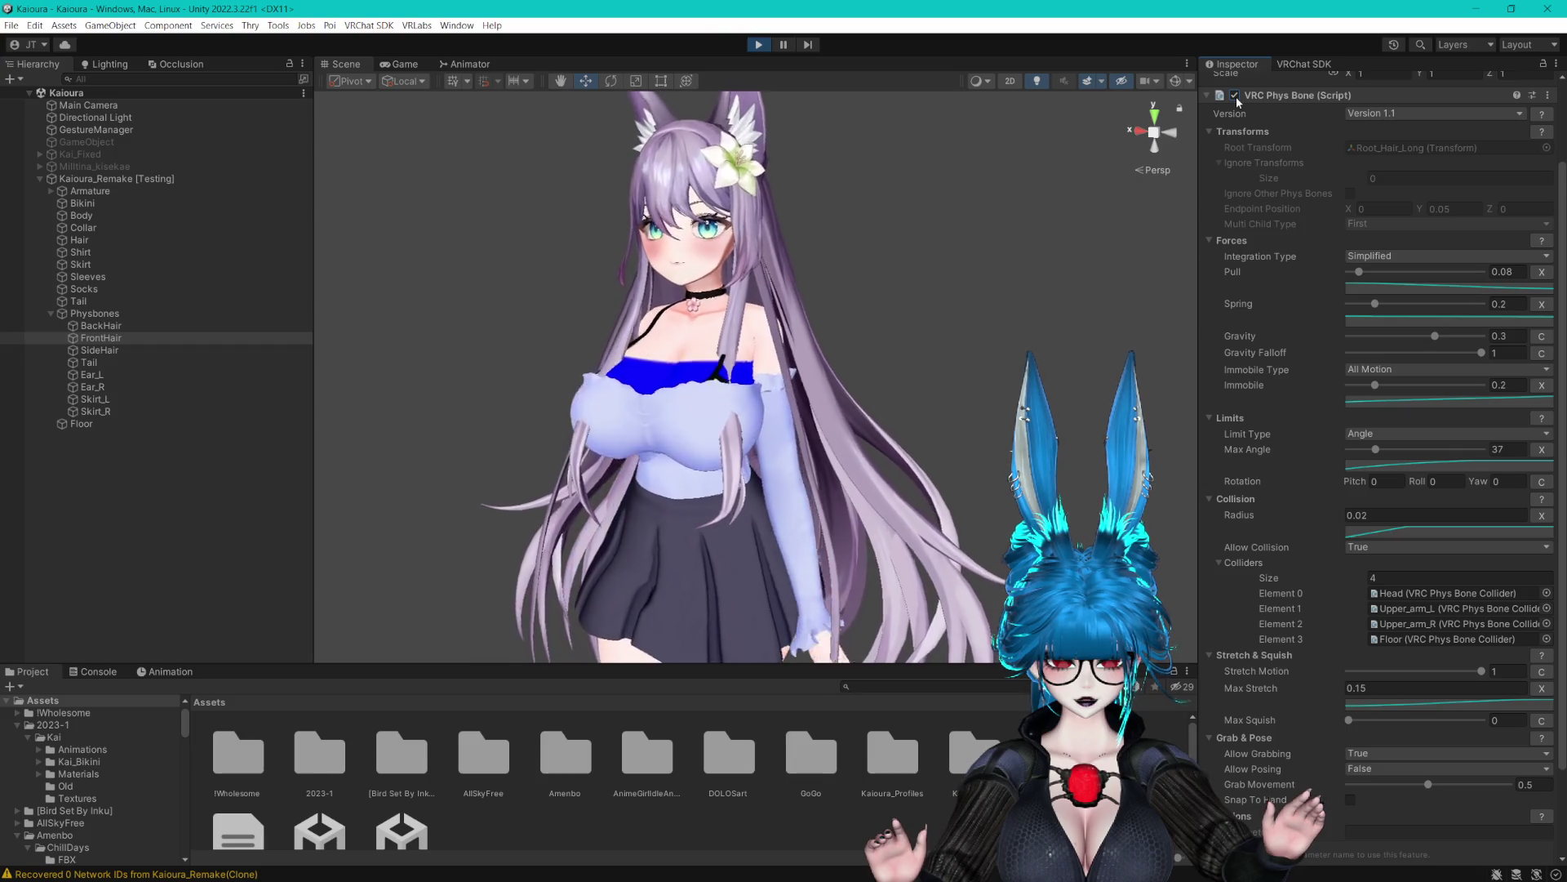
Switch SideHair to Simplified integration, drag its Stretch Motion to 0, and exit Play mode
click(116, 351)
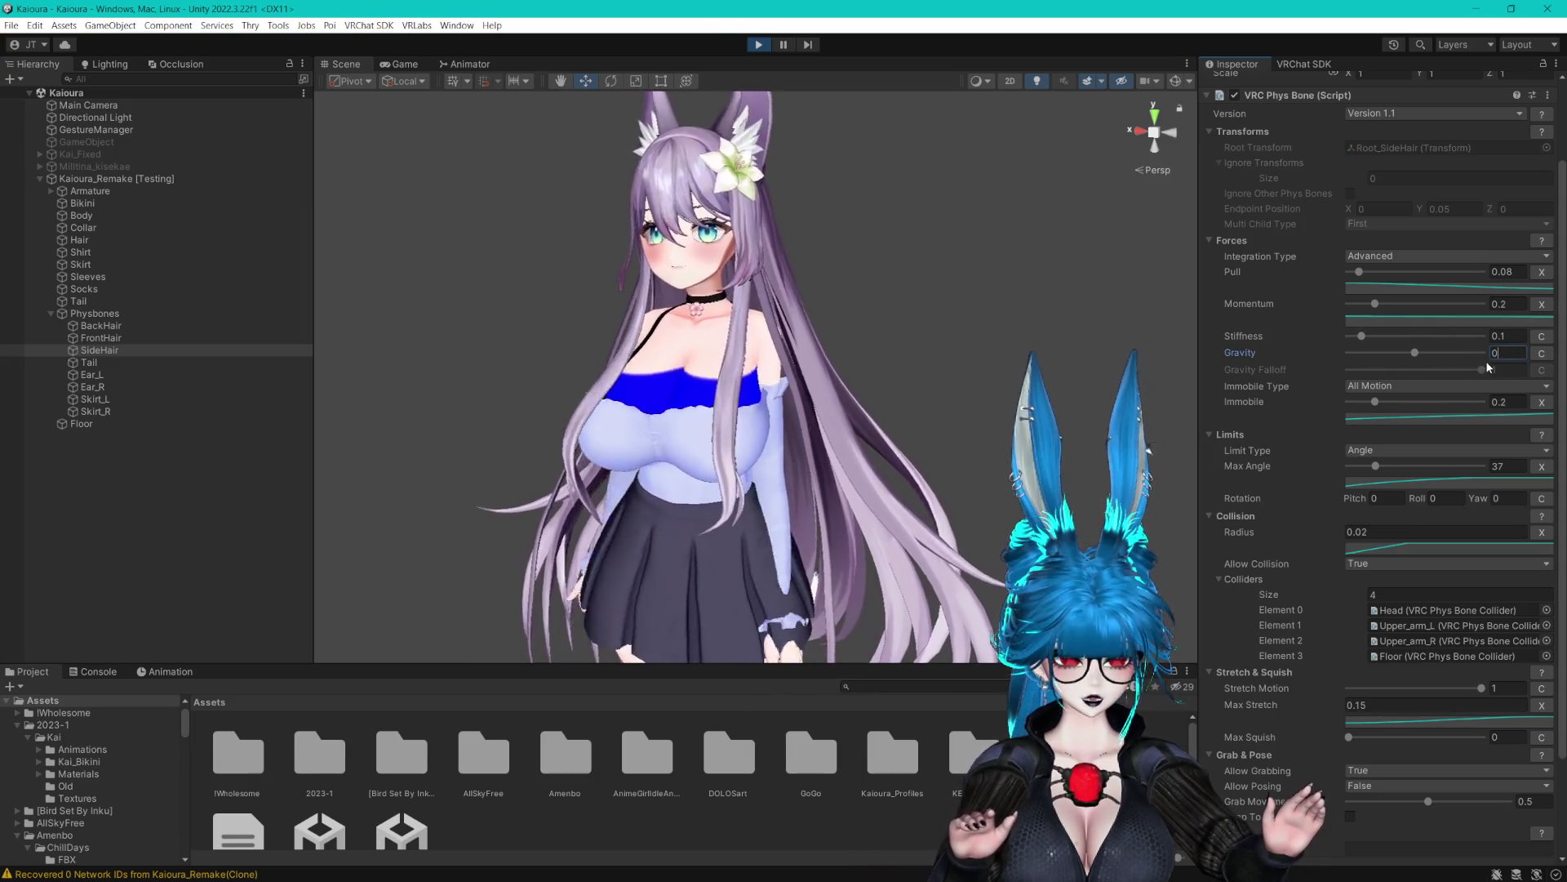
text(.3)
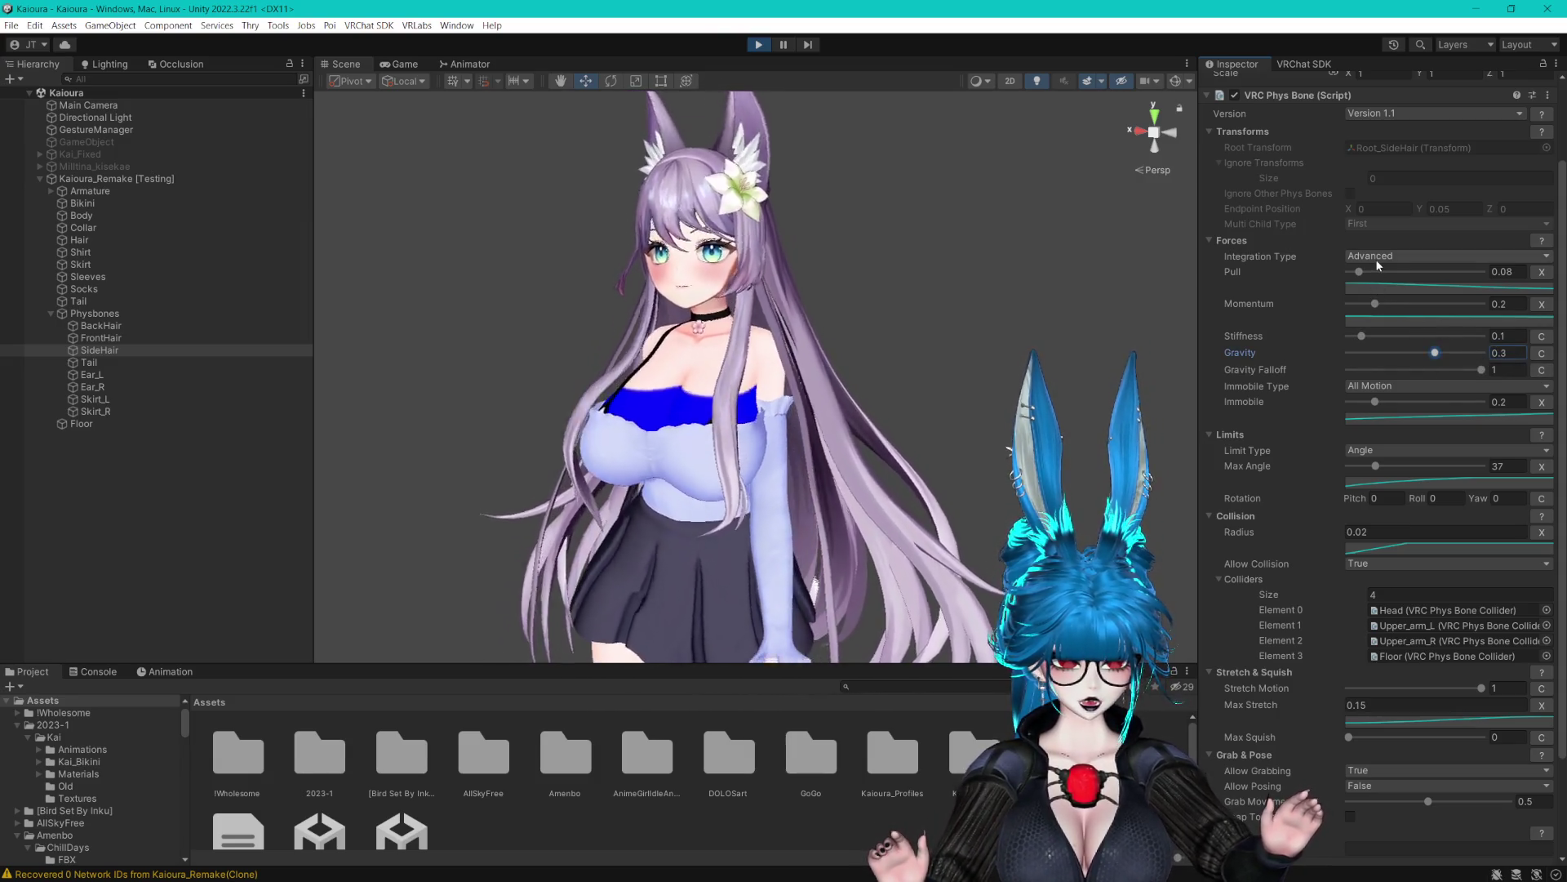
click(1375, 258)
click(1395, 268)
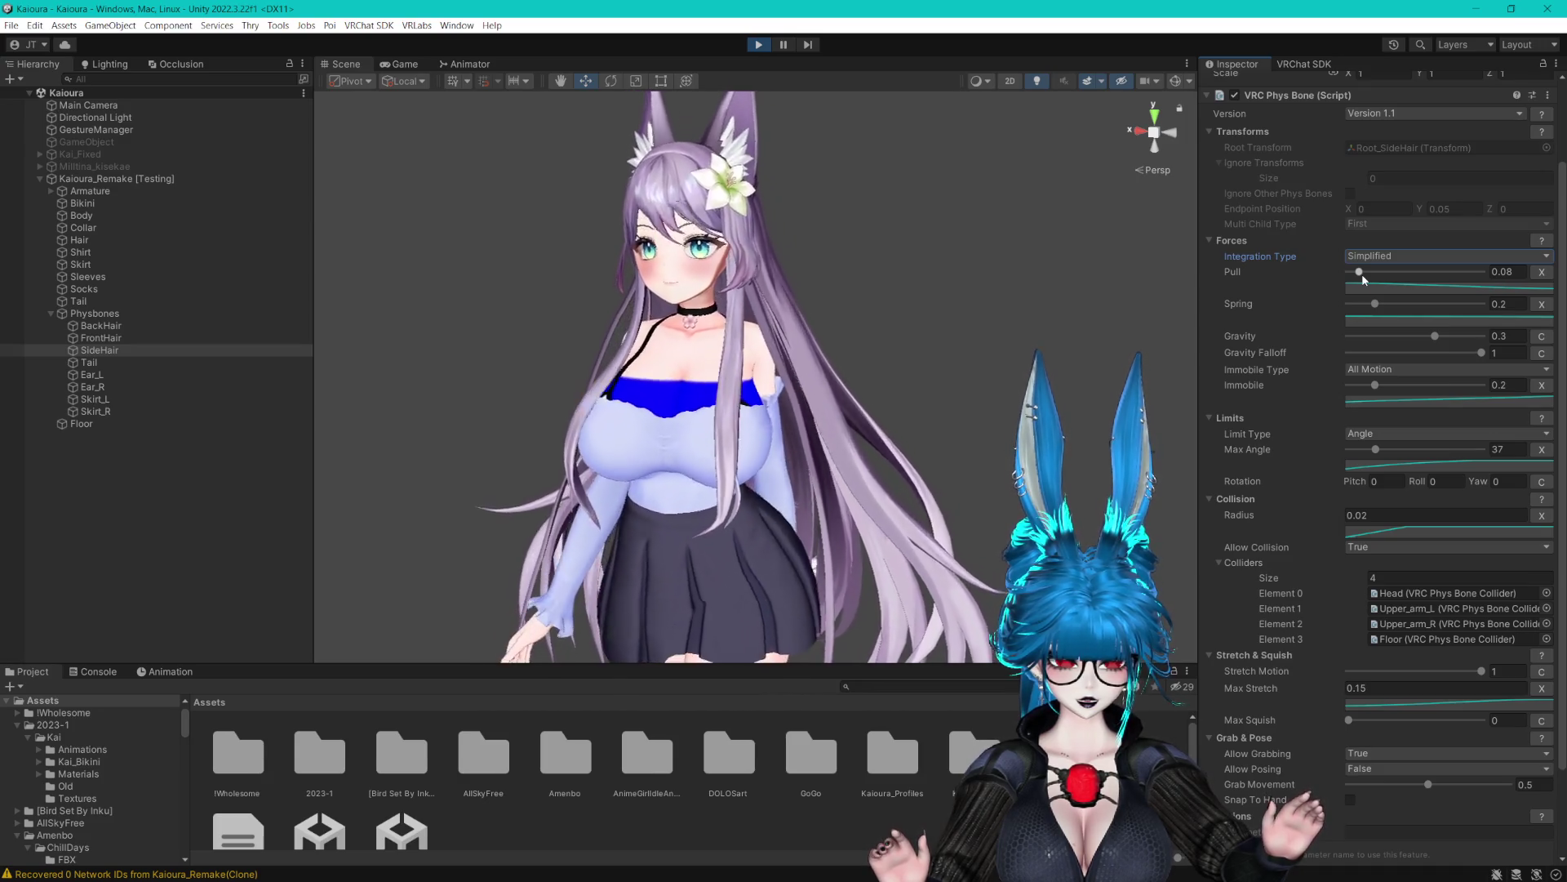
drag(1384, 670, 1245, 672)
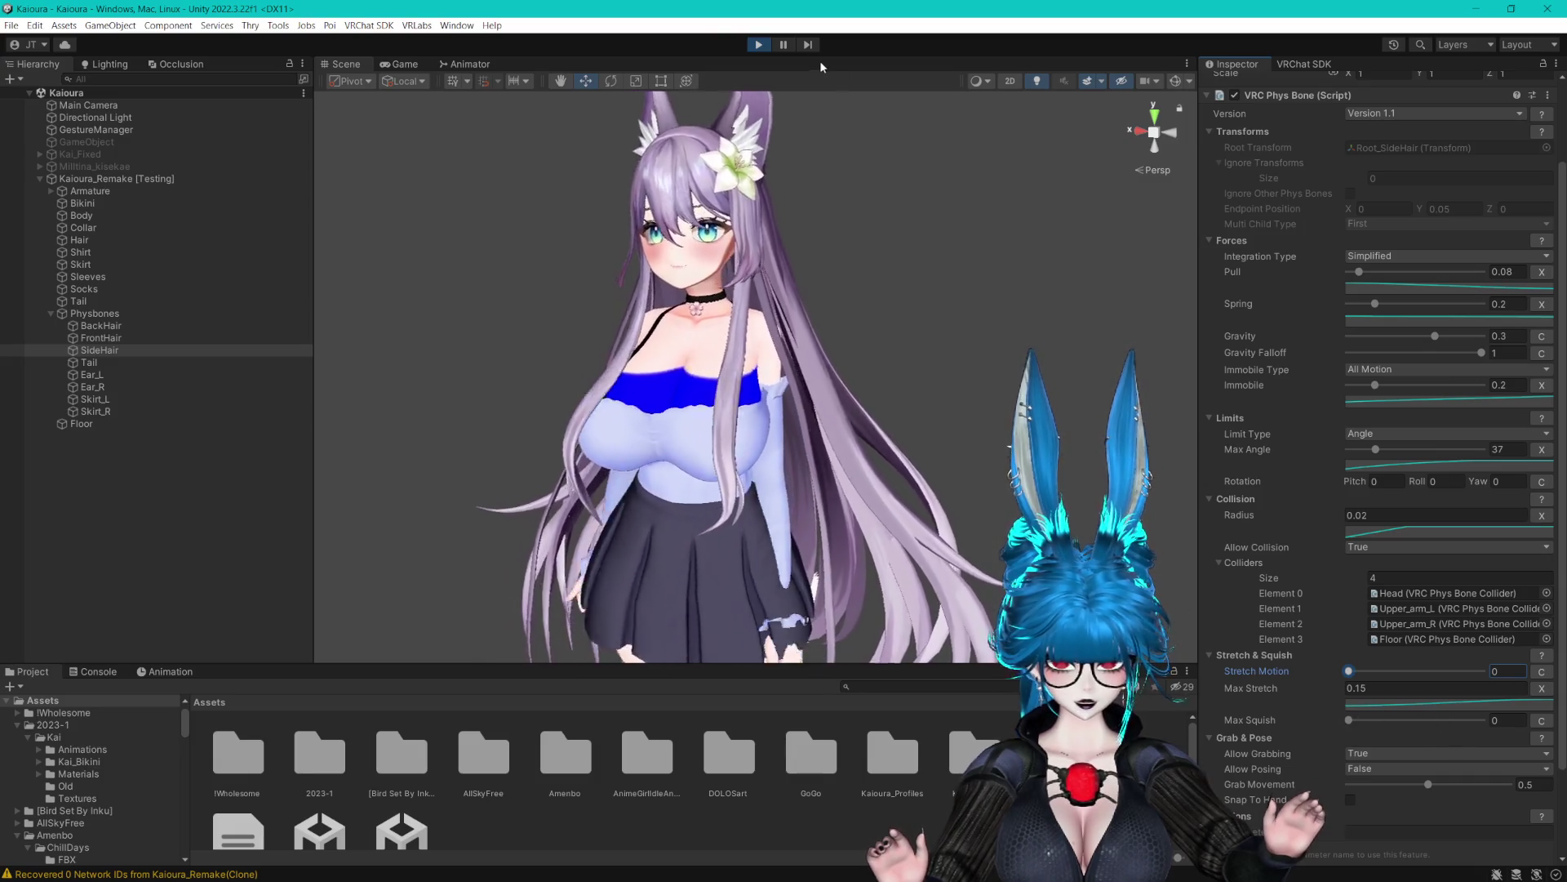
click(759, 45)
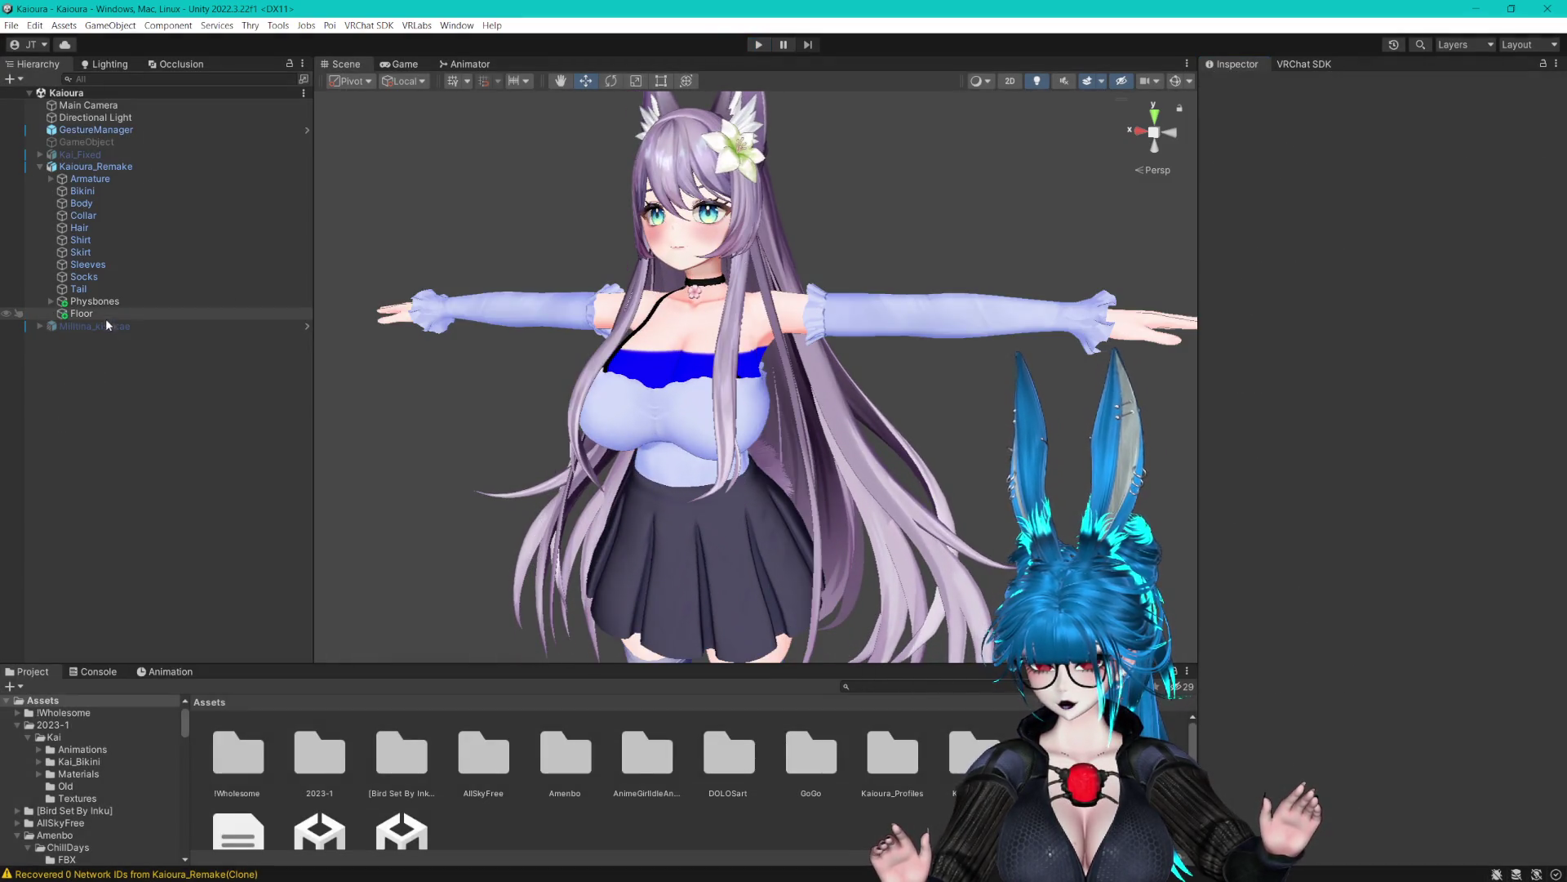
Zero BackHair's Stretch Motion and Max Stretch, then zero Max Stretch on FrontHair and SideHair
scroll(1401, 491, down, 5)
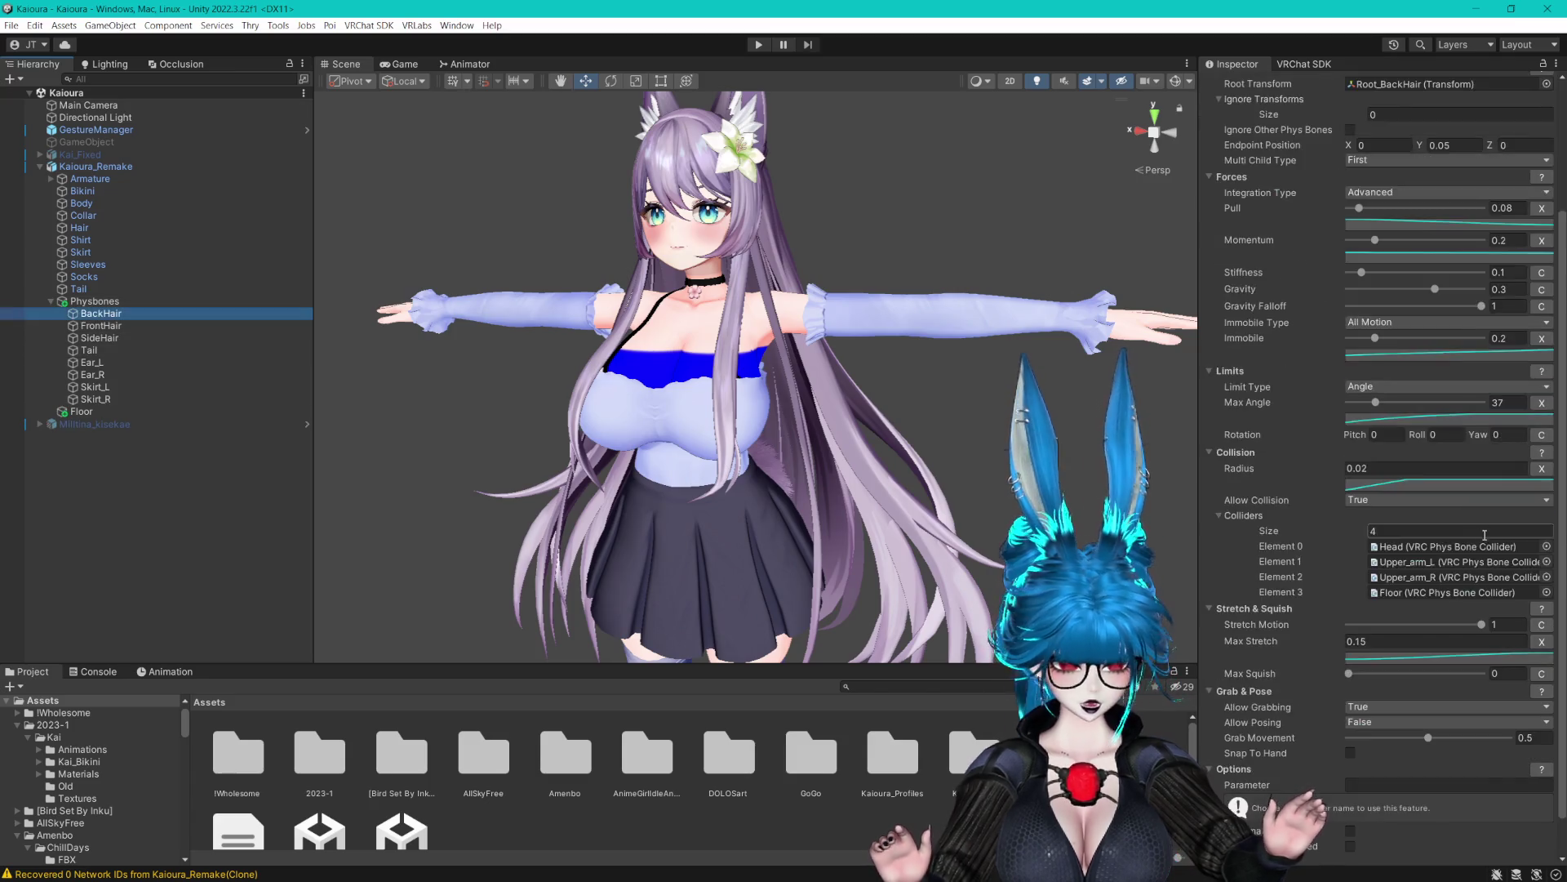
drag(1403, 580, 1336, 576)
text(0)
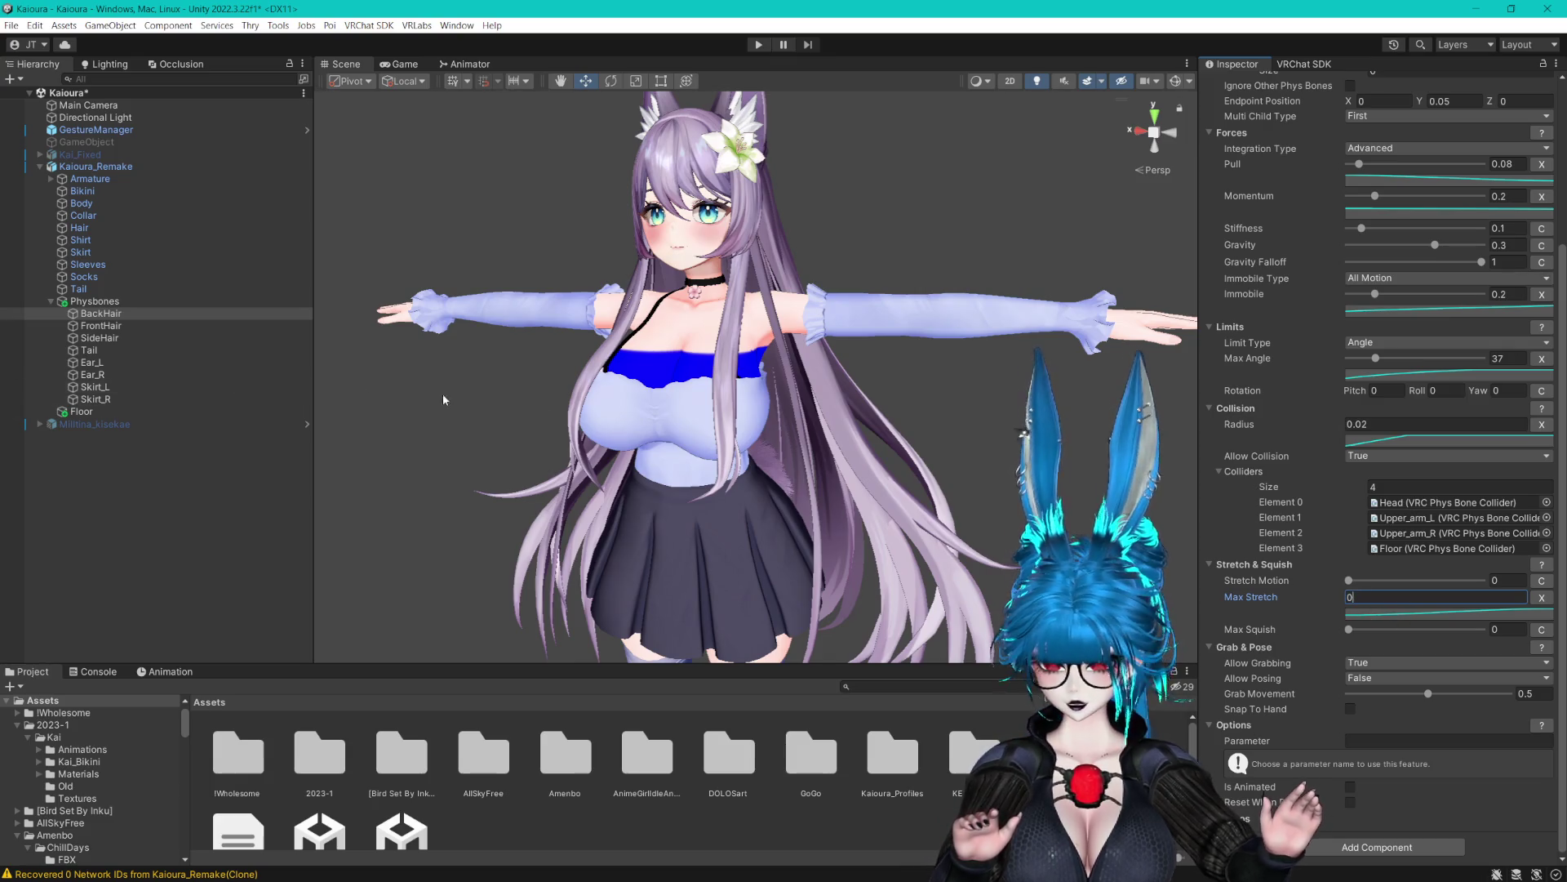
click(1541, 596)
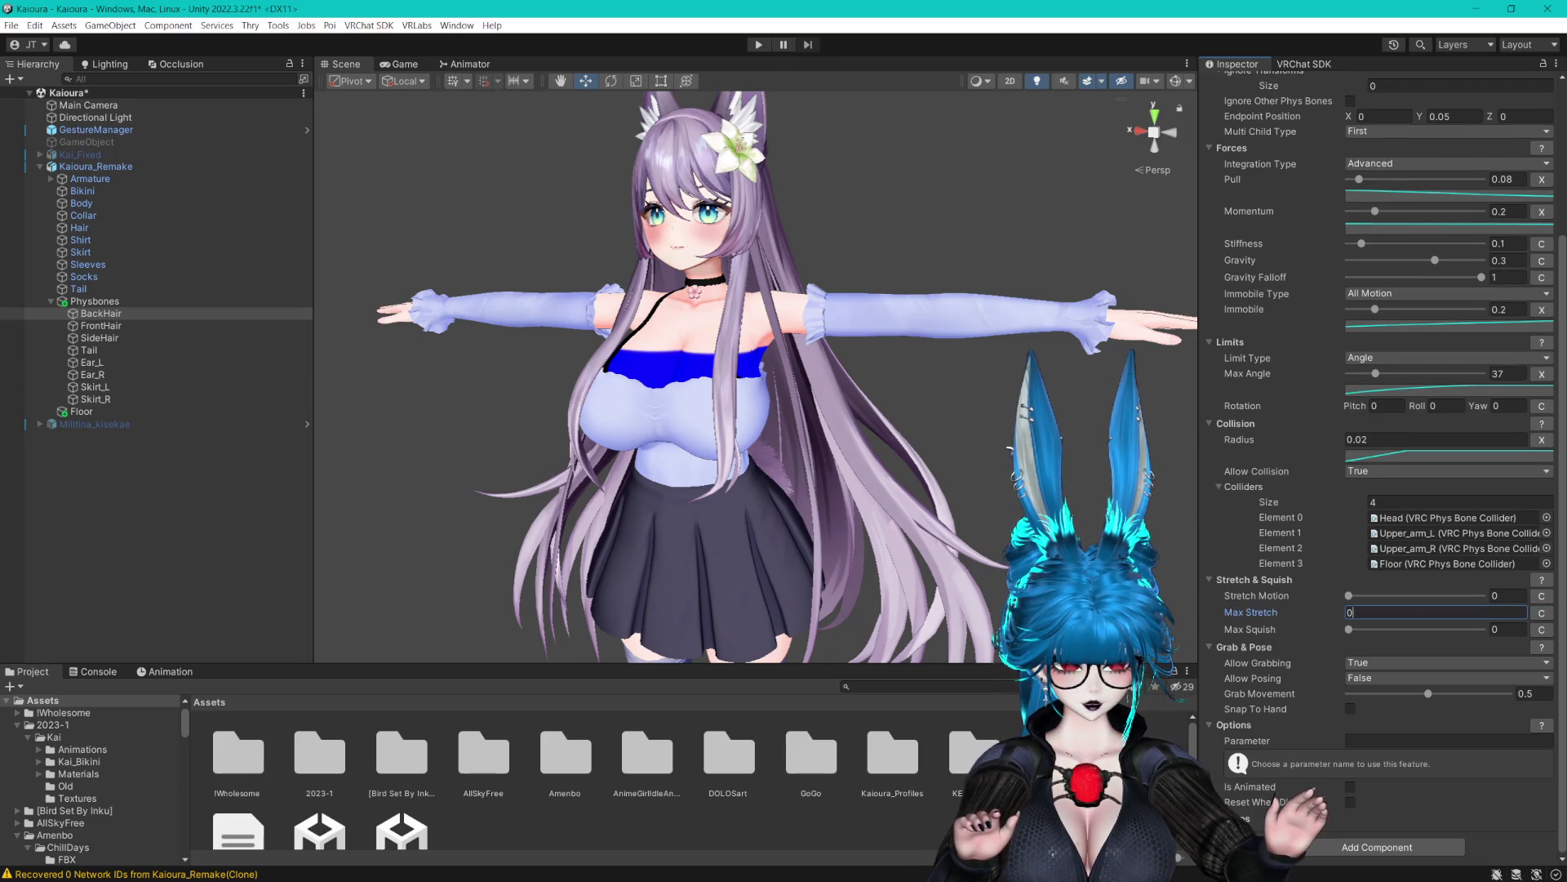
click(163, 326)
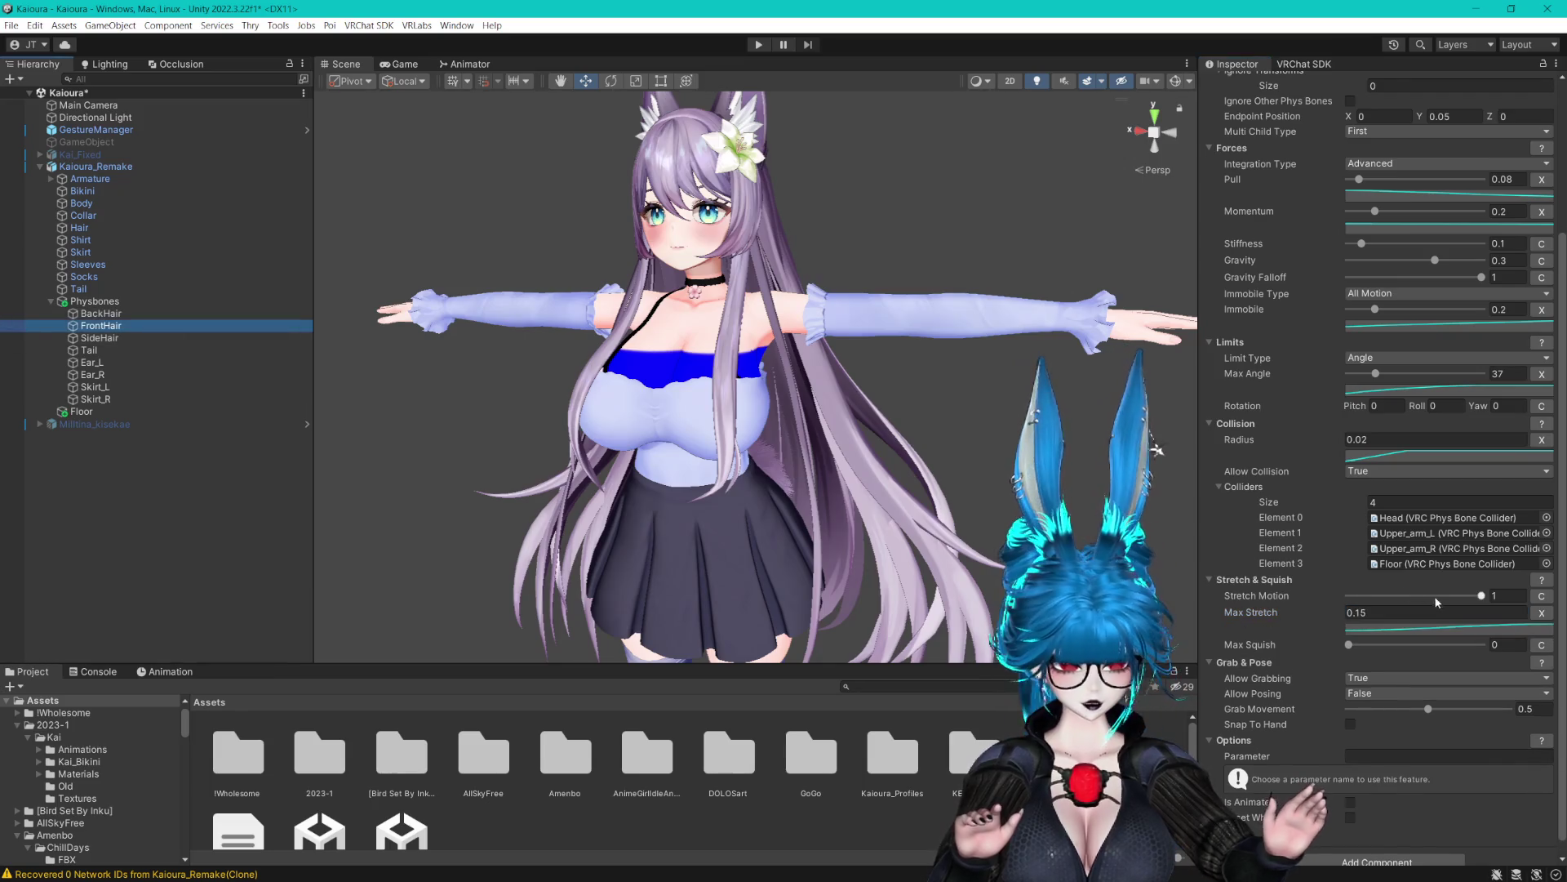
click(1541, 612)
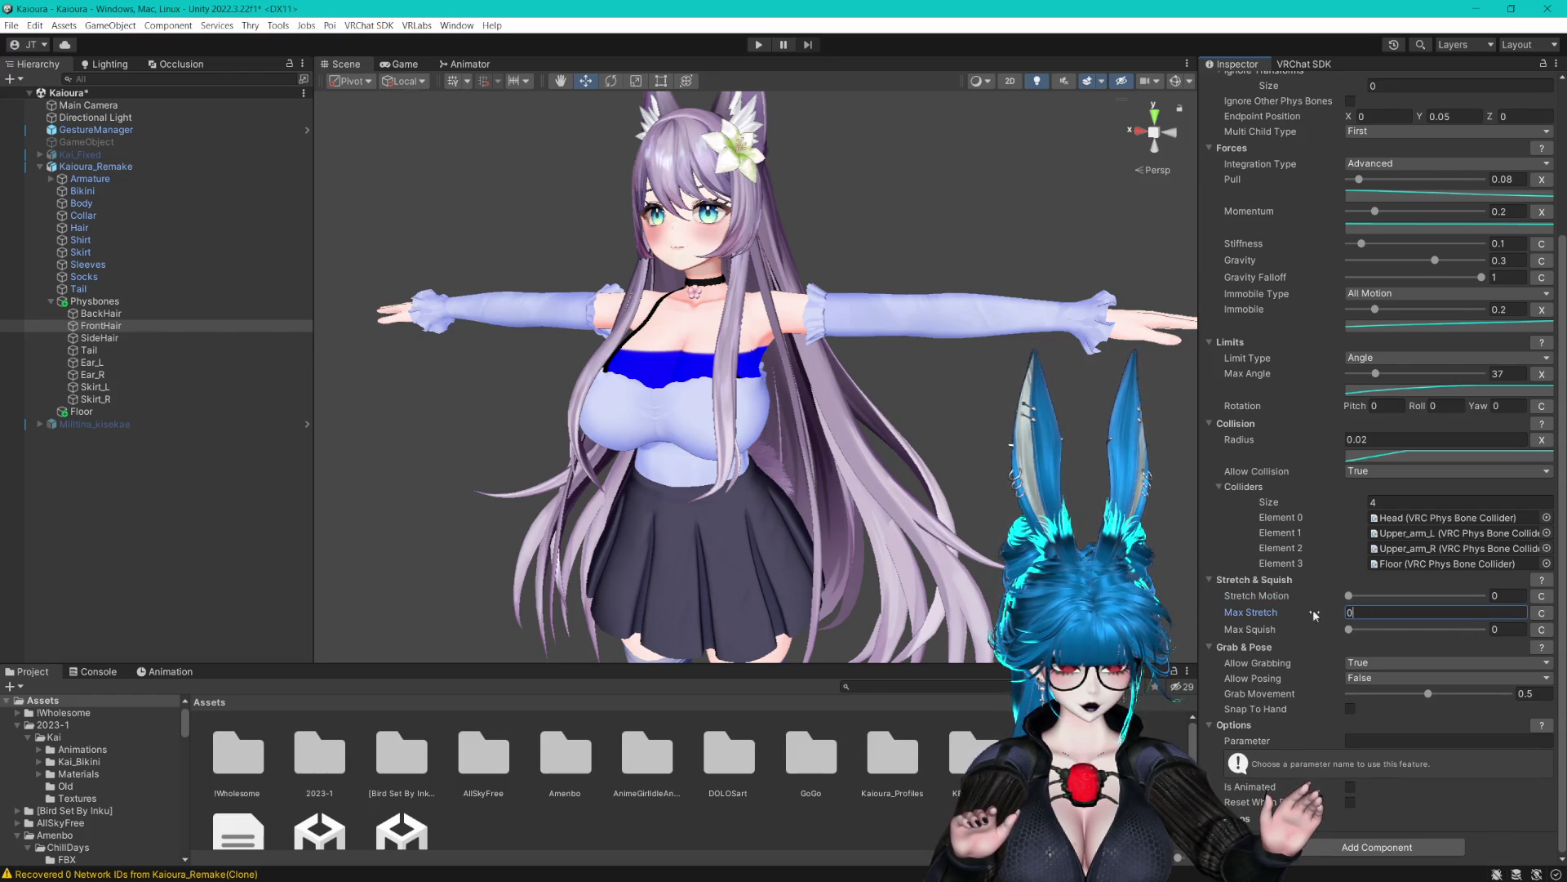
click(245, 337)
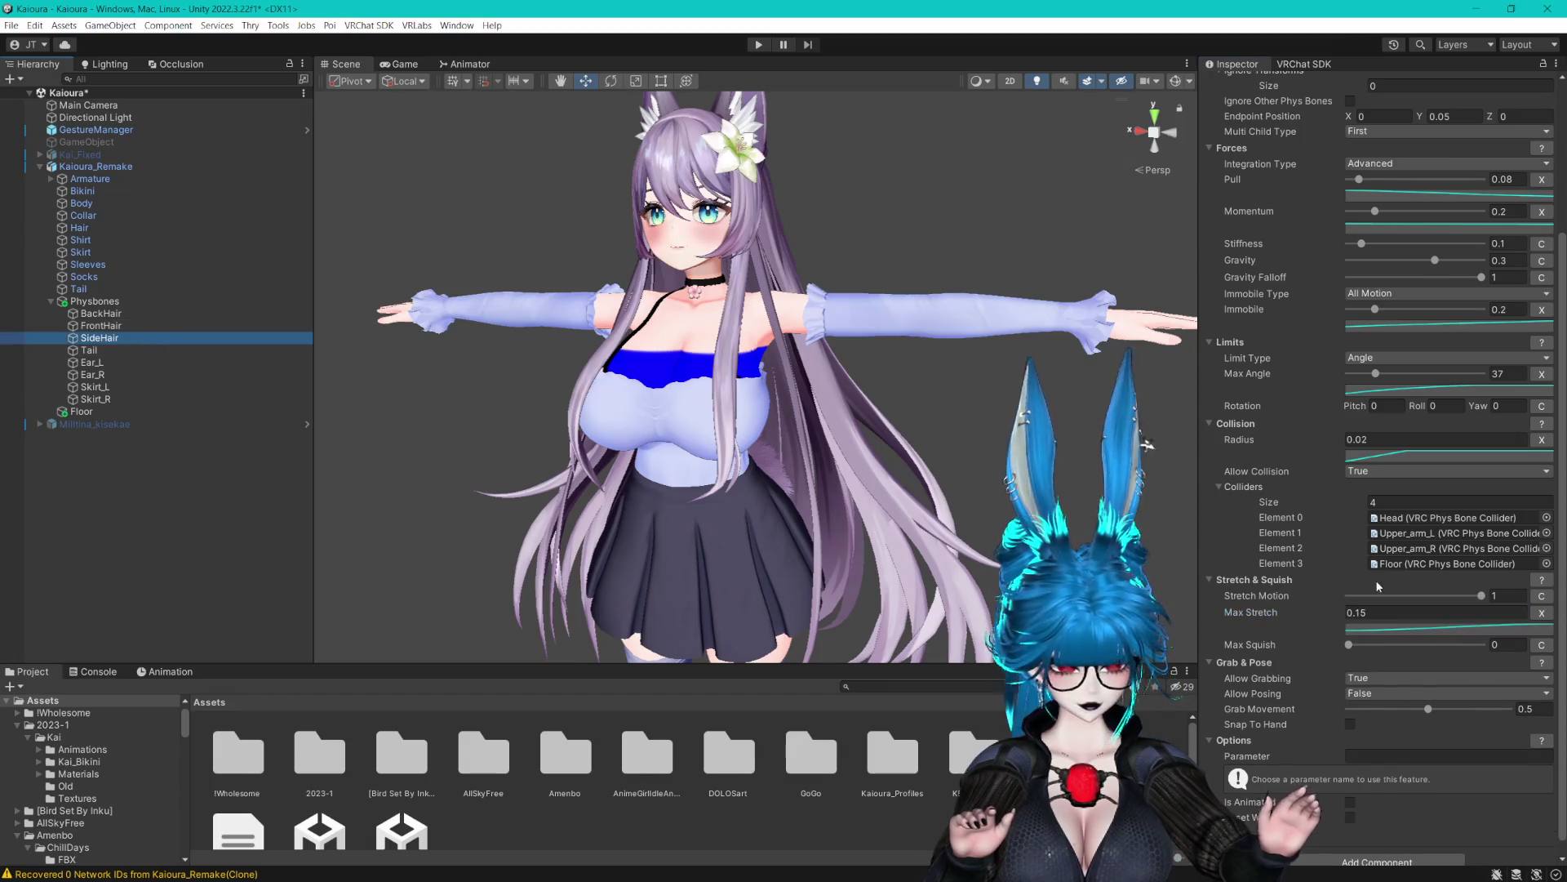
click(1539, 613)
drag(620, 285, 658, 334)
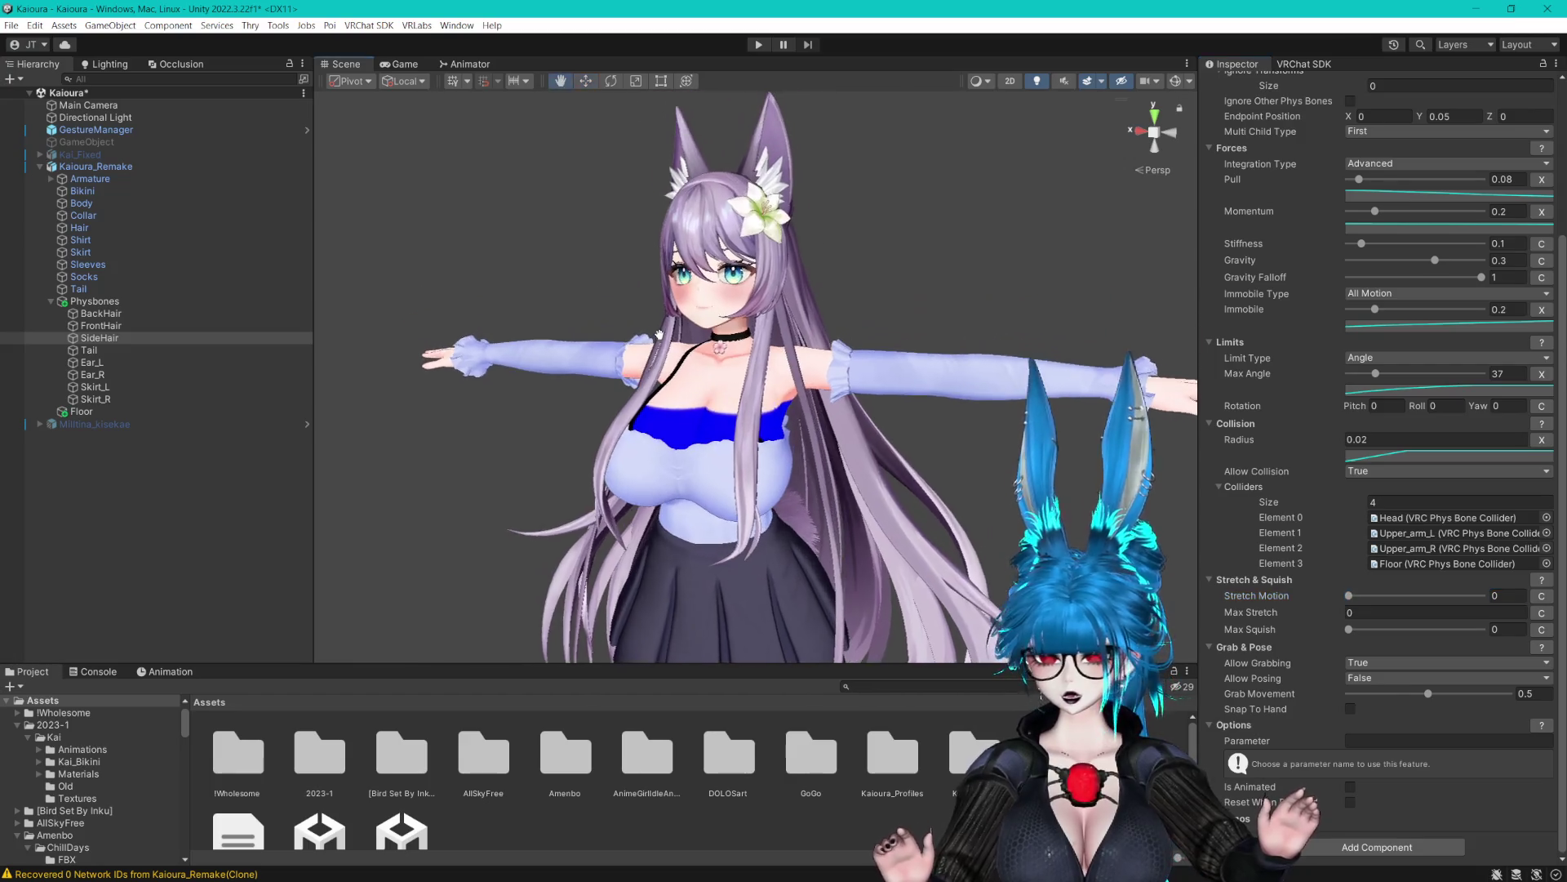
scroll(669, 330, up, 4)
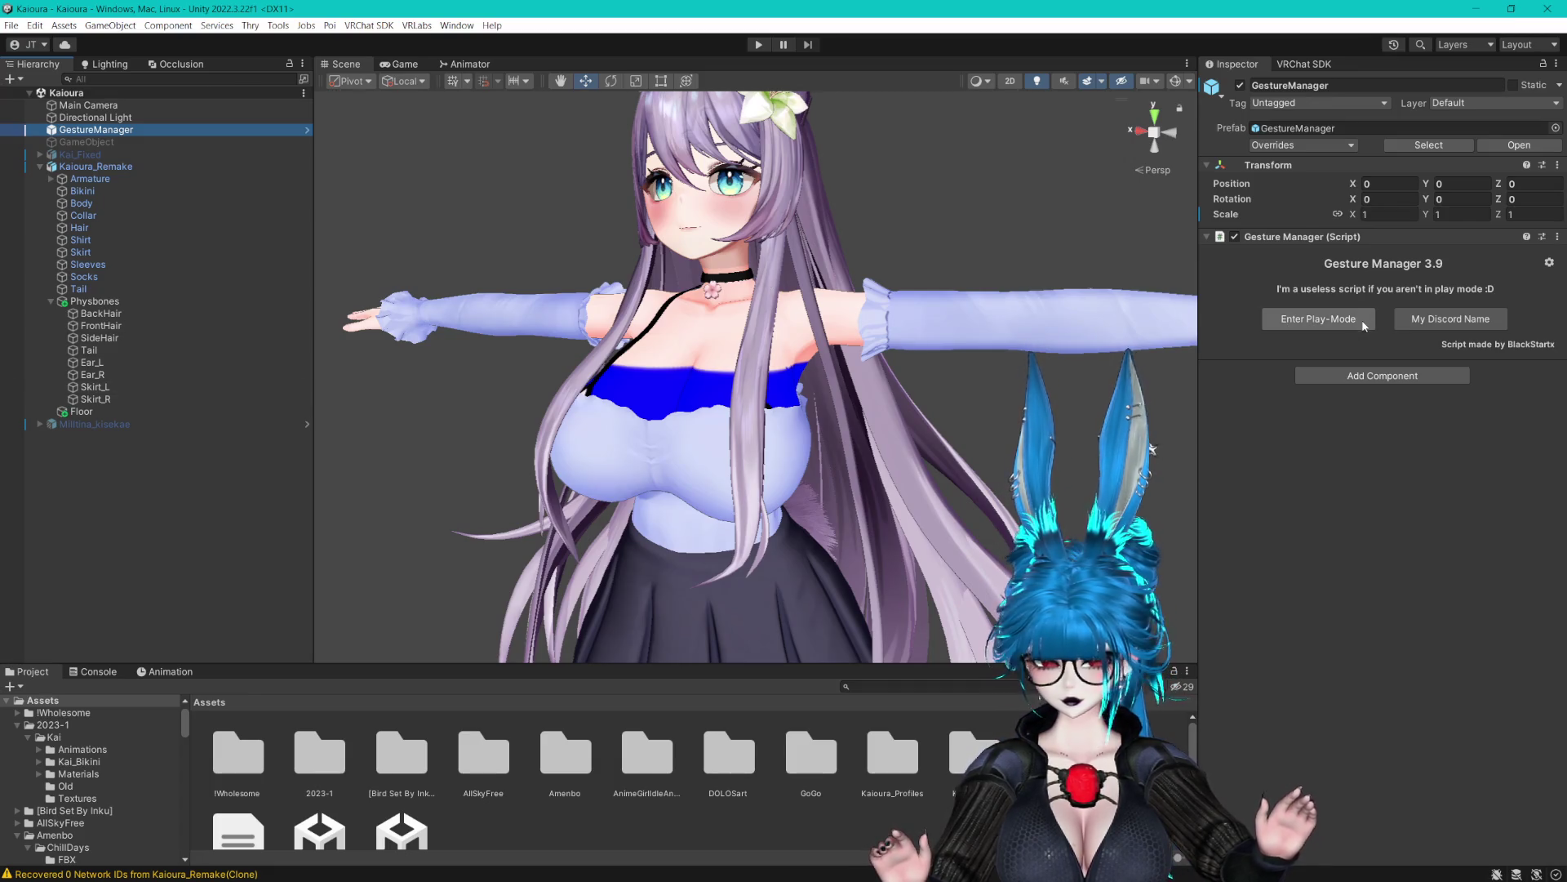
Enter Play mode, search 'walk' in Test Animation, and play AGIA_Other_walk_01 on the avatar
click(1338, 314)
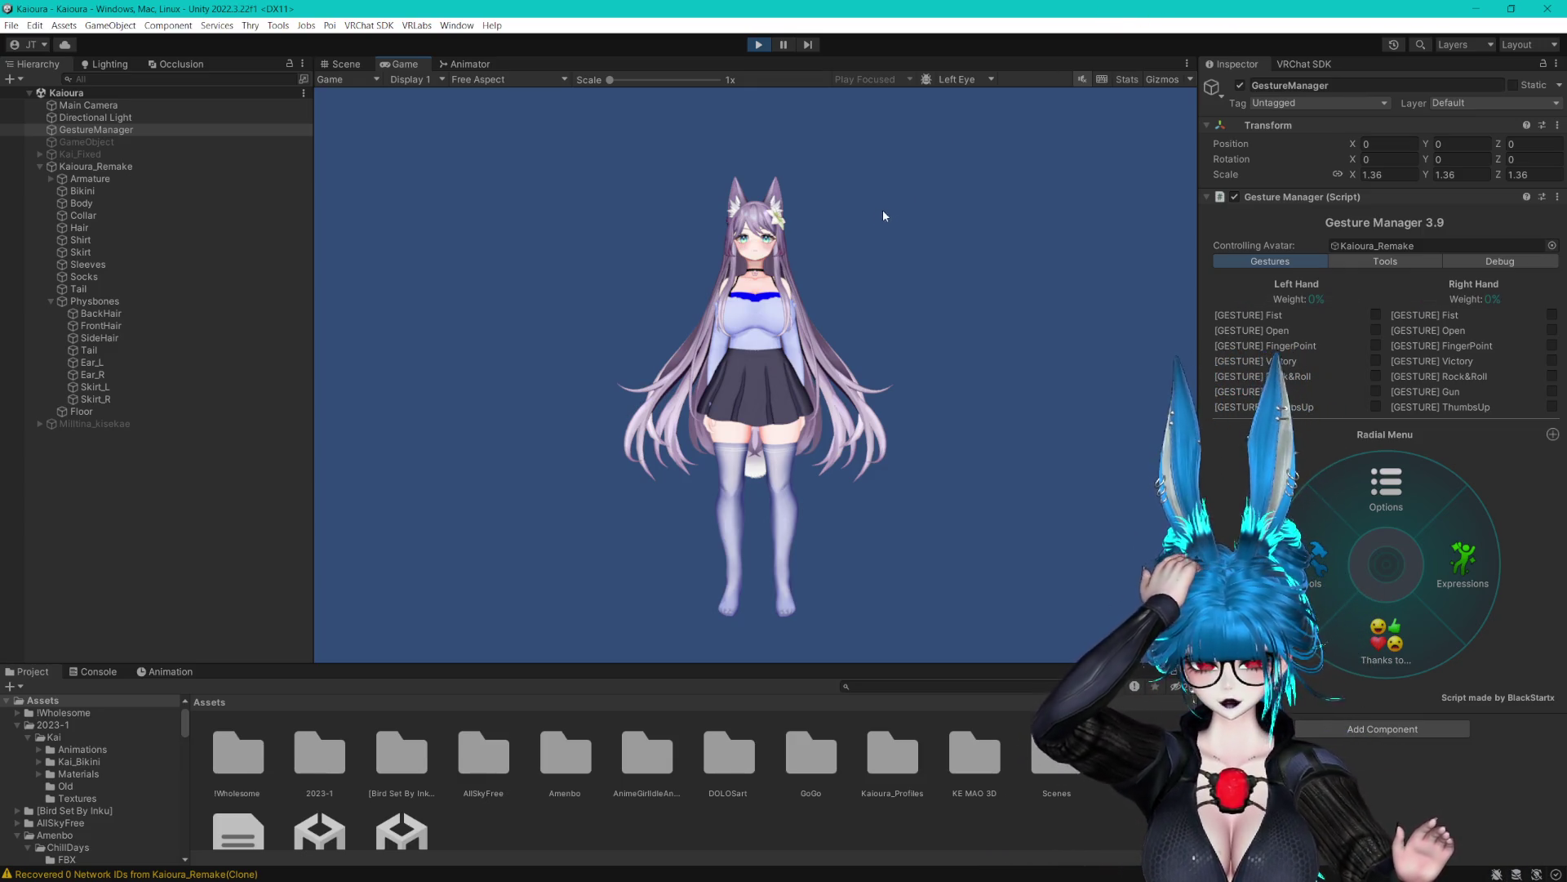
click(1451, 582)
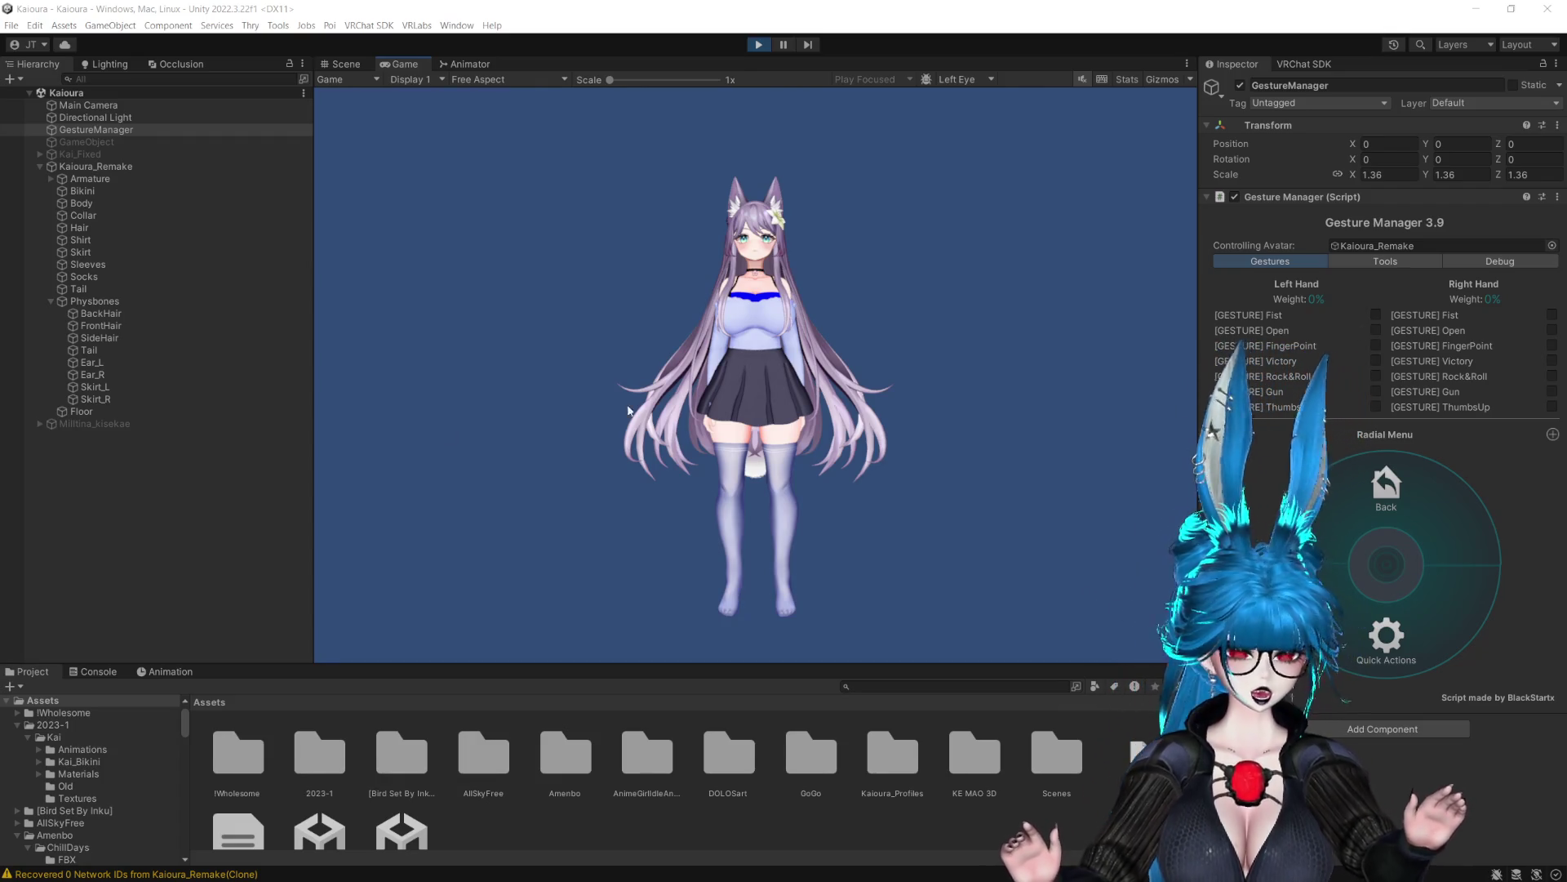
click(1356, 263)
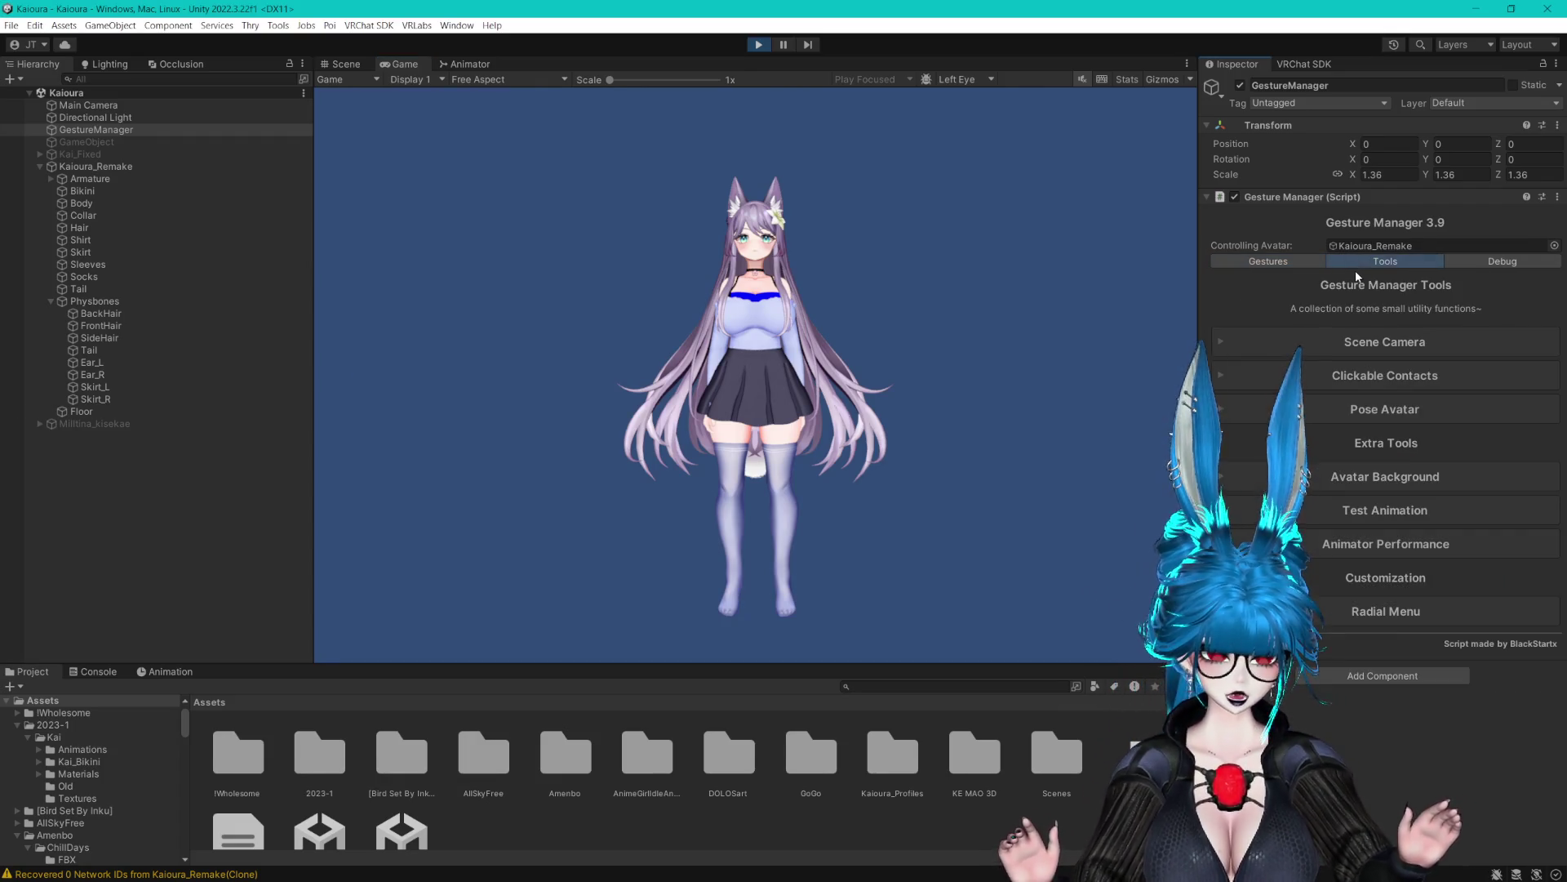
click(1360, 511)
click(1468, 574)
text(walk)
click(771, 217)
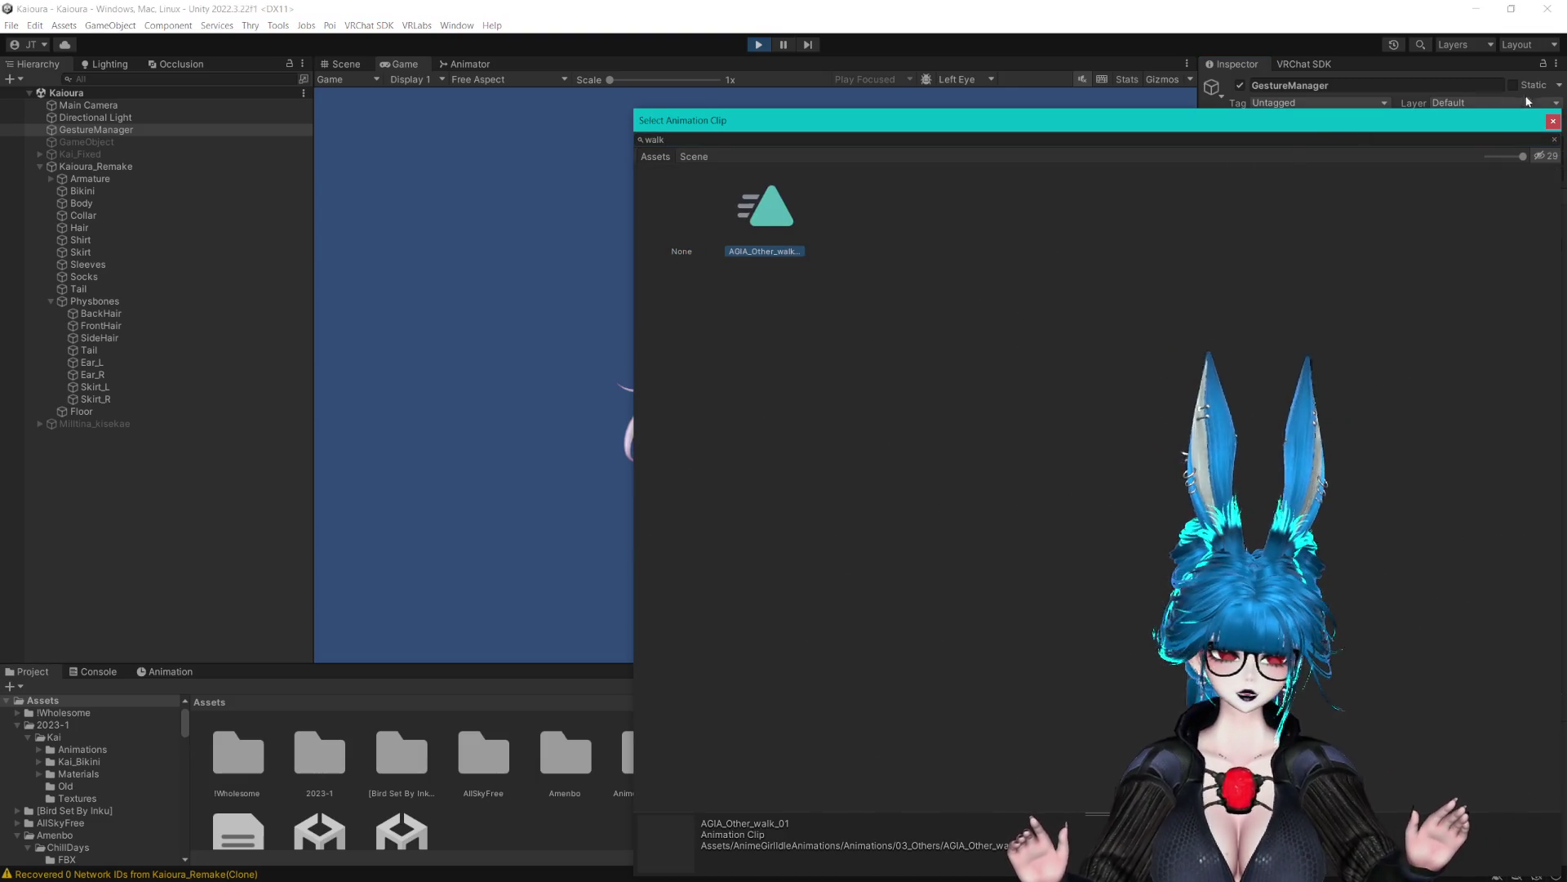
double_click(772, 217)
click(1515, 571)
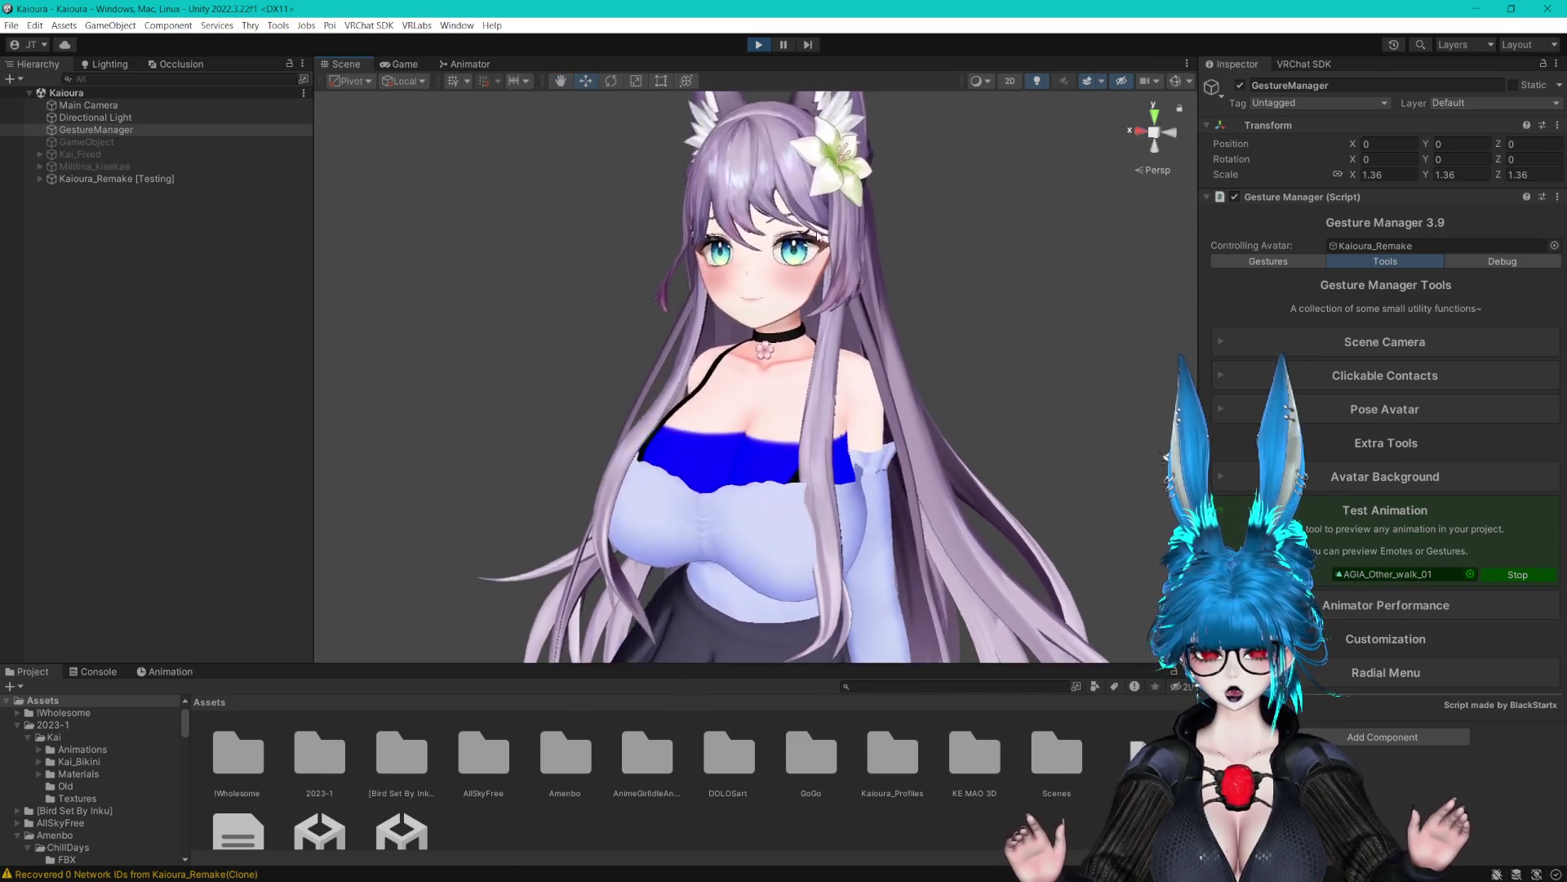
Raise FrontHair Pull to 0.644, make Pull and Momentum constants, and give Stiffness a curve
click(40, 177)
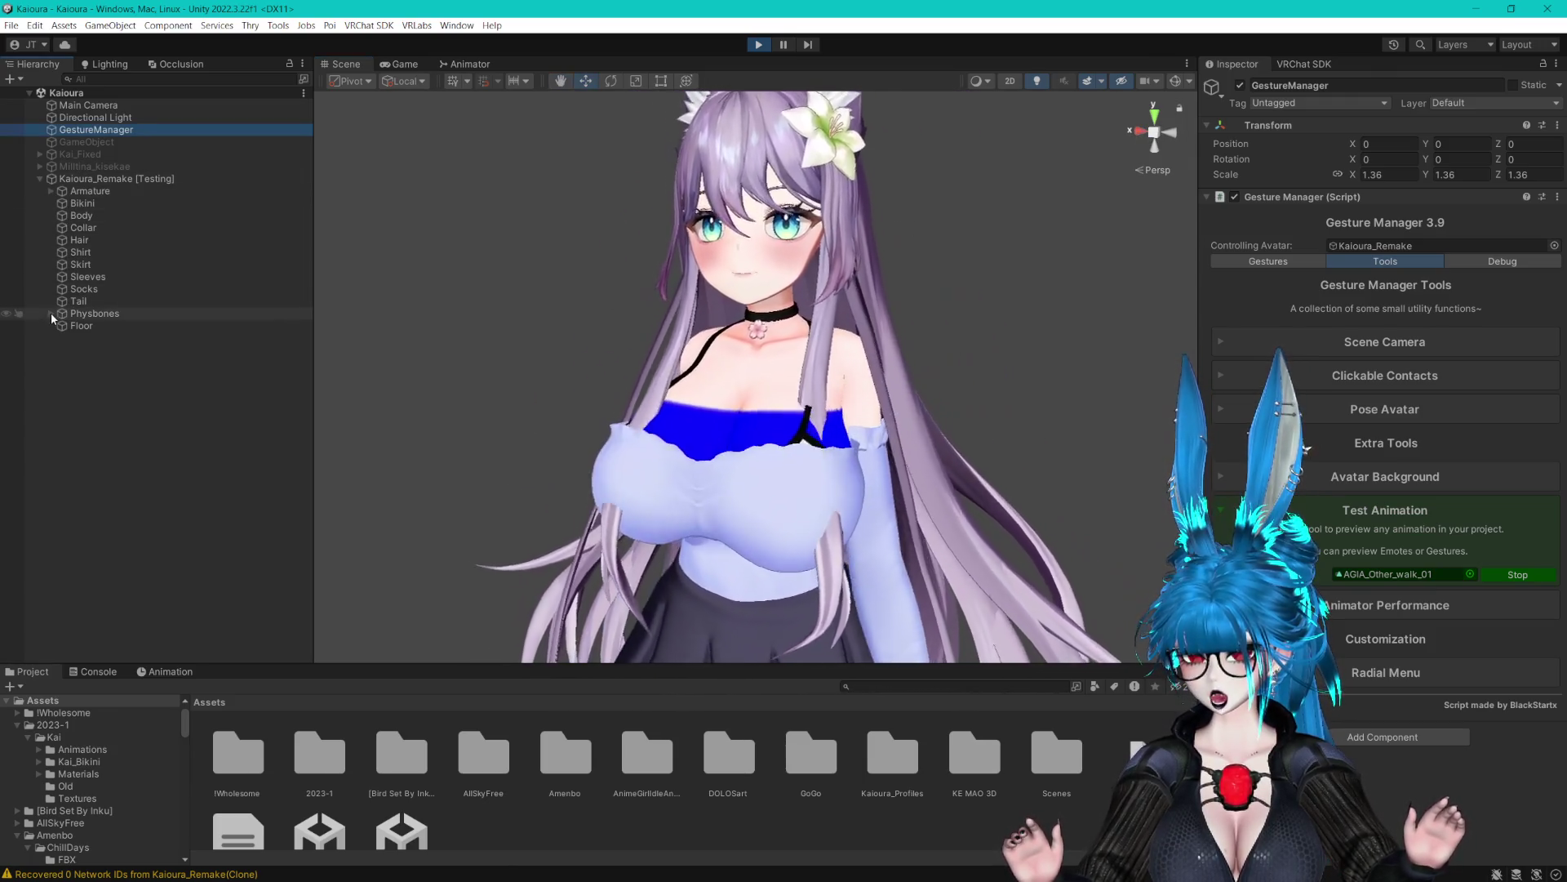
click(51, 314)
click(99, 338)
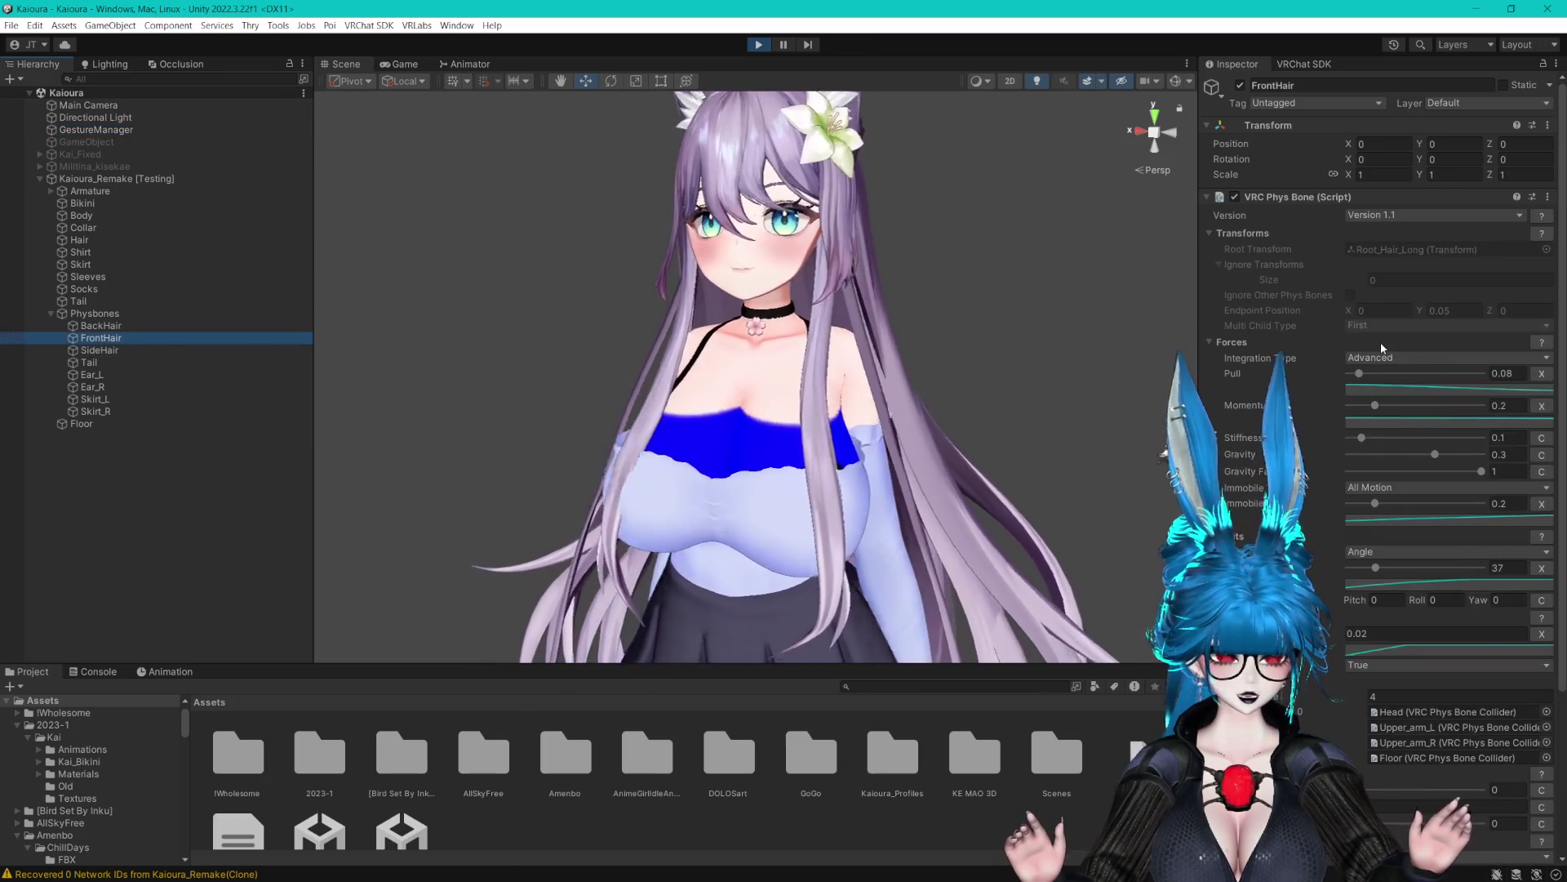
click(1510, 373)
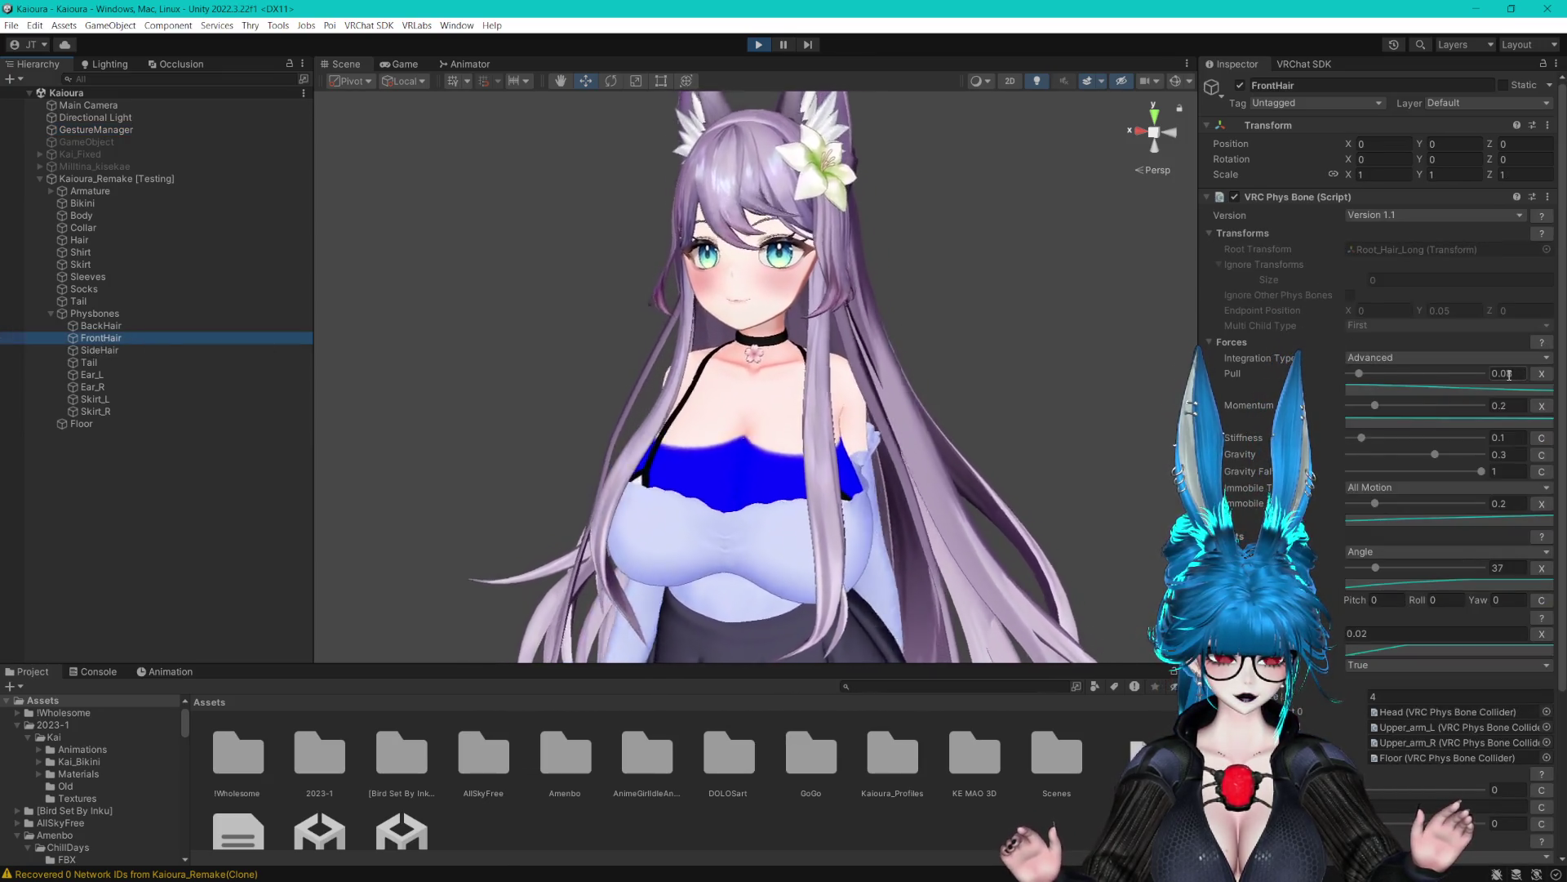
text(0.2)
drag(1360, 373, 1434, 373)
click(1542, 373)
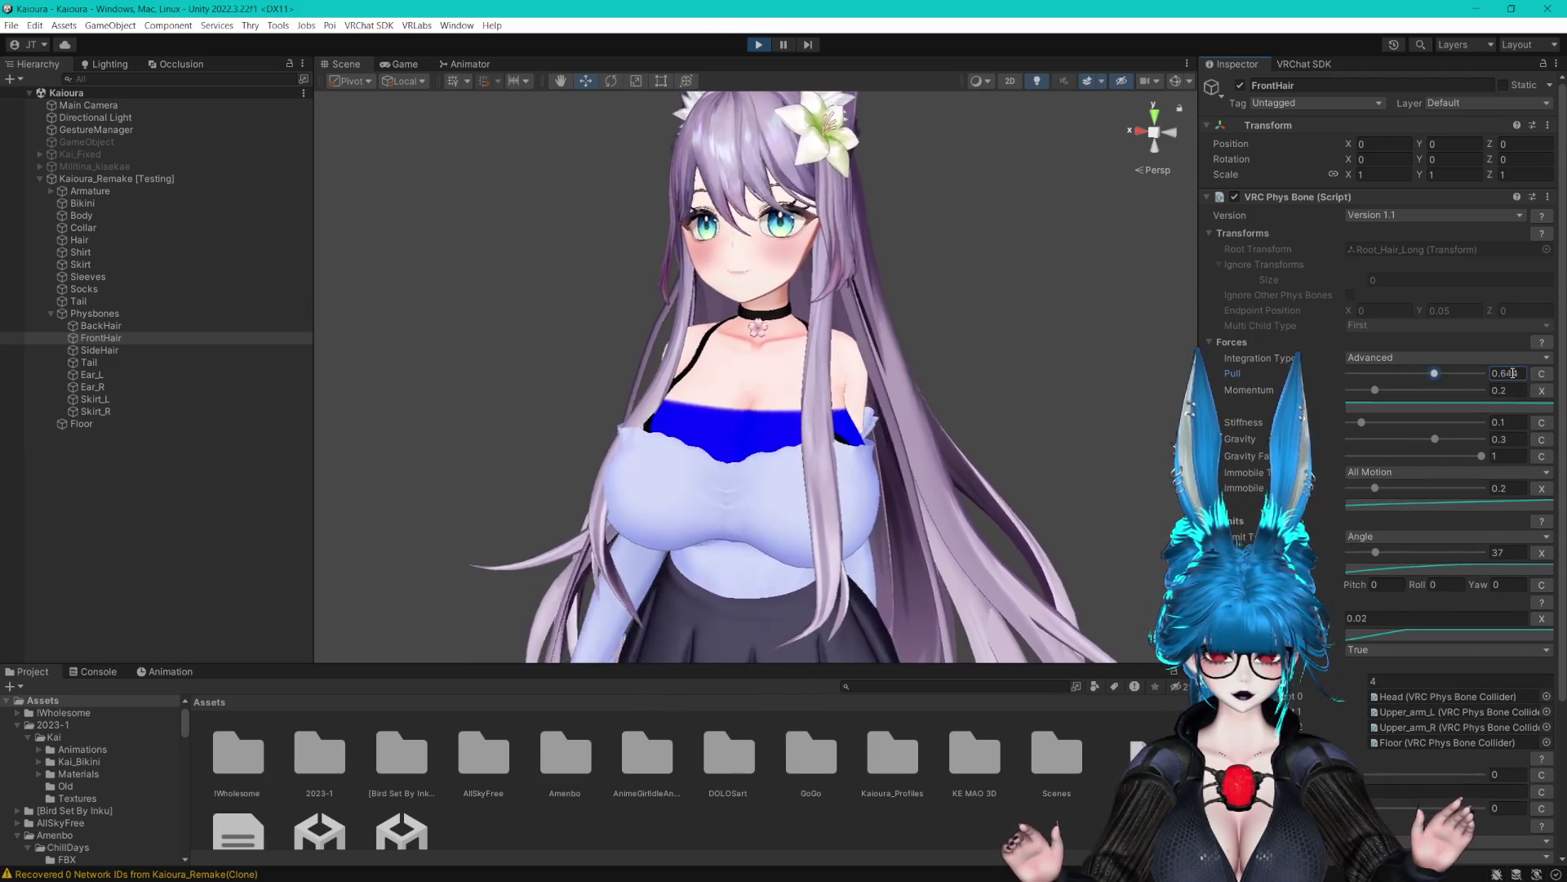
click(1543, 390)
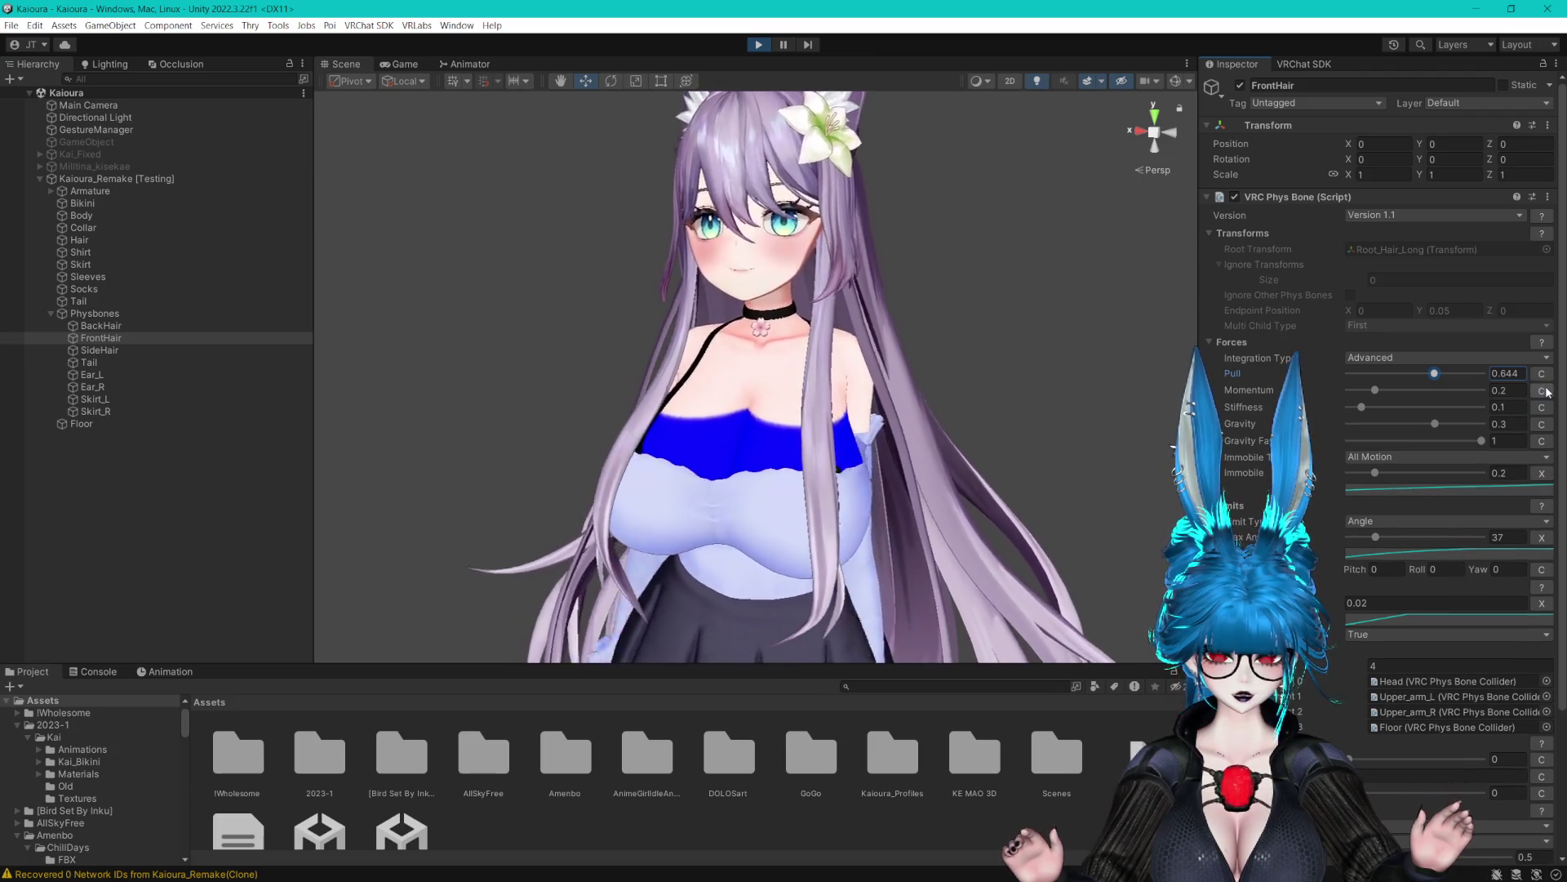
click(1542, 407)
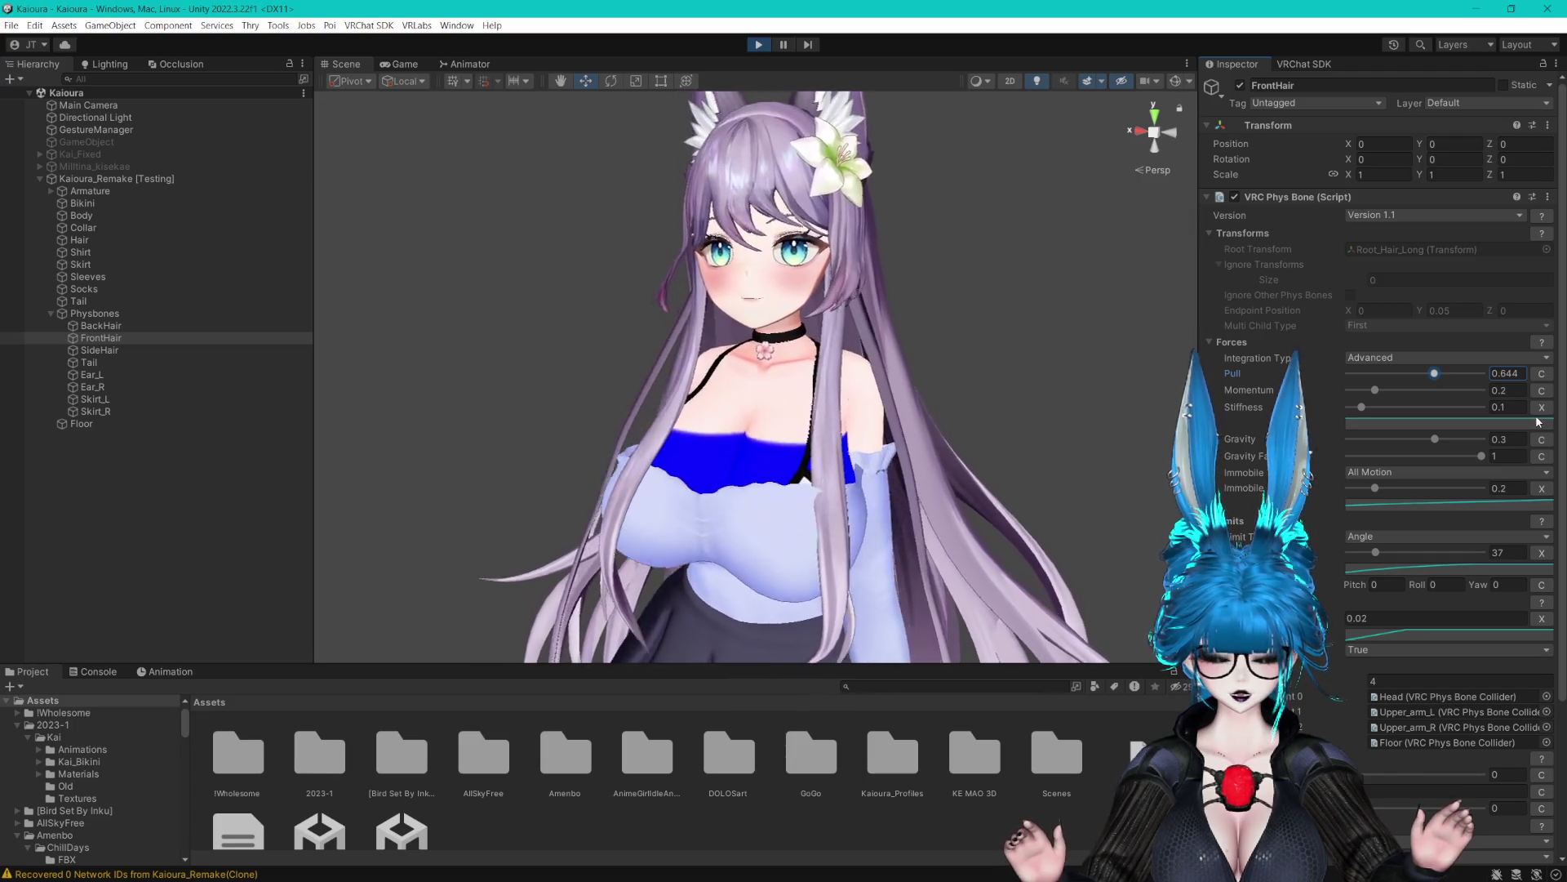
Make SideHair's values constants with Gravity 0 and Immobile about 0.87, then stop Play mode
click(98, 349)
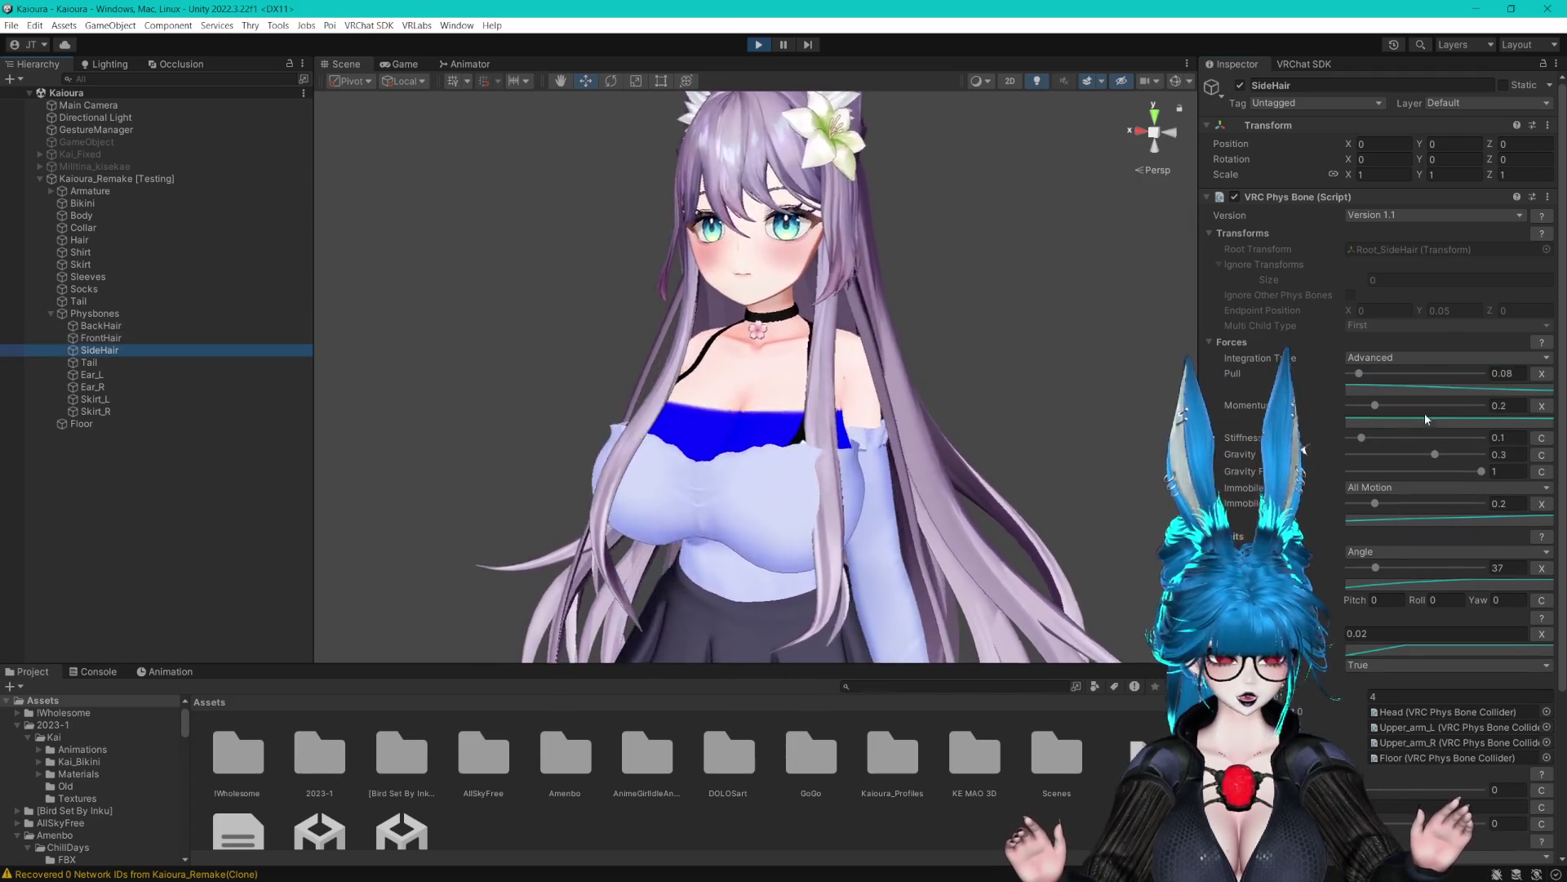
click(1542, 376)
click(1542, 391)
click(1542, 407)
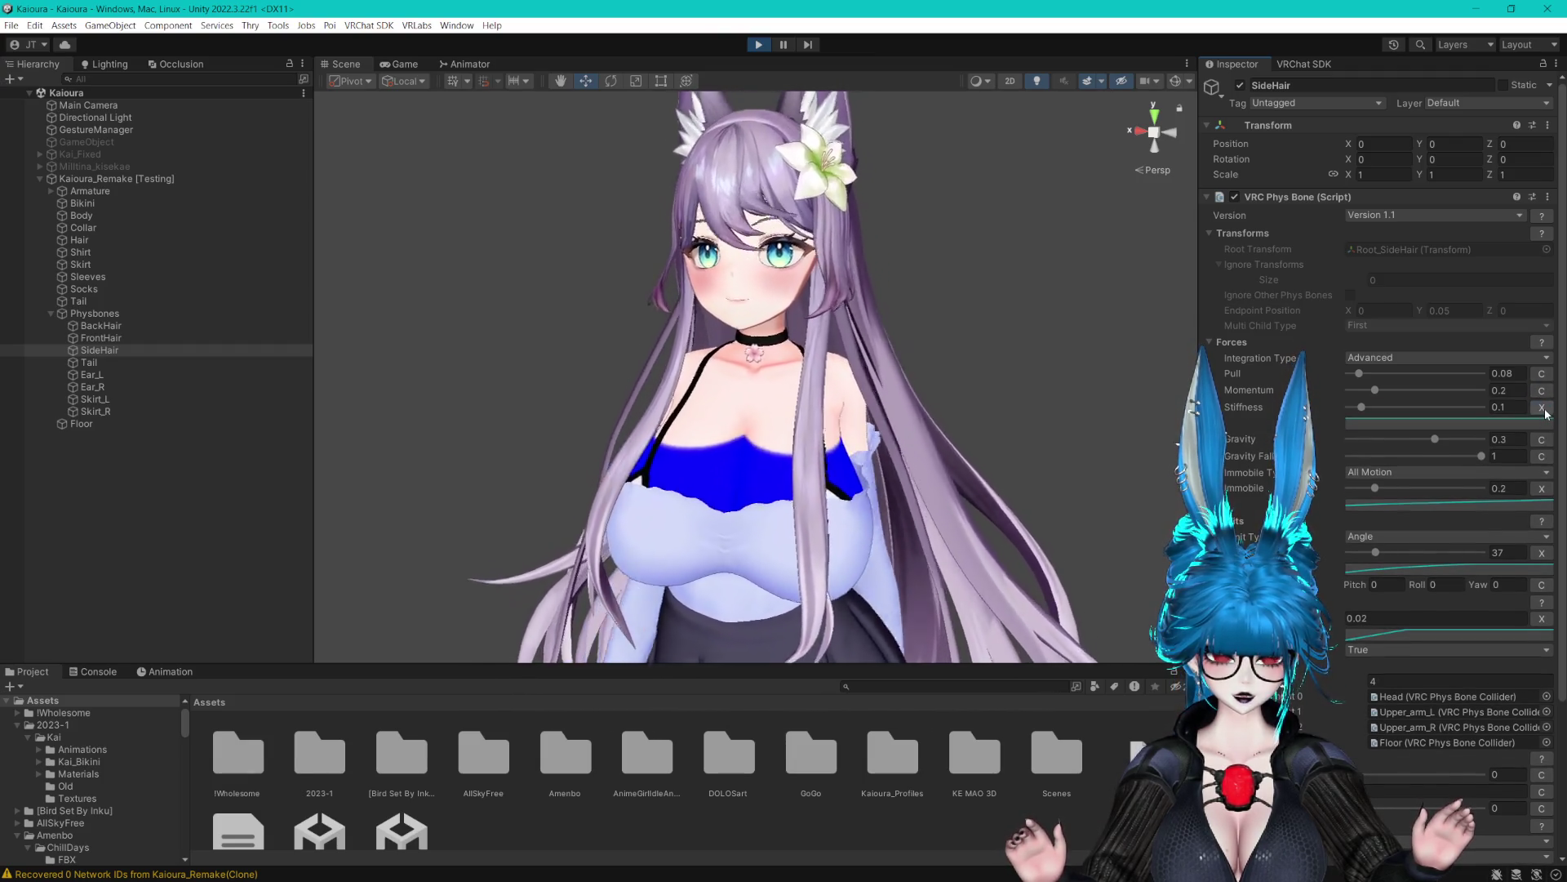
click(1542, 407)
click(1542, 423)
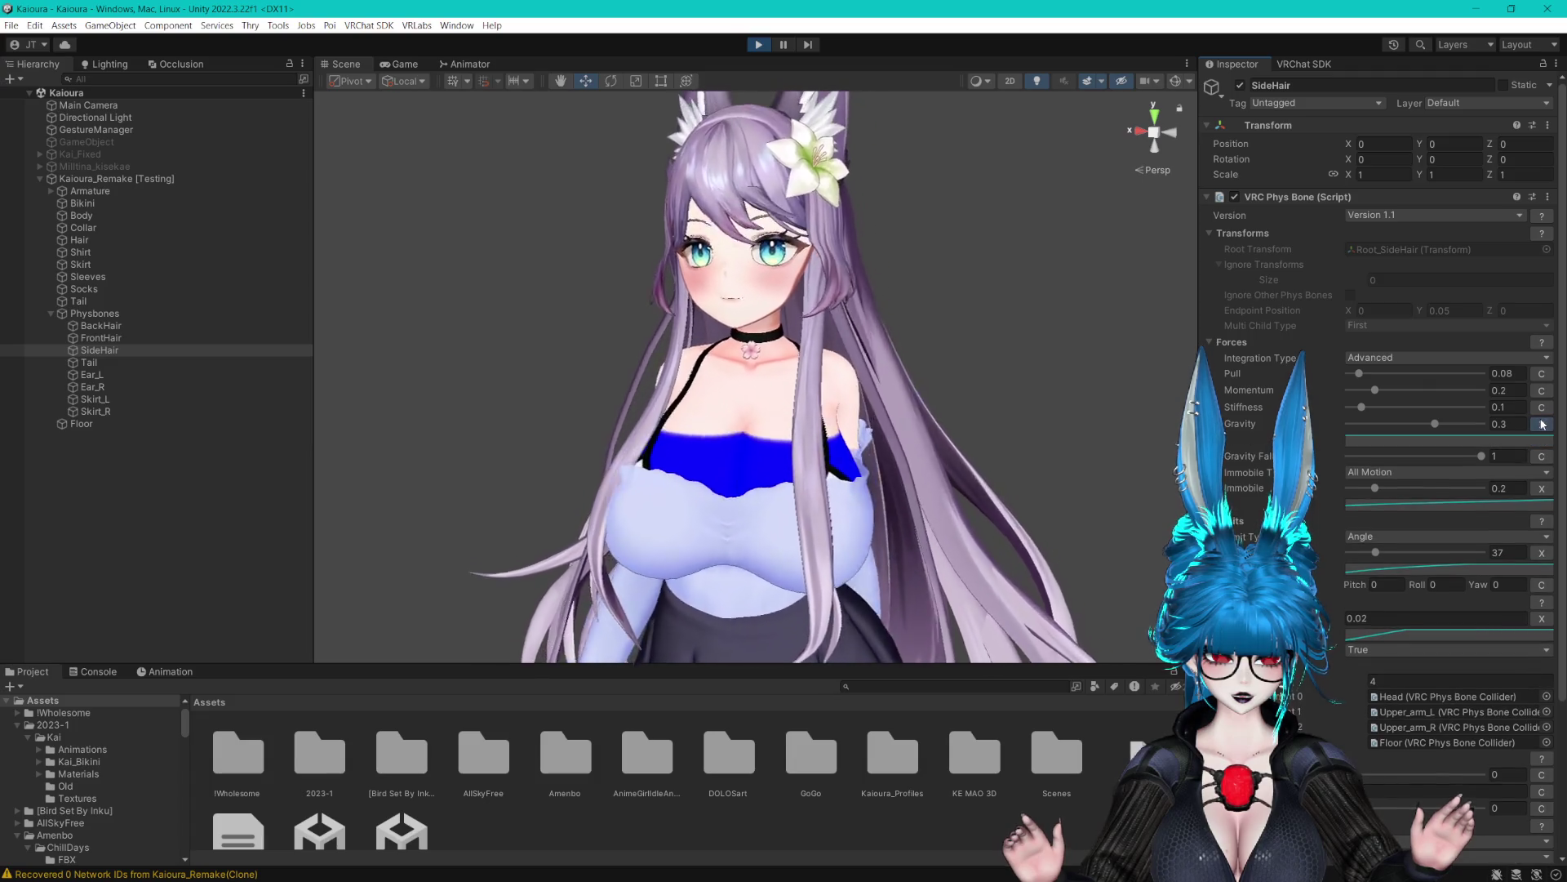
click(1542, 424)
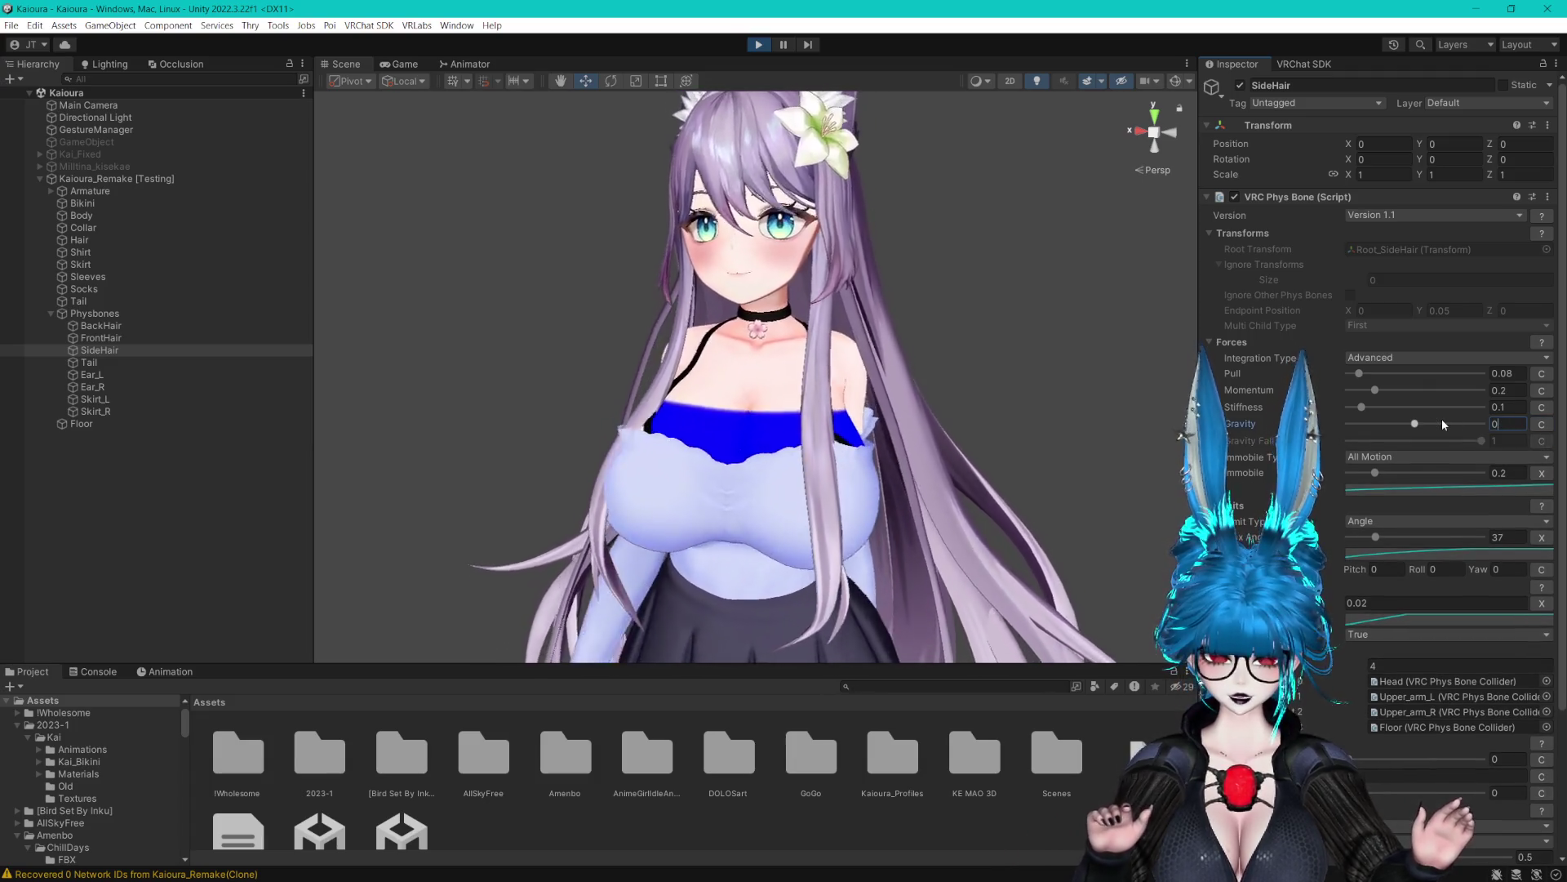
text(0)
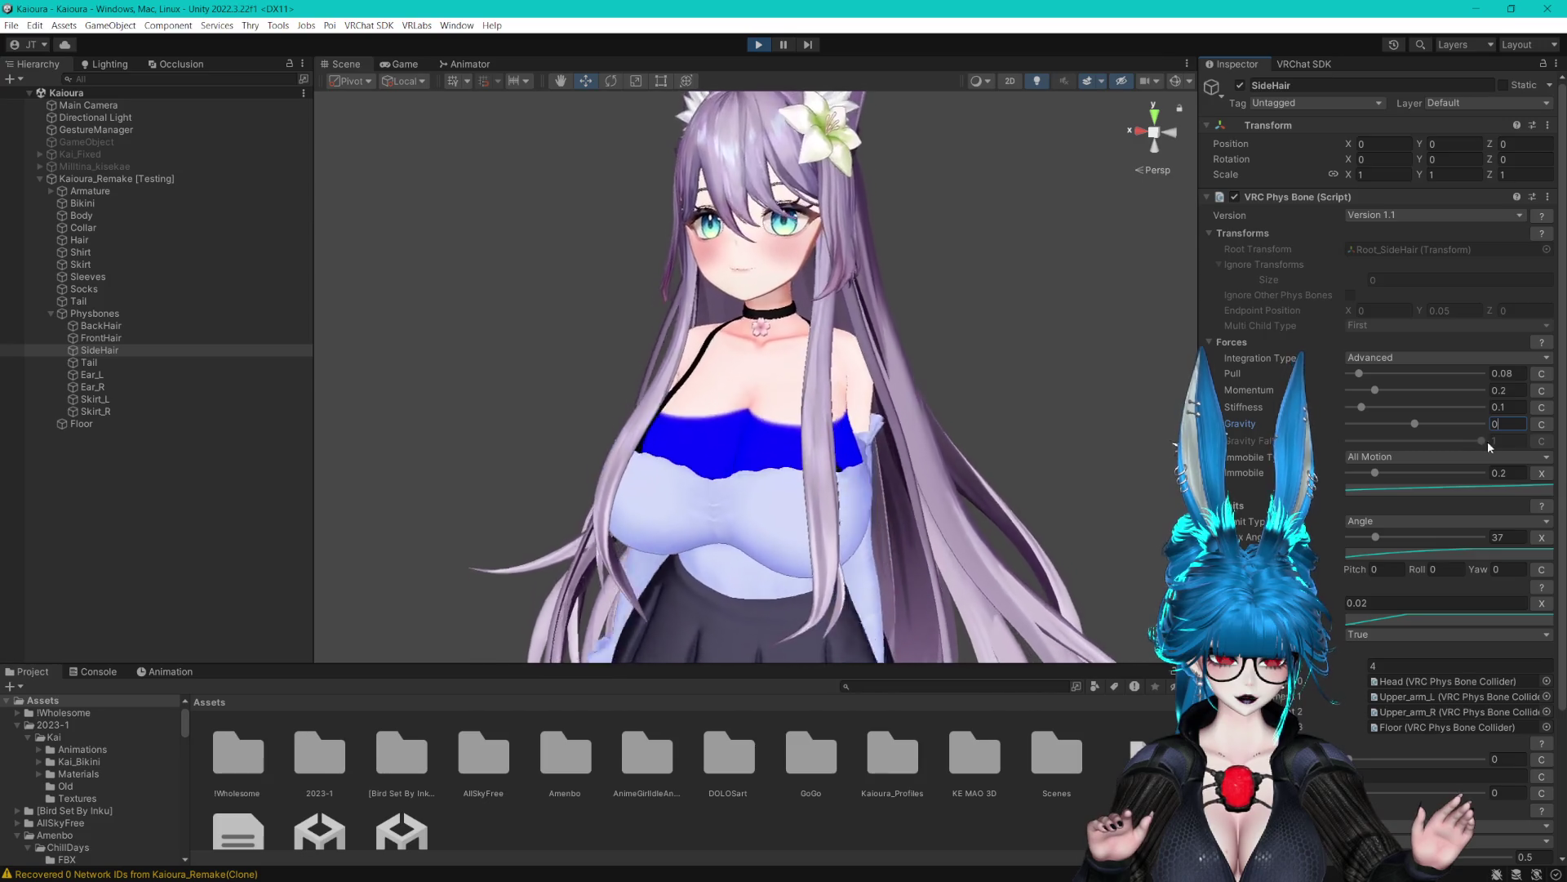
click(1465, 473)
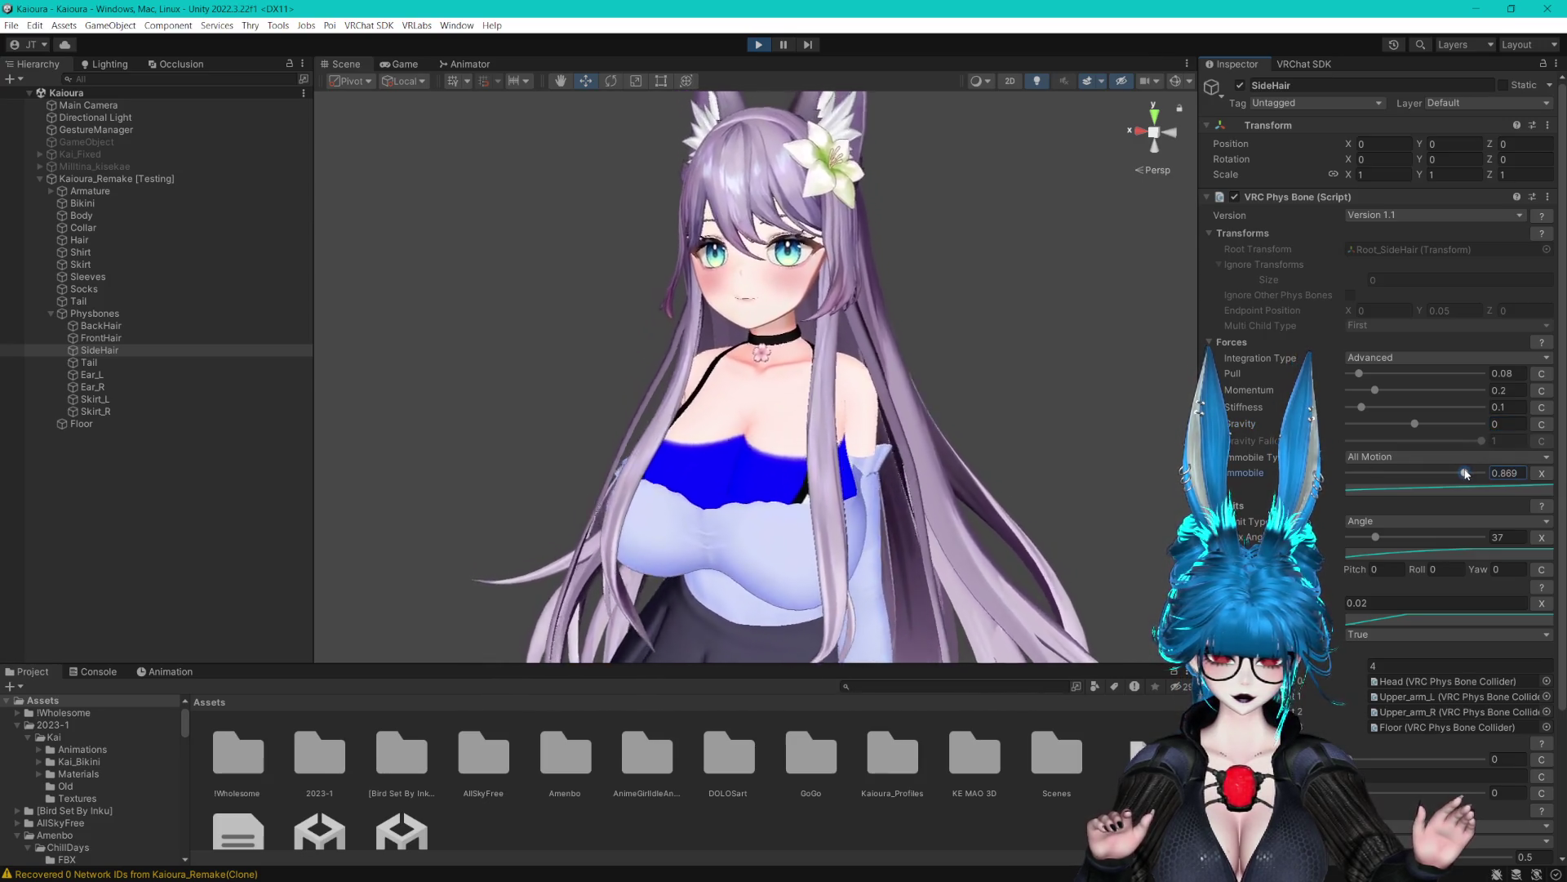
click(758, 45)
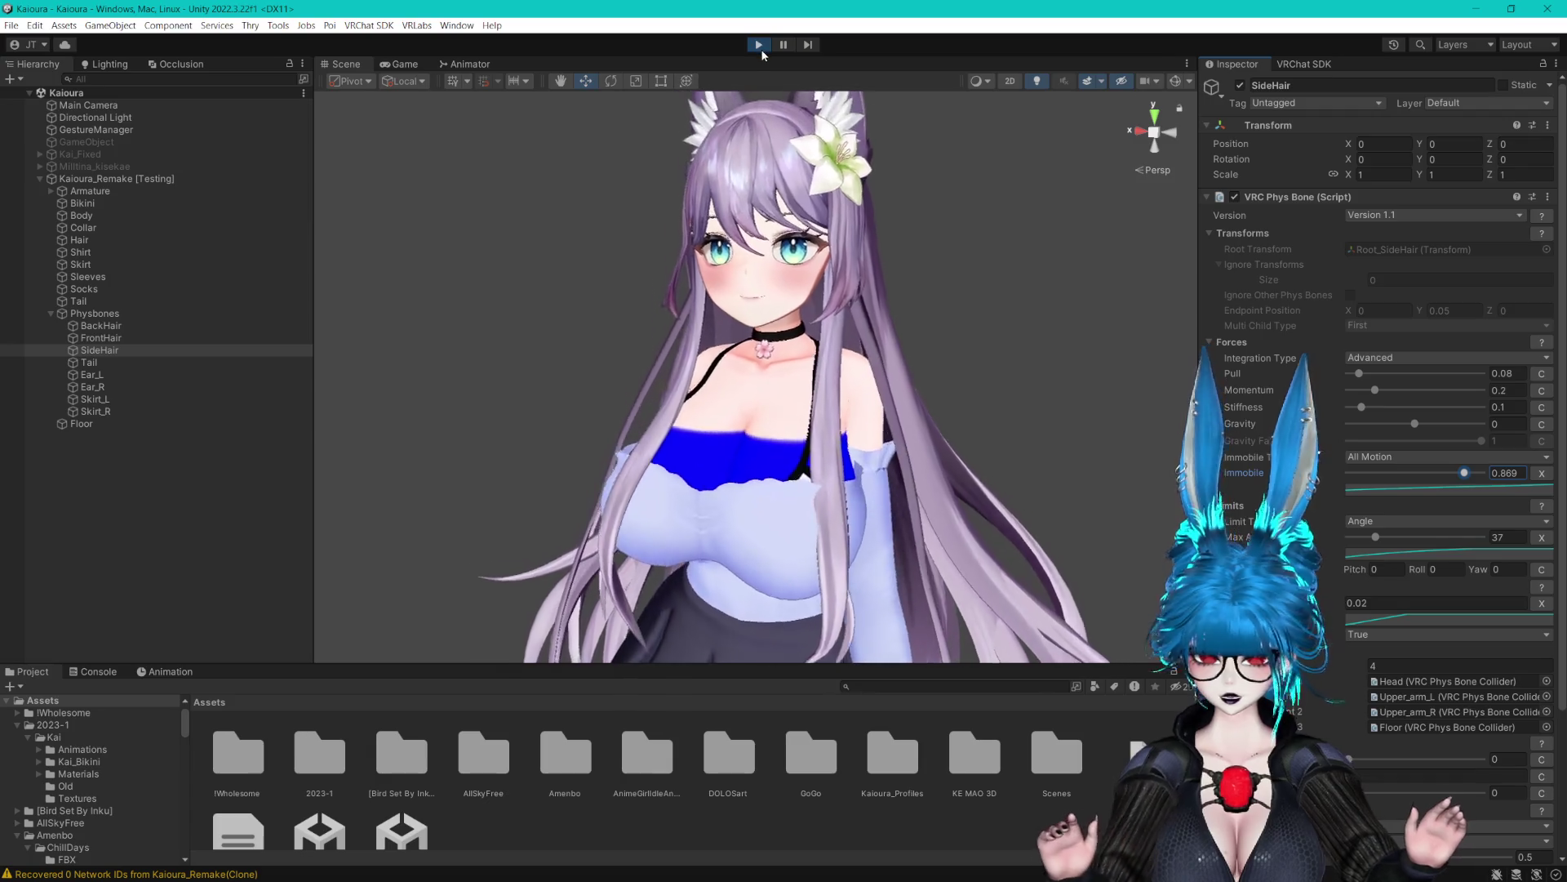
click(100, 337)
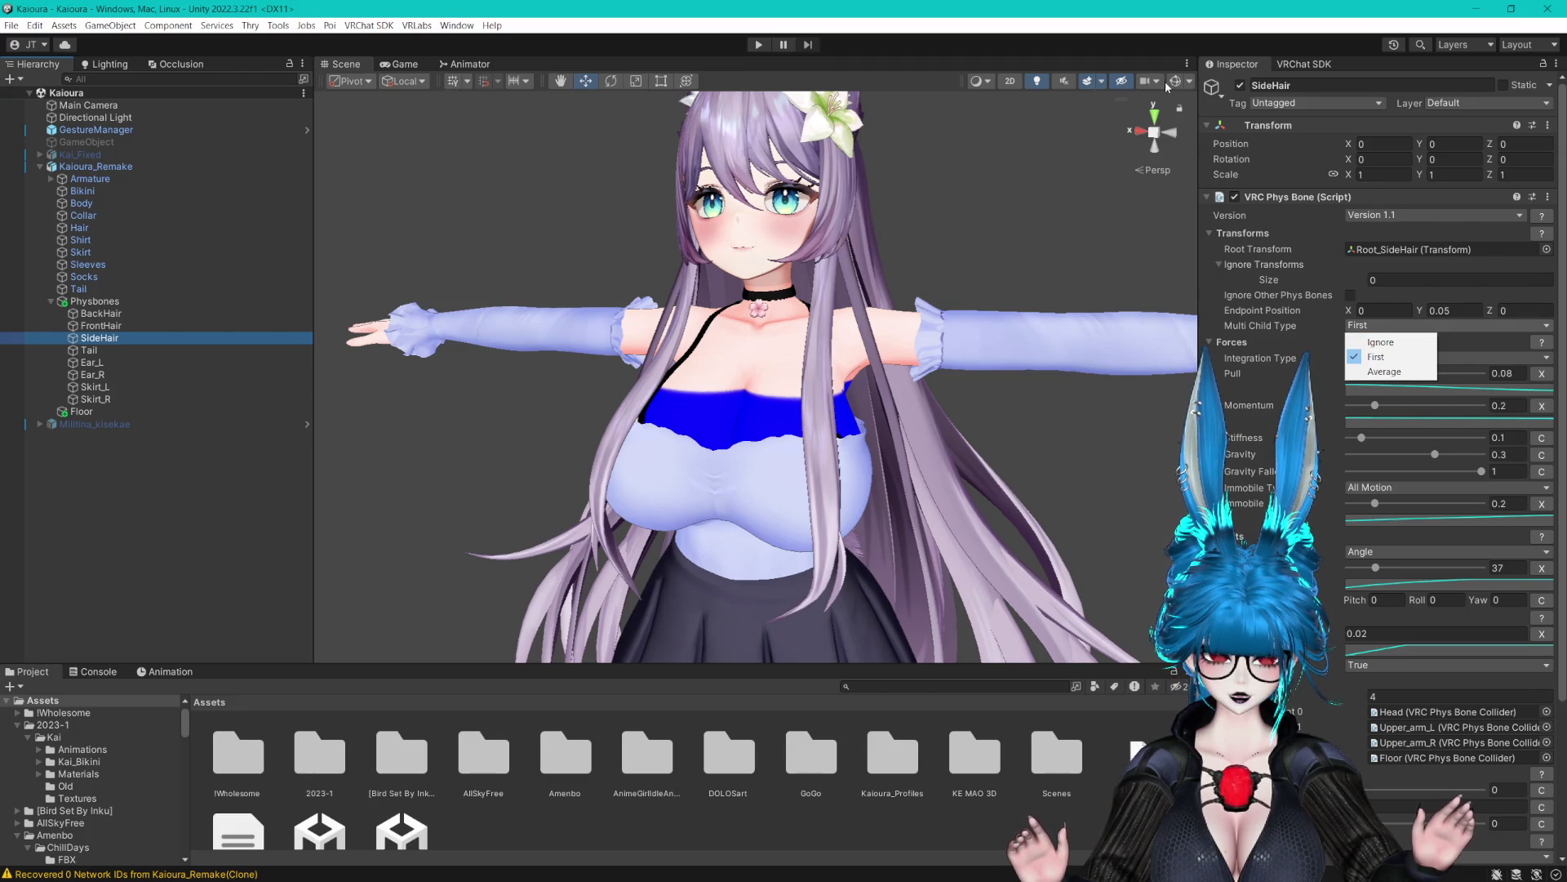
Show PhysBone gizmos and set Multi Child Type to Ignore on SideHair, FrontHair and BackHair
click(1176, 81)
click(1375, 325)
click(1363, 345)
scroll(955, 234, up, 5)
drag(955, 235, 1028, 231)
click(146, 326)
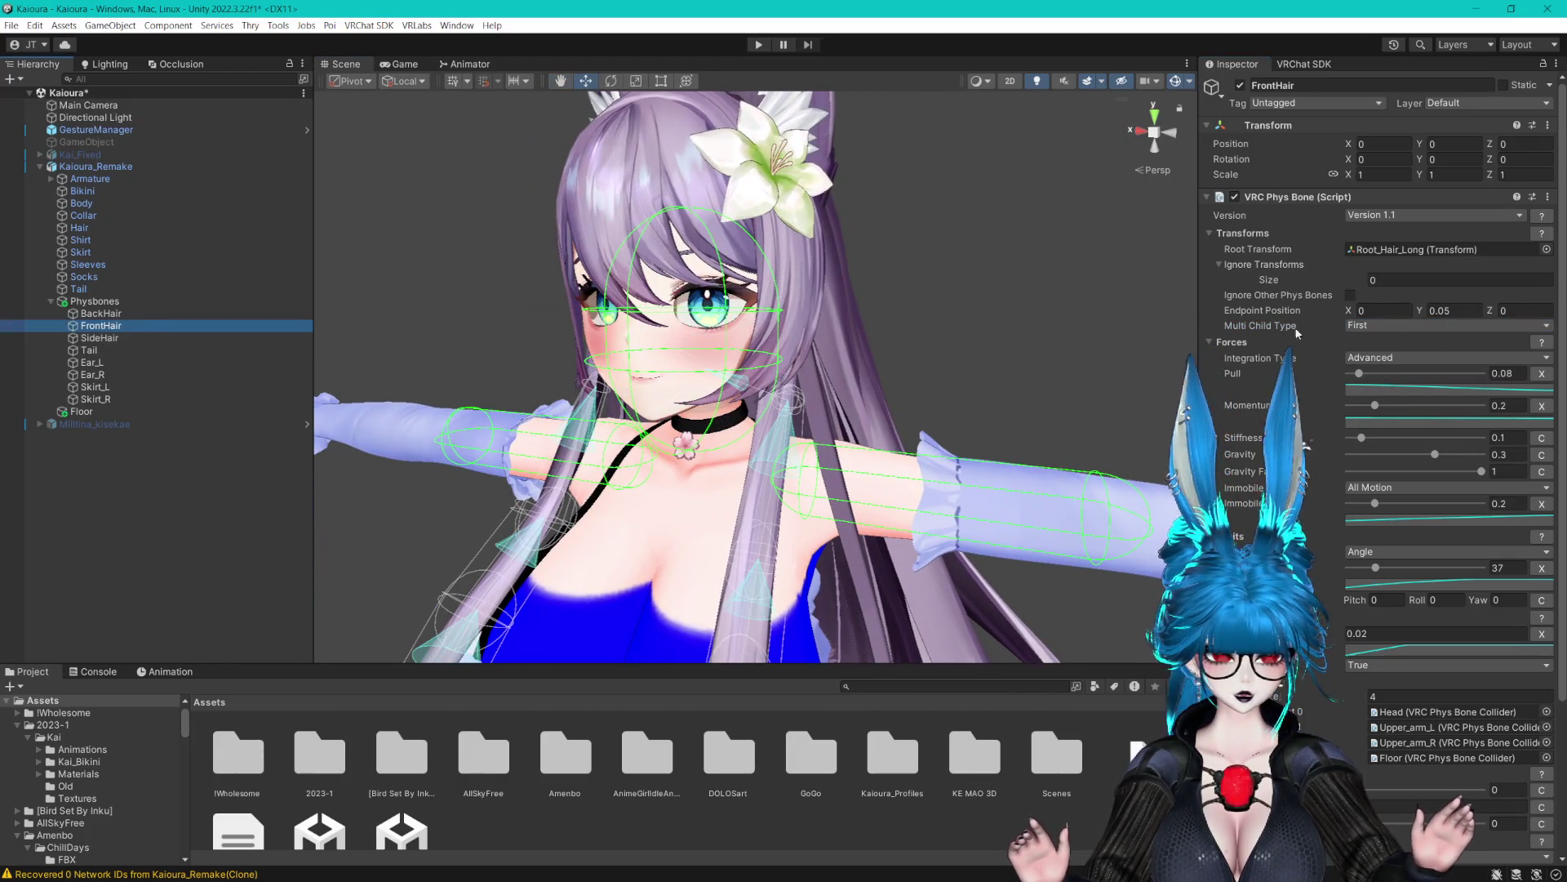
click(1387, 325)
click(1381, 340)
click(210, 313)
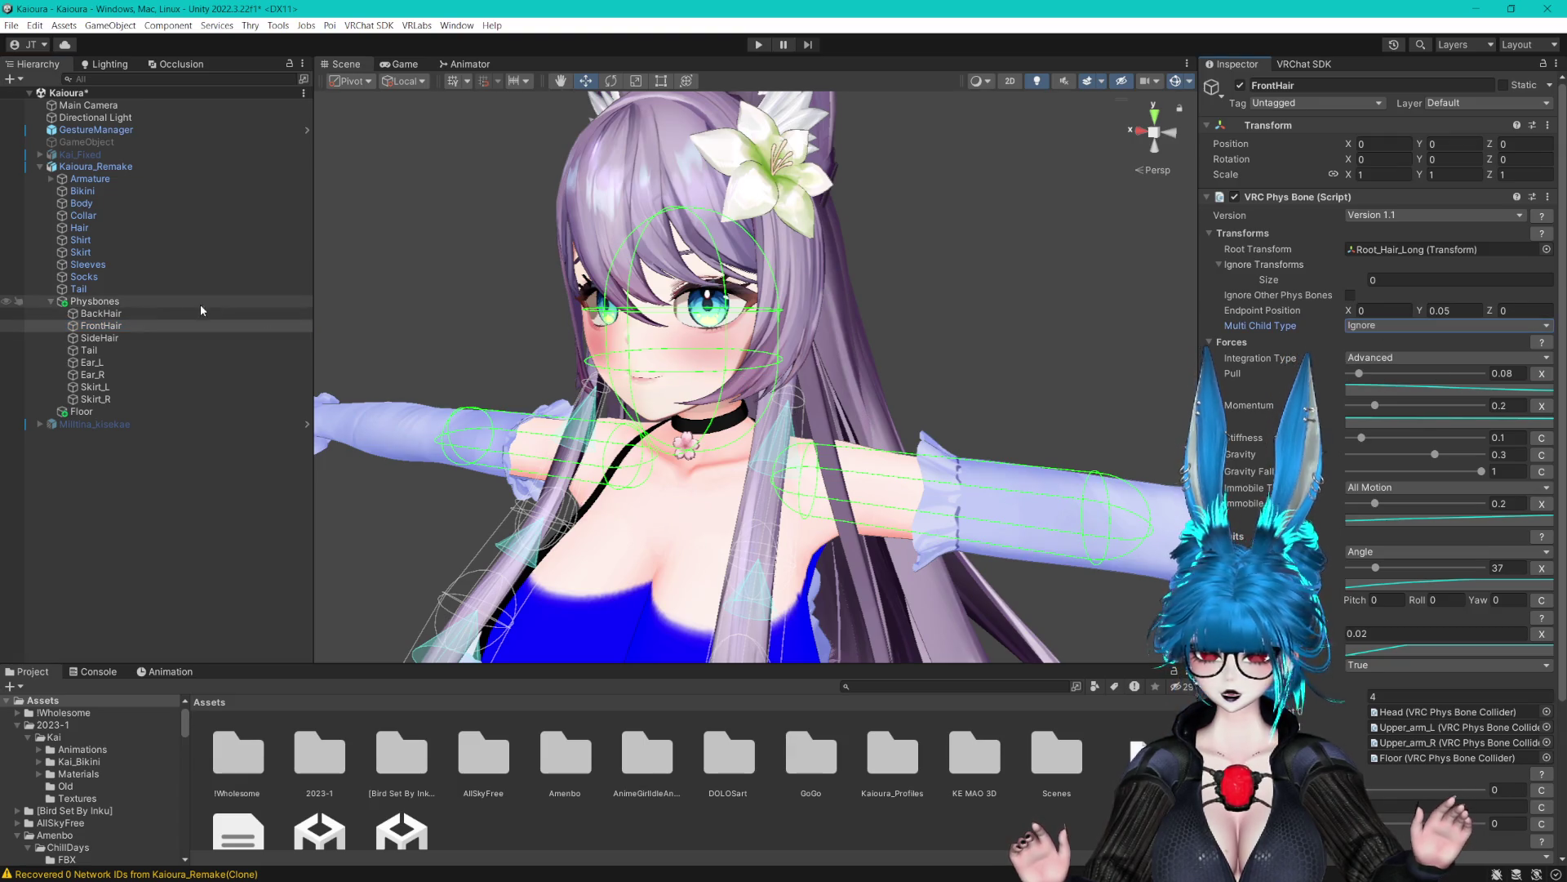
click(1392, 326)
click(1393, 338)
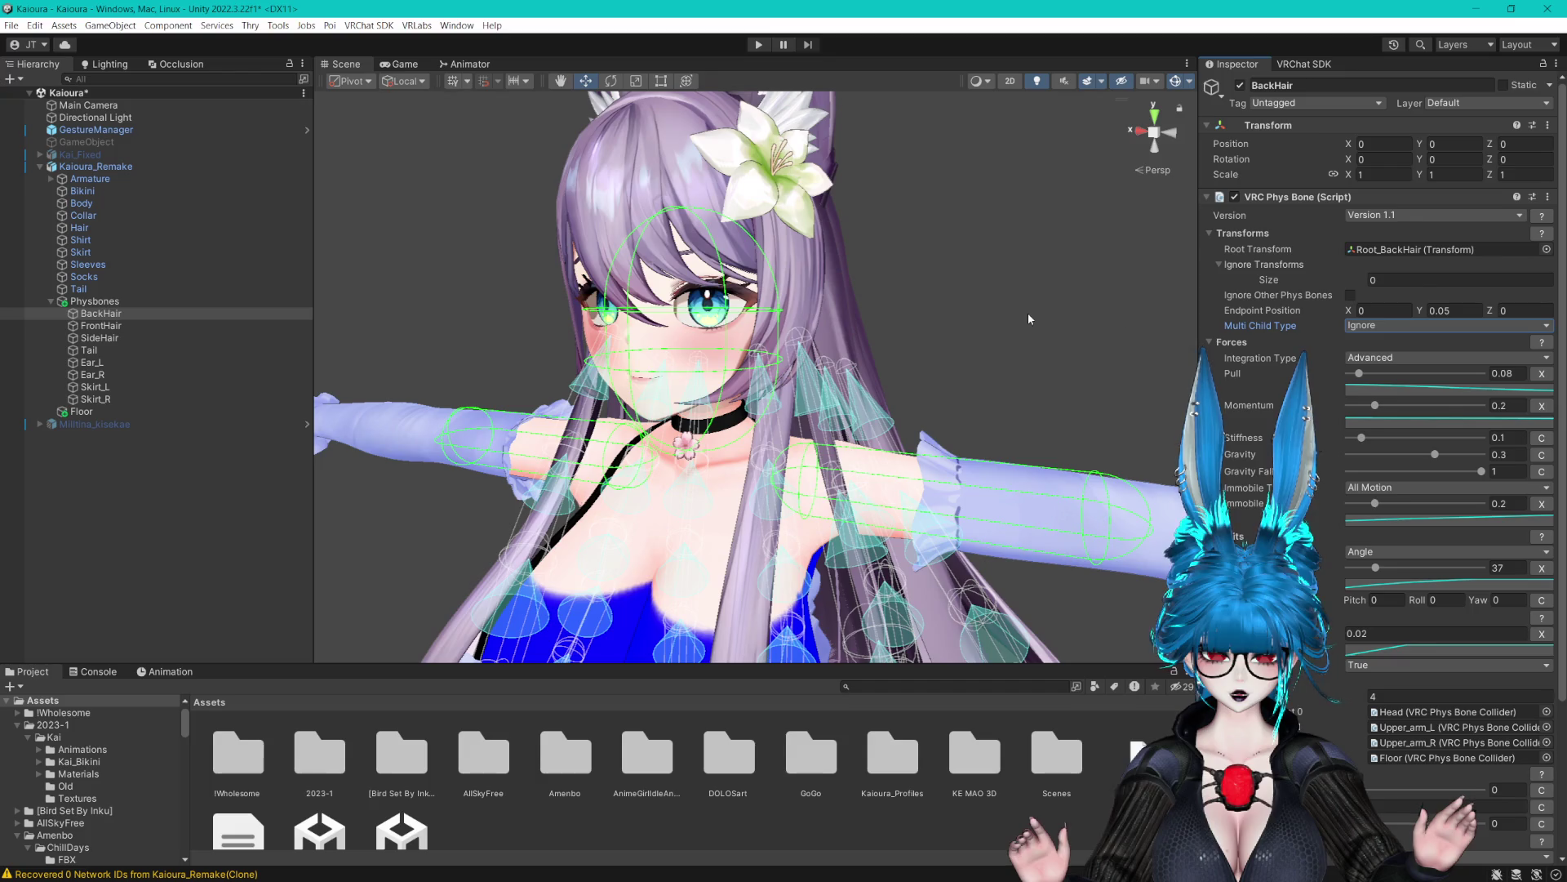
Review SideHair's 0.02 radius and BackHair's settings, then expand the Armature bones
click(132, 338)
click(1380, 633)
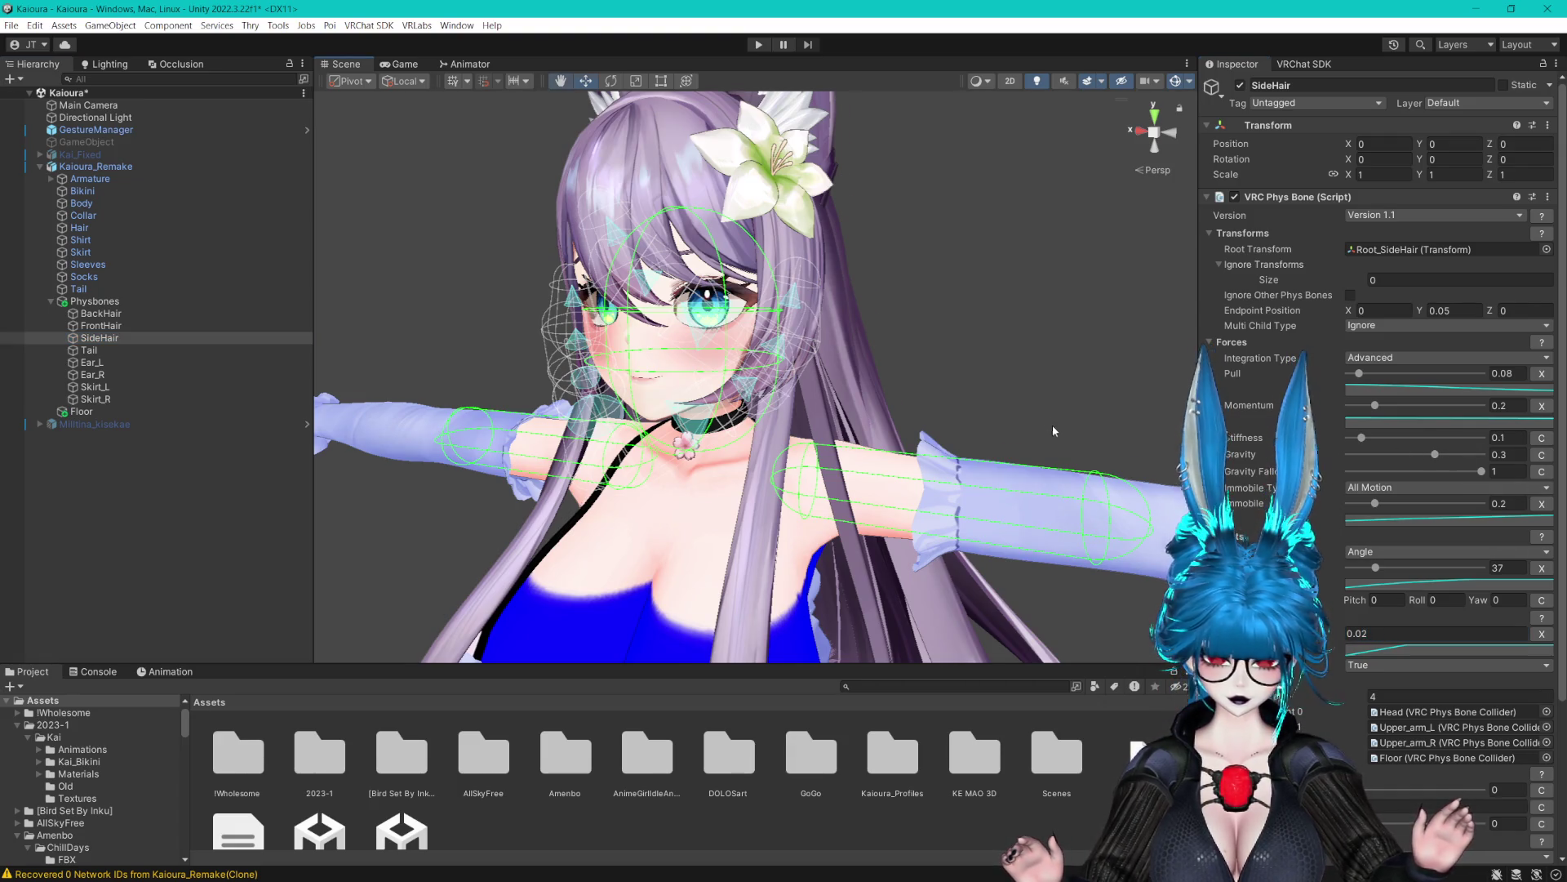
scroll(1109, 463, up, 3)
drag(1108, 462, 1053, 408)
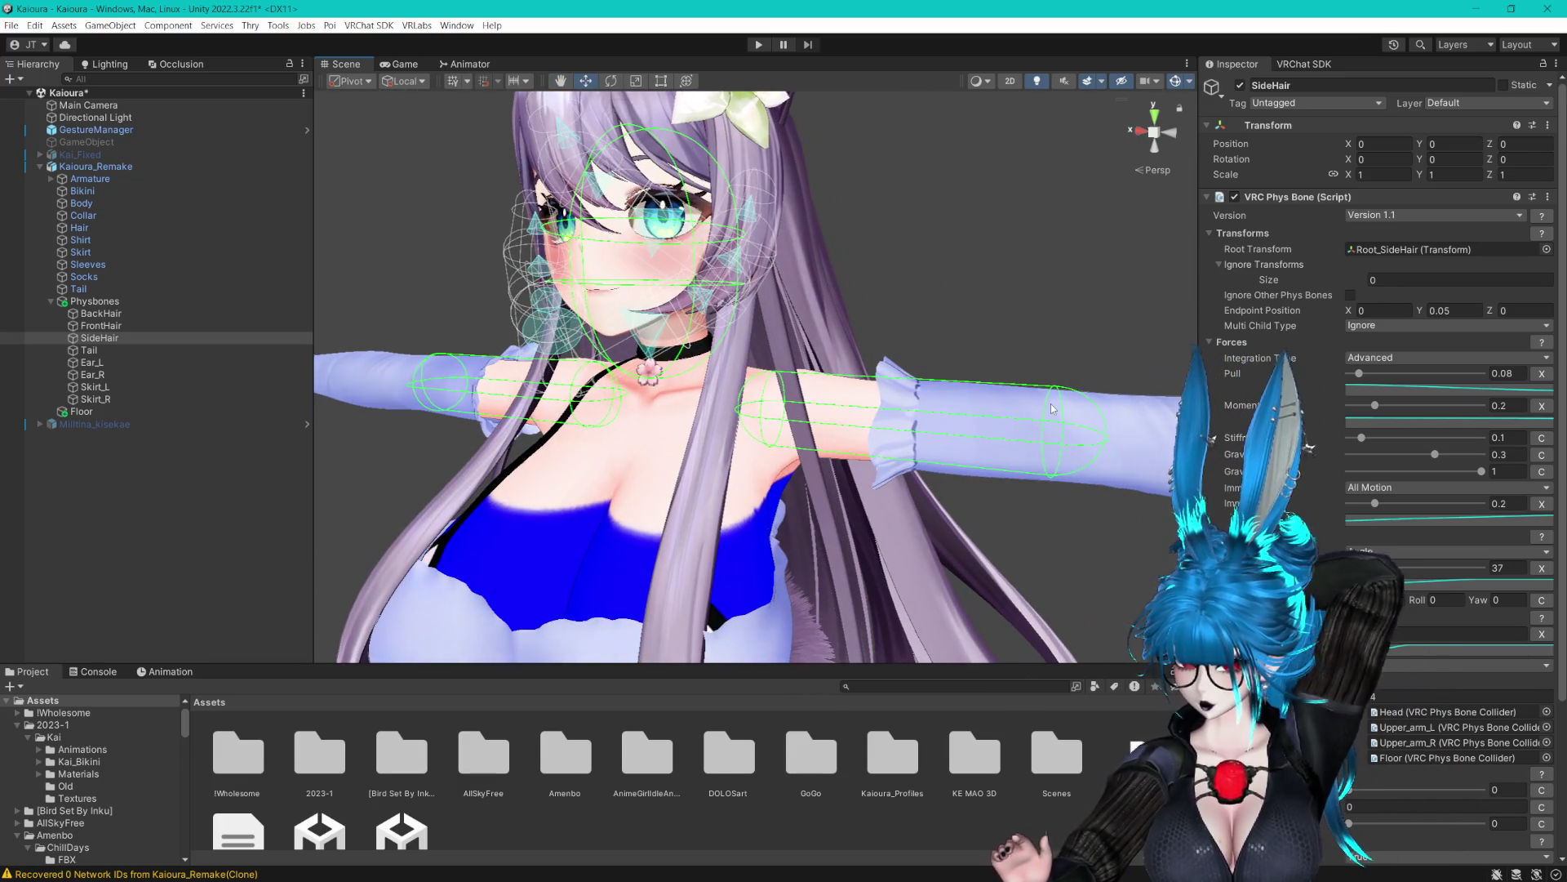
click(151, 313)
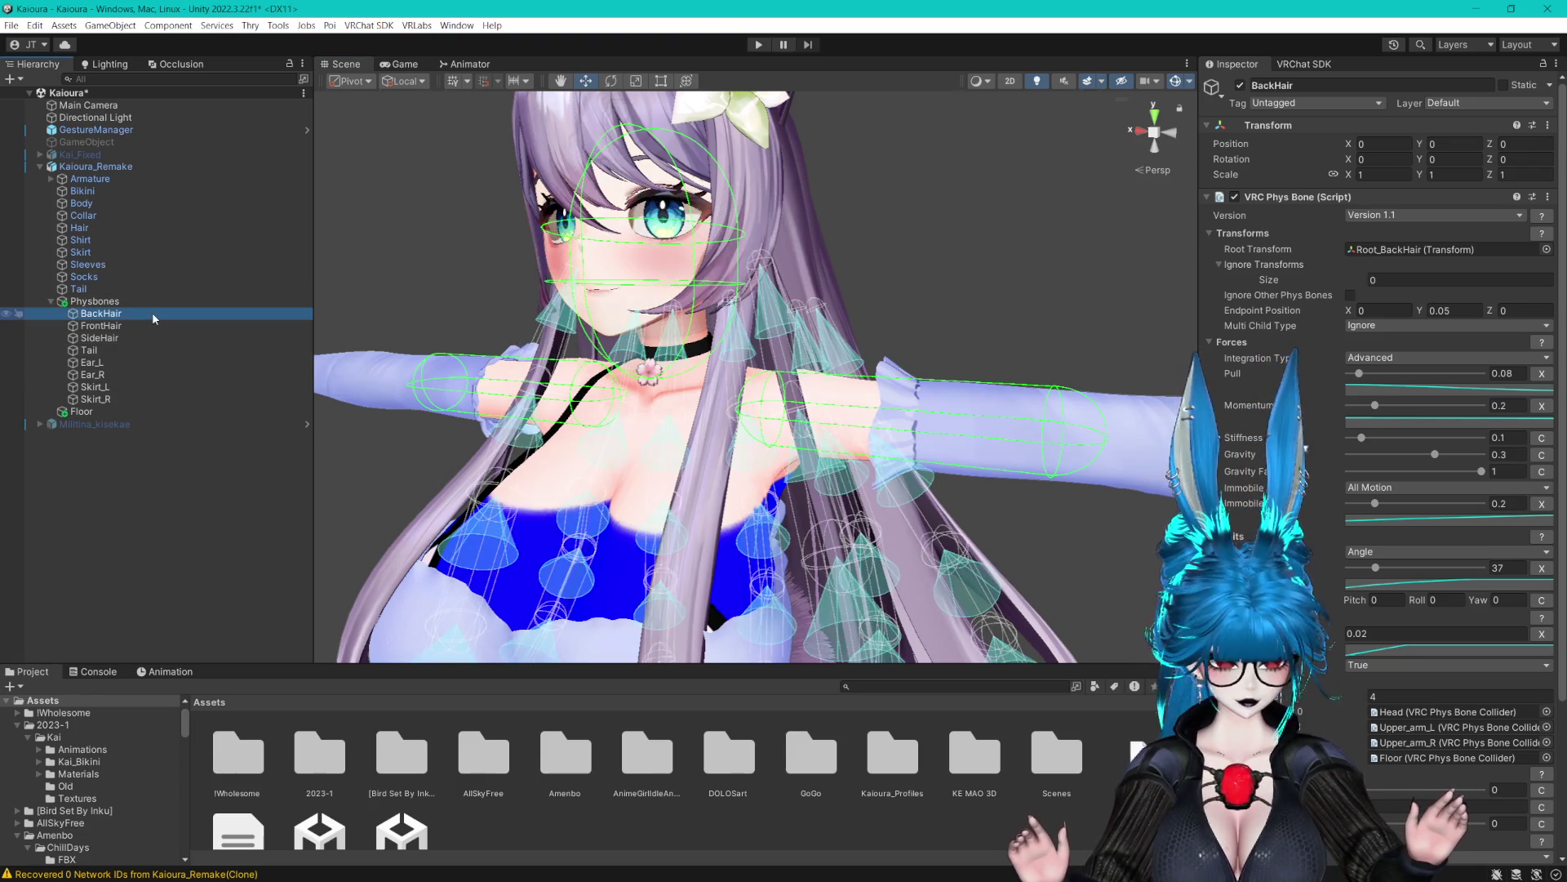
click(51, 178)
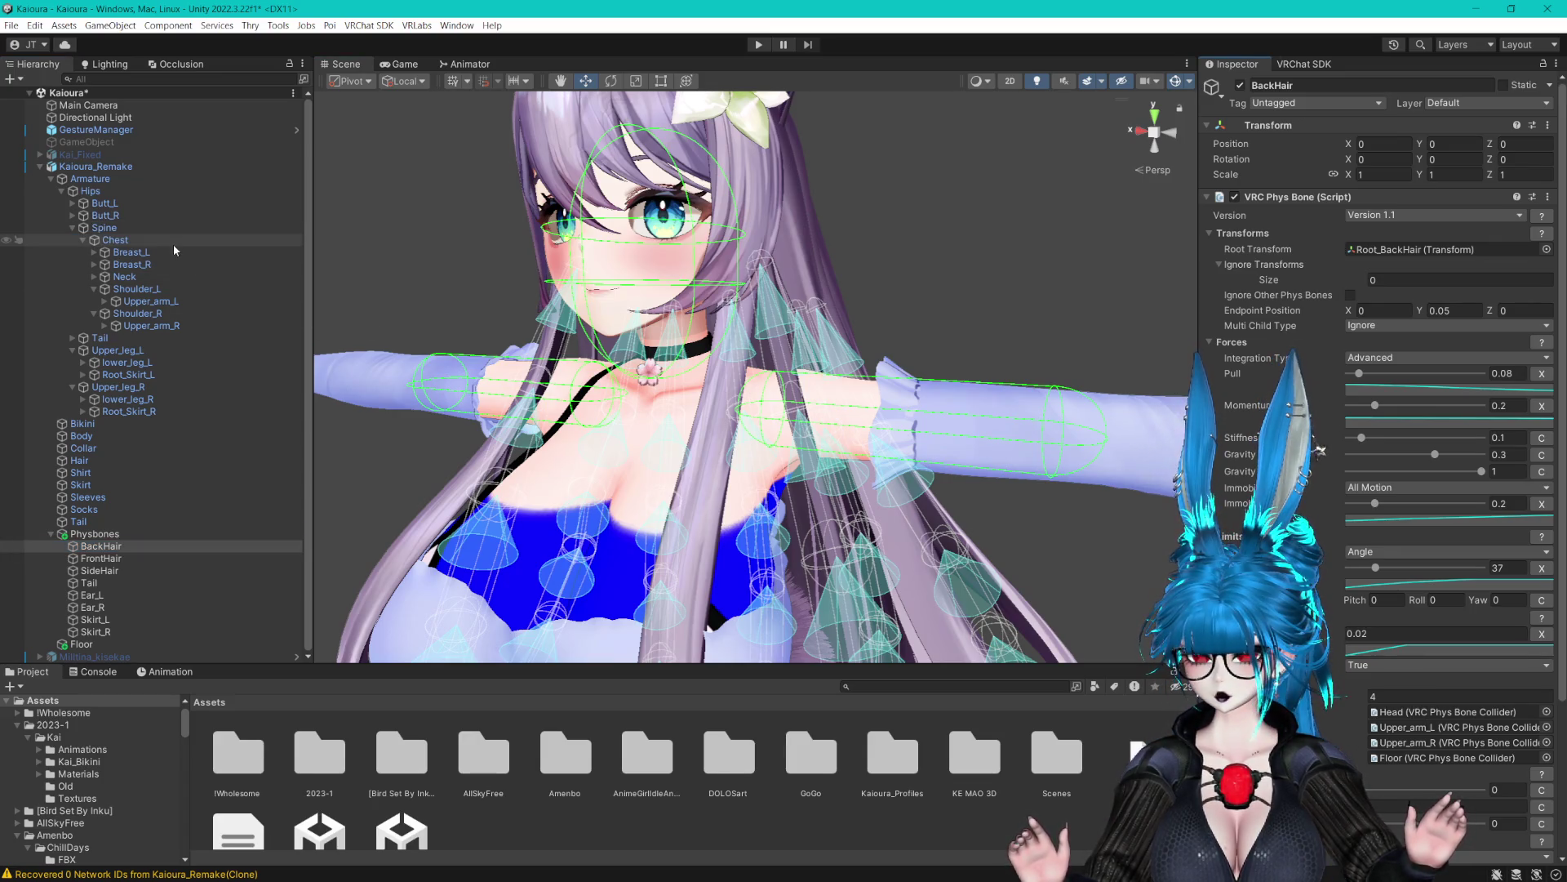
Select the Breast_L and Breast_R bones and frame the chest in the Scene view
double_click(86, 167)
mouse_move(636, 341)
mouse_down()
mouse_move(636, 98)
mouse_move(628, 237)
mouse_up()
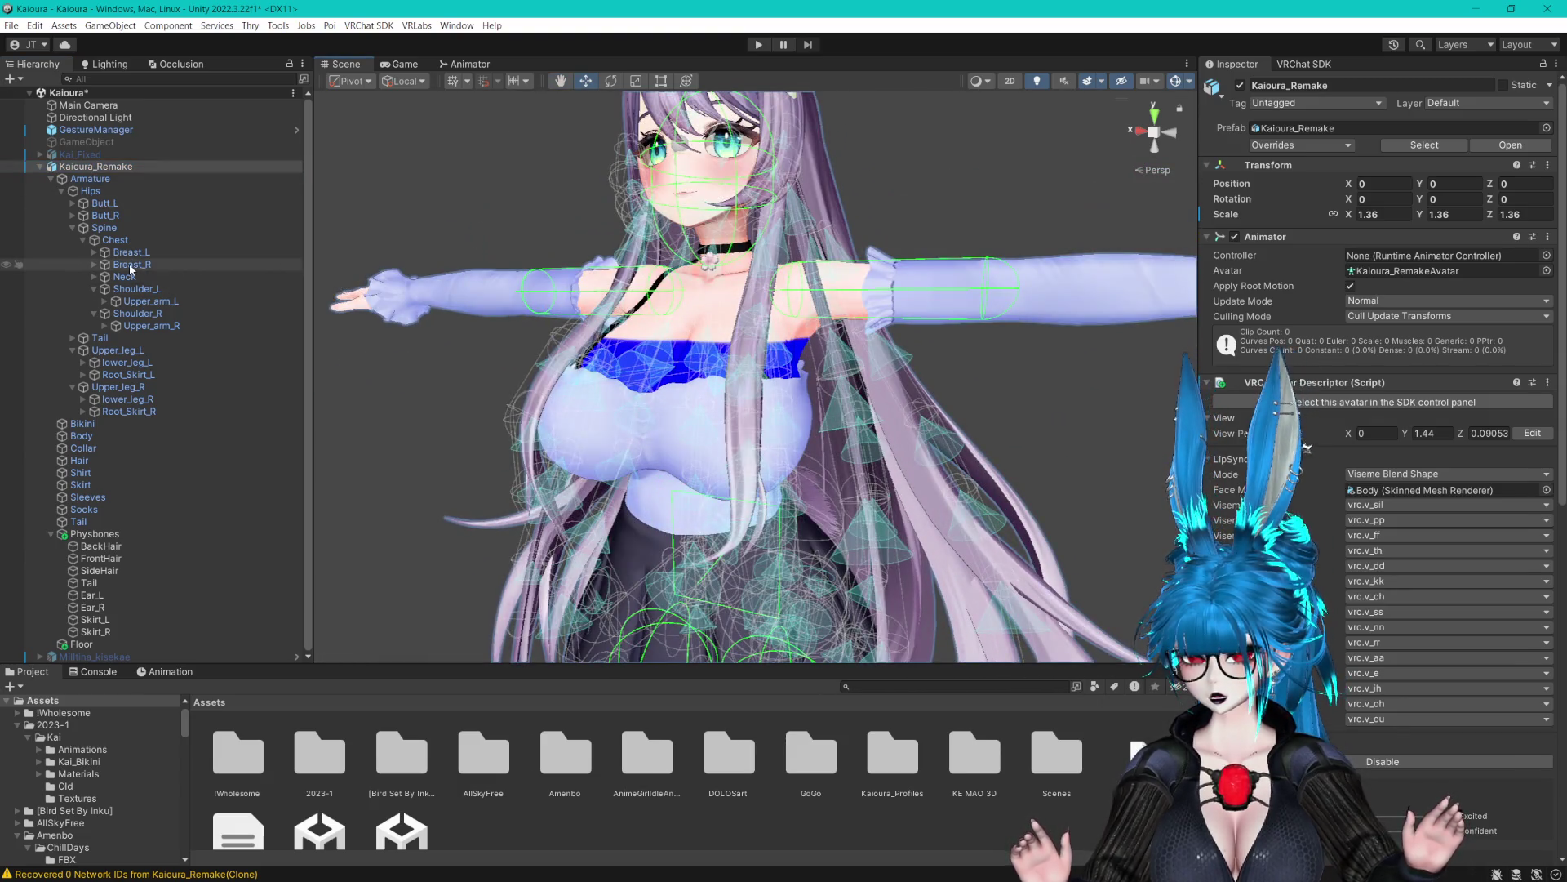
click(126, 252)
shift+click(131, 264)
key(f)
drag(529, 288, 645, 286)
click(94, 254)
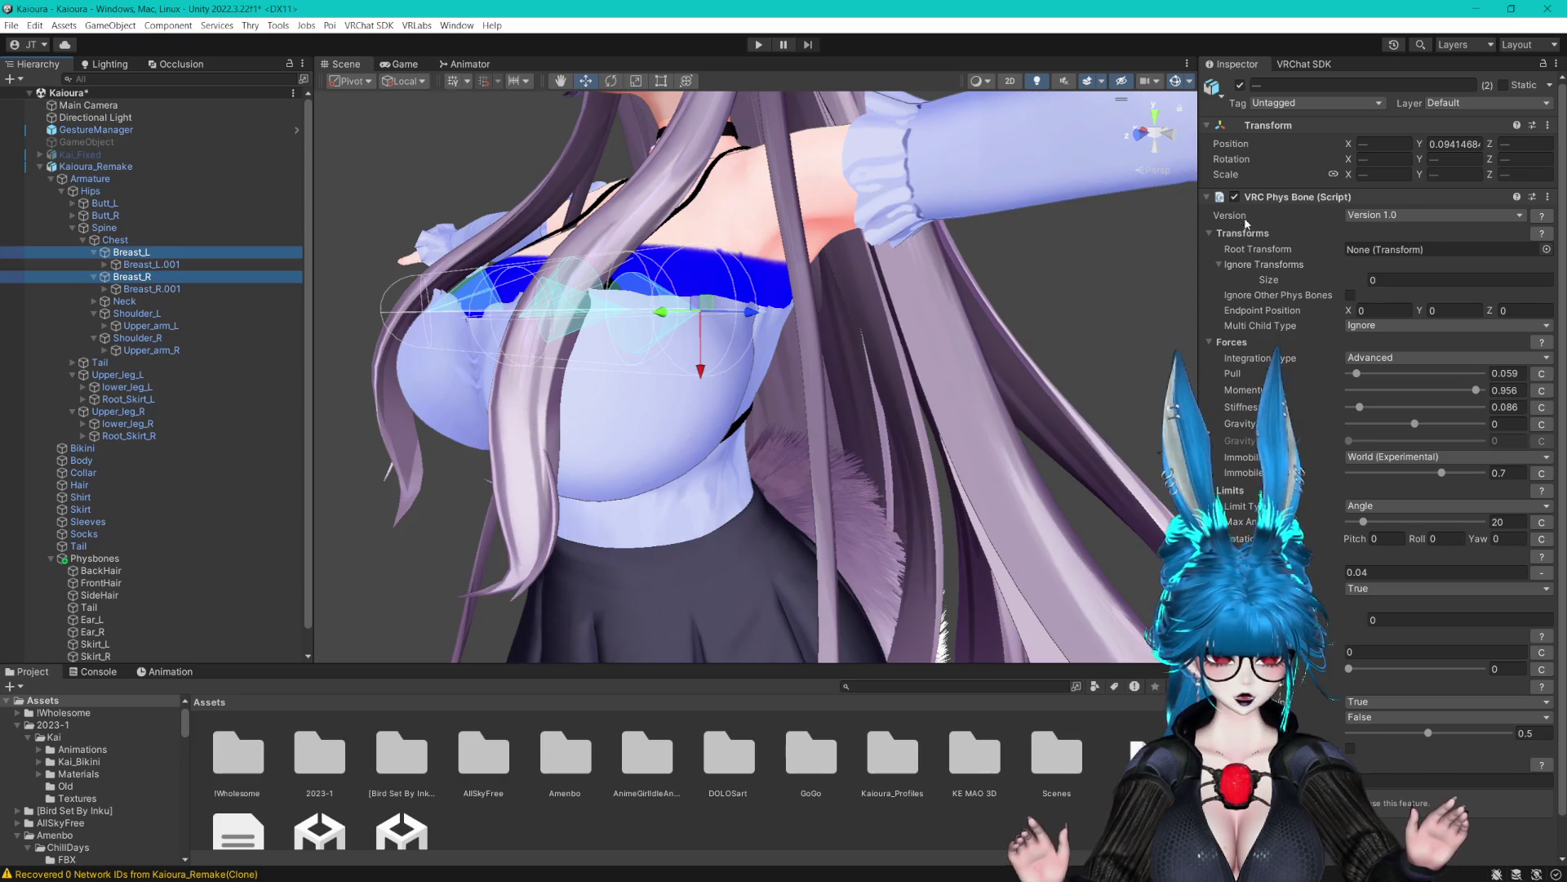
scroll(1256, 366, down, 2)
Add a VRC Phys Bone Collider to both breast bones with radius 0.07
click(1380, 804)
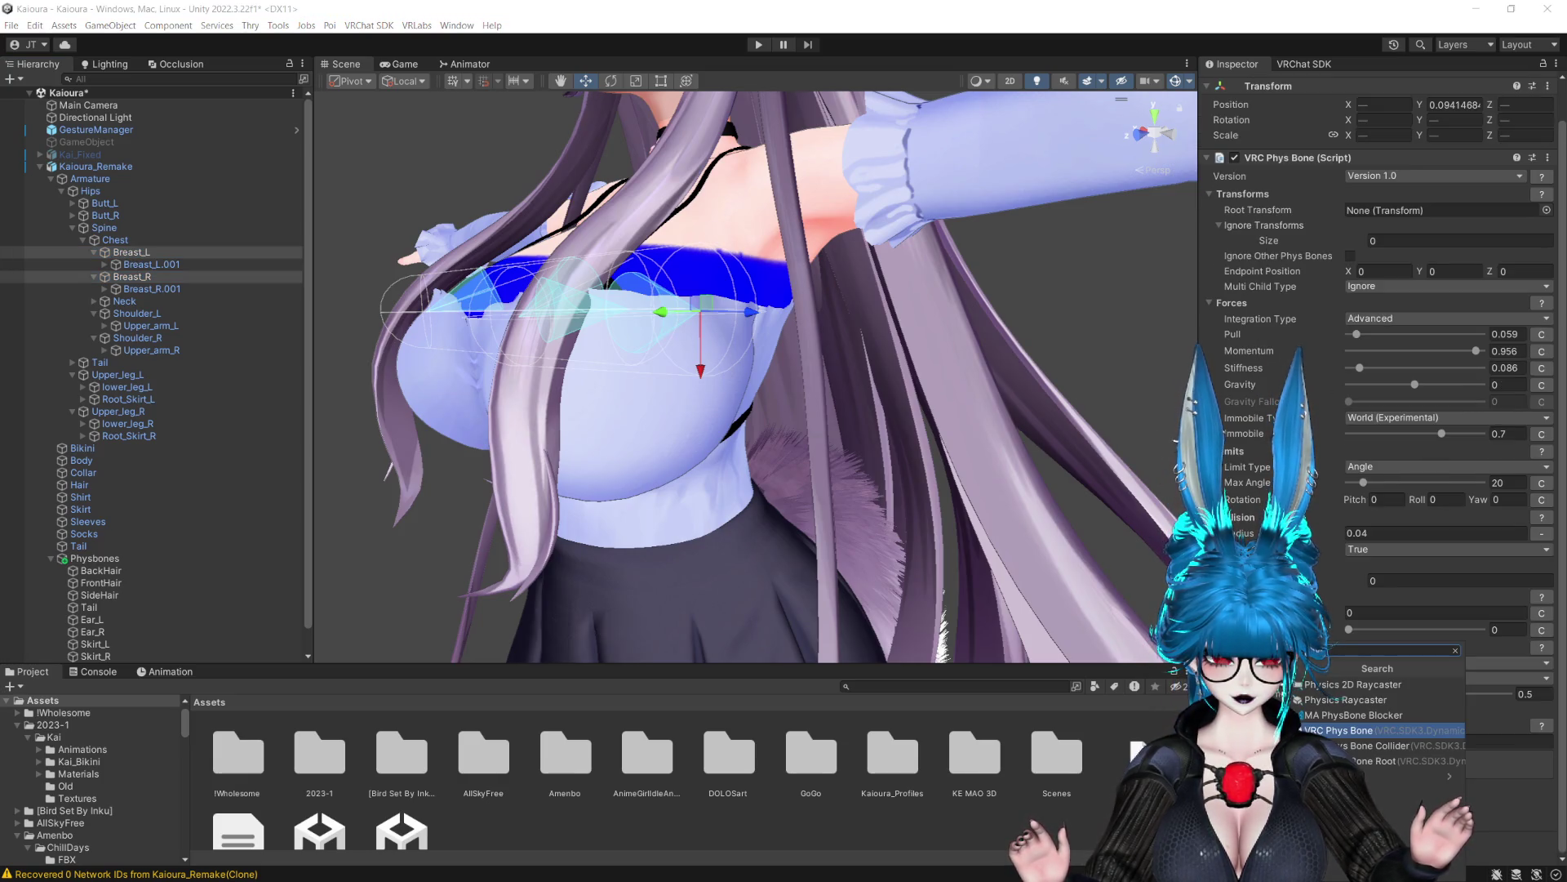
click(1377, 752)
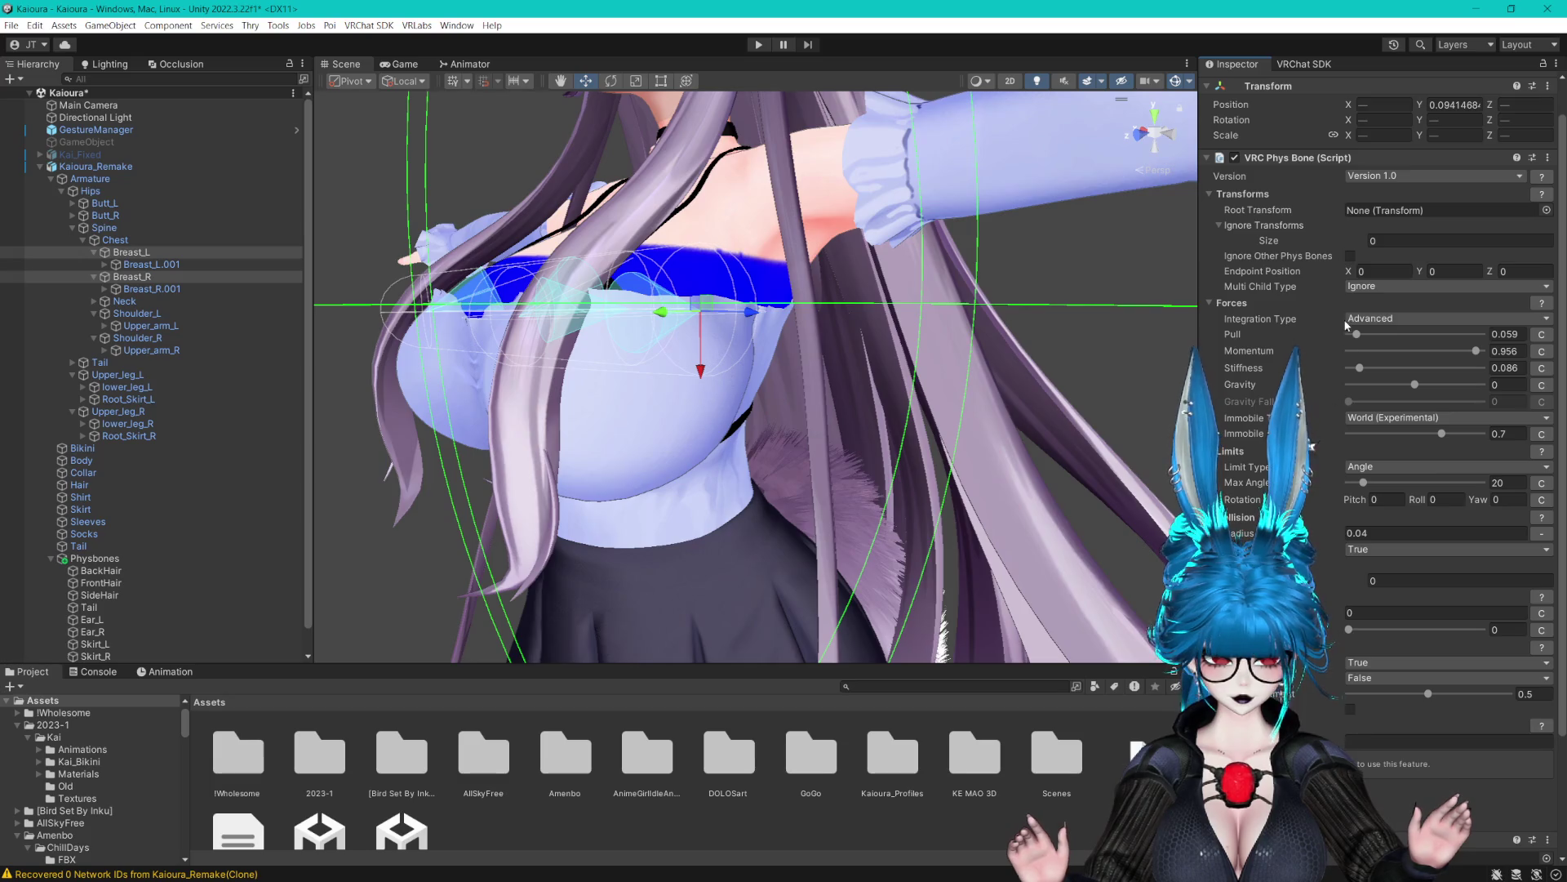
scroll(1348, 326, down, 6)
text(0.07)
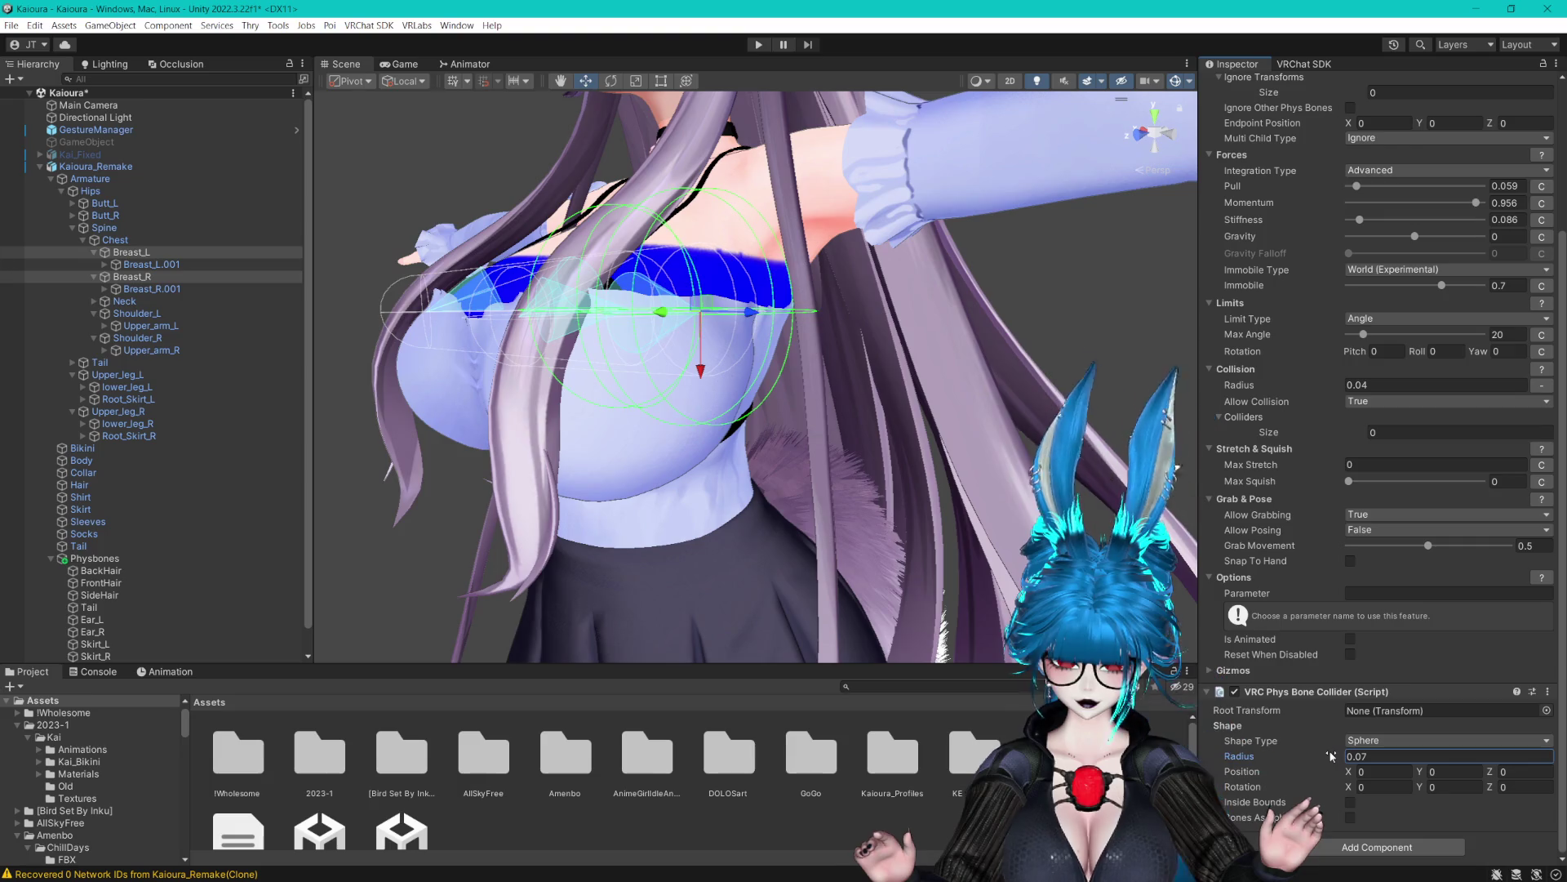
double_click(175, 278)
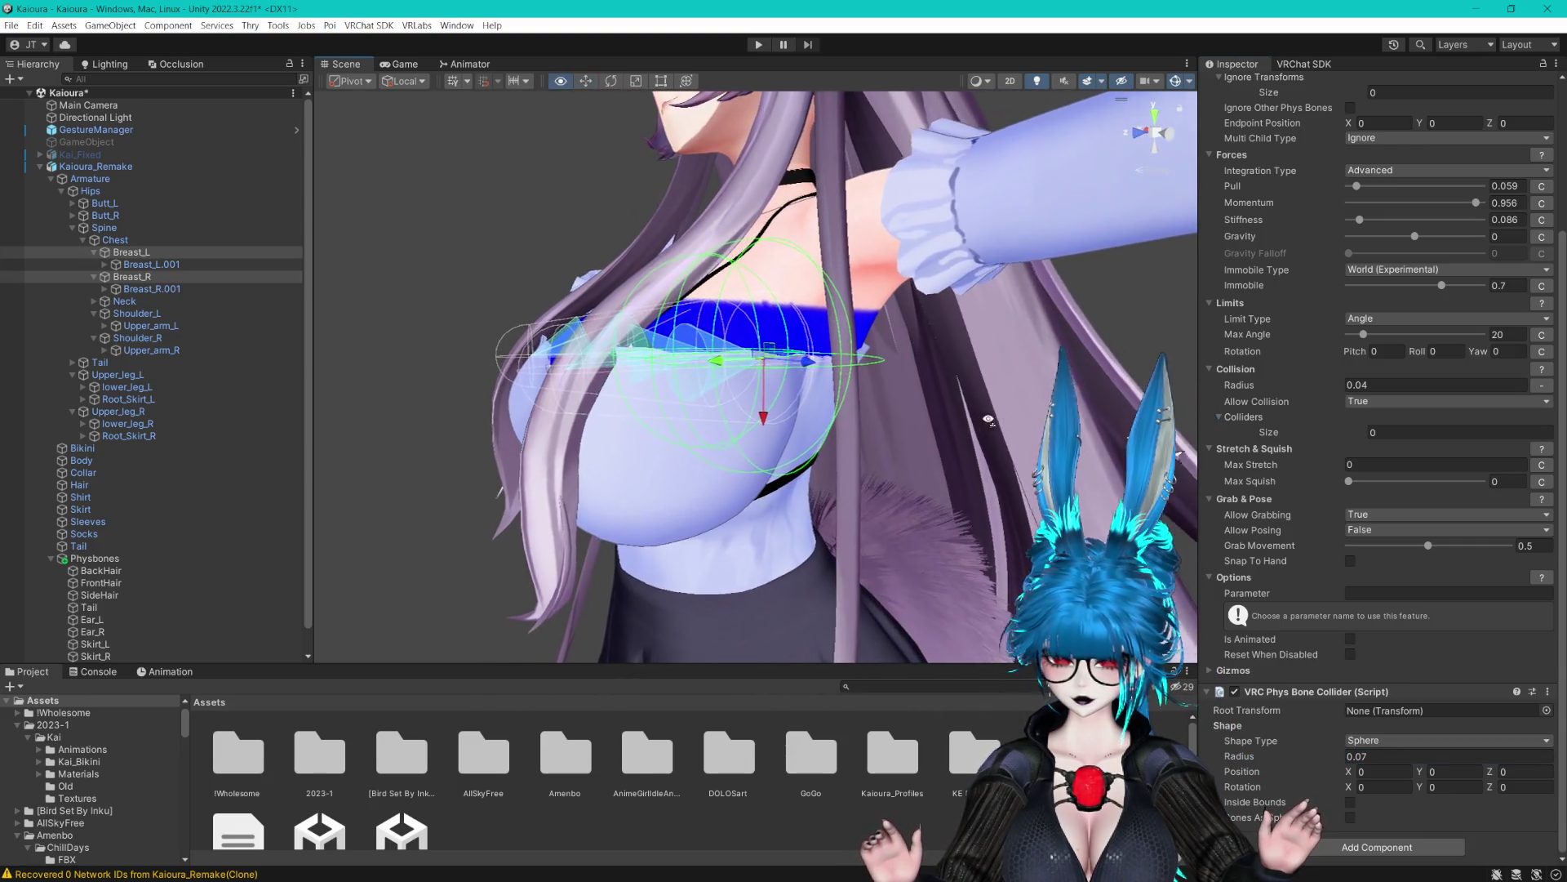
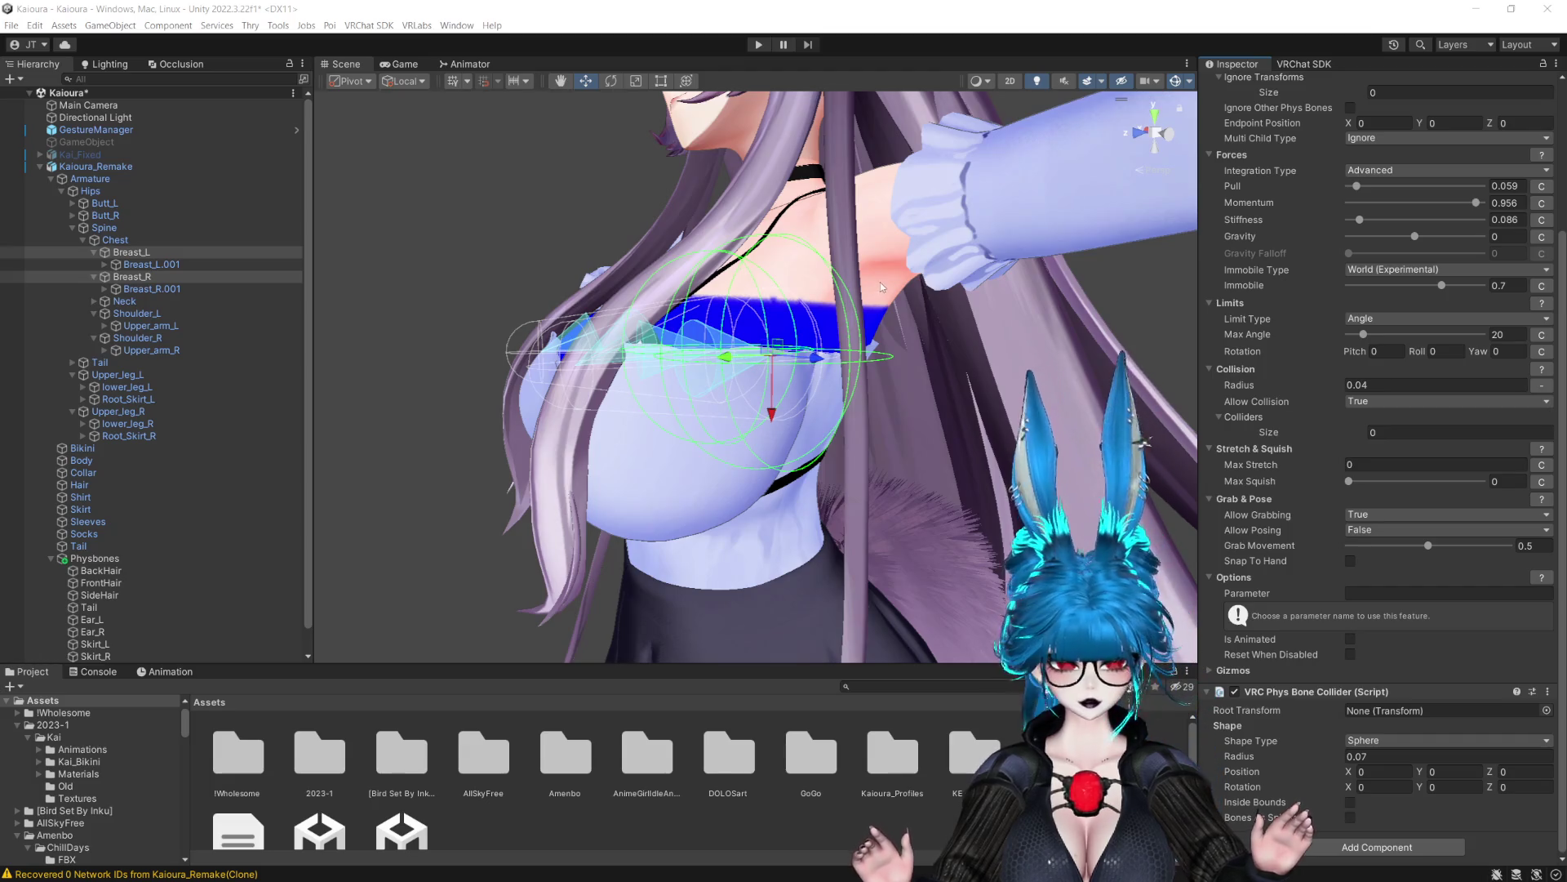
Remove the Phys Bone Collider from Breast_L and Breast_R, leaving only their Phys Bones
click(1049, 8)
drag(964, 261, 933, 252)
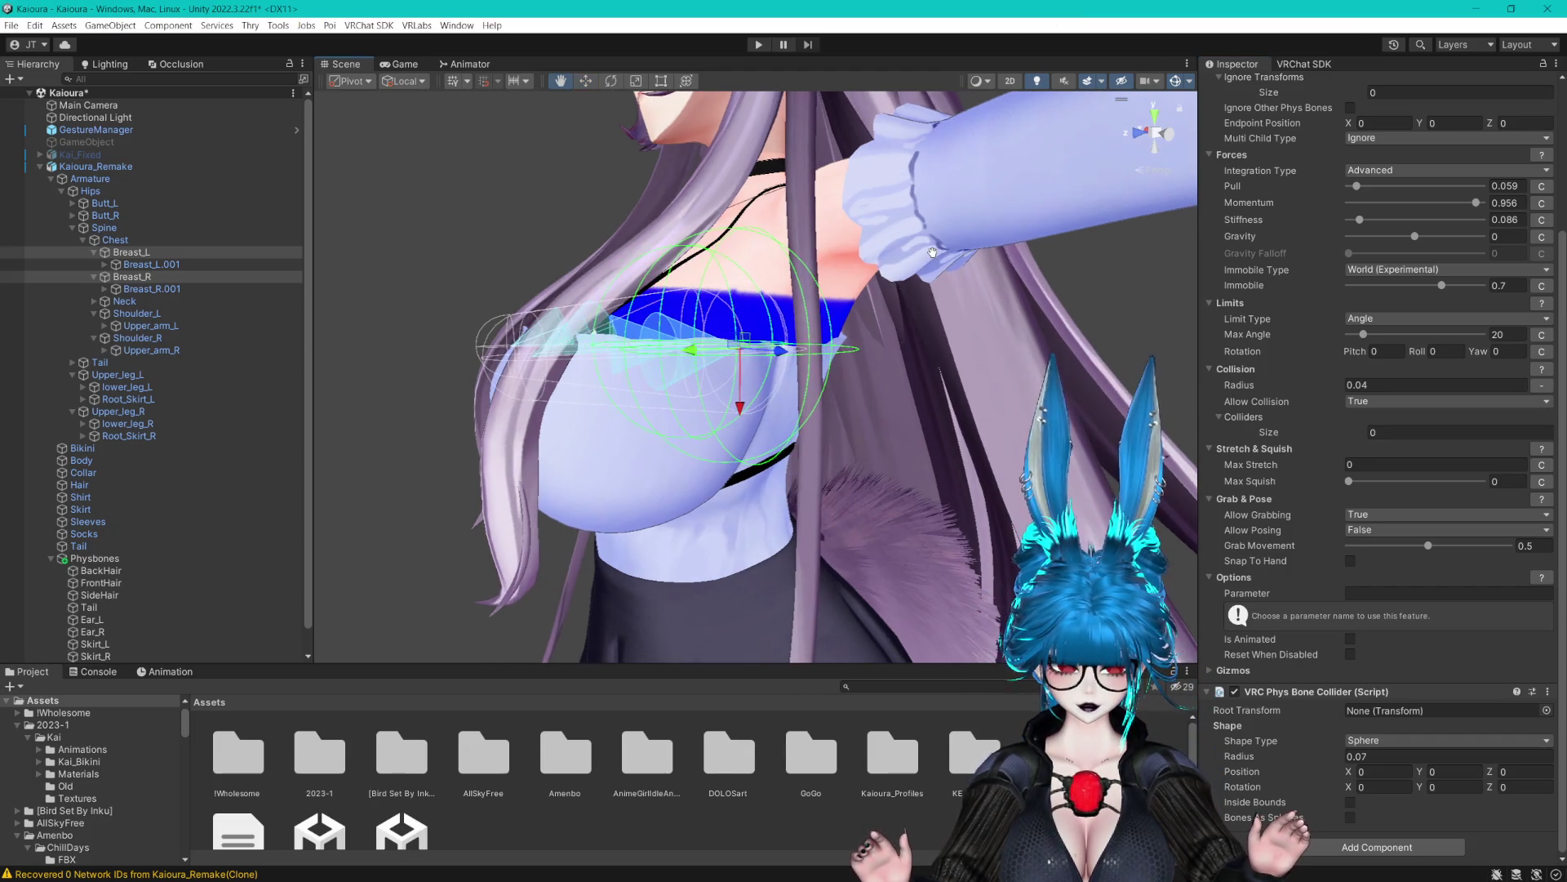
click(1550, 693)
click(1474, 552)
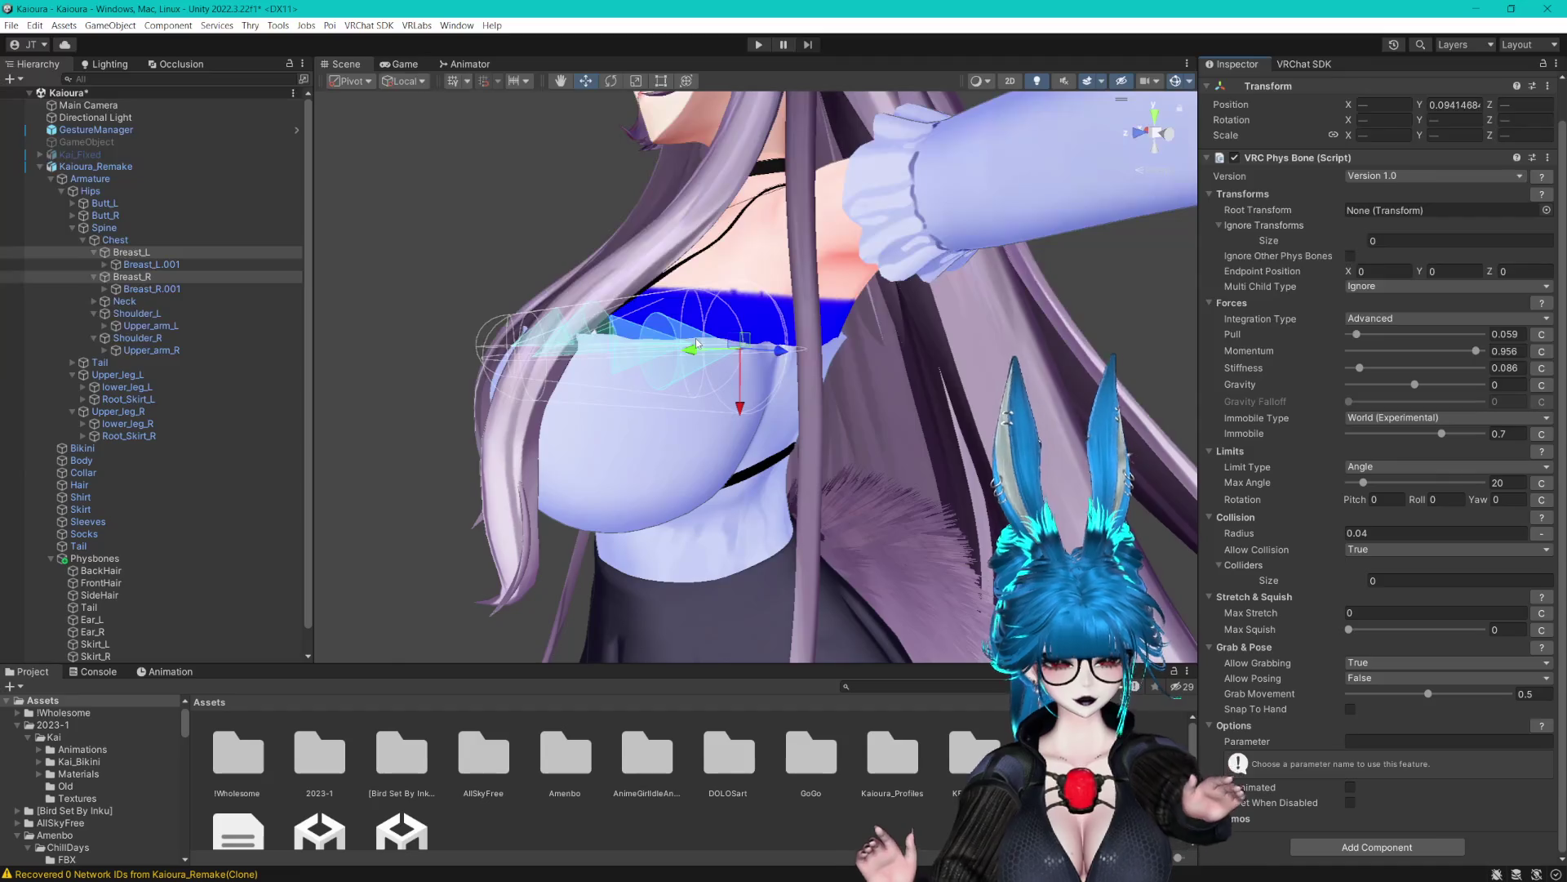
mouse_move(698, 343)
mouse_down()
mouse_move(738, 240)
mouse_move(846, 249)
mouse_up()
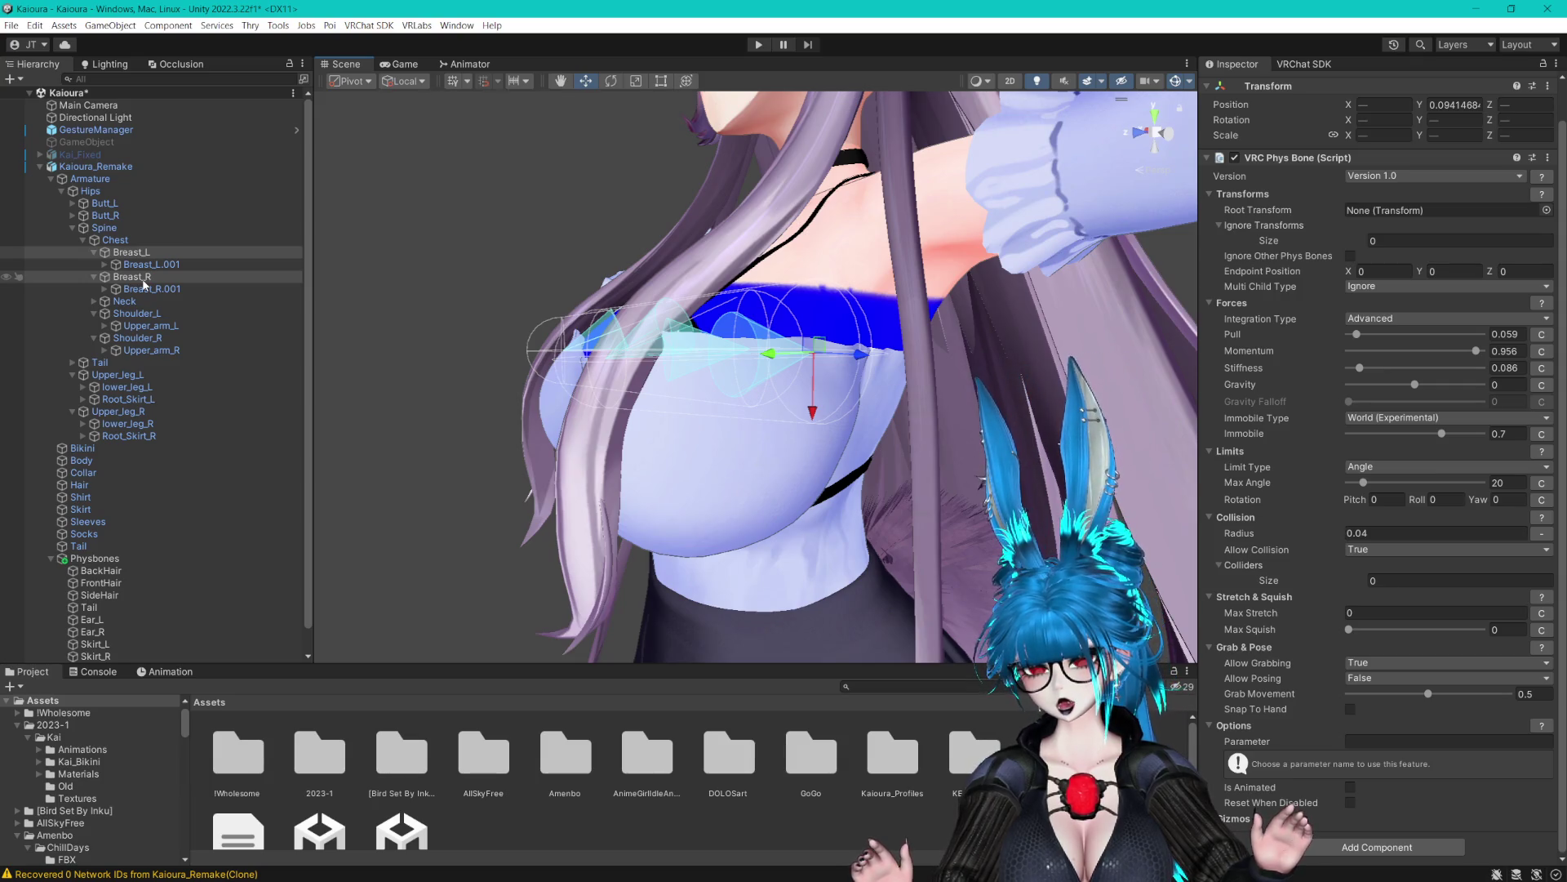
click(144, 284)
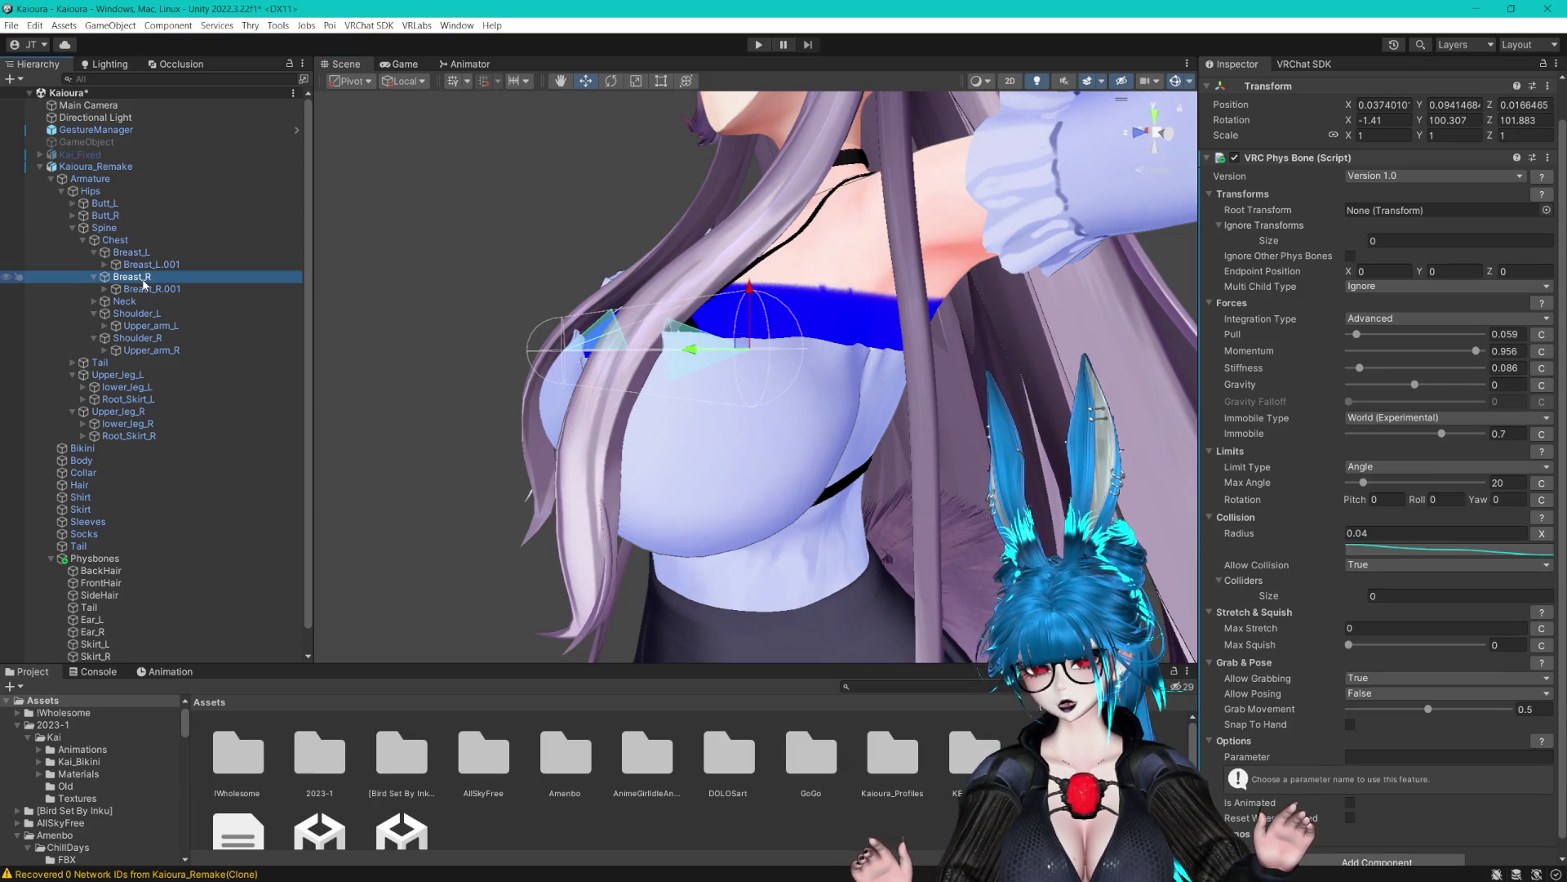
Create an empty child under Breast_R and add a VRC Phys Bone Collider to it
right_click(144, 284)
click(175, 491)
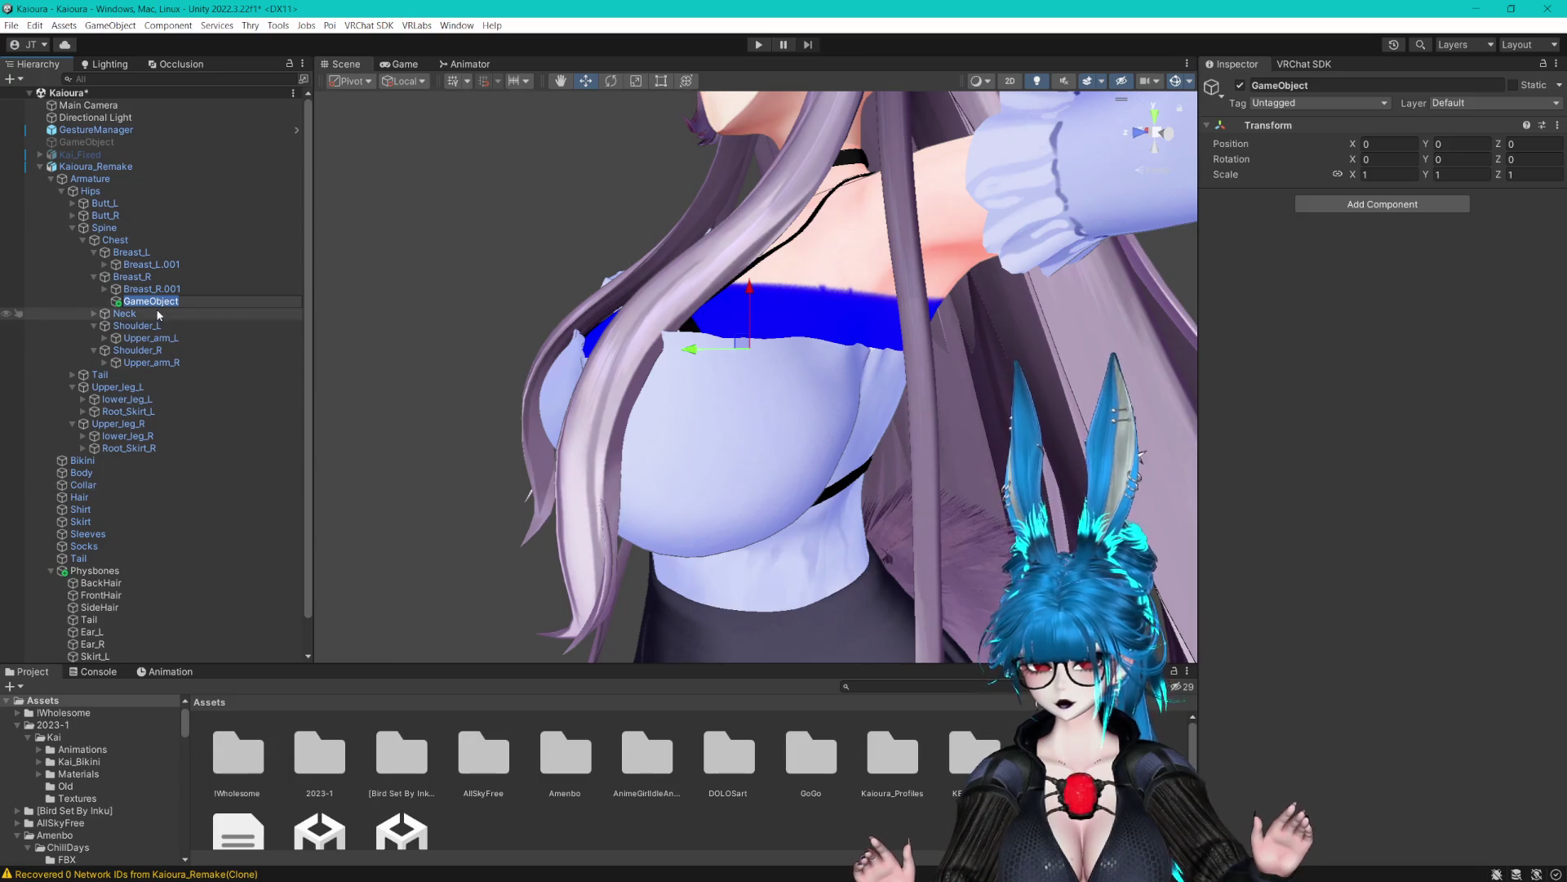
click(1376, 204)
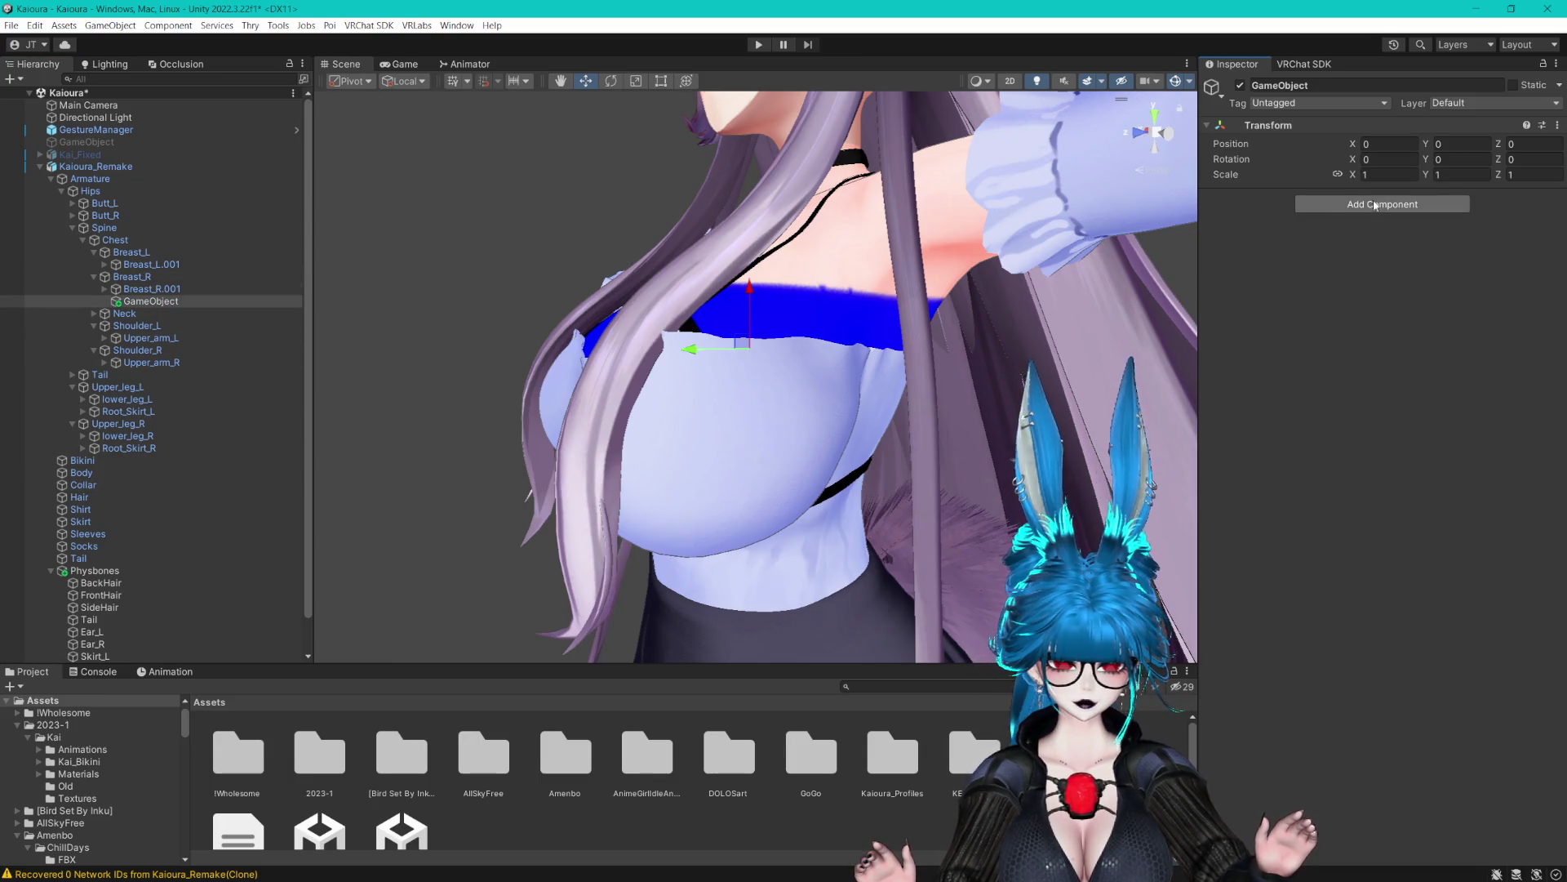
click(1344, 320)
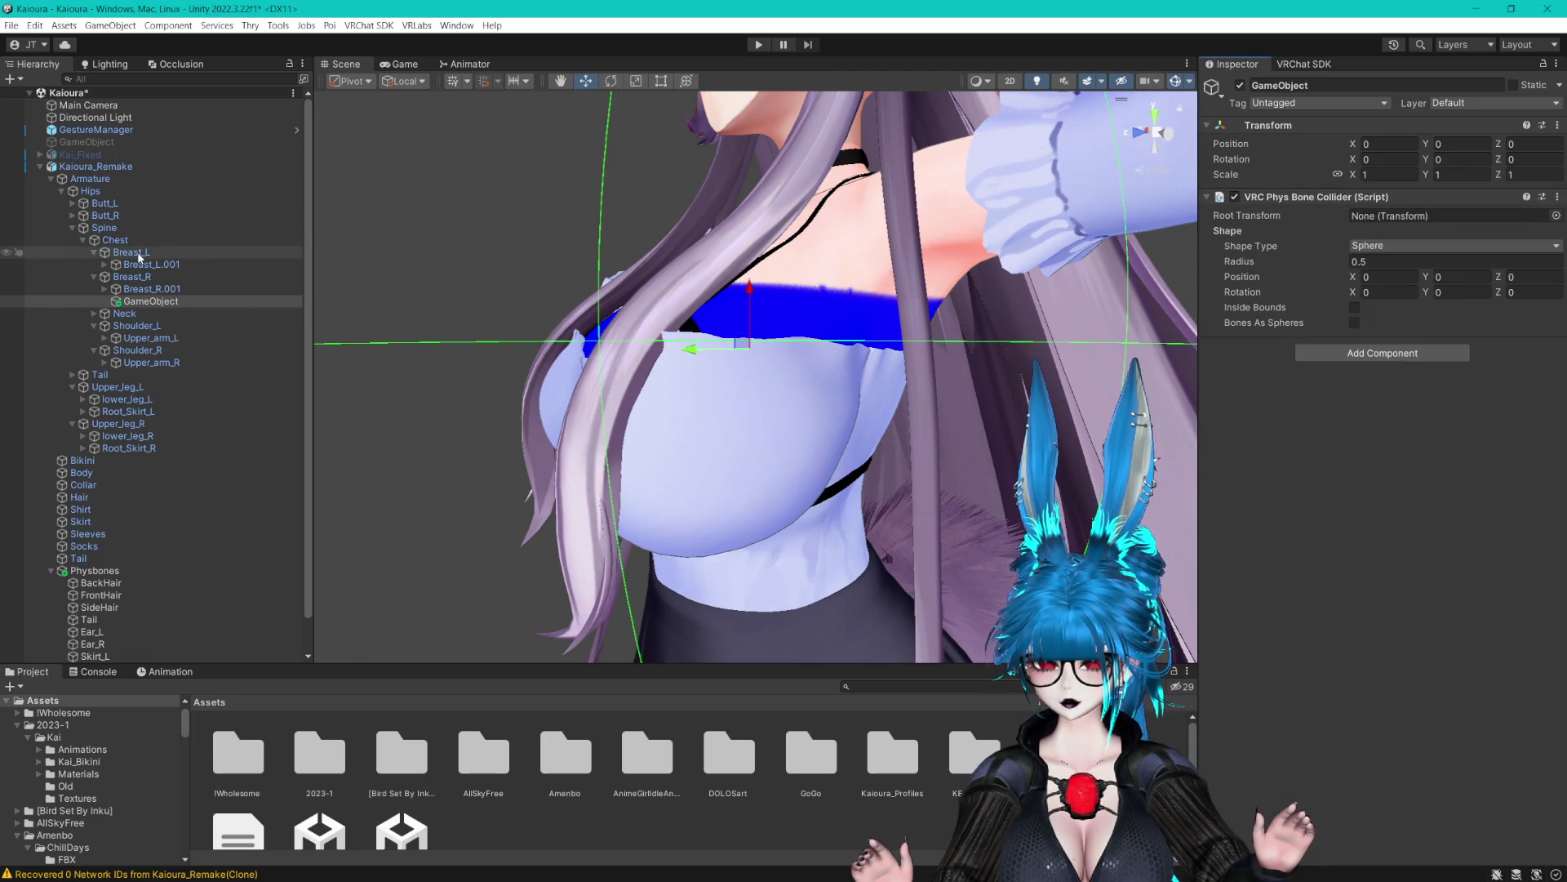
Try collider radii of 0.2 and then 0.1 to gauge the sphere size
click(1370, 263)
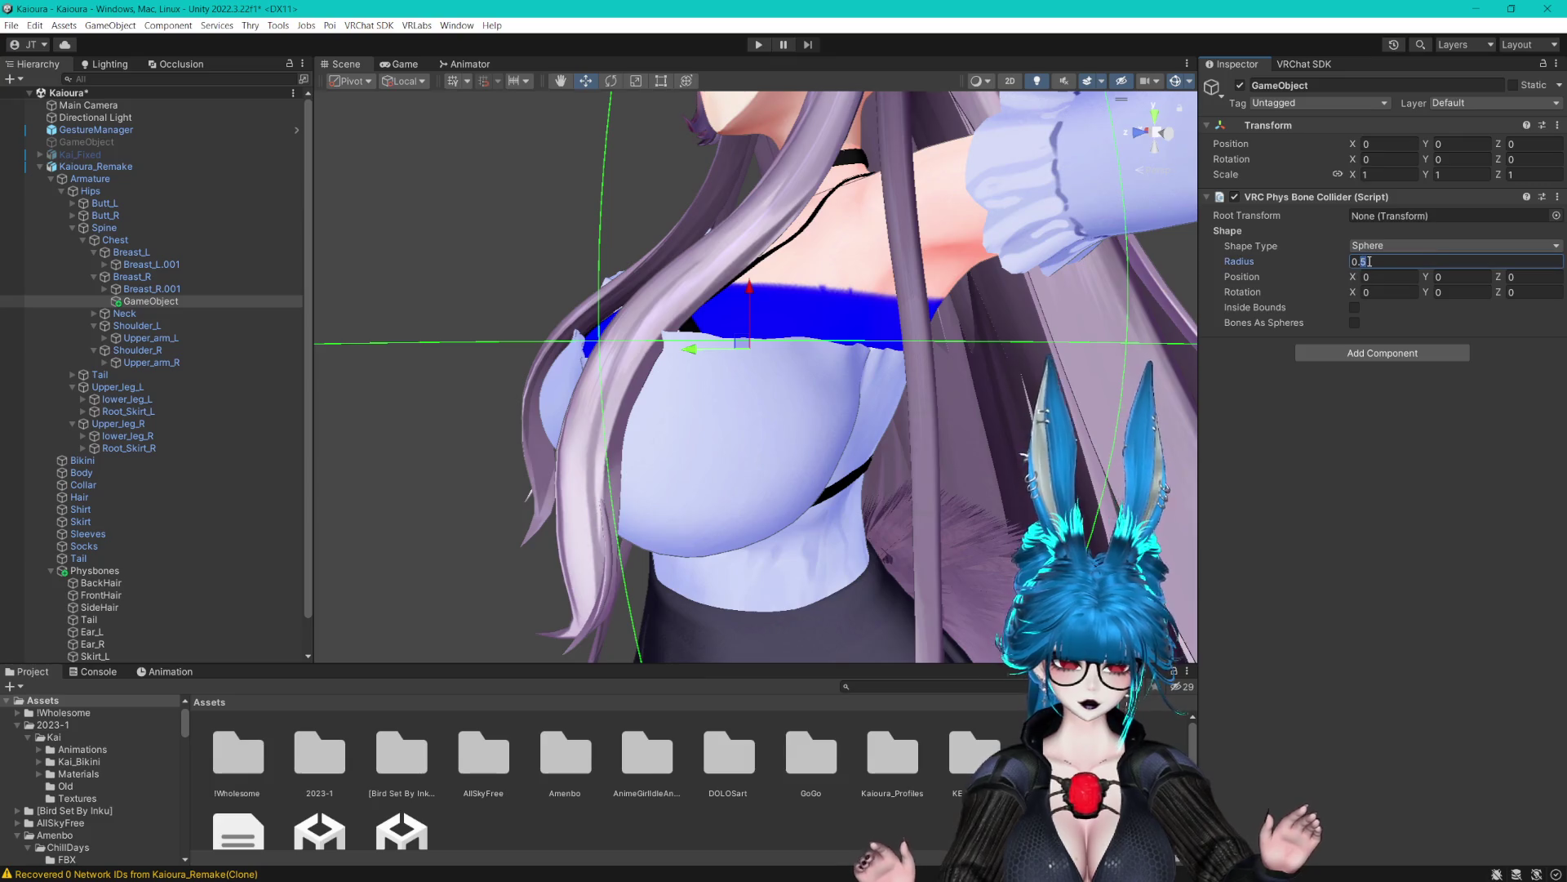
text(0.2)
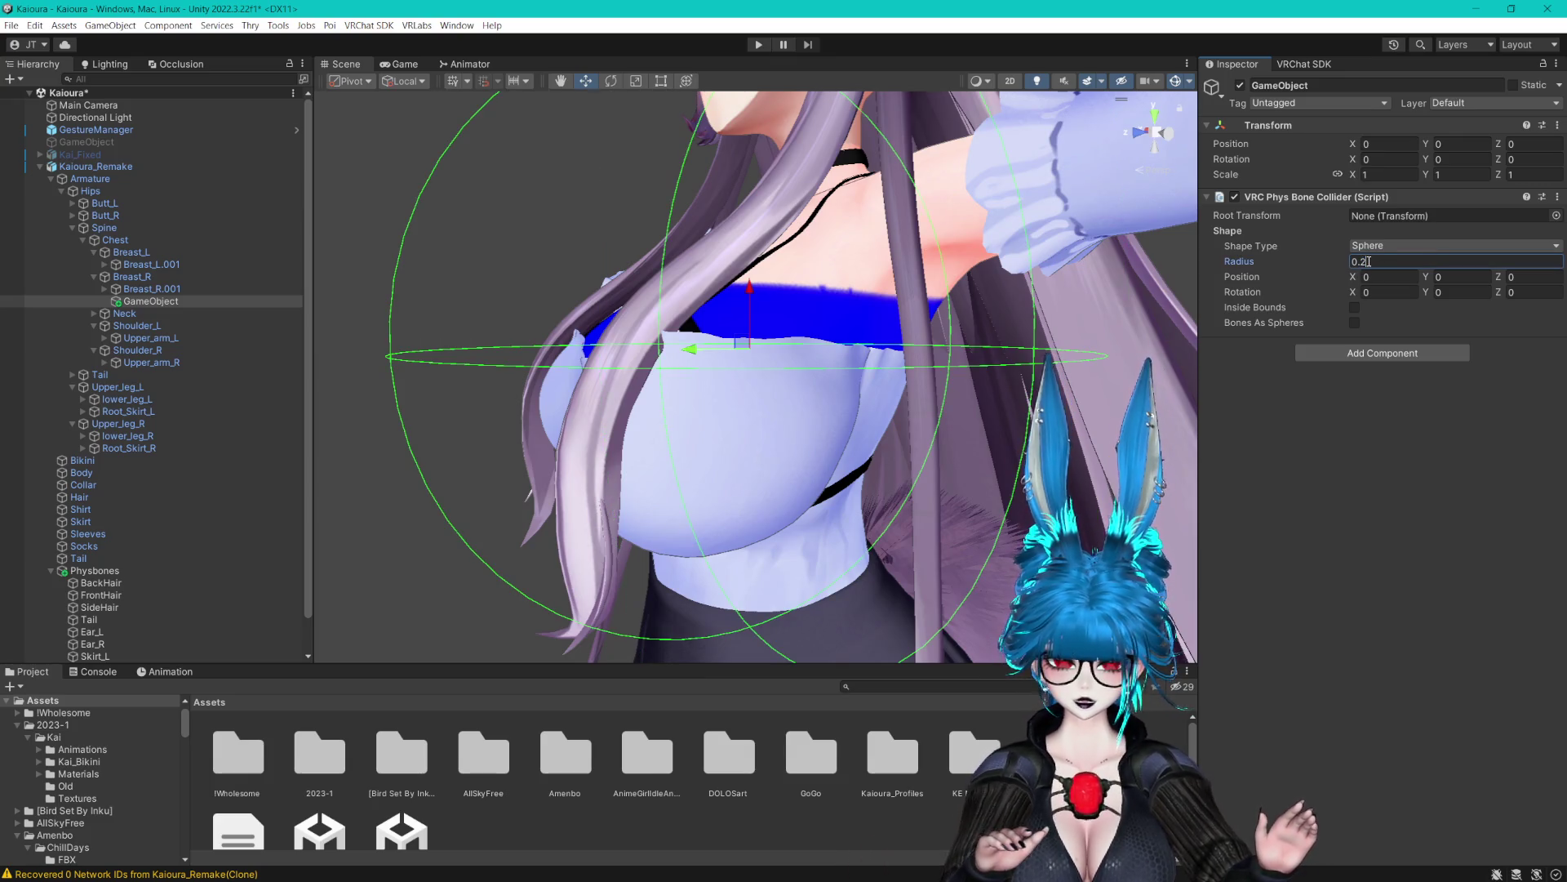
key(Return)
drag(953, 314, 896, 317)
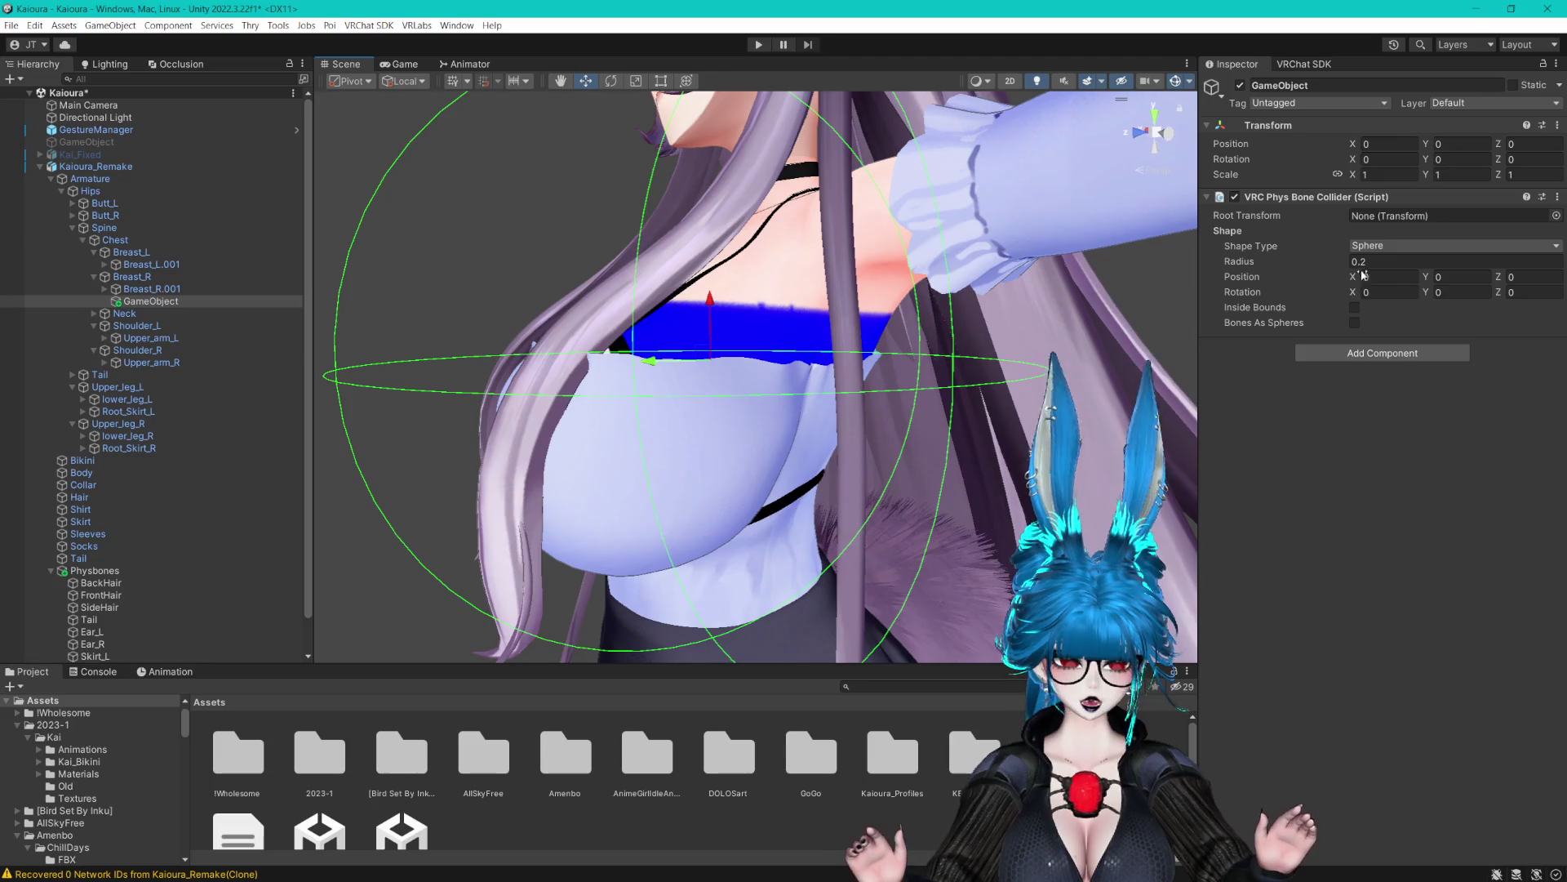
click(1361, 262)
text(0.1)
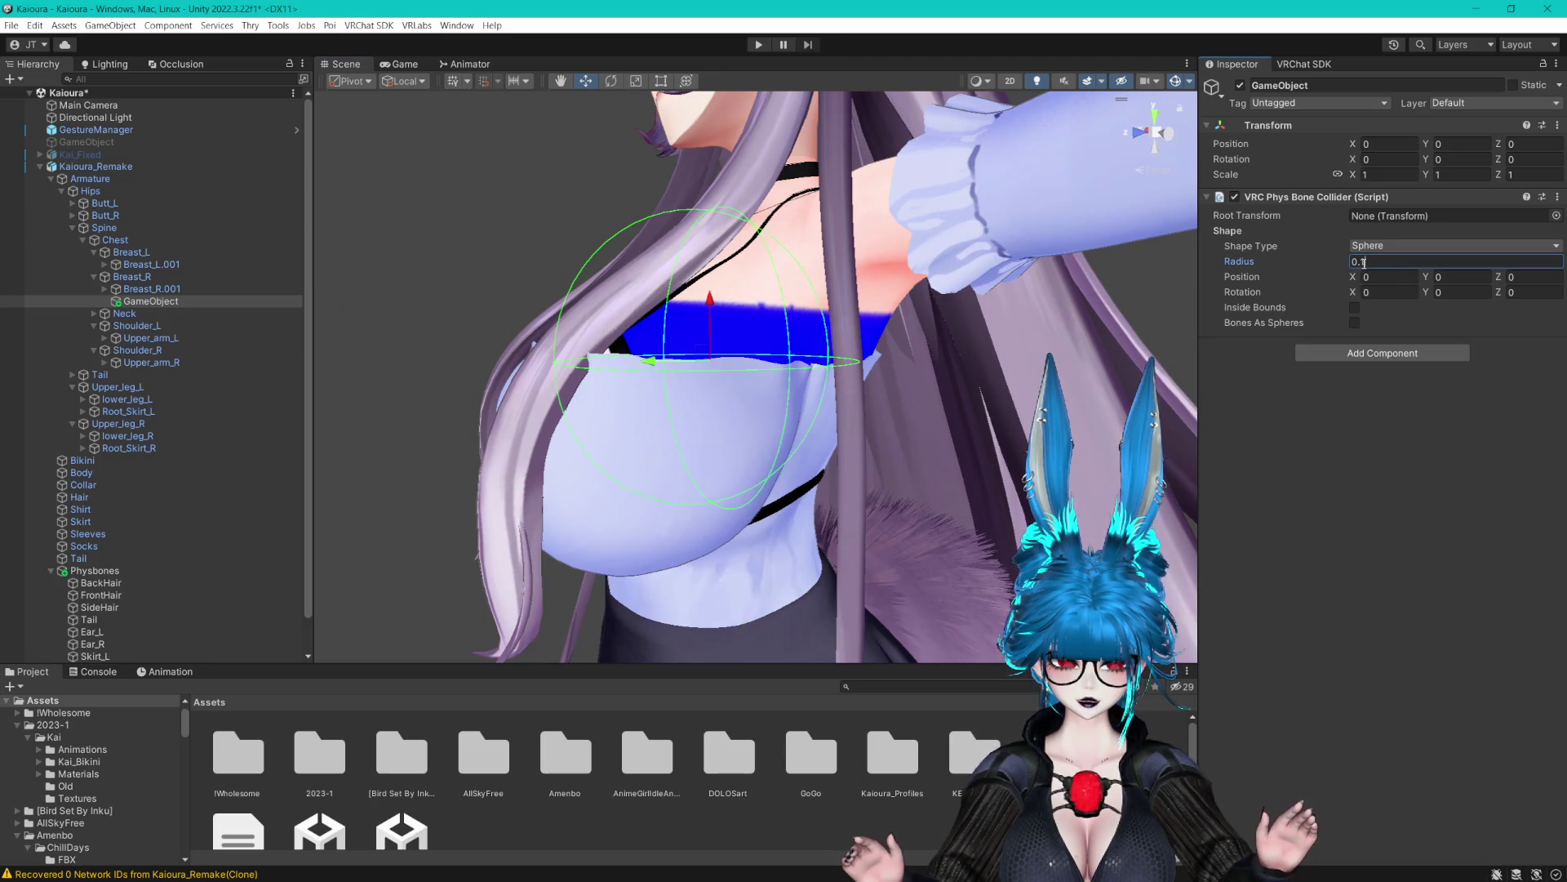
key(Return)
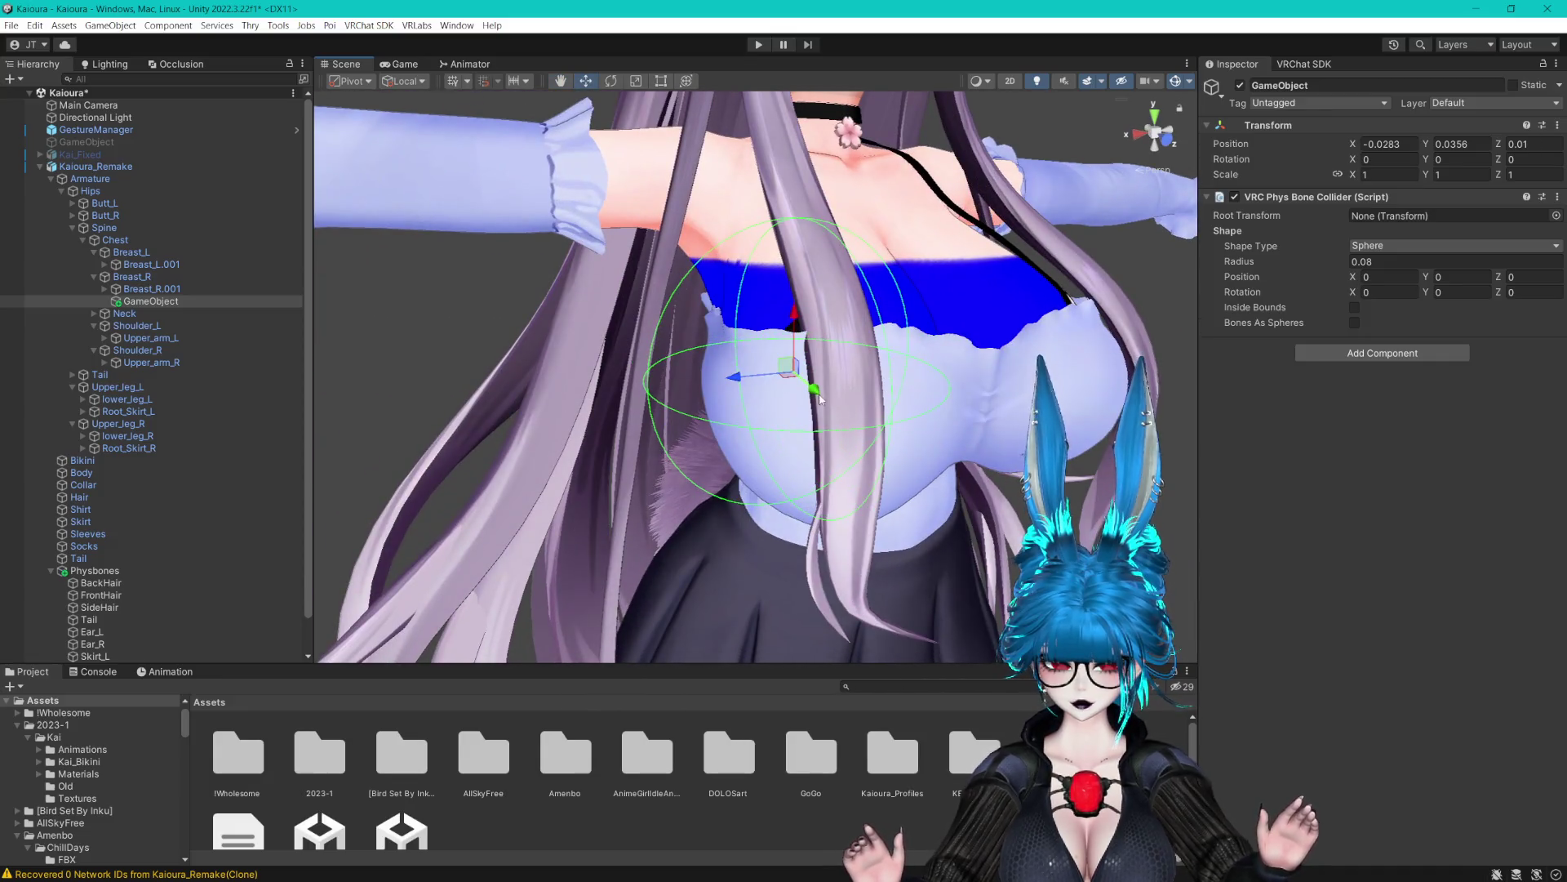
Set the radius to 0.06 and move the collider sphere up onto the right breast
mouse_move(821, 397)
mouse_down()
mouse_move(785, 423)
mouse_move(841, 403)
mouse_up()
click(1372, 262)
text(0.06)
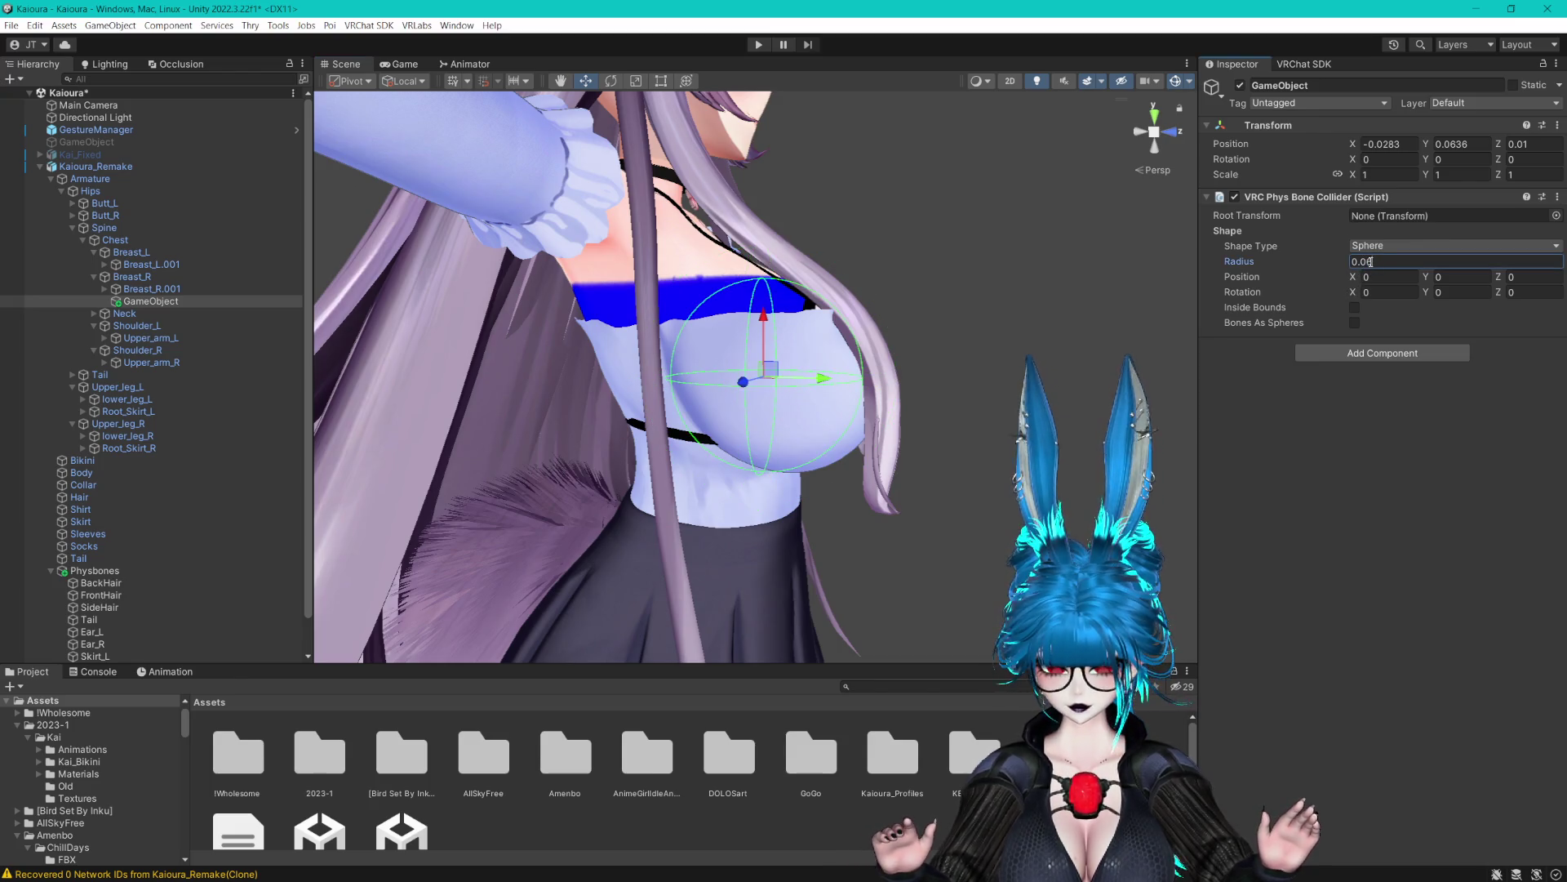
scroll(1073, 296, up, 5)
mouse_move(820, 369)
mouse_down()
mouse_move(881, 383)
mouse_move(887, 365)
mouse_up()
drag(822, 319, 729, 316)
scroll(824, 325, down, 3)
mouse_move(616, 410)
mouse_down()
mouse_move(631, 408)
mouse_move(573, 231)
mouse_up()
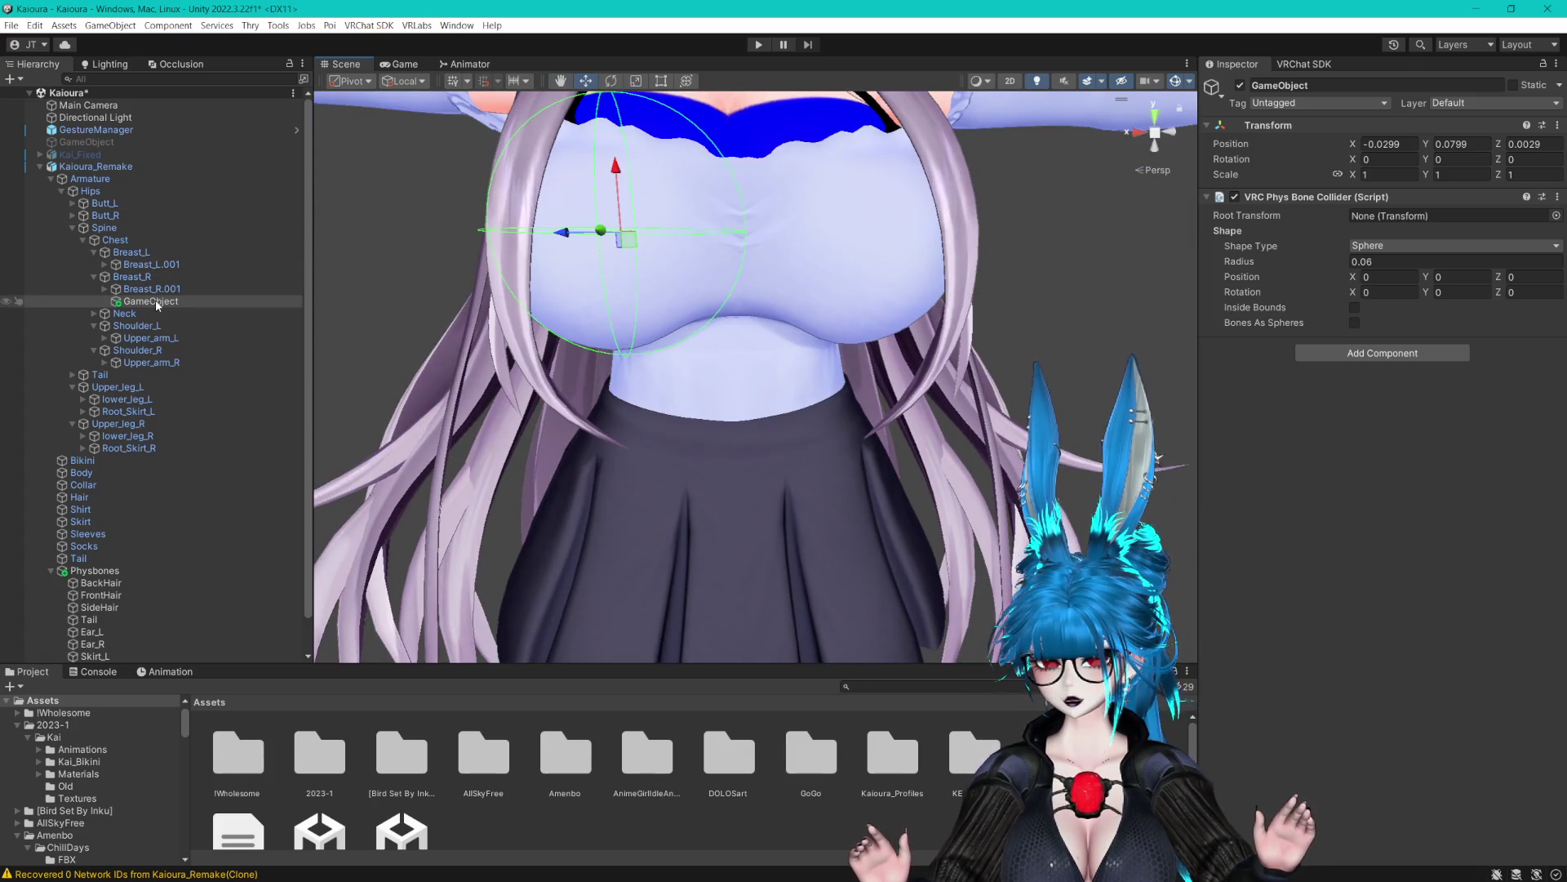
drag(155, 298, 122, 162)
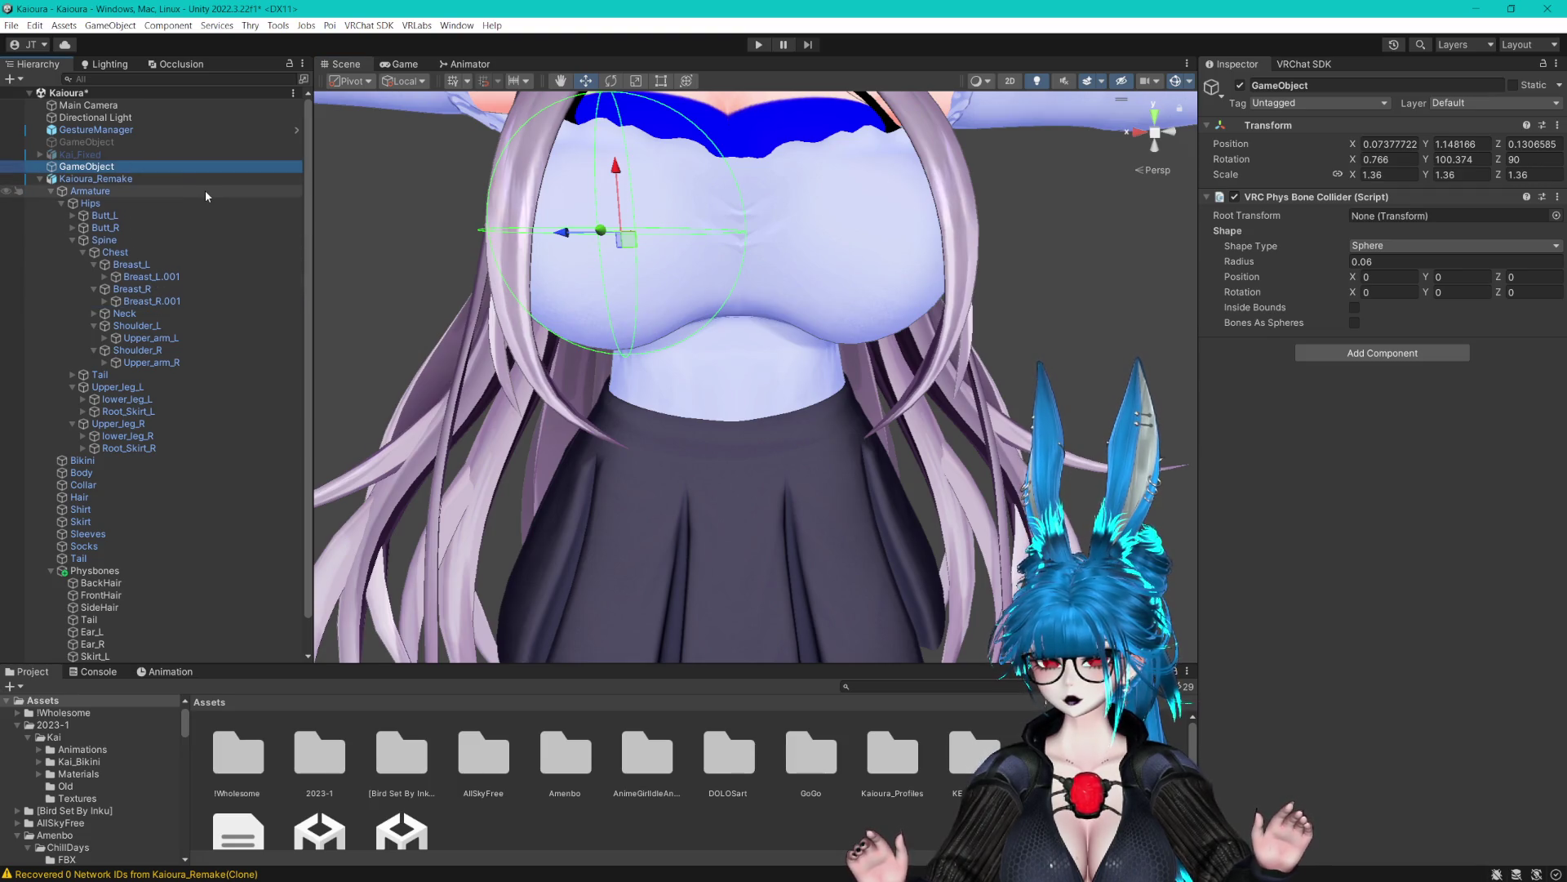
Undo the move to root and rename the collider object Breast_R_Col
key(ctrl+z)
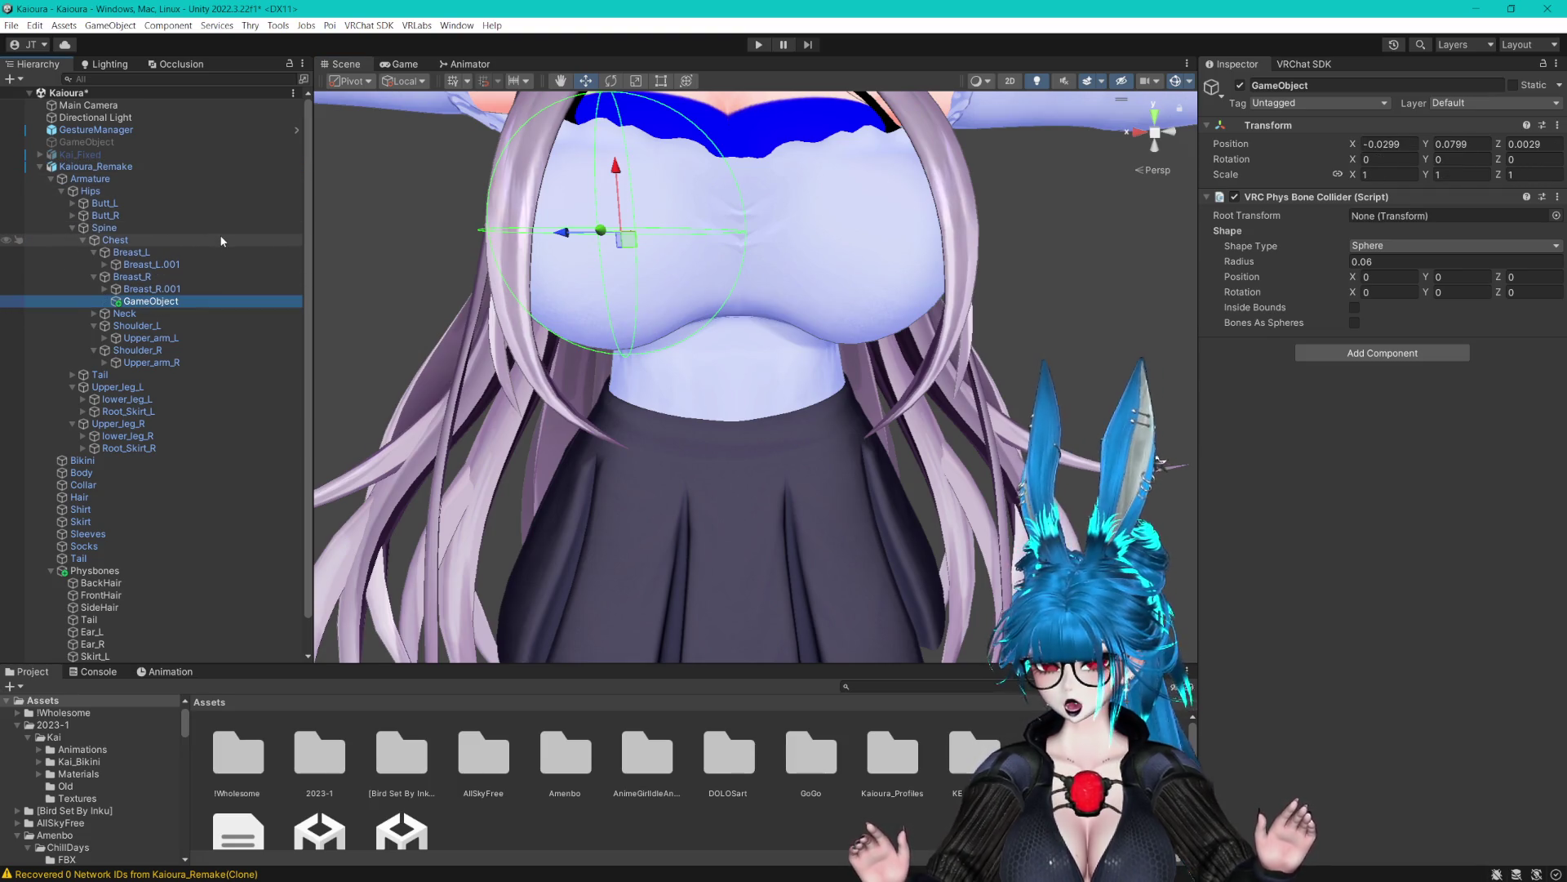
click(155, 301)
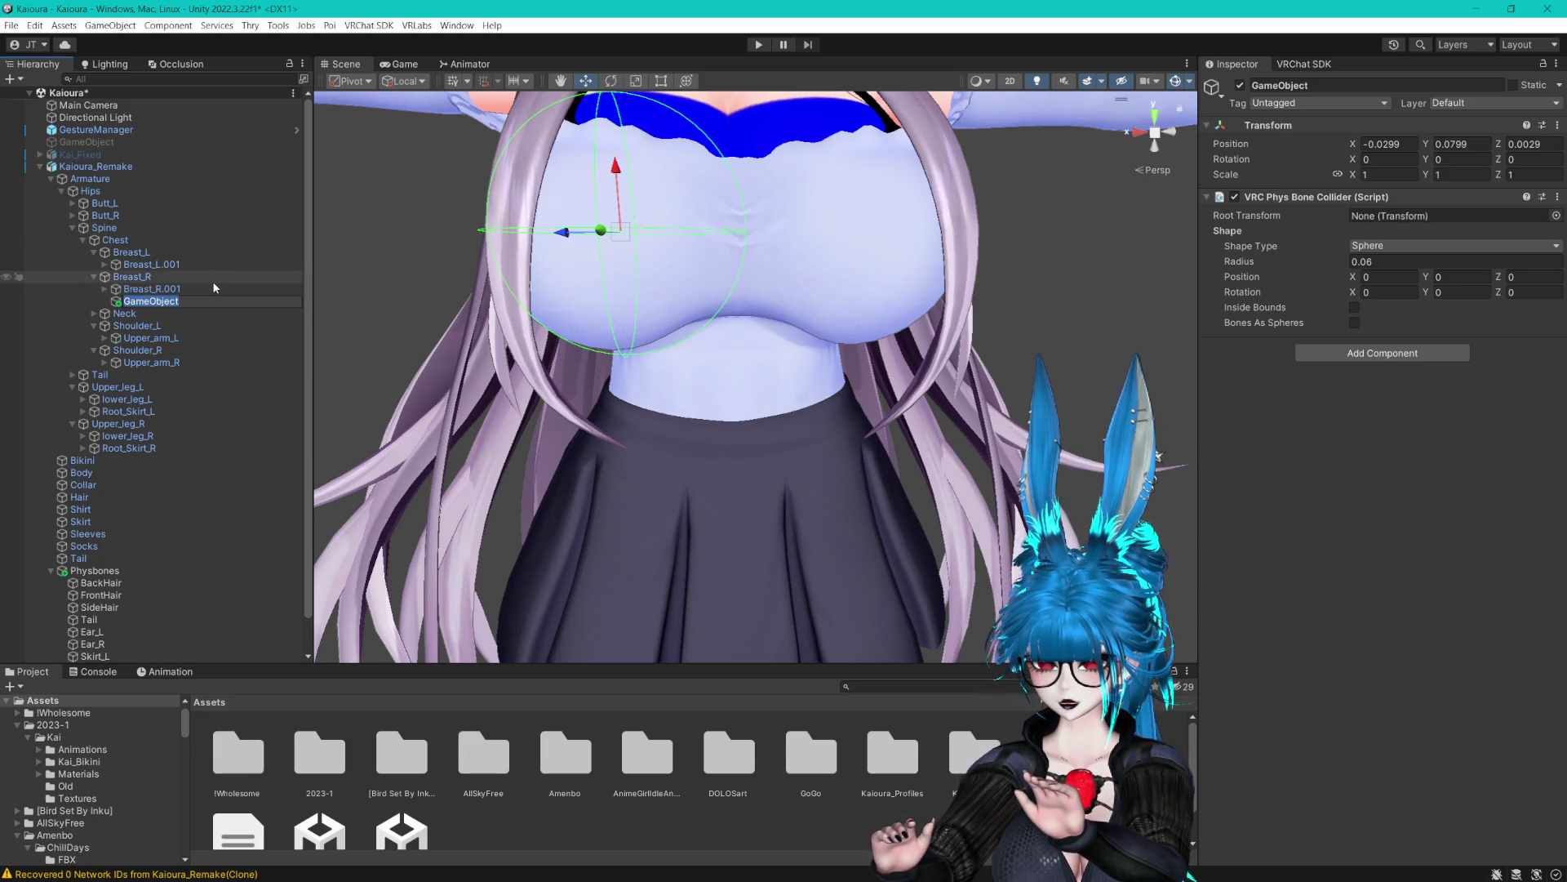
text(Co)
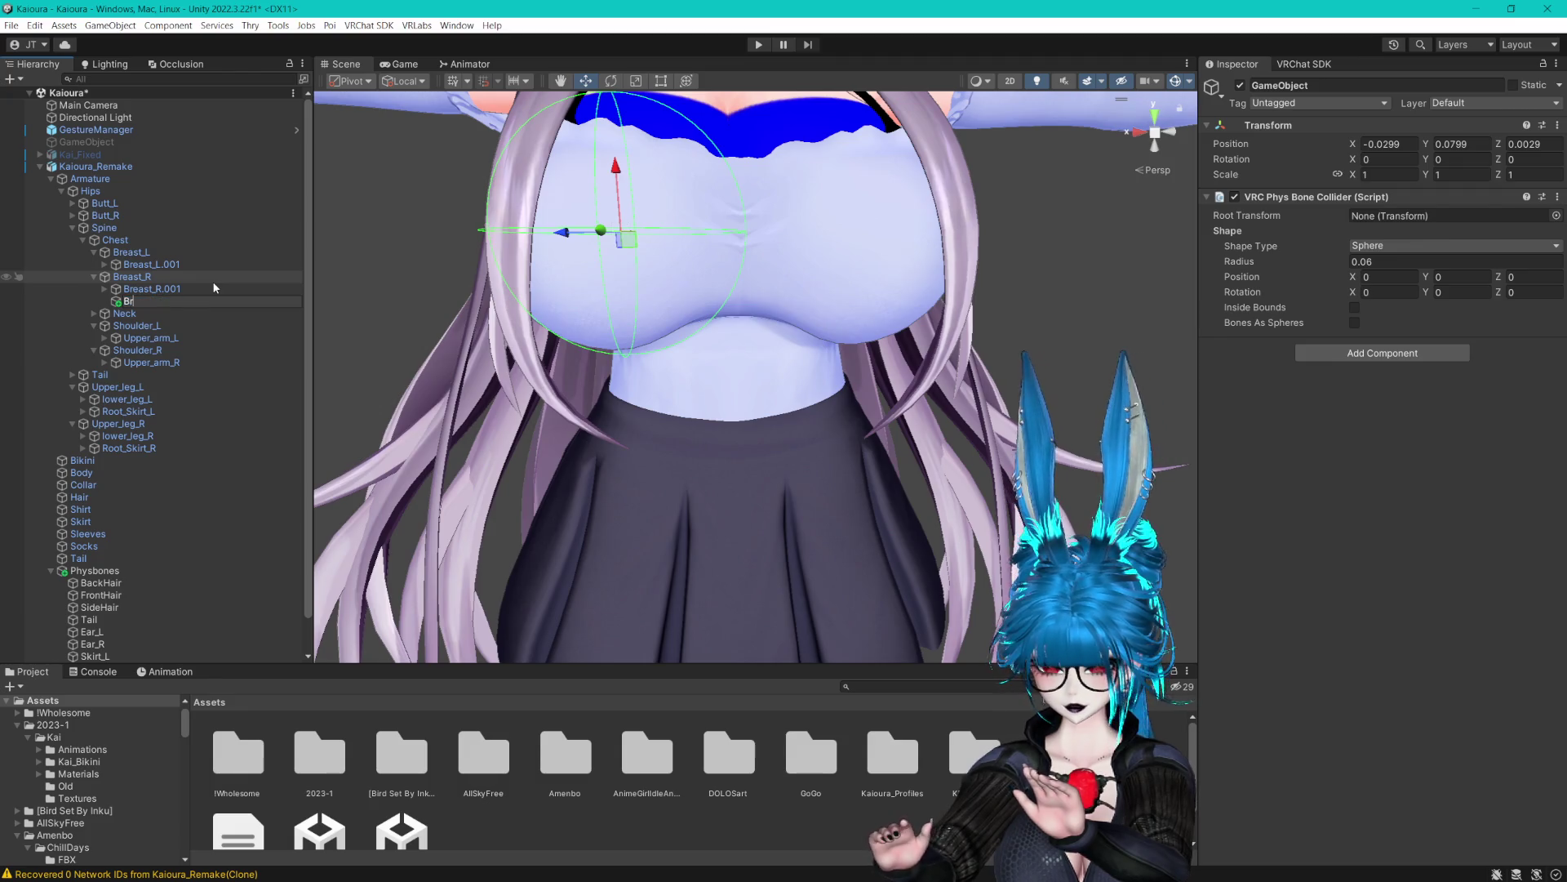
key(BackSpace)
key(BackSpace)
text(B)
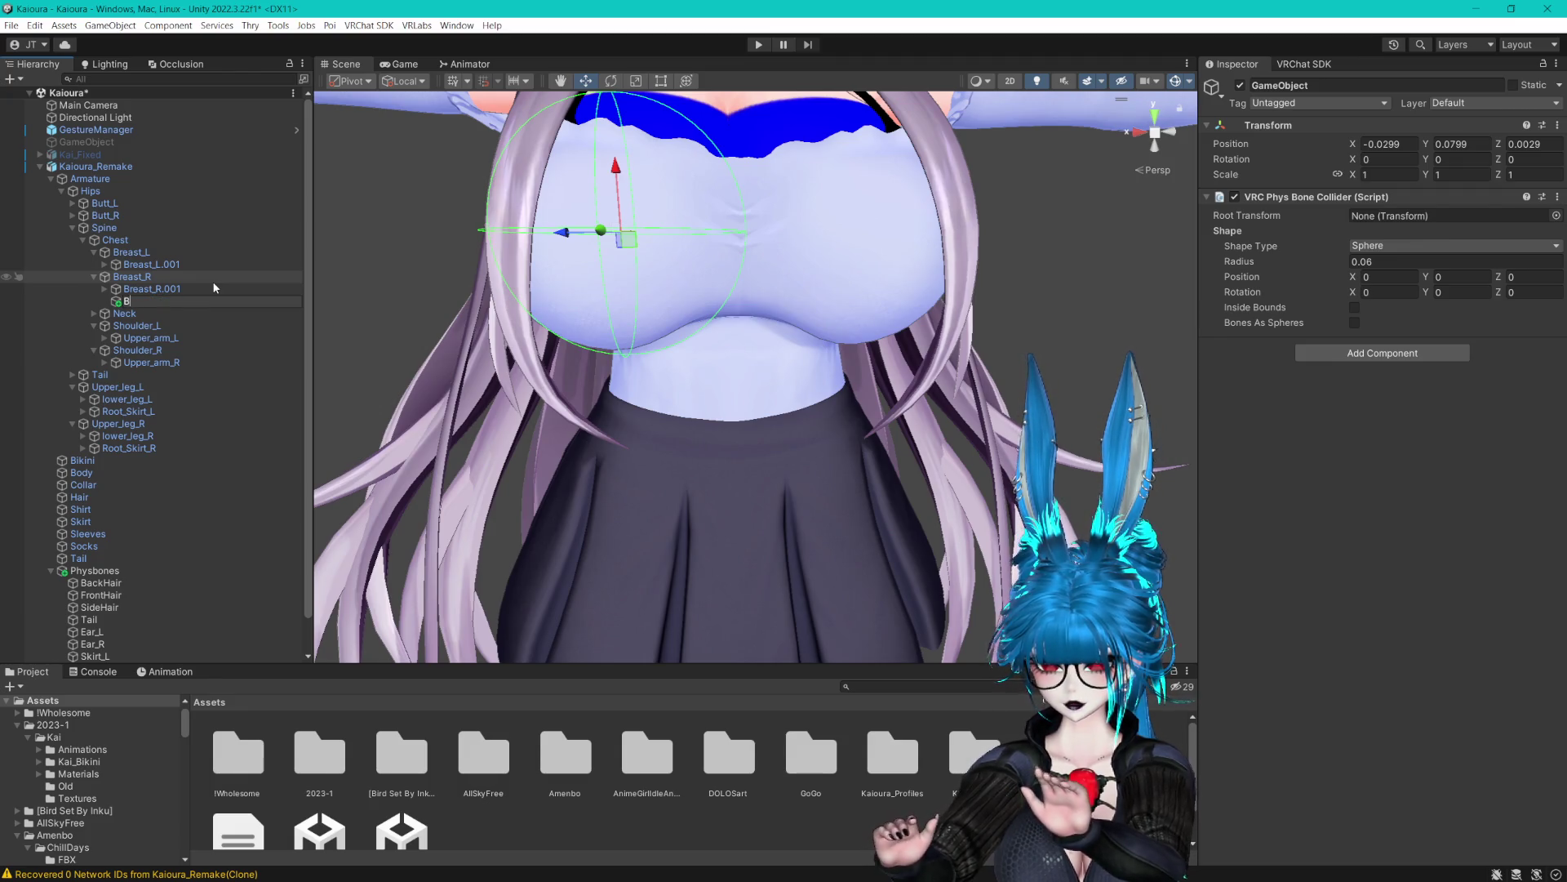
text(reast_R_Col)
key(Return)
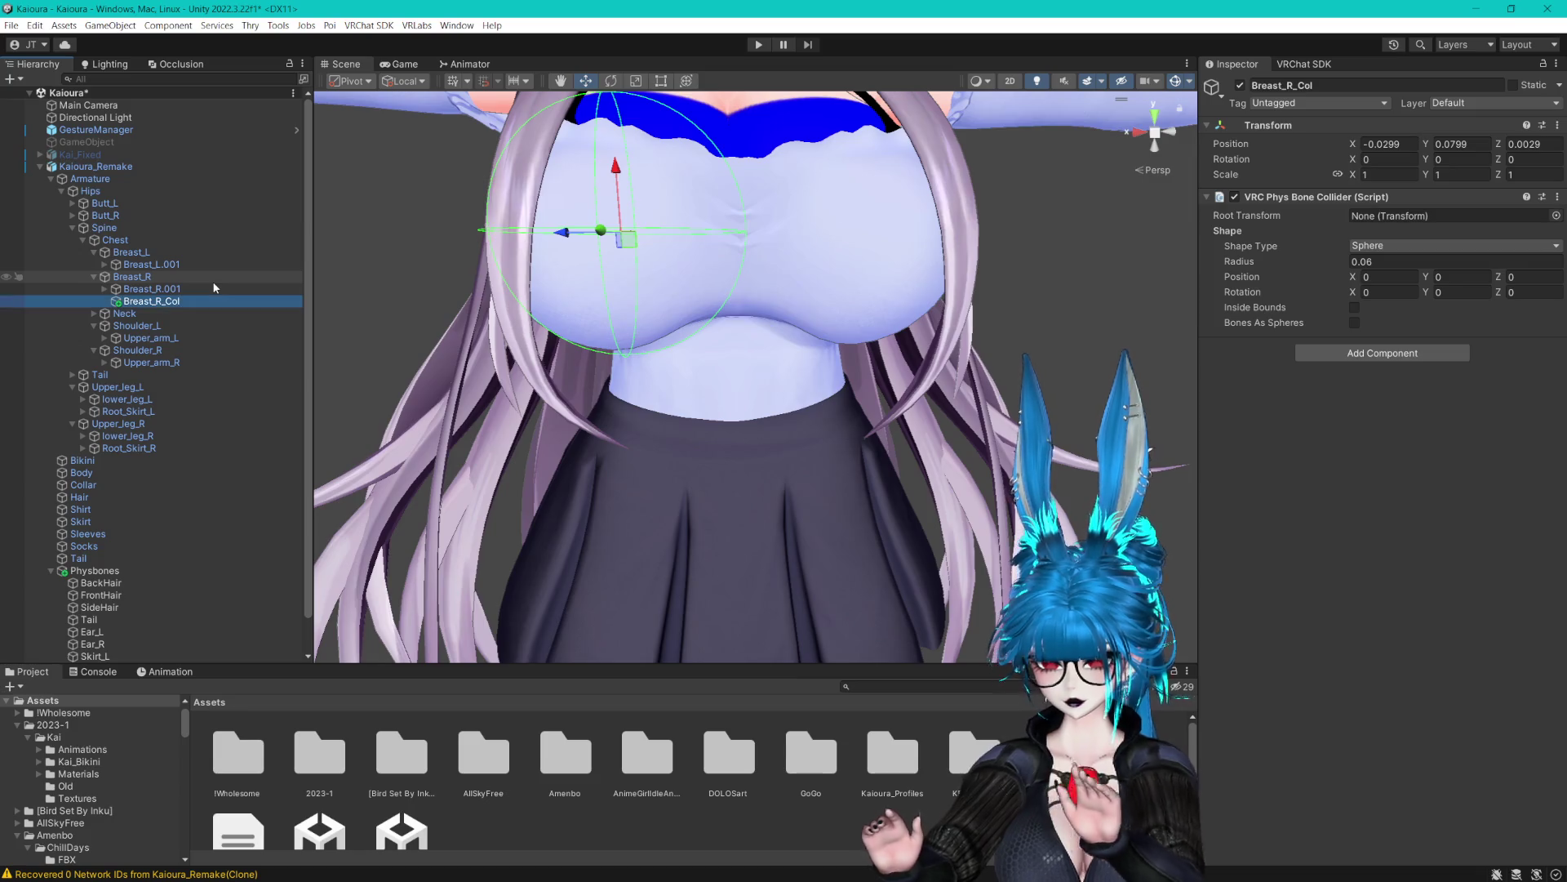
Move Breast_R_Col to the scene root and zero its rotation
drag(173, 299, 139, 161)
click(1393, 158)
text(0)
key(Tab)
text(0.0)
click(129, 167)
Duplicate it as Breast_L_Col and negate the copy's X position
key(ctrl+d)
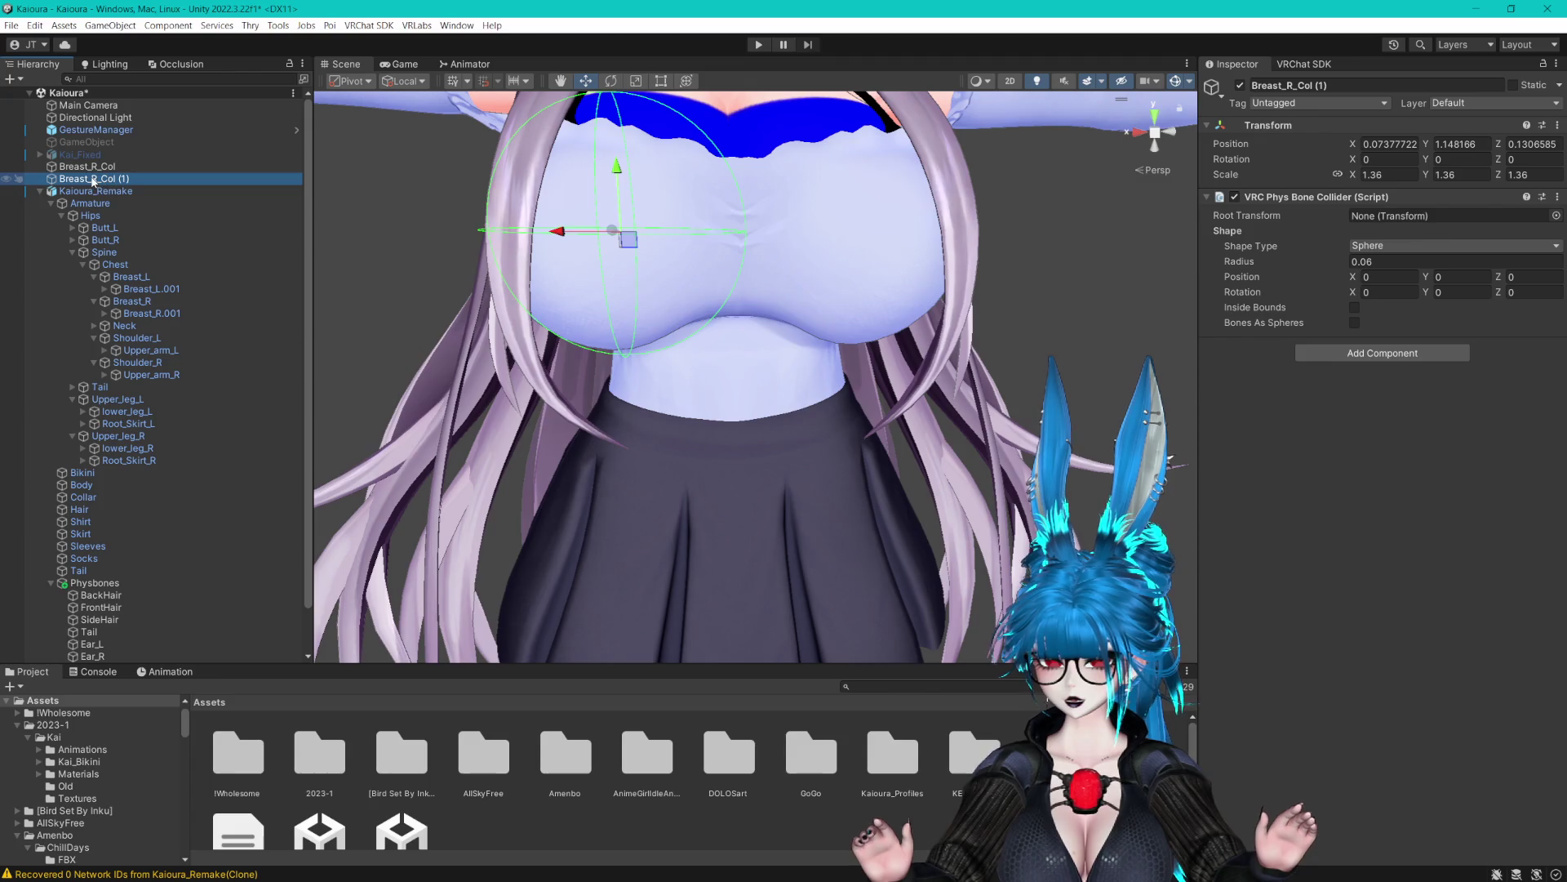
click(95, 182)
text(L)
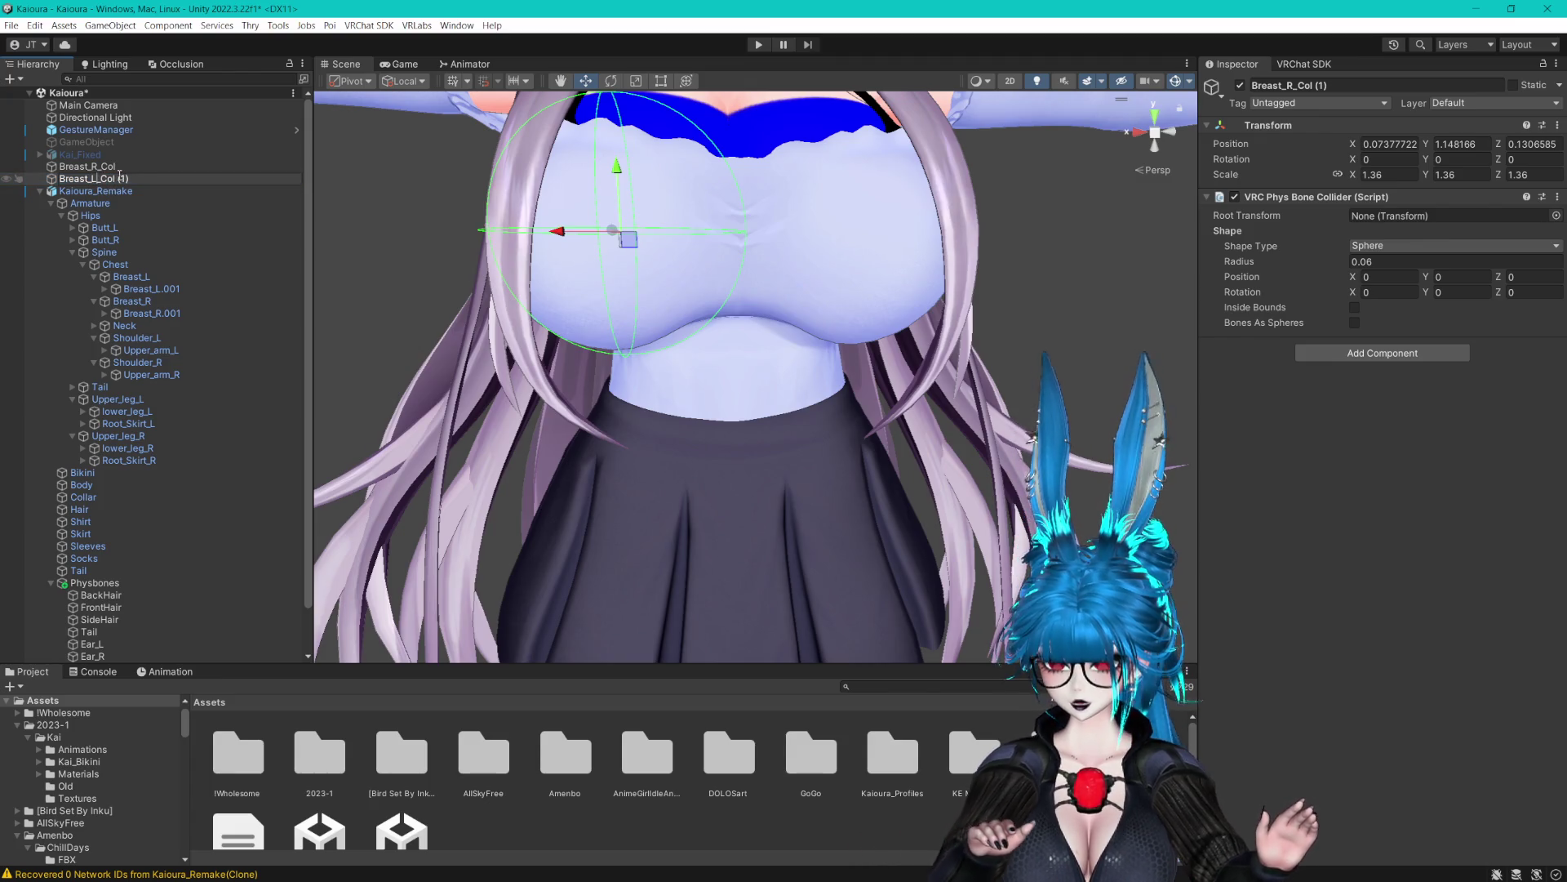
key(Return)
click(1380, 144)
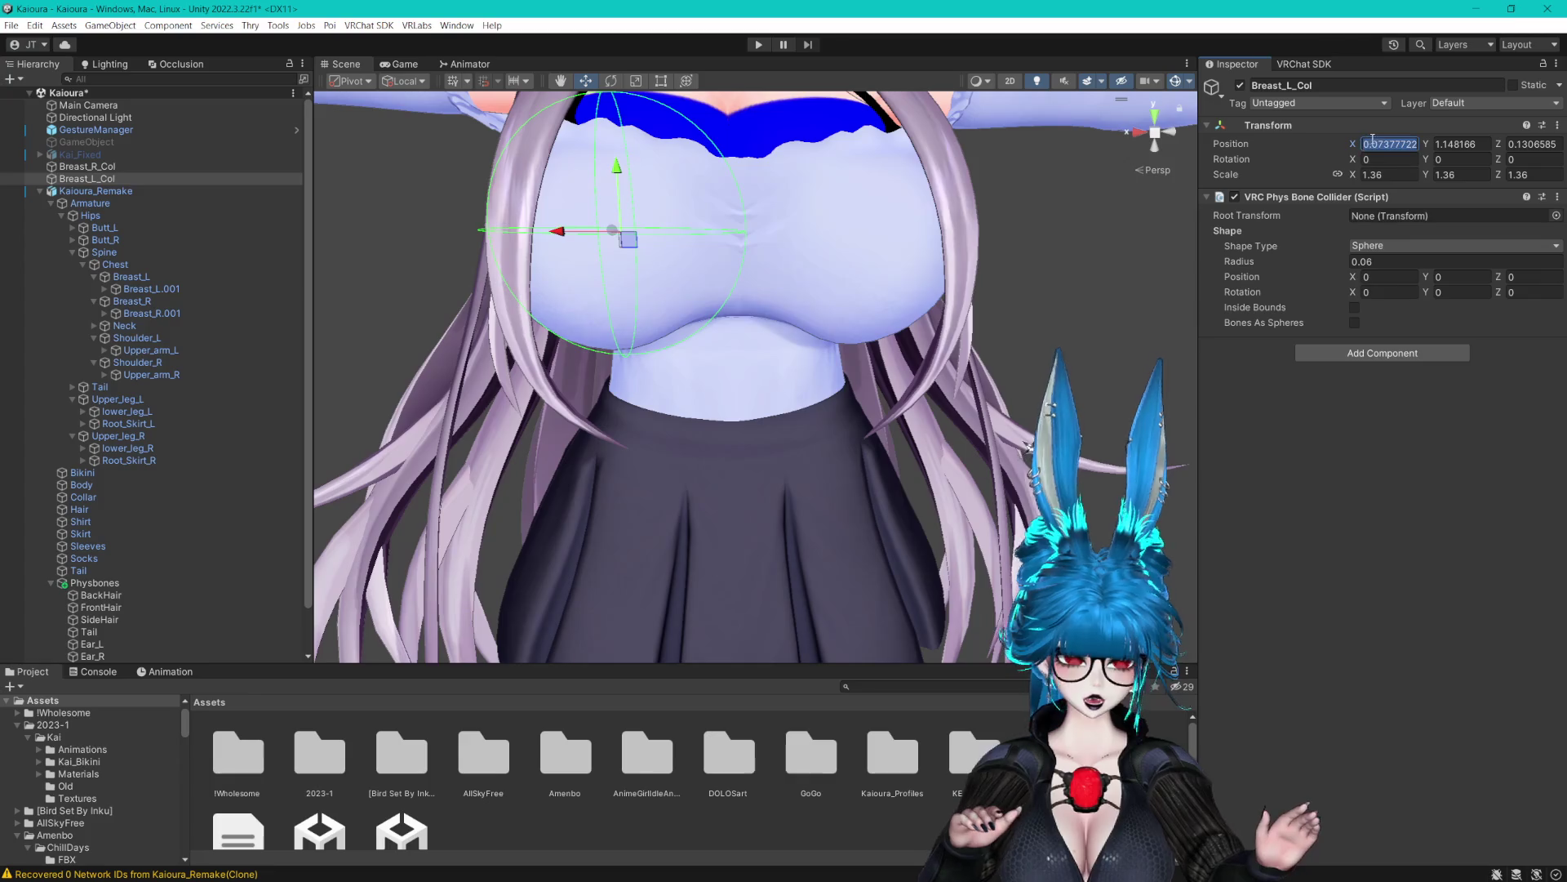
text(-)
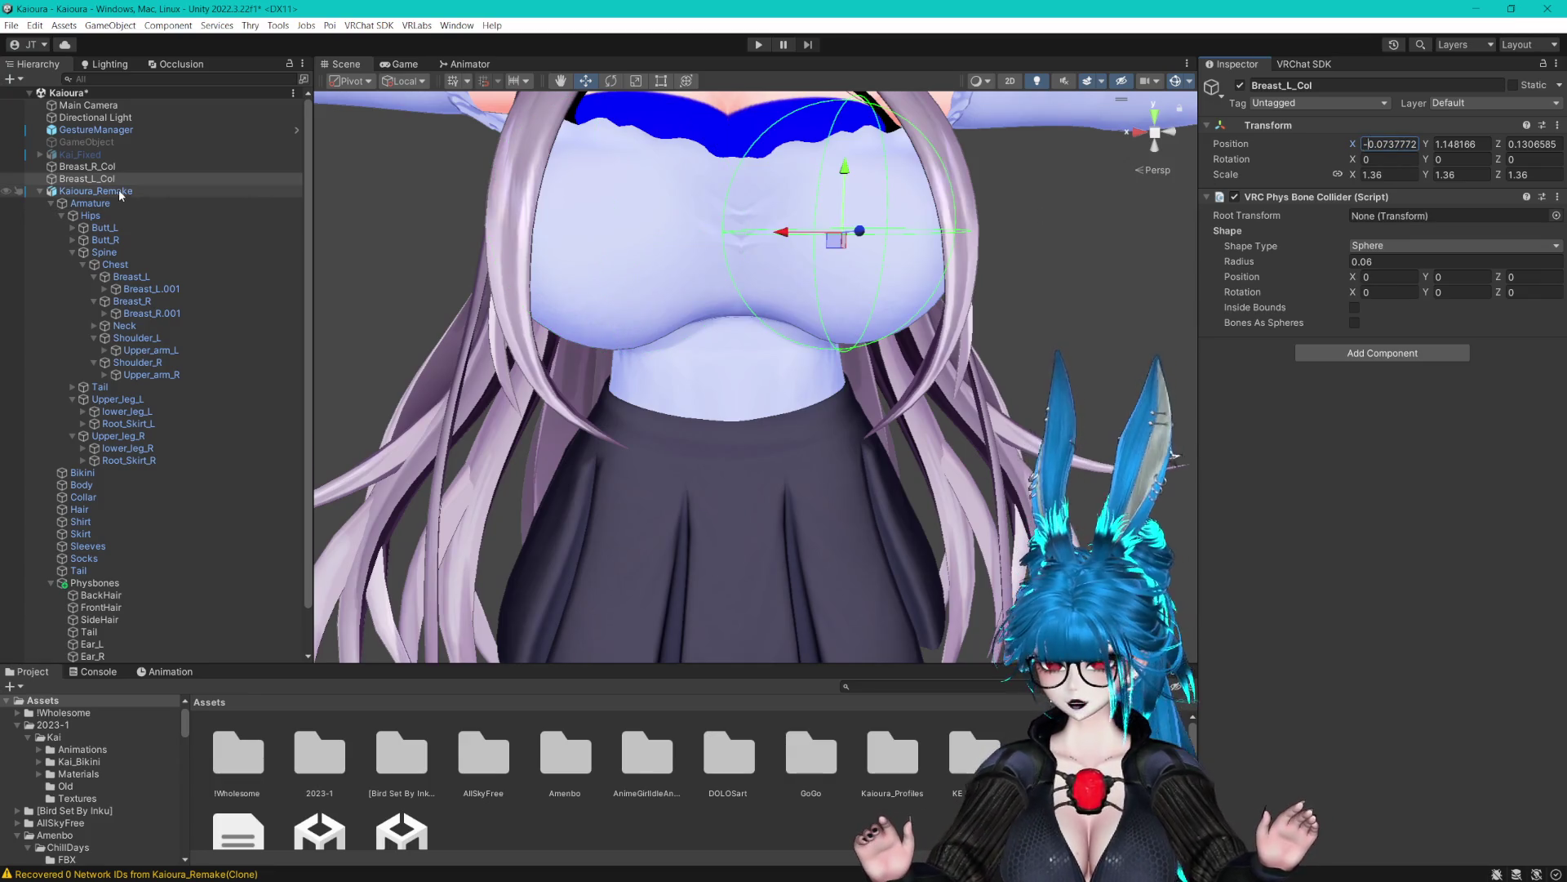
Parent Breast_R_Col under Breast_R and Breast_L_Col under Breast_L
mouse_move(101, 166)
mouse_down()
mouse_move(269, 252)
mouse_move(143, 314)
mouse_up()
mouse_move(90, 166)
mouse_down()
mouse_move(219, 236)
mouse_move(165, 264)
mouse_up()
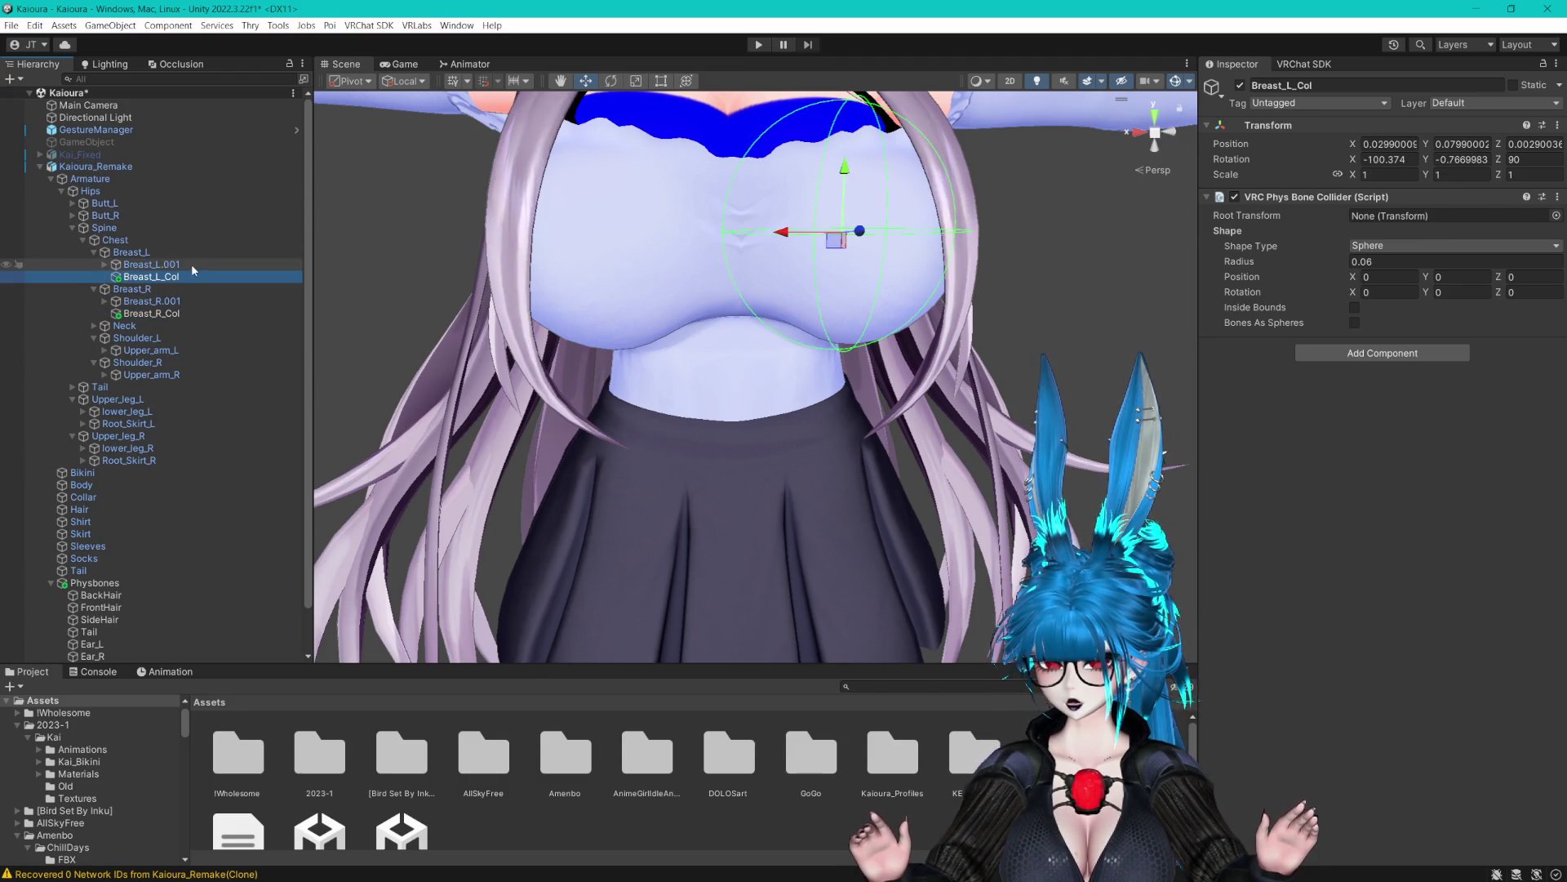
scroll(183, 257, down, 3)
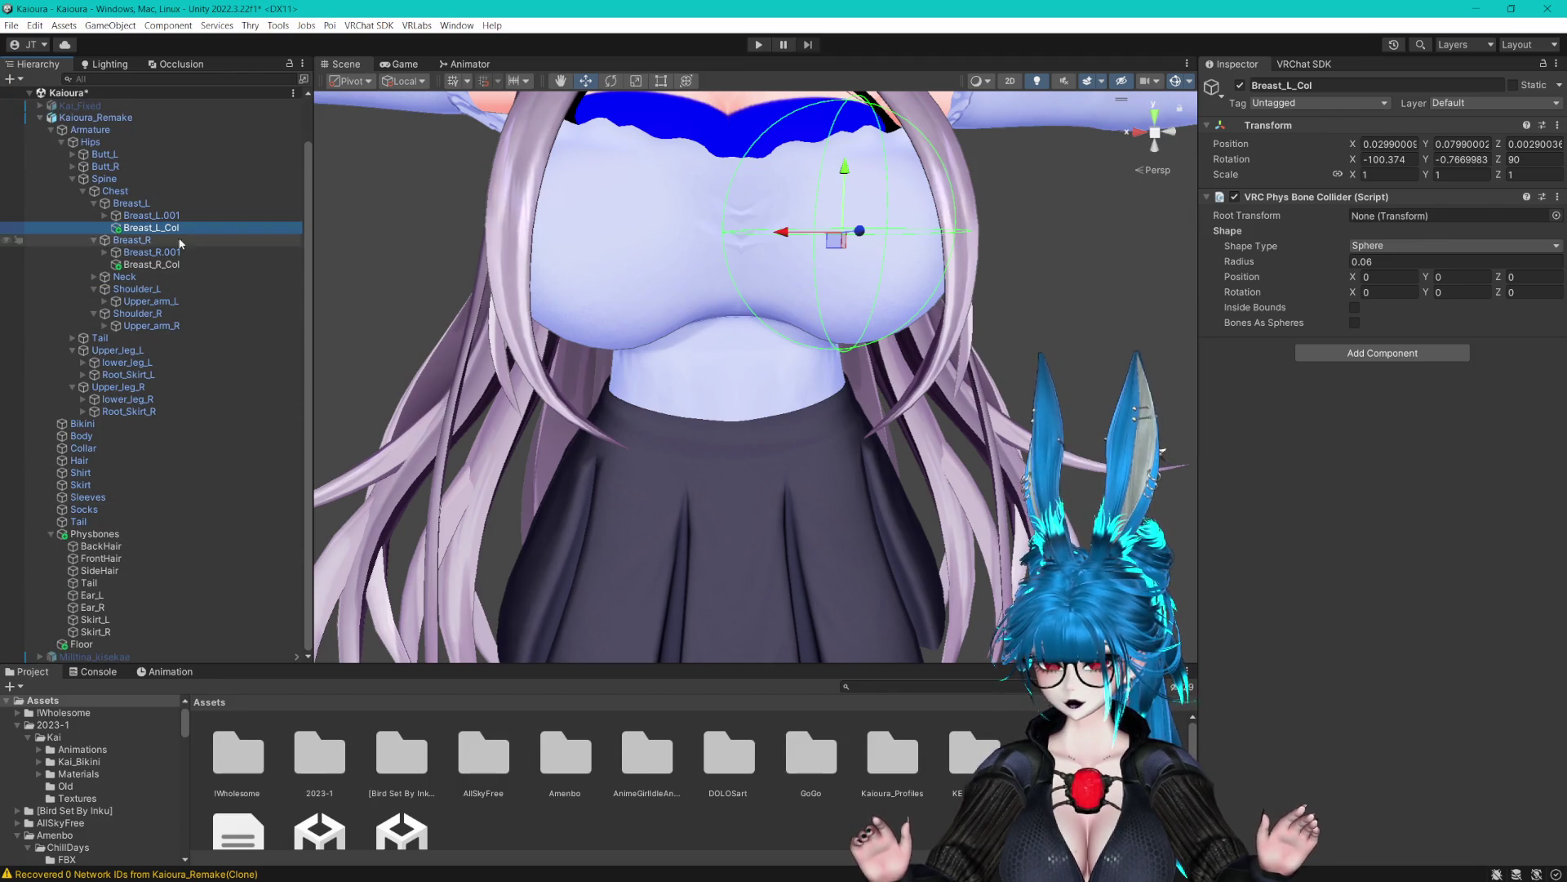
click(135, 203)
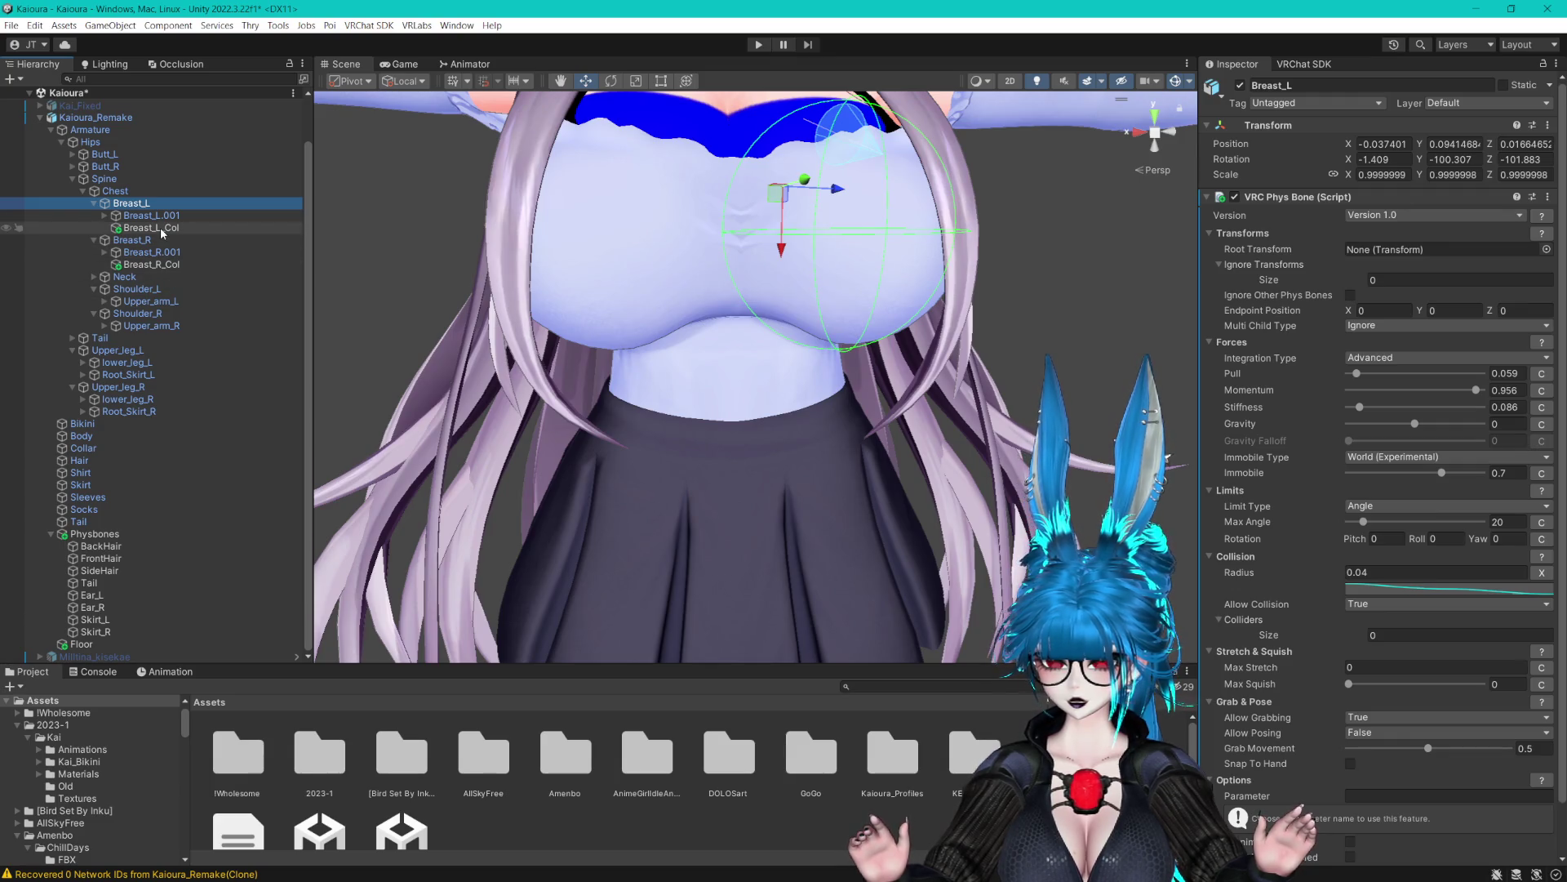
Make Breast_R's Phys Bone ignore the Breast_R_Col collider
right_click(1173, 297)
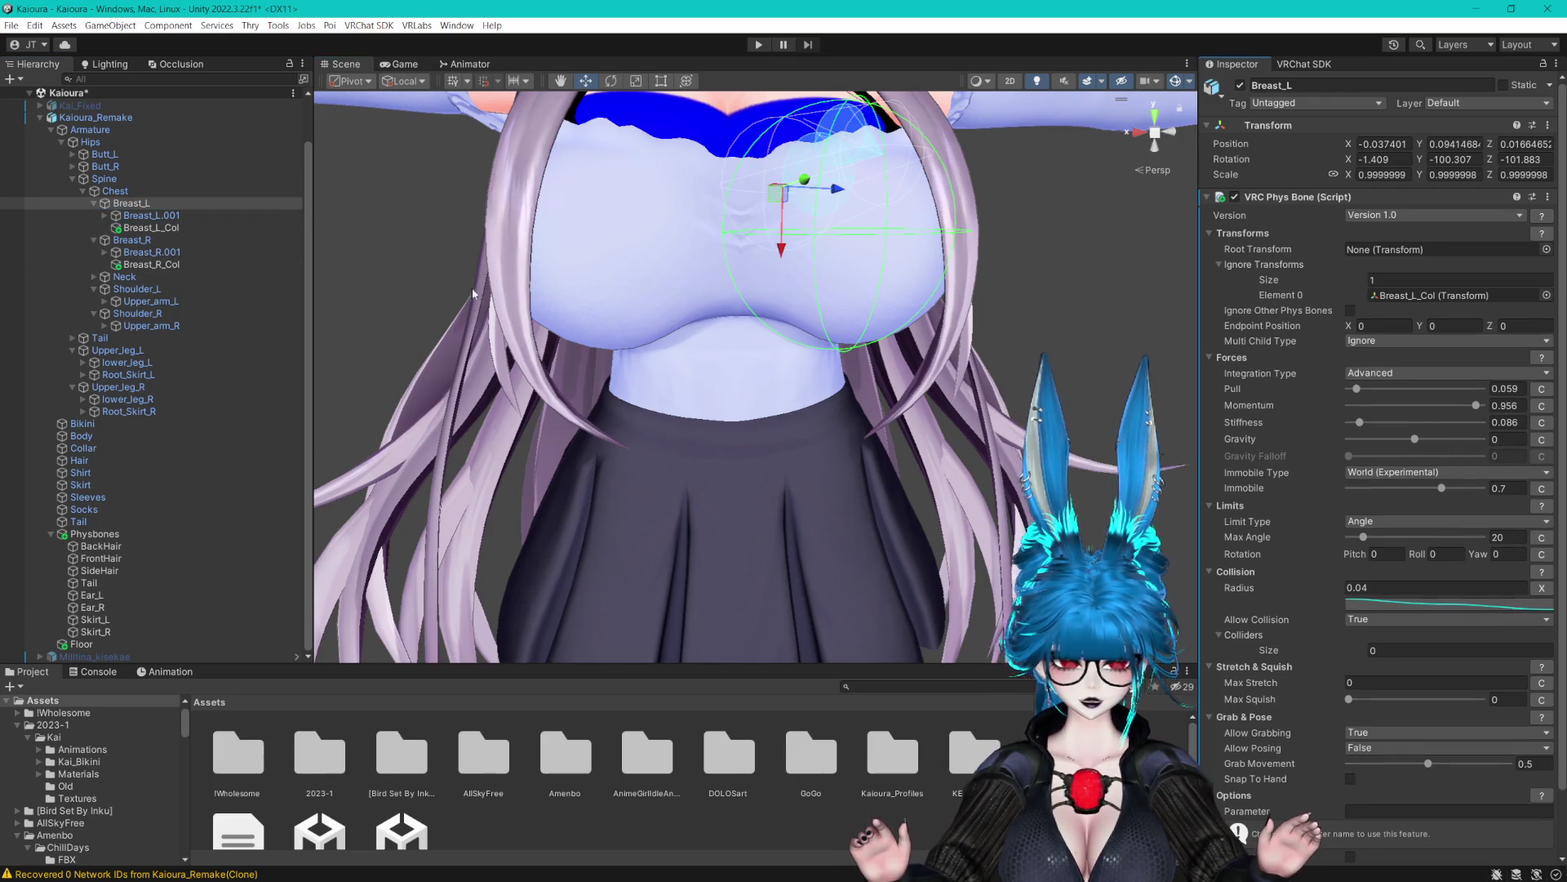
click(131, 240)
right_click(1056, 279)
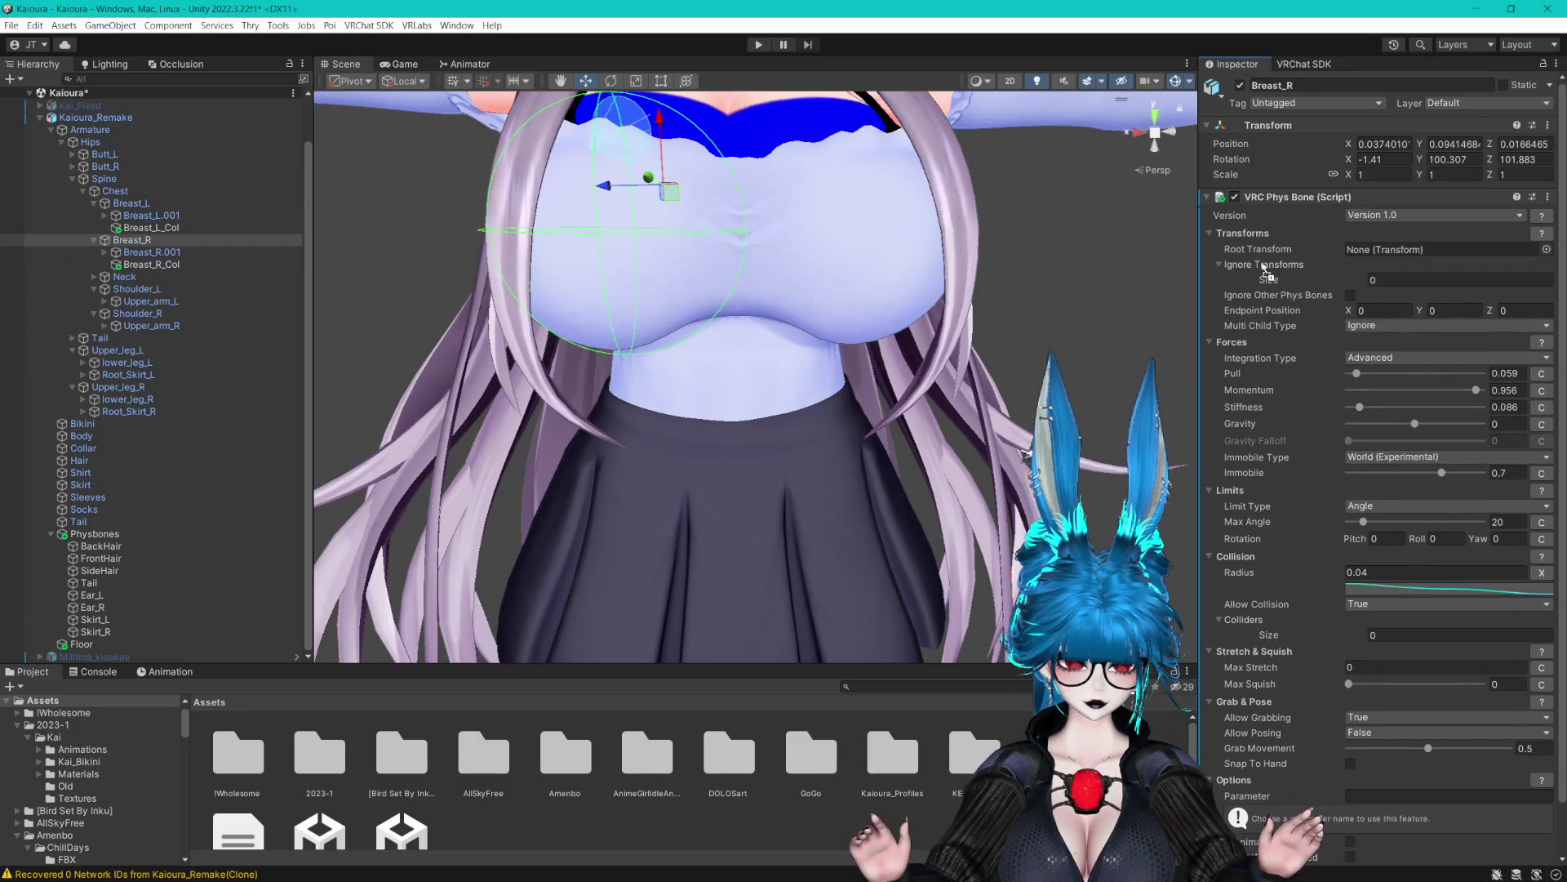
drag(1264, 269, 1247, 282)
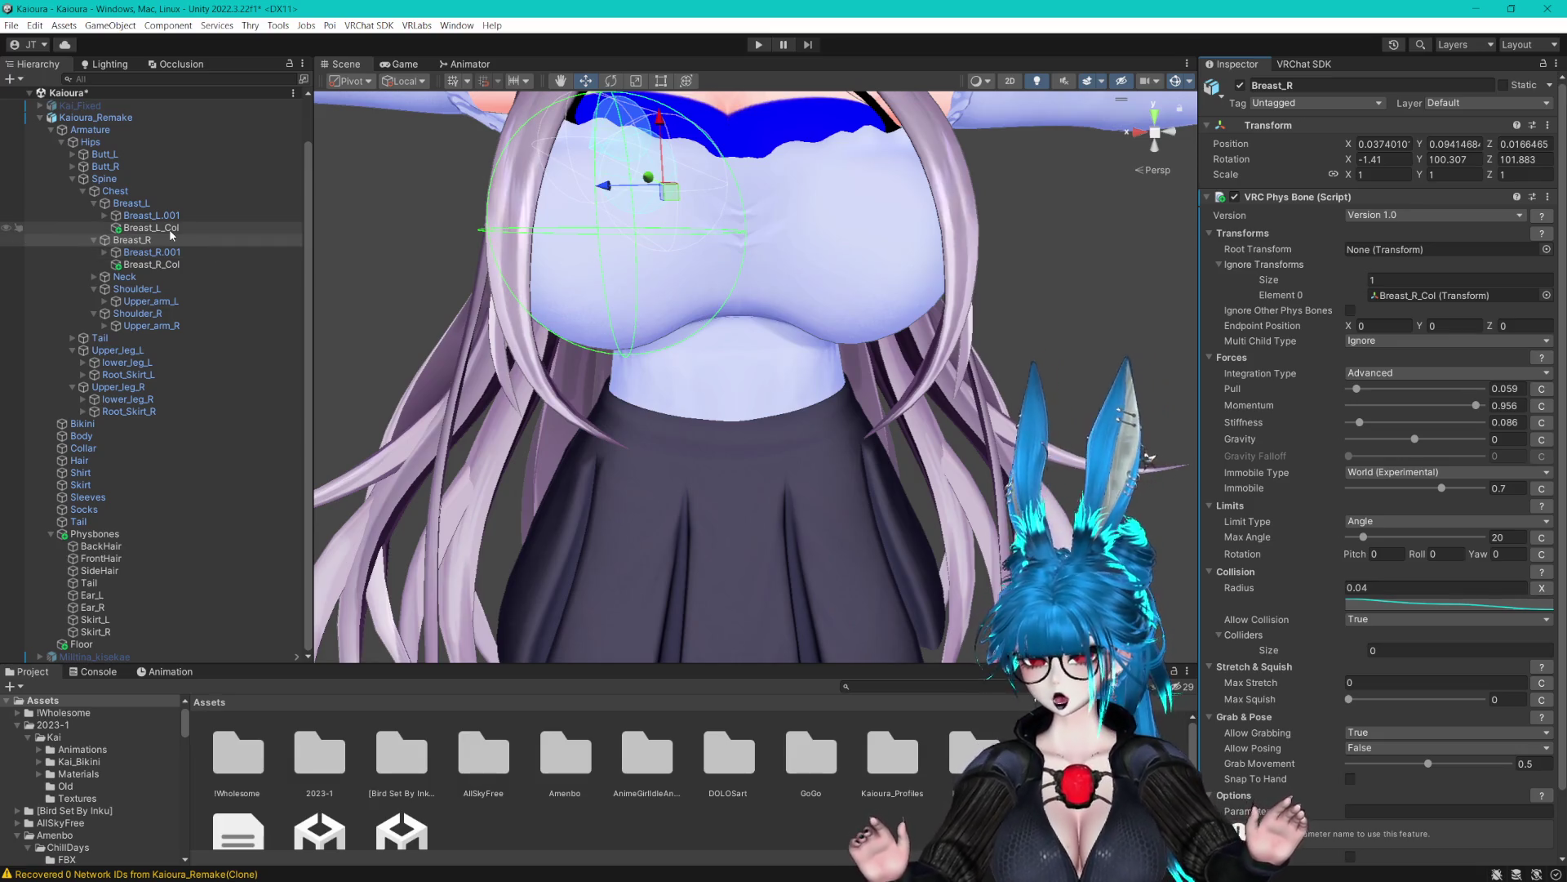
Add Breast_L_Col to FrontHair's colliders, and Breast_L_Col and Breast_R_Col to BackHair's
click(104, 559)
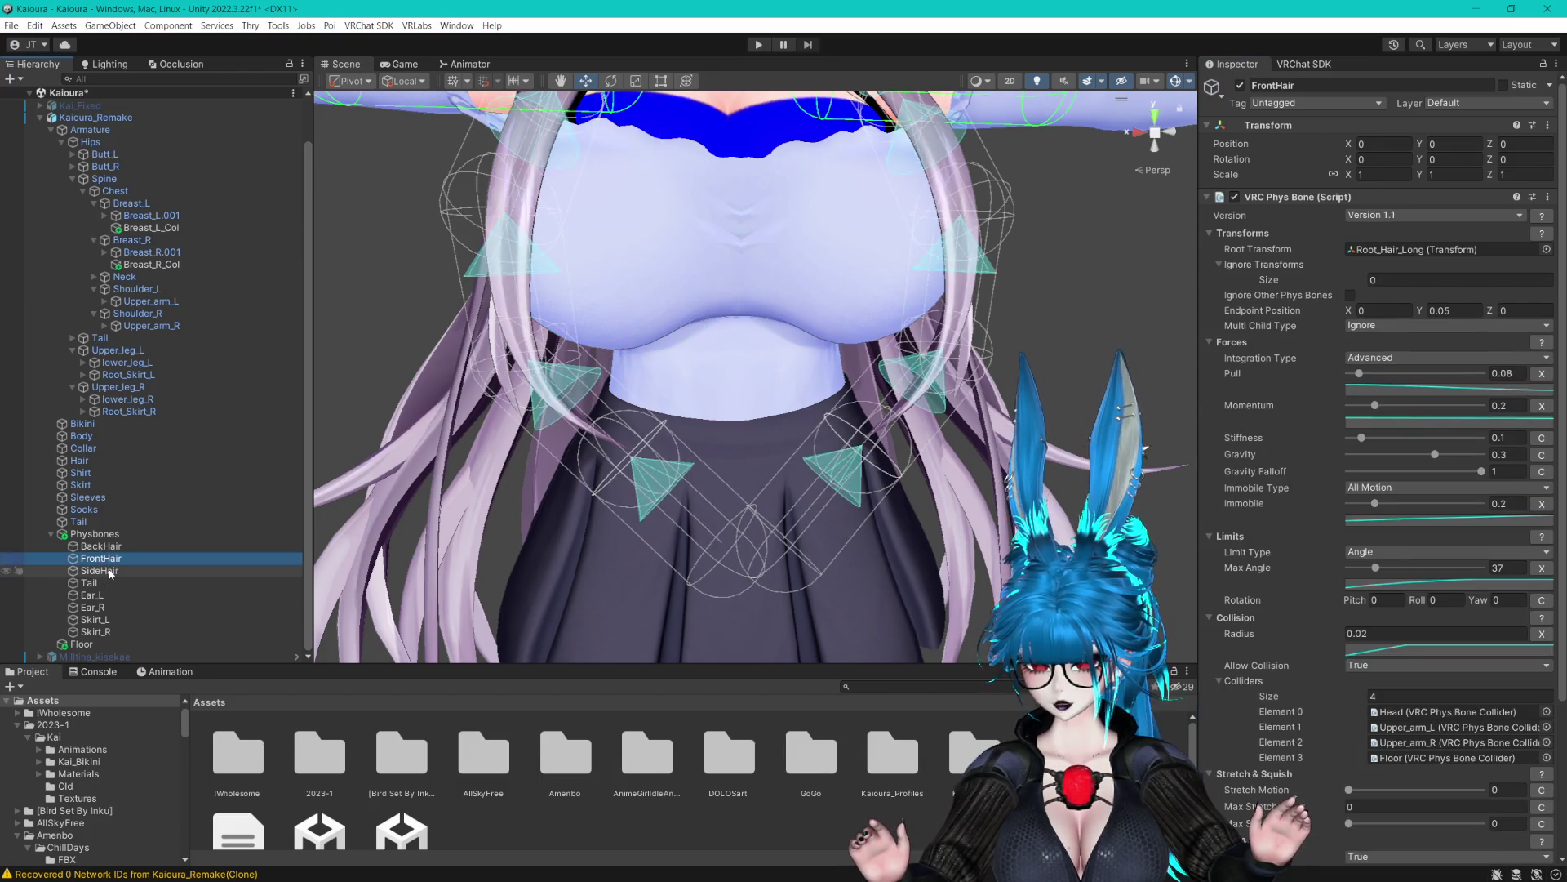
click(1333, 527)
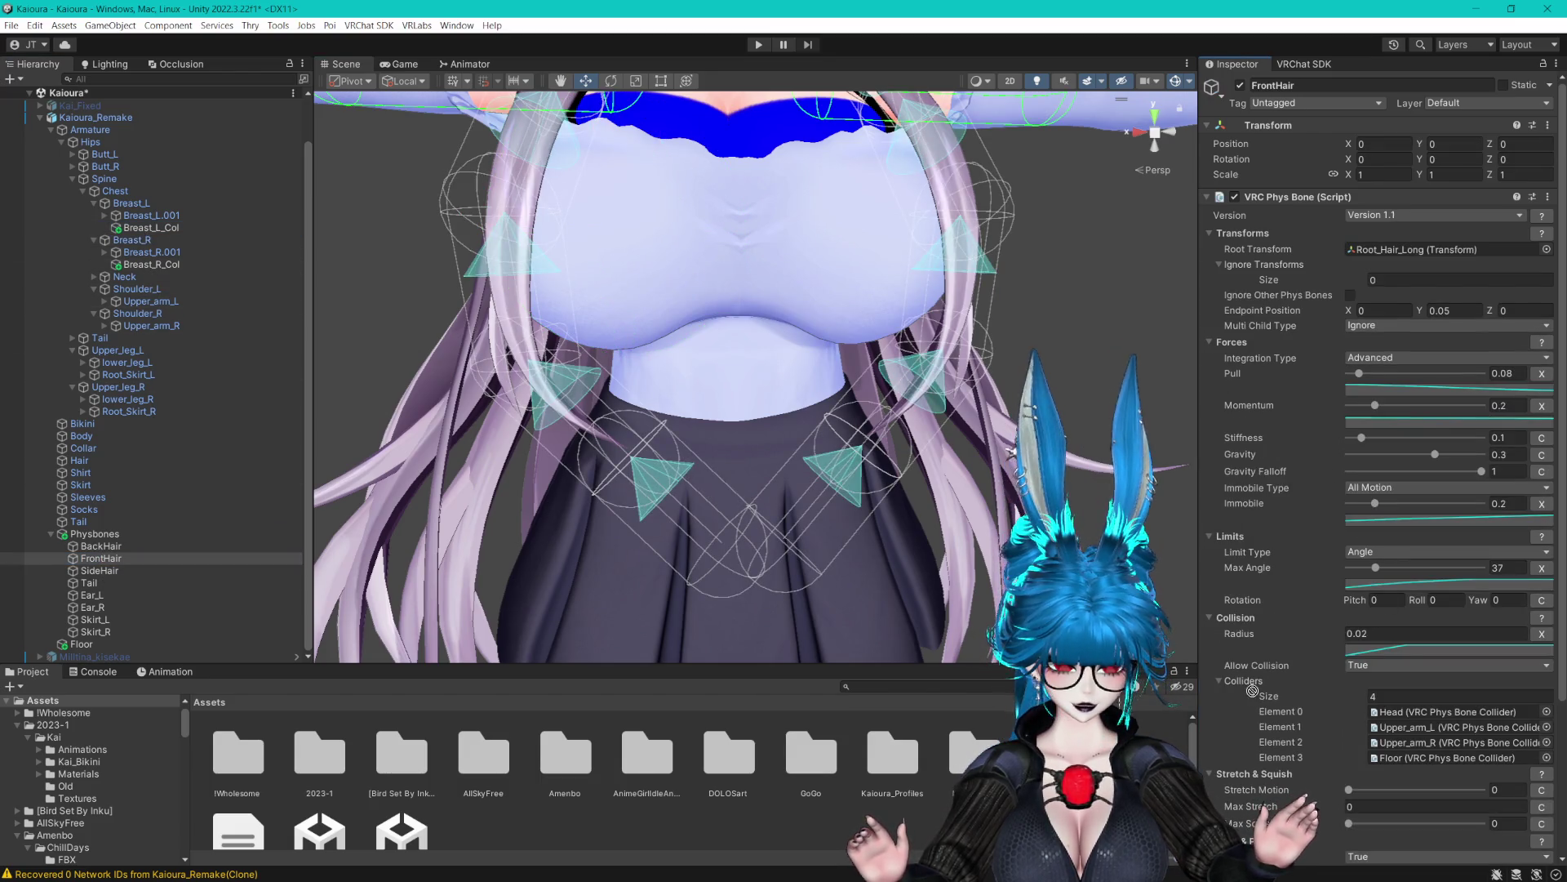
drag(1249, 688, 1246, 689)
mouse_move(575, 448)
mouse_down()
mouse_move(717, 438)
mouse_move(668, 444)
mouse_up()
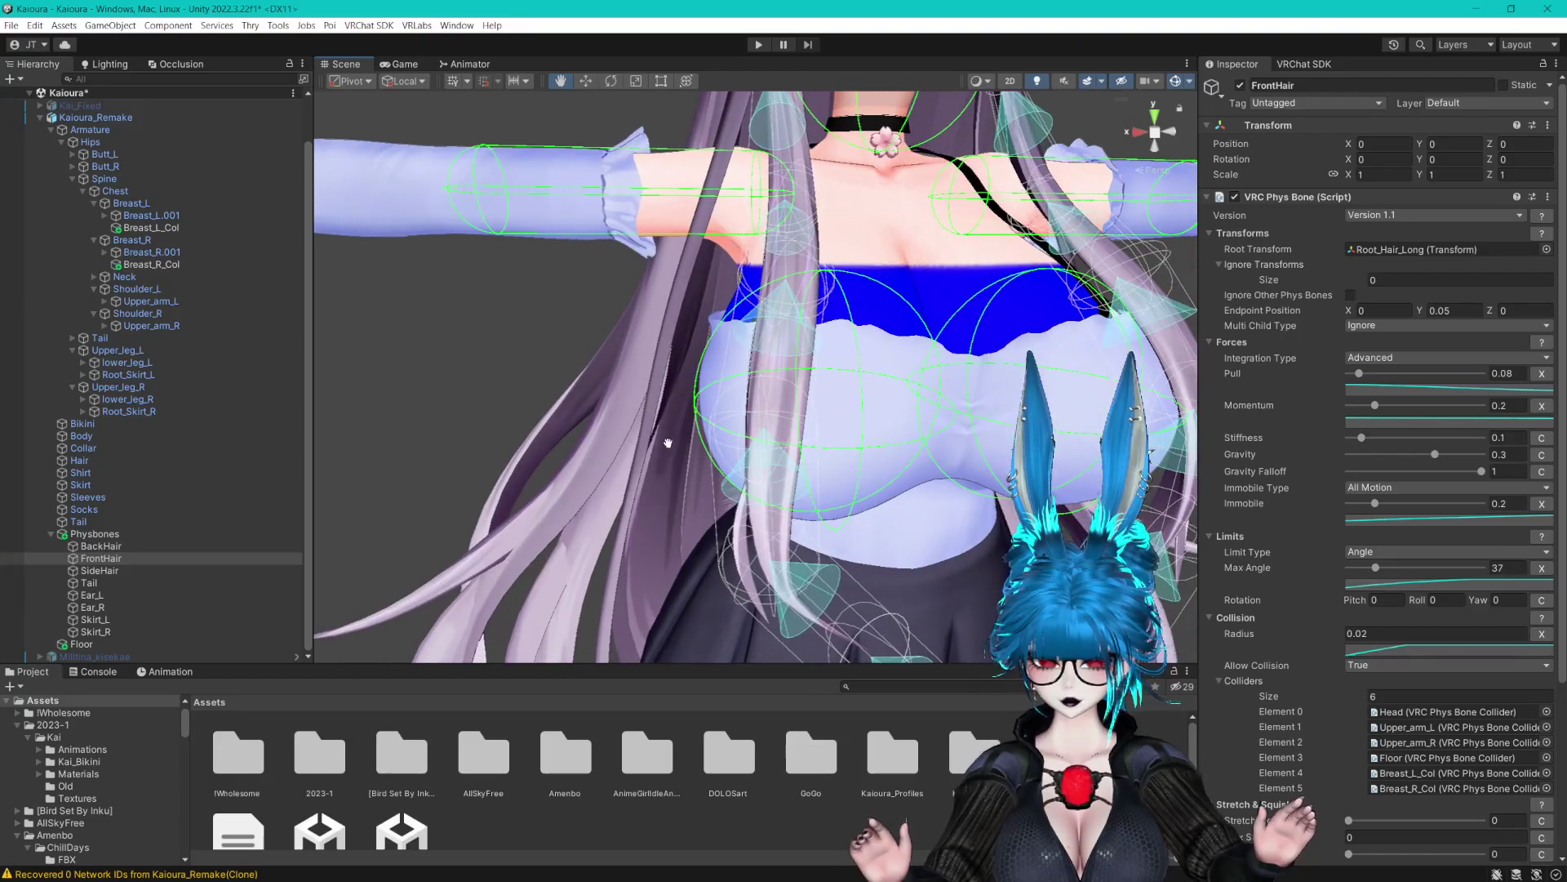
click(101, 545)
mouse_move(169, 226)
mouse_down()
mouse_move(497, 340)
mouse_move(1256, 687)
mouse_up()
mouse_move(171, 266)
mouse_down()
mouse_move(1234, 709)
mouse_move(1243, 689)
mouse_up()
Add a capsule-shaped VRC Phys Bone Collider to the Chest bone
key(f)
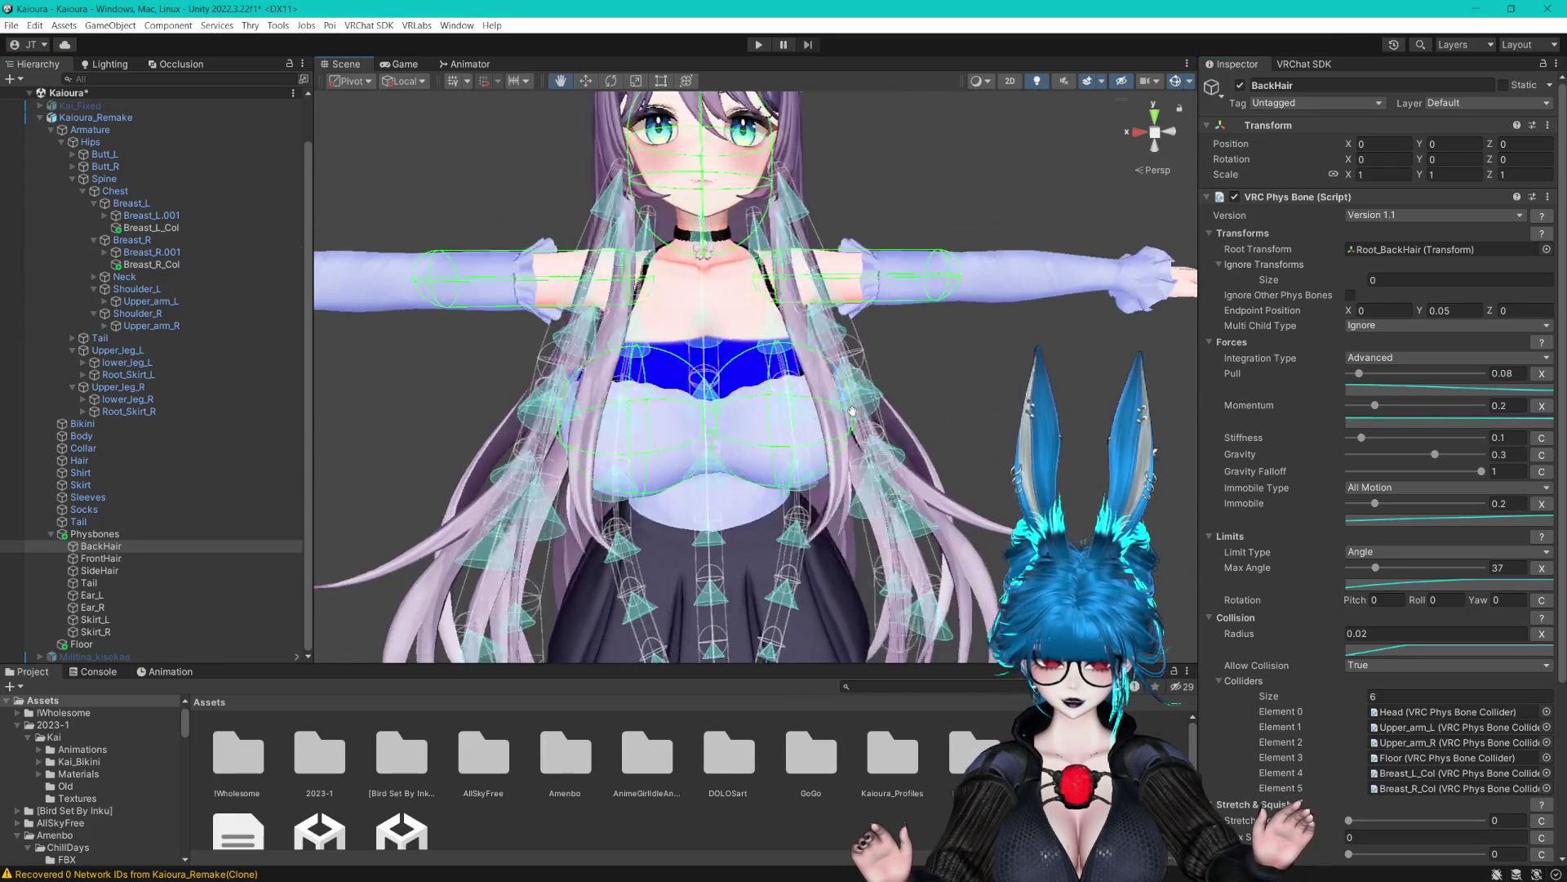
click(114, 190)
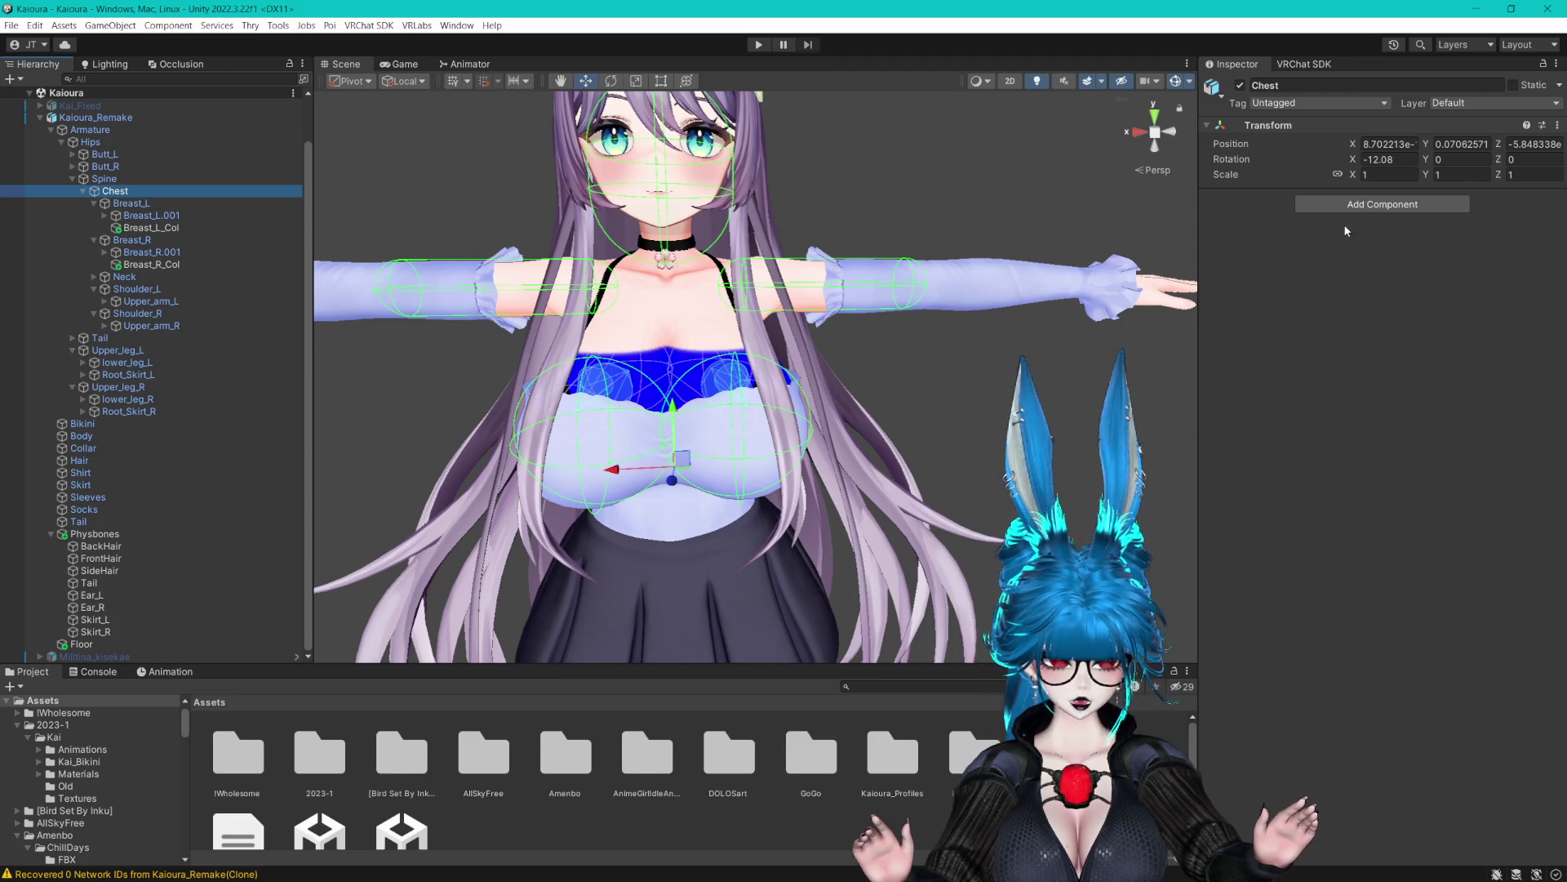
click(1333, 207)
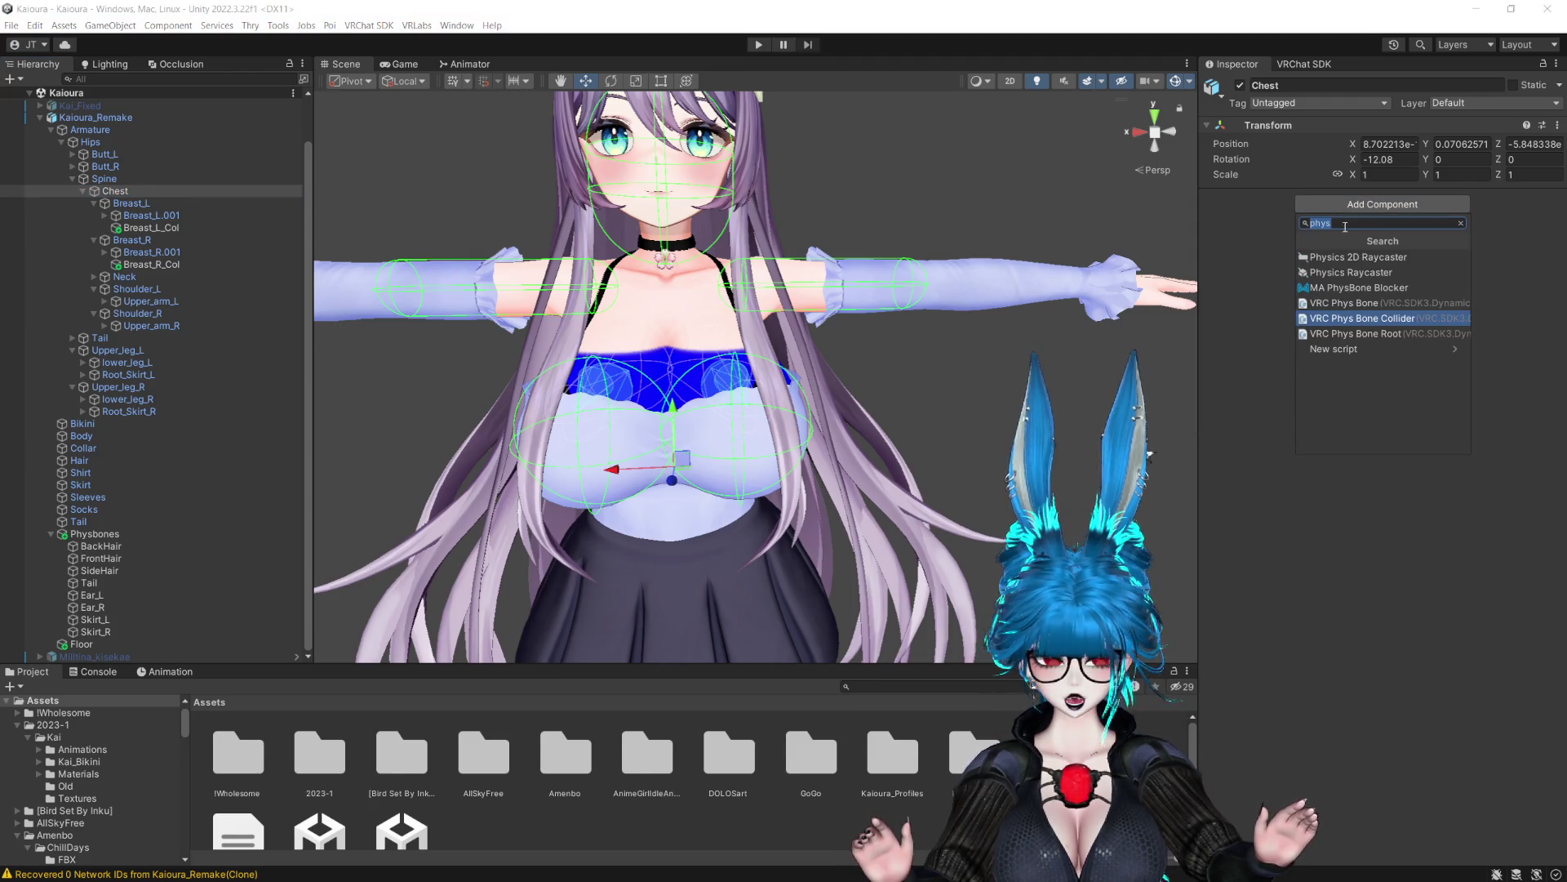
click(1356, 319)
click(1383, 246)
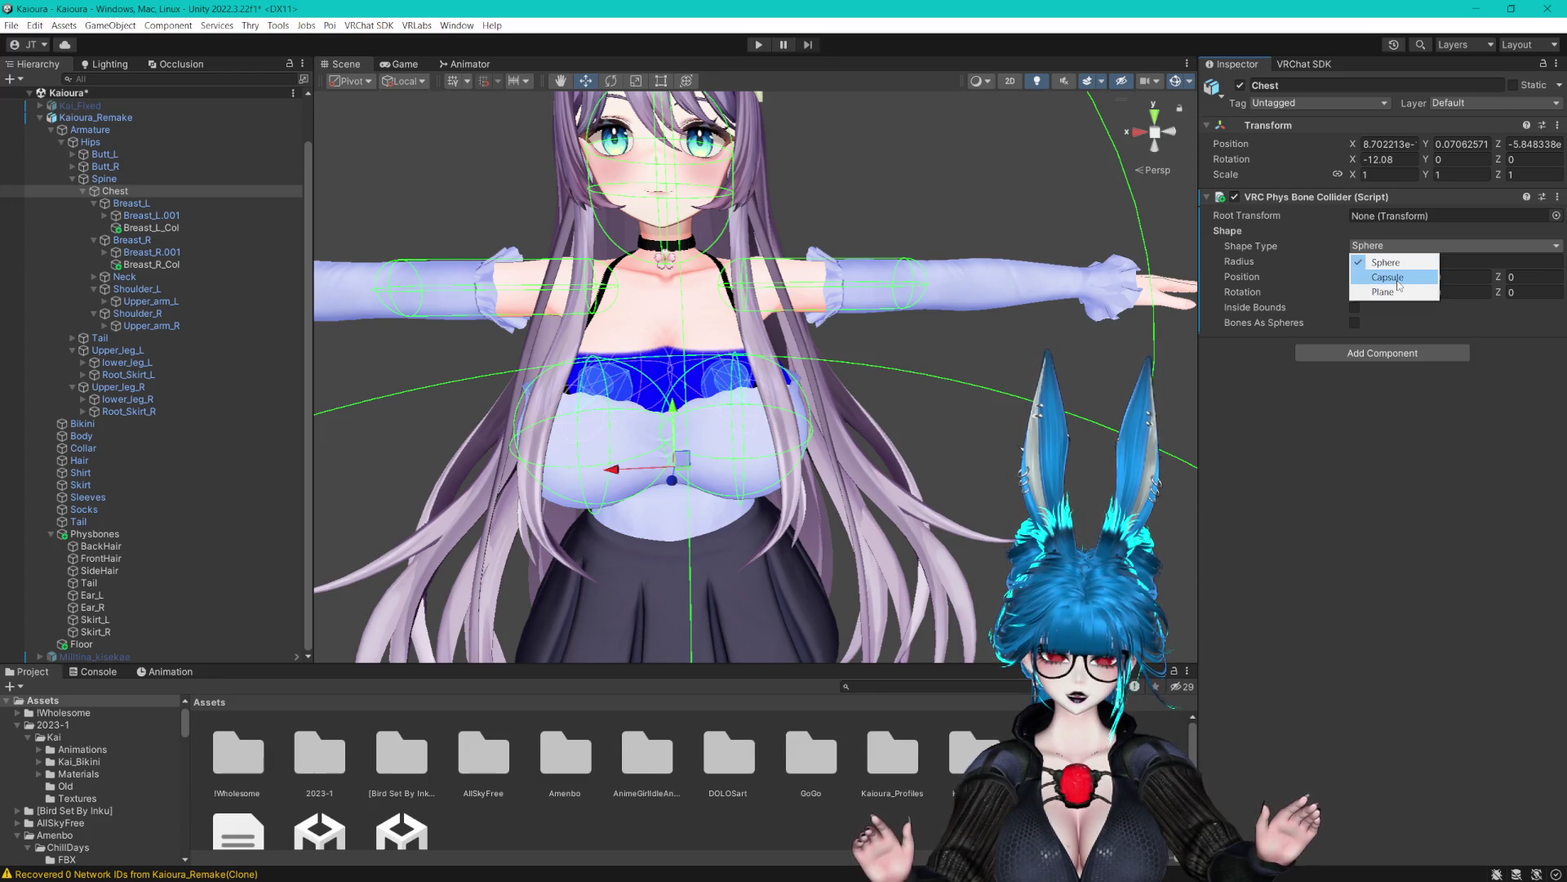
click(1397, 282)
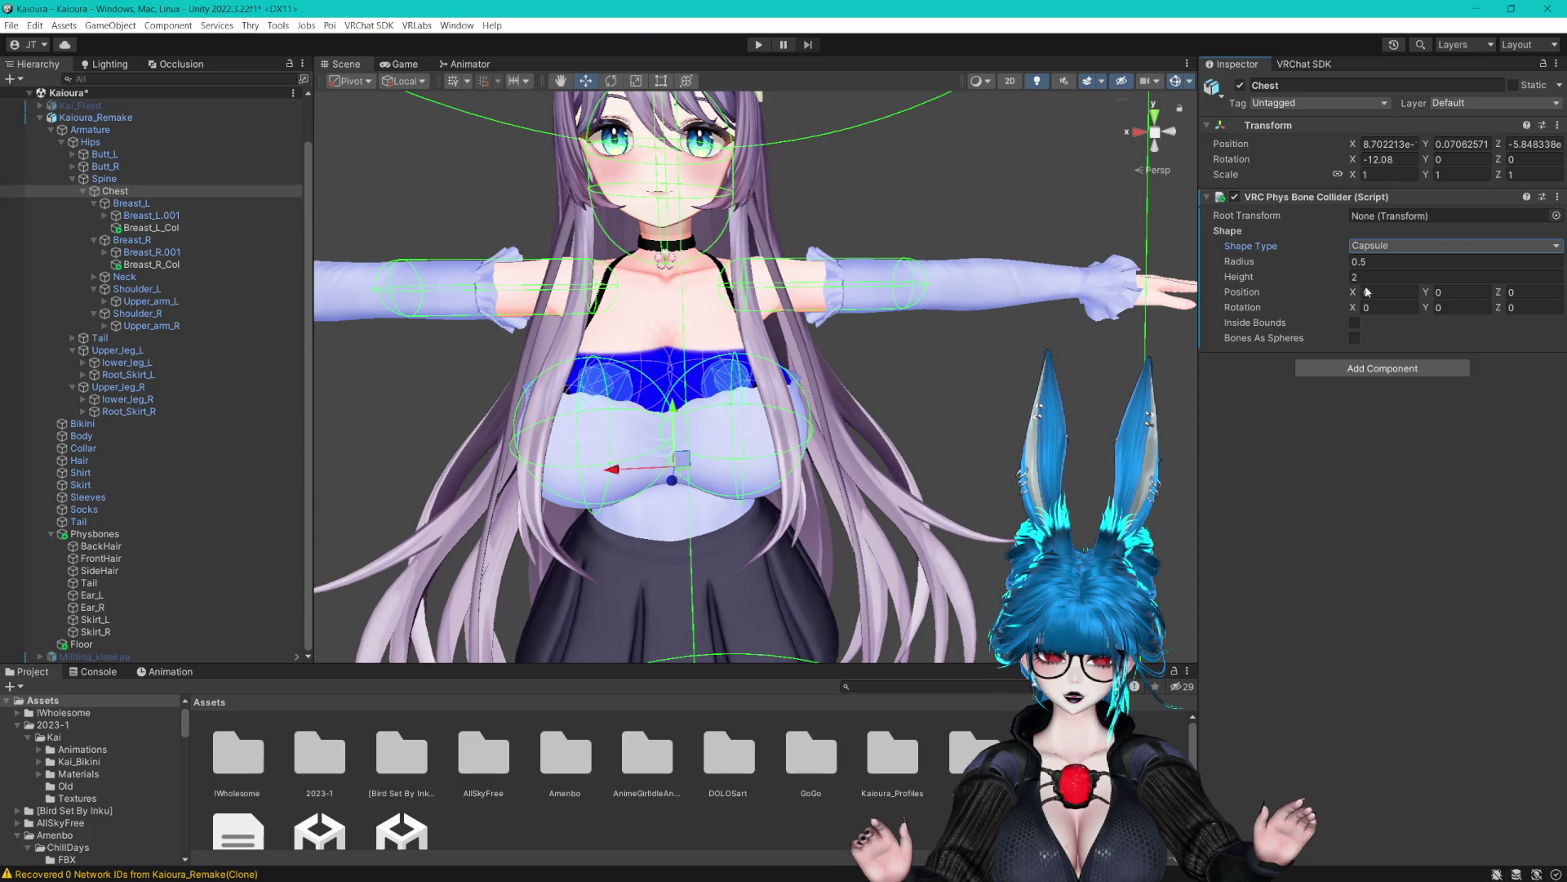
Give the chest capsule radius 0.1, shrink its height, and raise it slightly
click(1376, 262)
text(0.1)
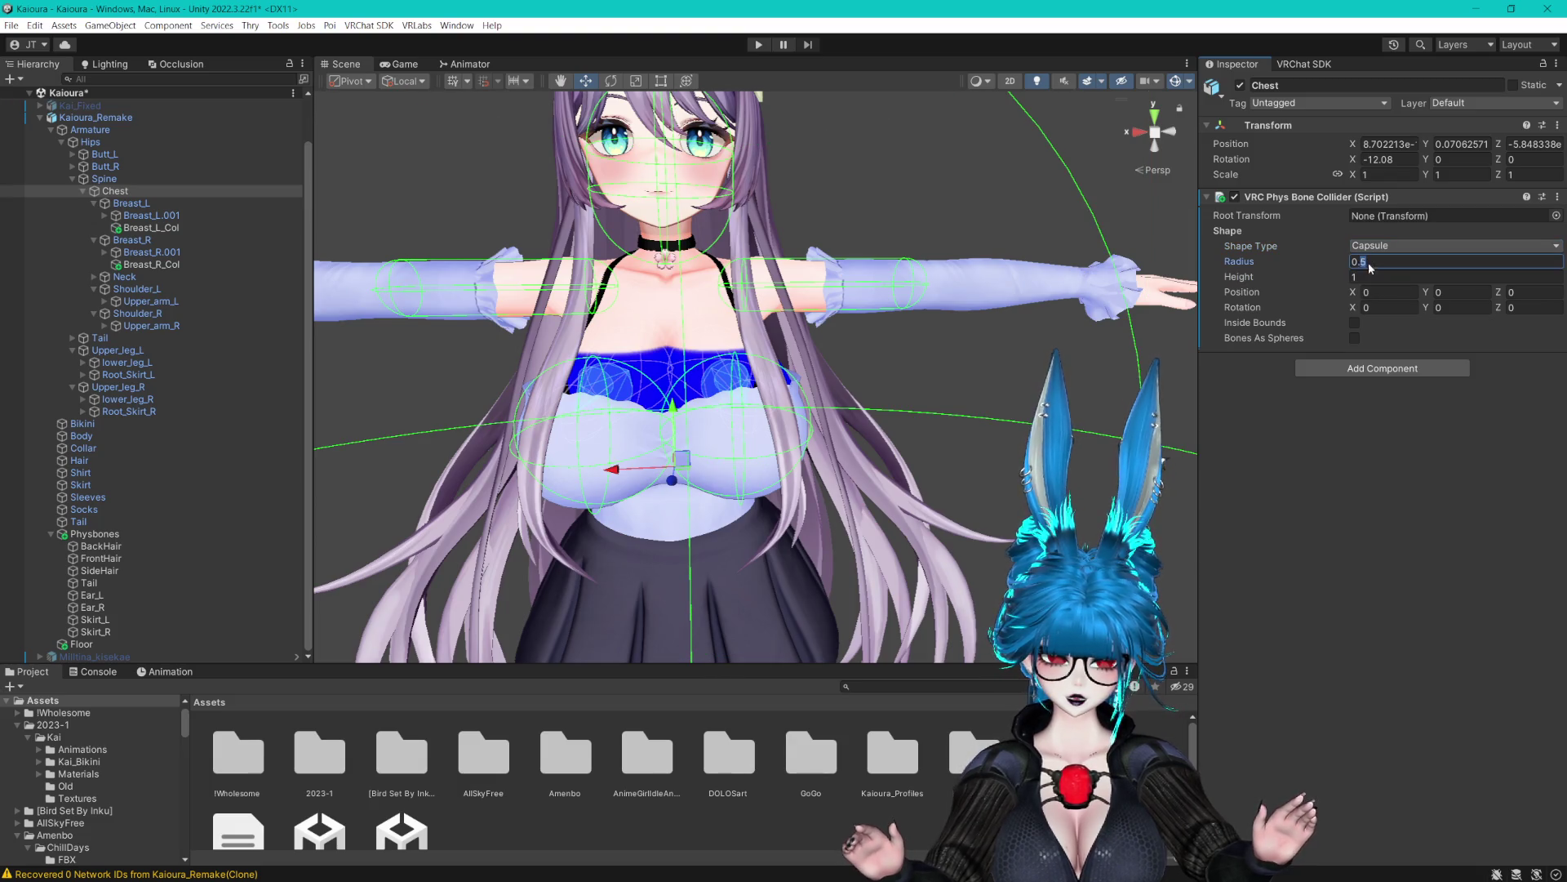
drag(1338, 277, 1316, 278)
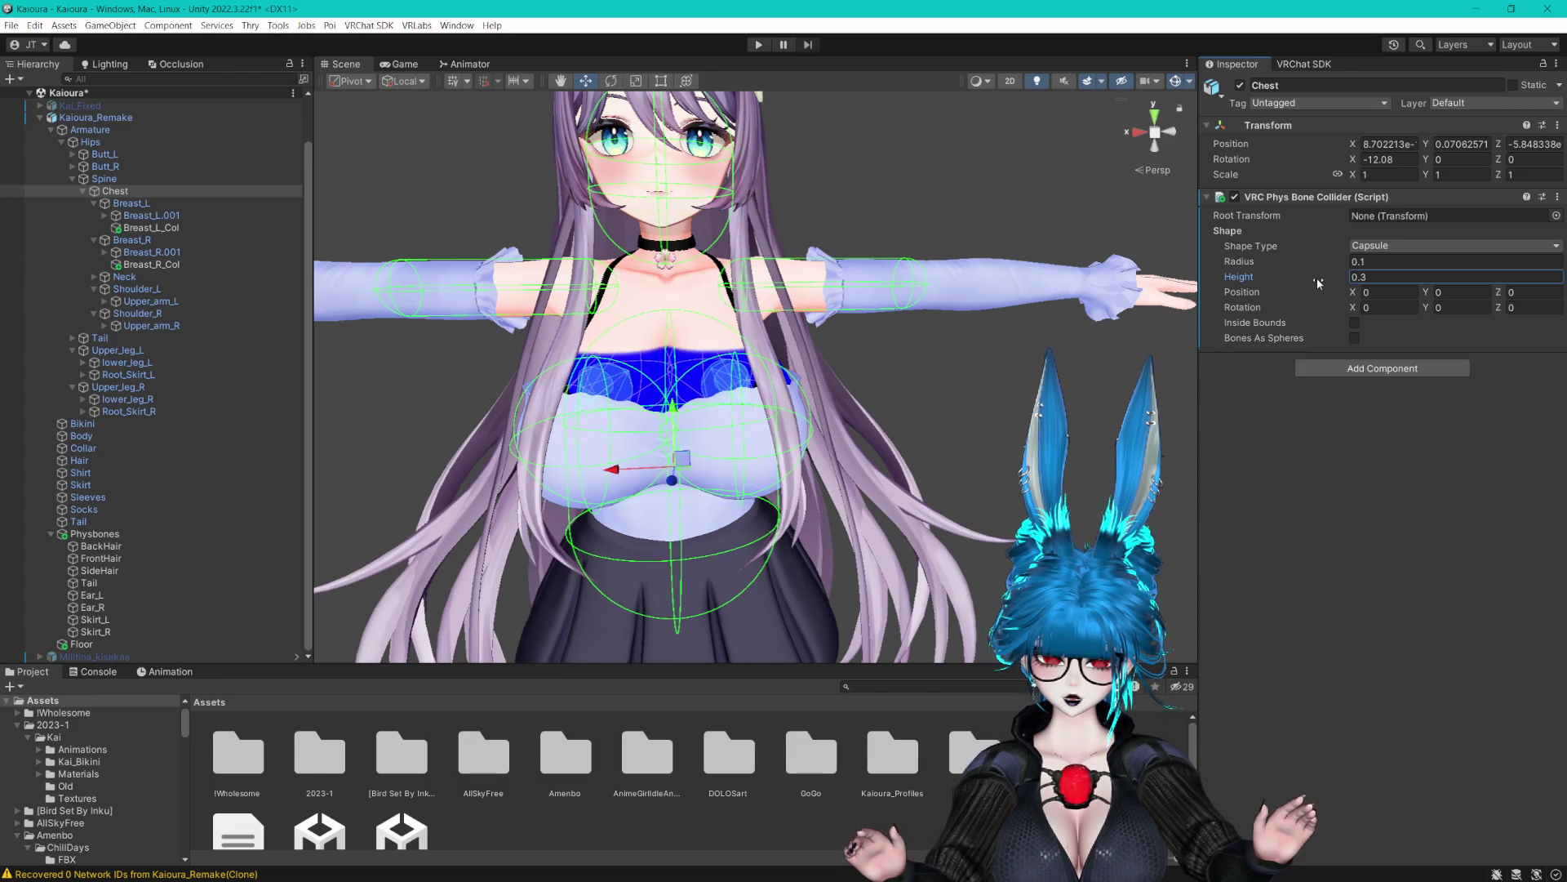
drag(1426, 292, 1429, 295)
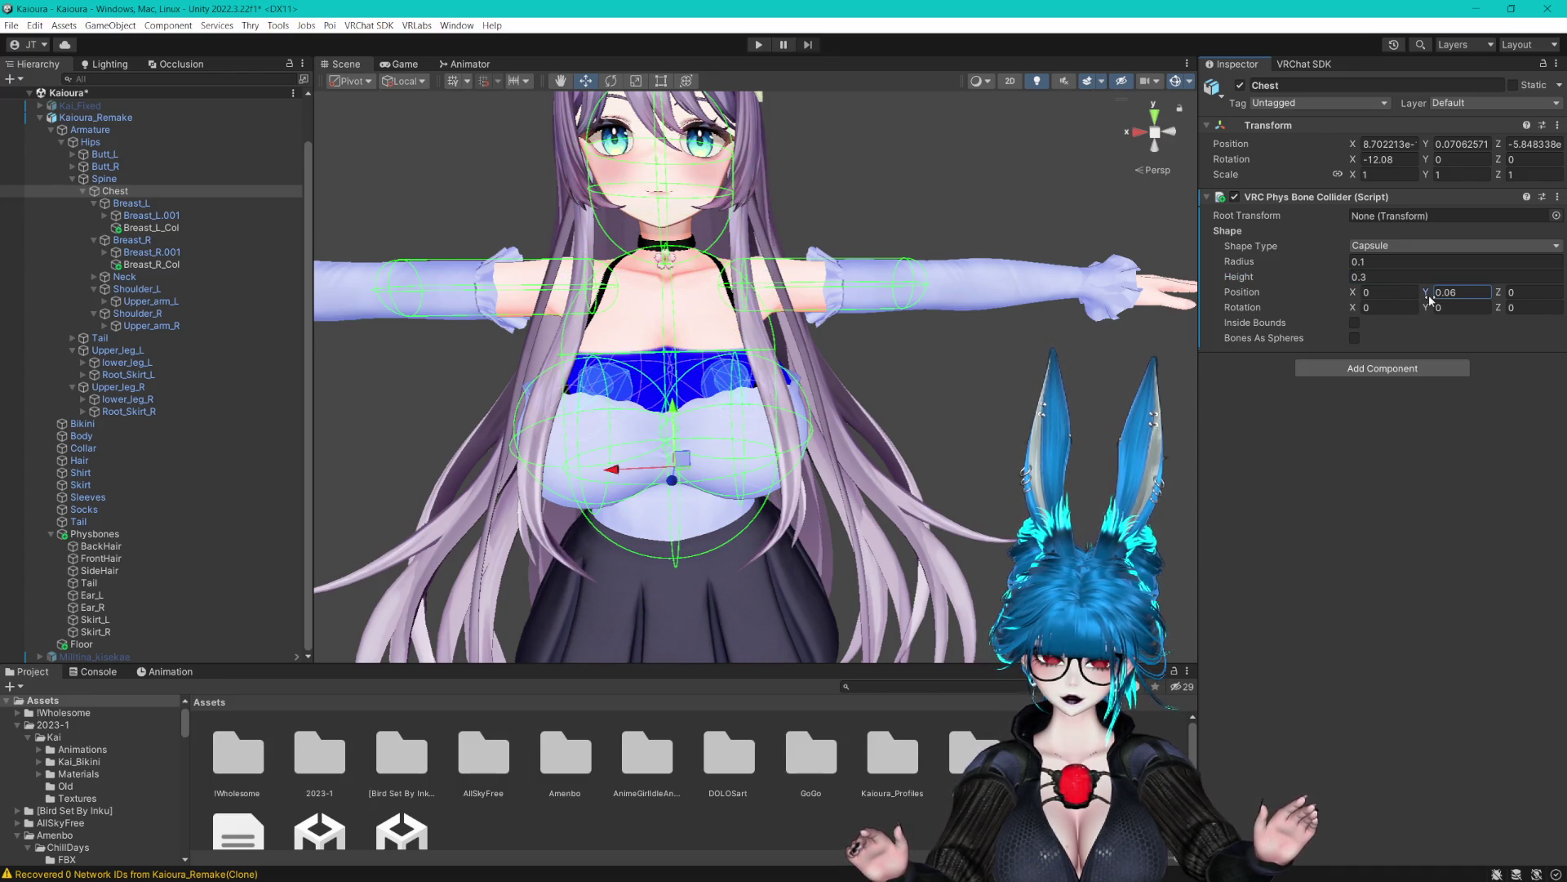
text(0.08)
mouse_move(1045, 342)
mouse_down()
mouse_move(835, 341)
mouse_move(949, 345)
mouse_up()
Set the capsule's Y offset to 0.07 and refine its height value
click(1452, 291)
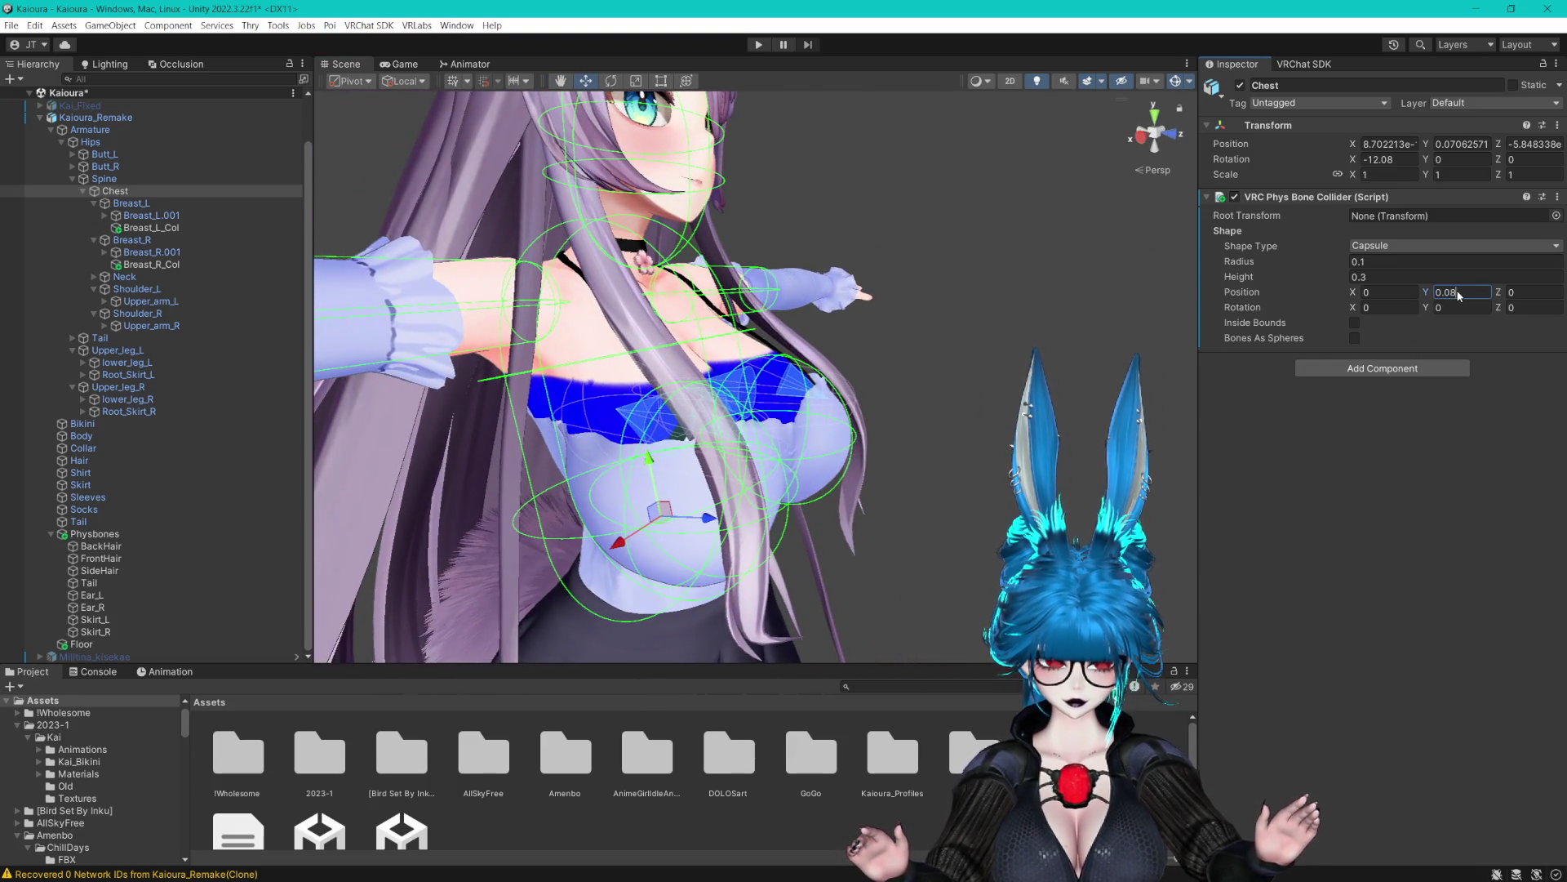
key(BackSpace)
text(7)
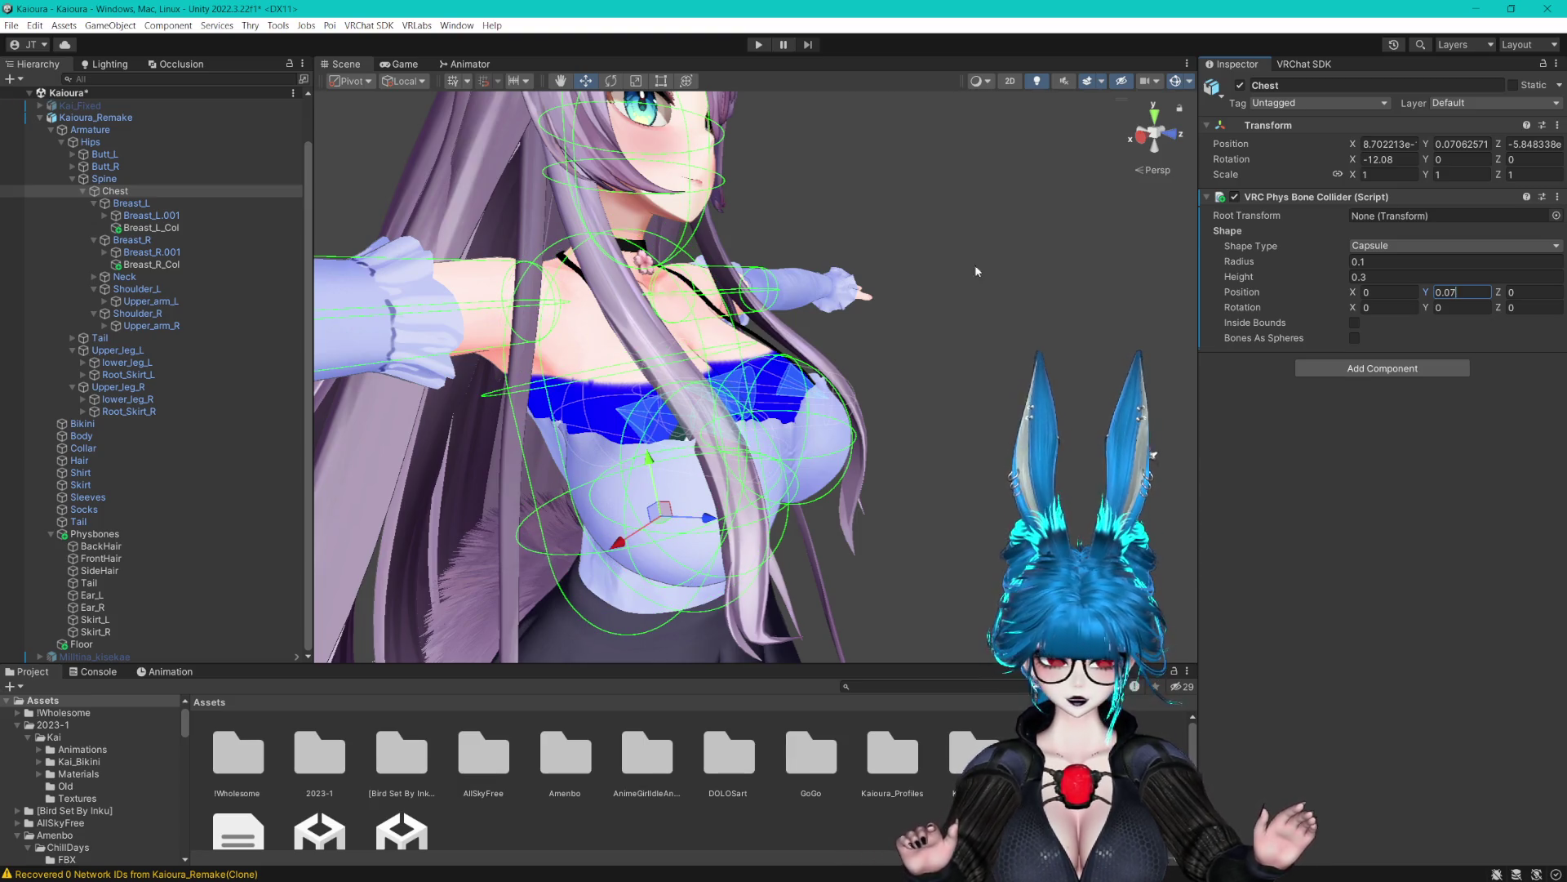
key(Return)
scroll(1002, 267, up, 1)
click(1369, 278)
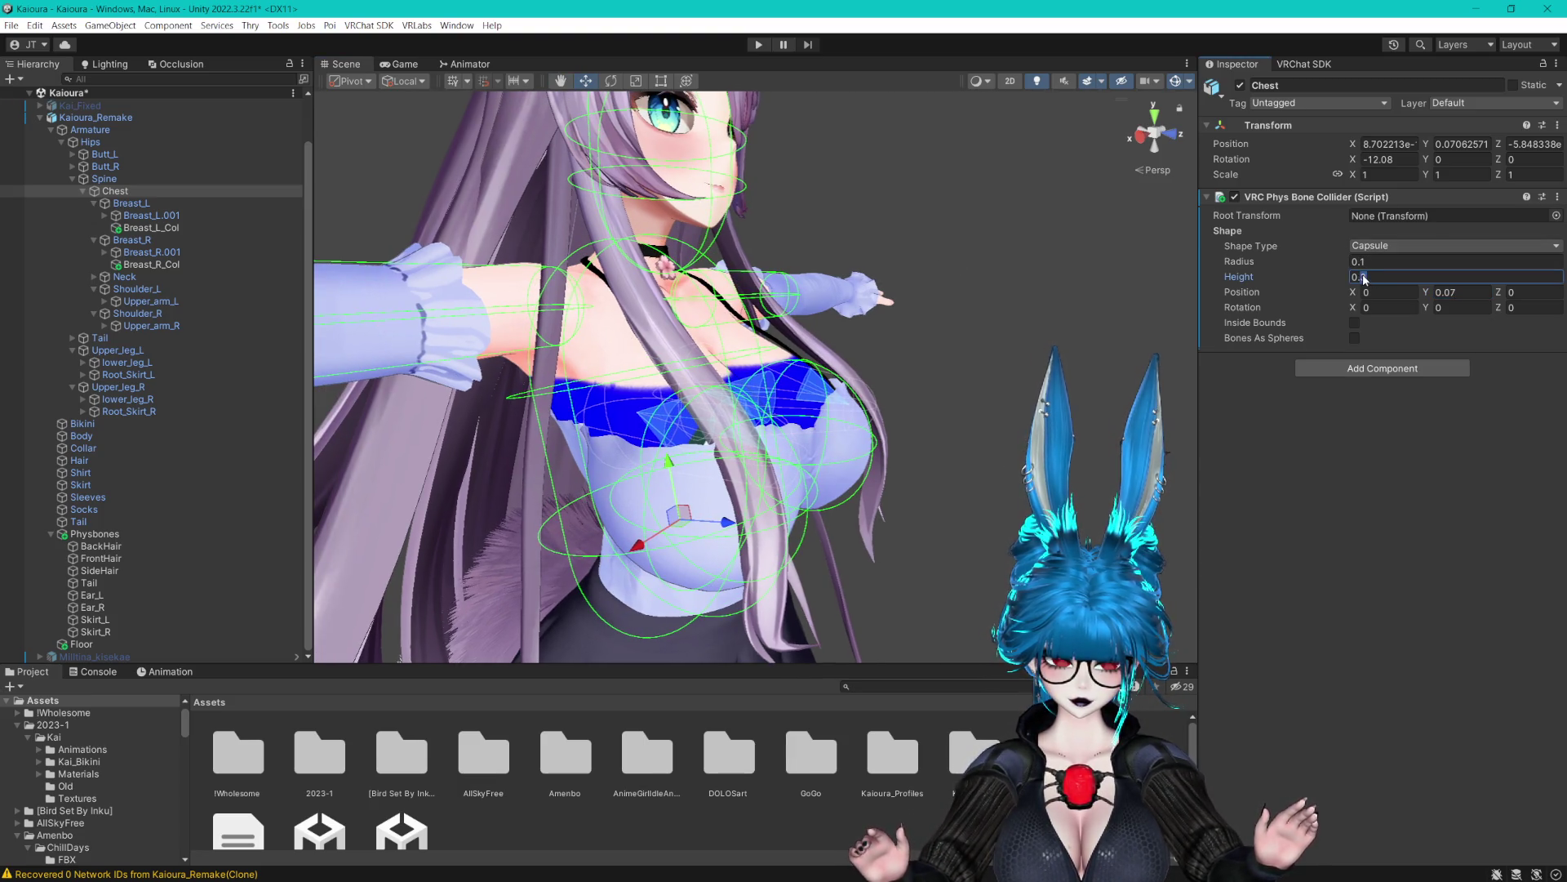
key(BackSpace)
text(28)
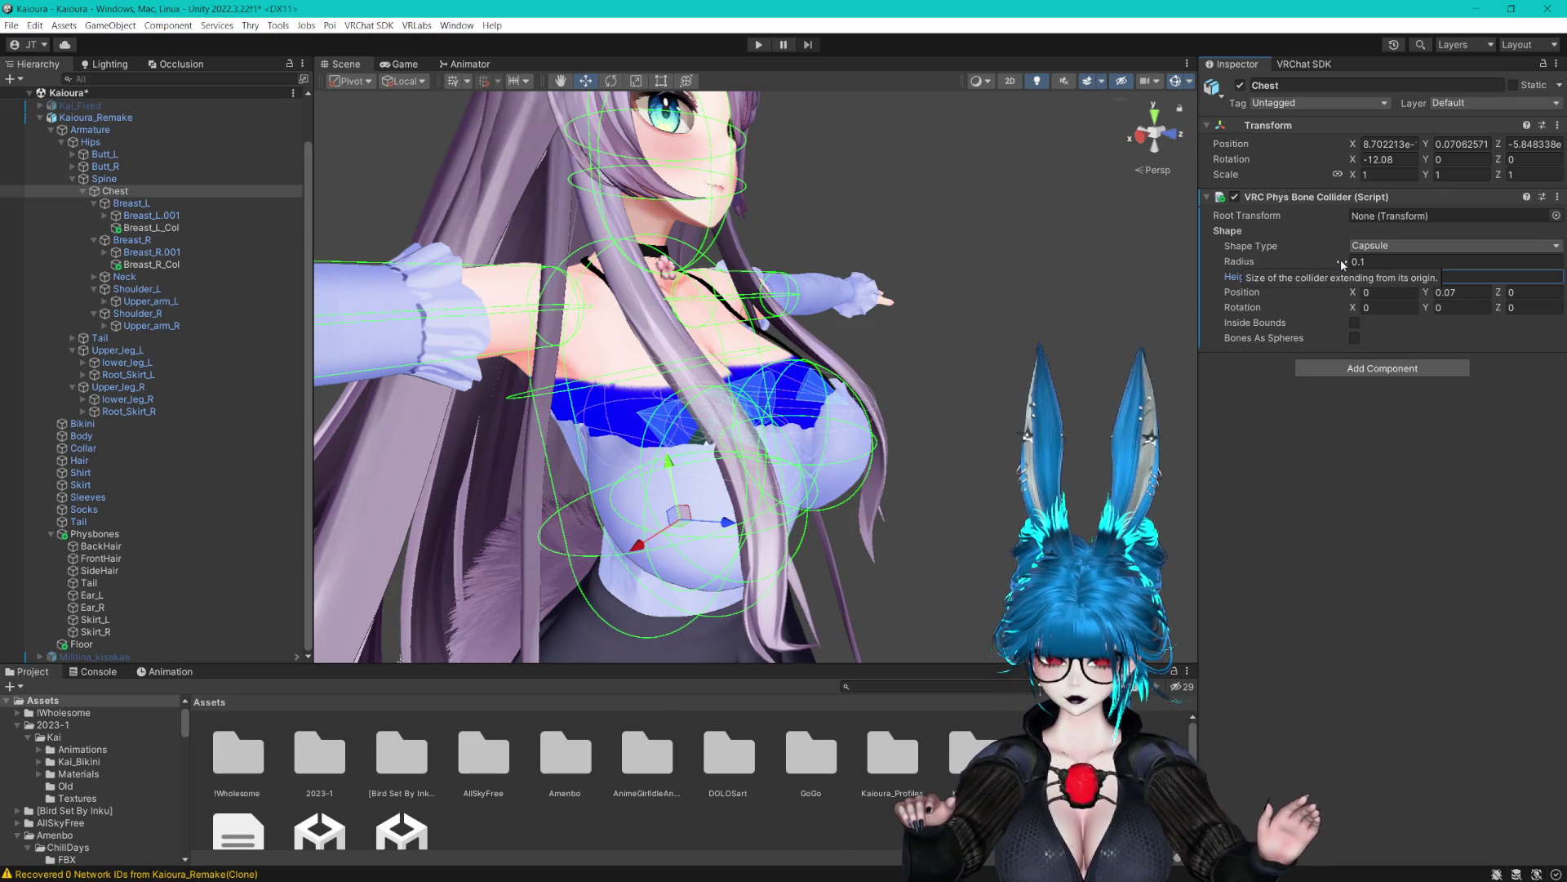
Adjust the capsule radius, trying 0.12 and 0.08 before settling on 0.09
click(1364, 262)
text(0.12)
key(Return)
mouse_move(816, 310)
mouse_down()
mouse_move(809, 291)
mouse_move(850, 293)
mouse_up()
key(ctrl+z)
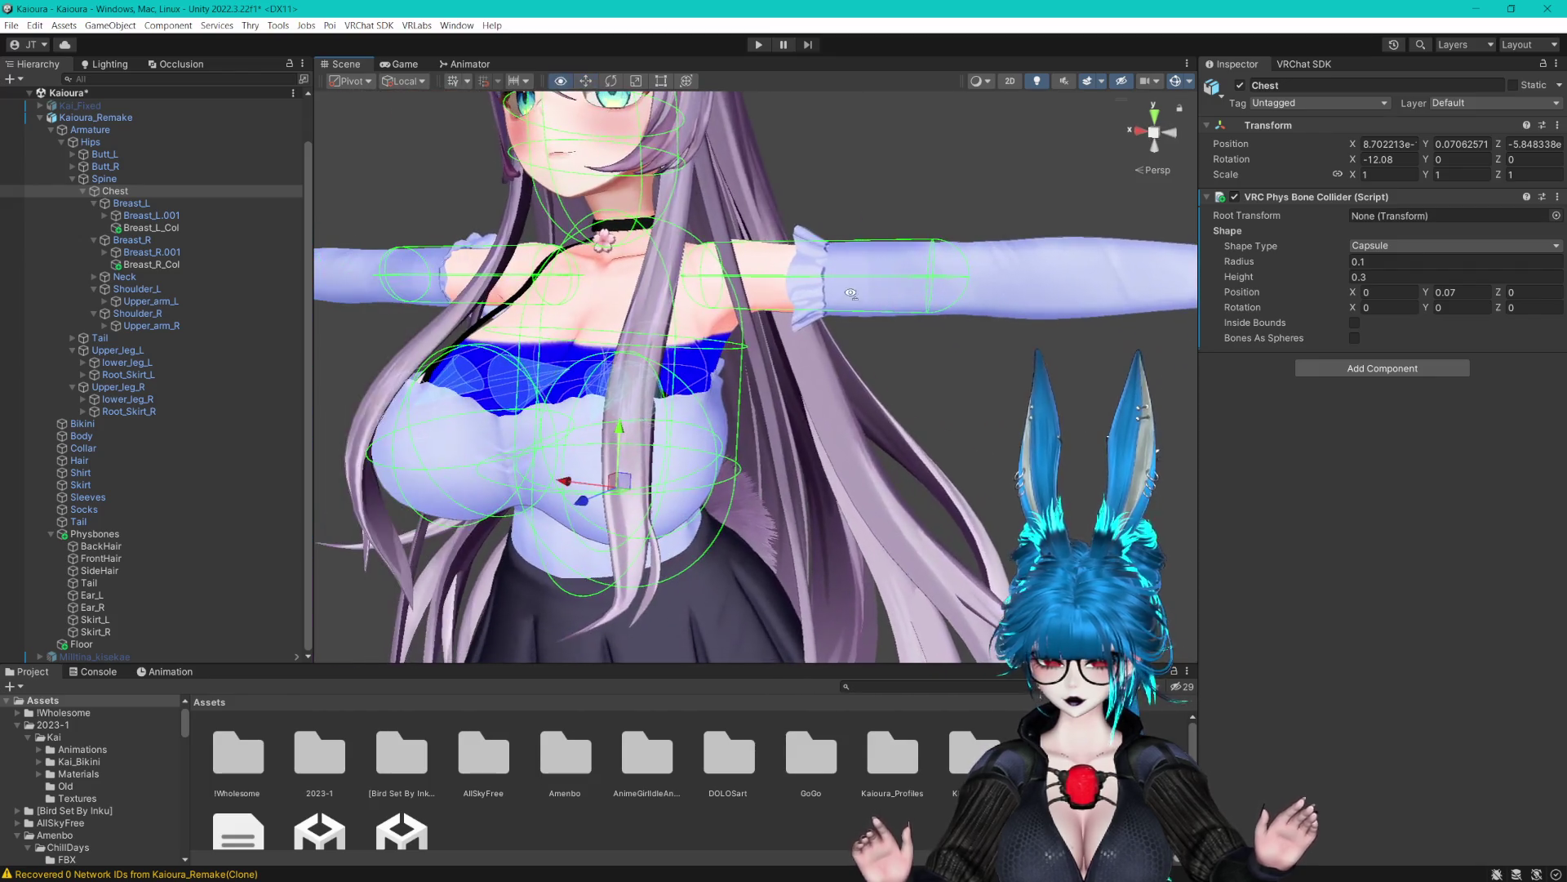
click(1365, 262)
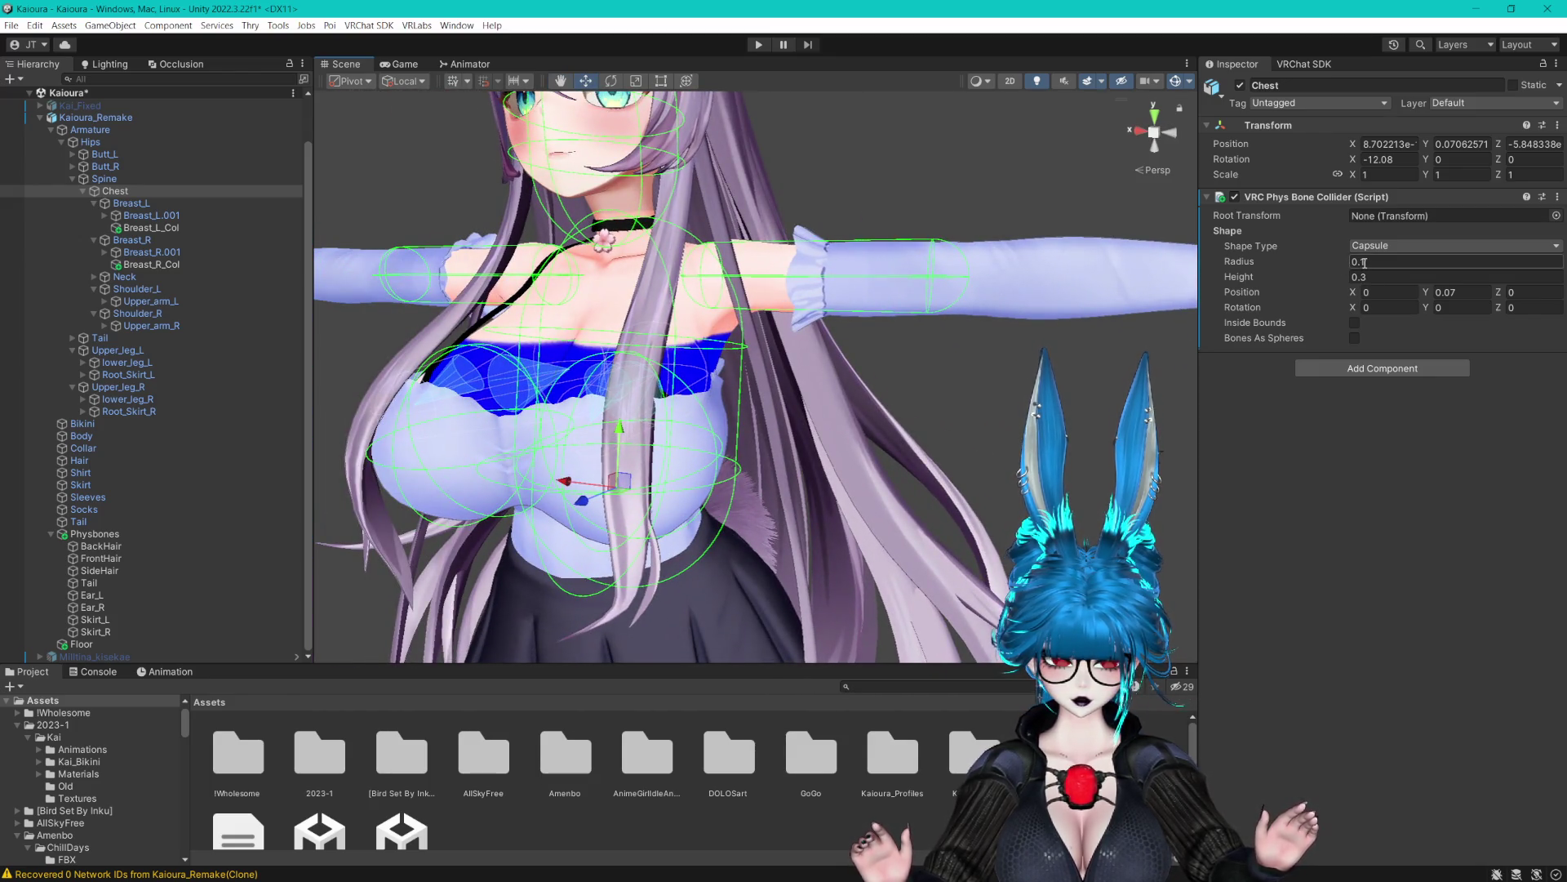
text(.08)
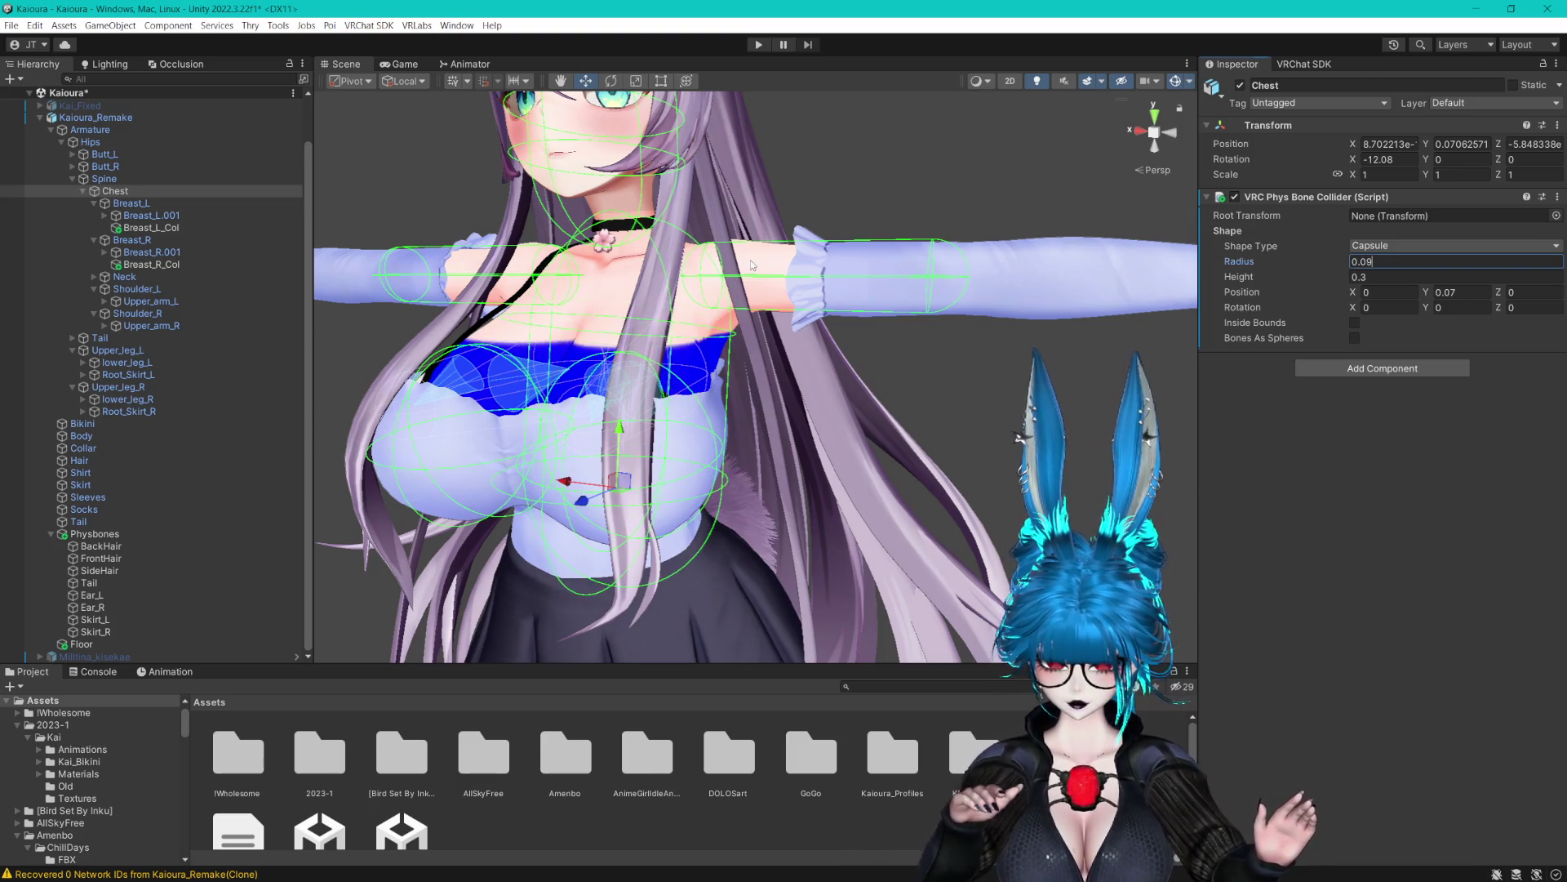
drag(1249, 261, 1261, 261)
Review the chest collider from several angles, then select the Hips bone
mouse_move(772, 261)
mouse_down()
mouse_move(808, 245)
mouse_move(714, 252)
mouse_move(795, 257)
mouse_move(882, 222)
mouse_move(865, 241)
mouse_up()
scroll(817, 244, up, 3)
scroll(817, 244, down, 3)
scroll(856, 253, up, 5)
scroll(967, 251, down, 3)
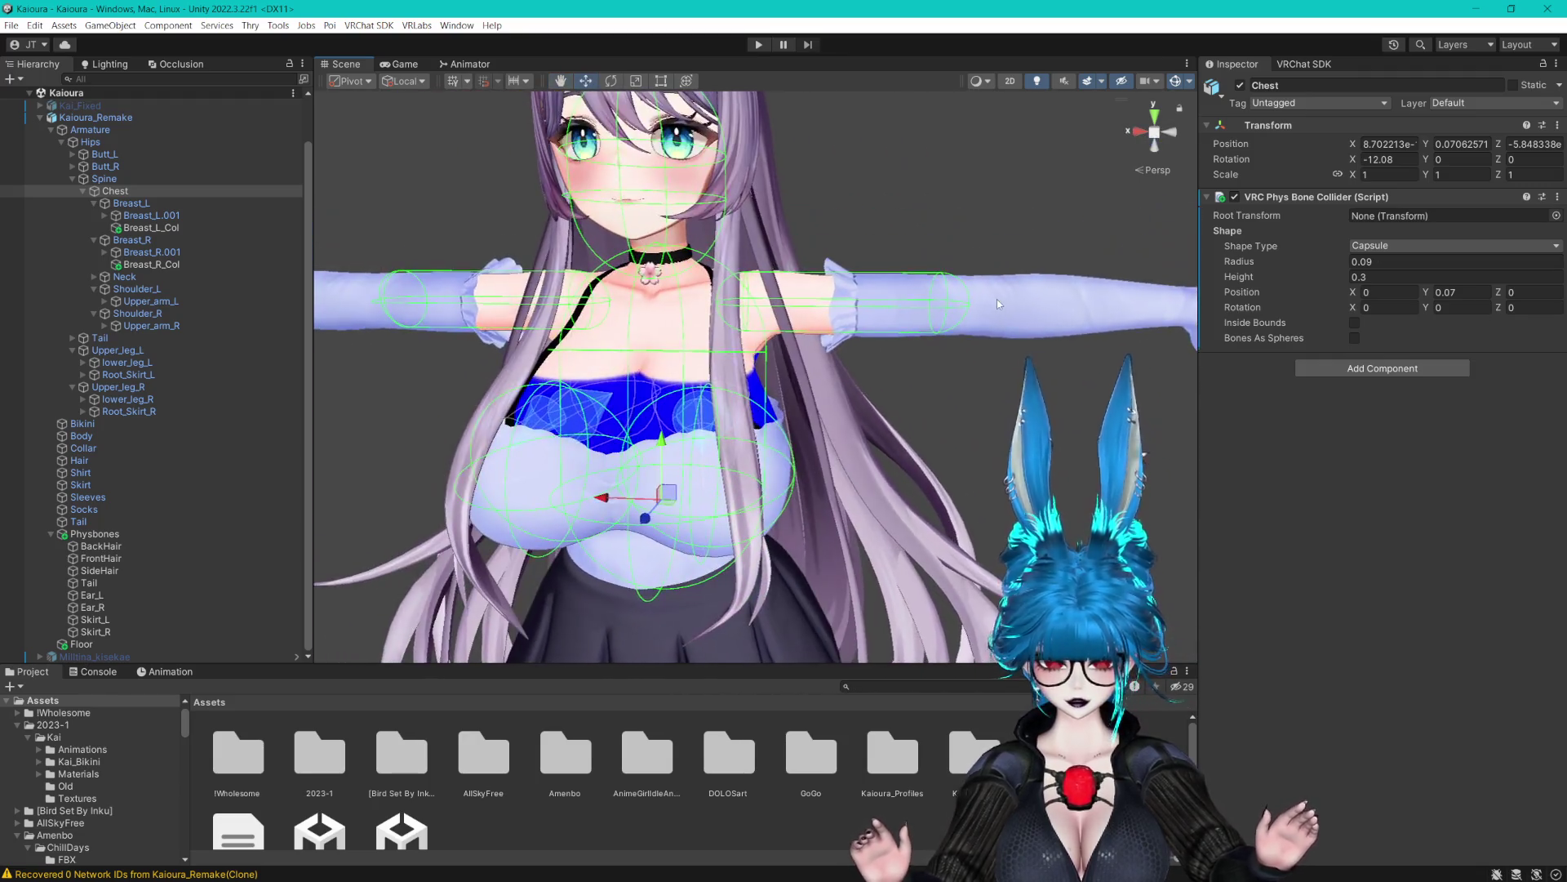
drag(916, 281, 878, 273)
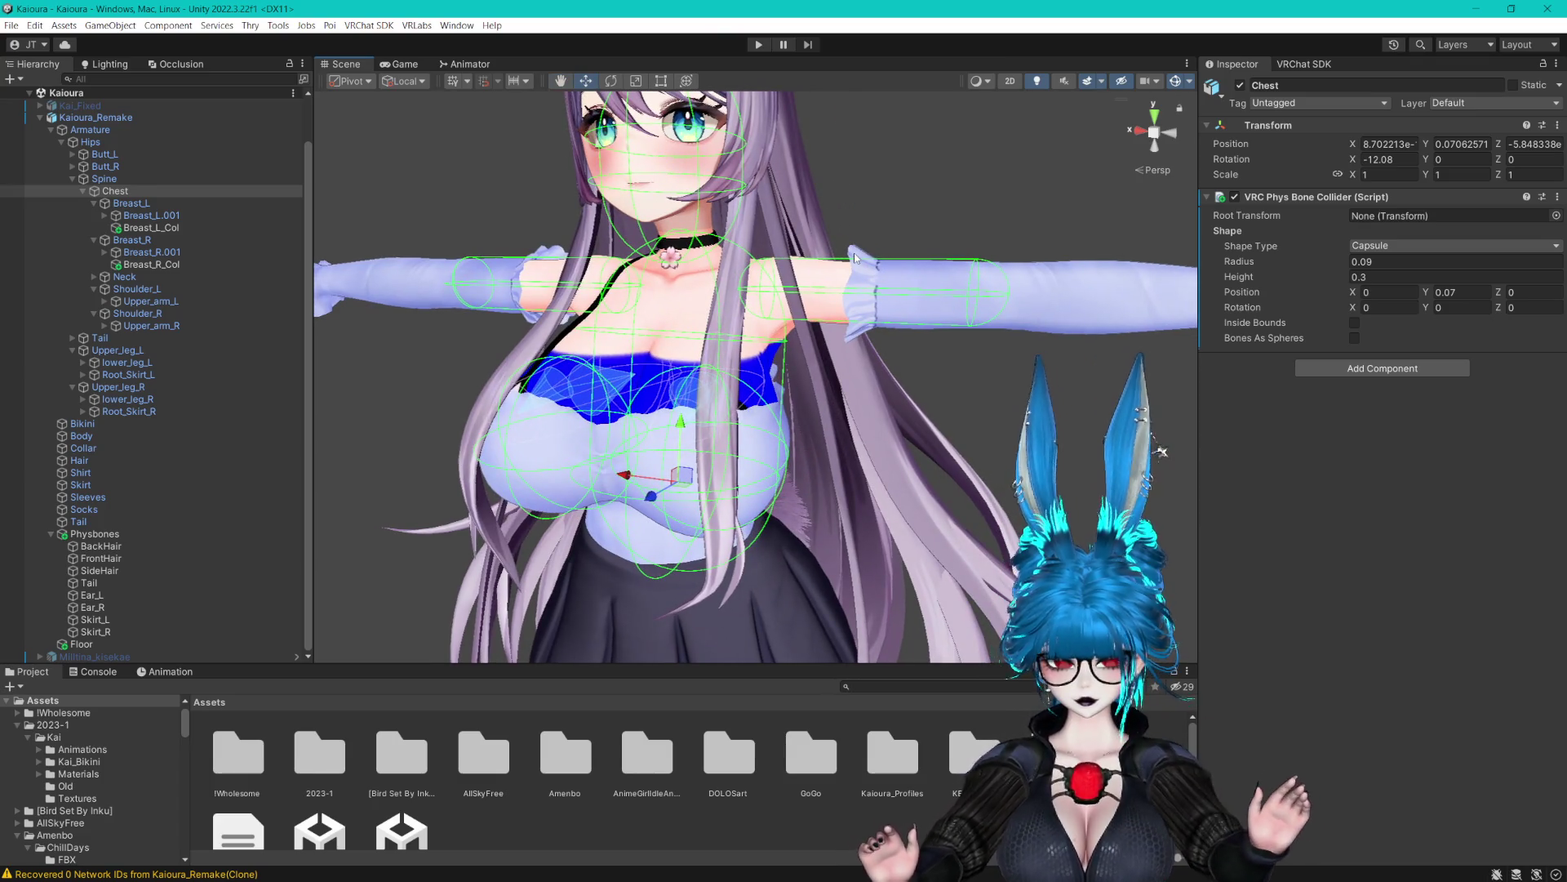
mouse_move(779, 381)
mouse_down()
mouse_move(783, 398)
mouse_move(805, 334)
mouse_move(806, 355)
mouse_move(846, 314)
mouse_up()
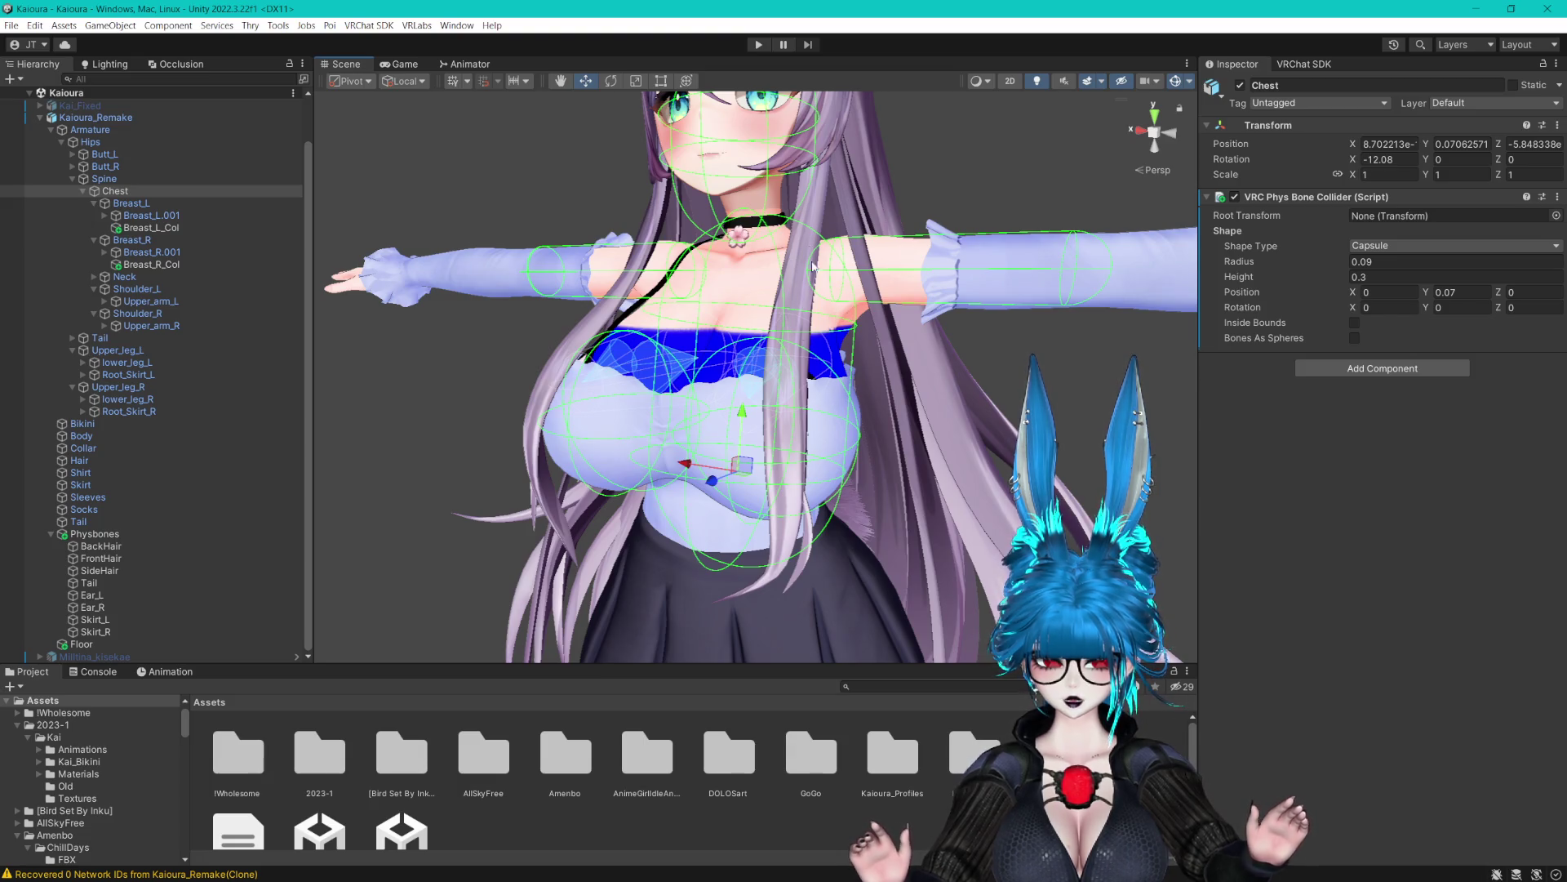
drag(814, 318, 616, 97)
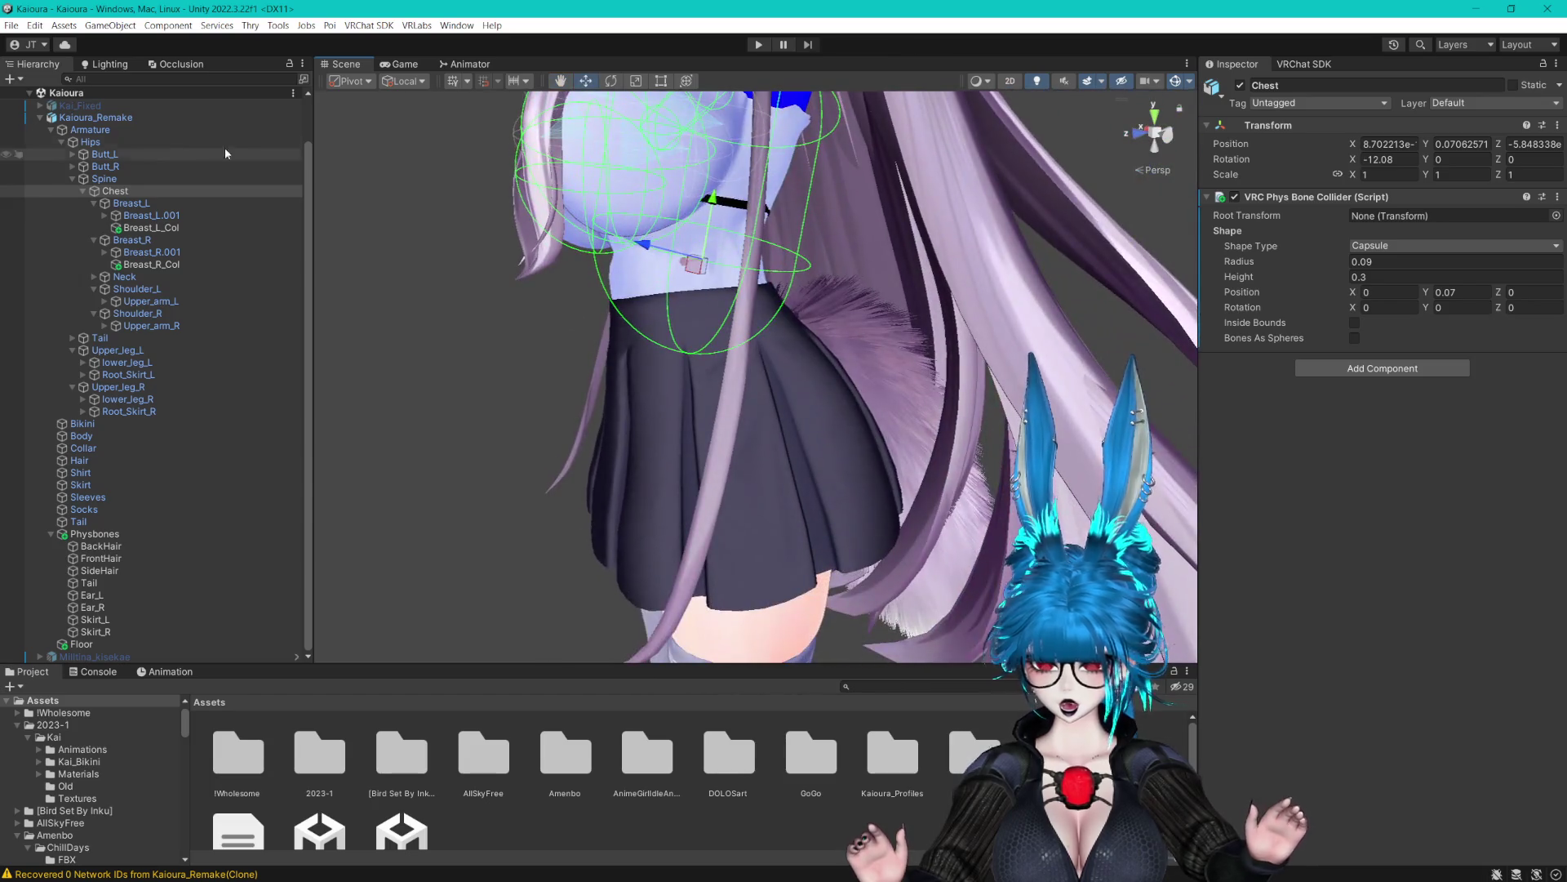
click(120, 144)
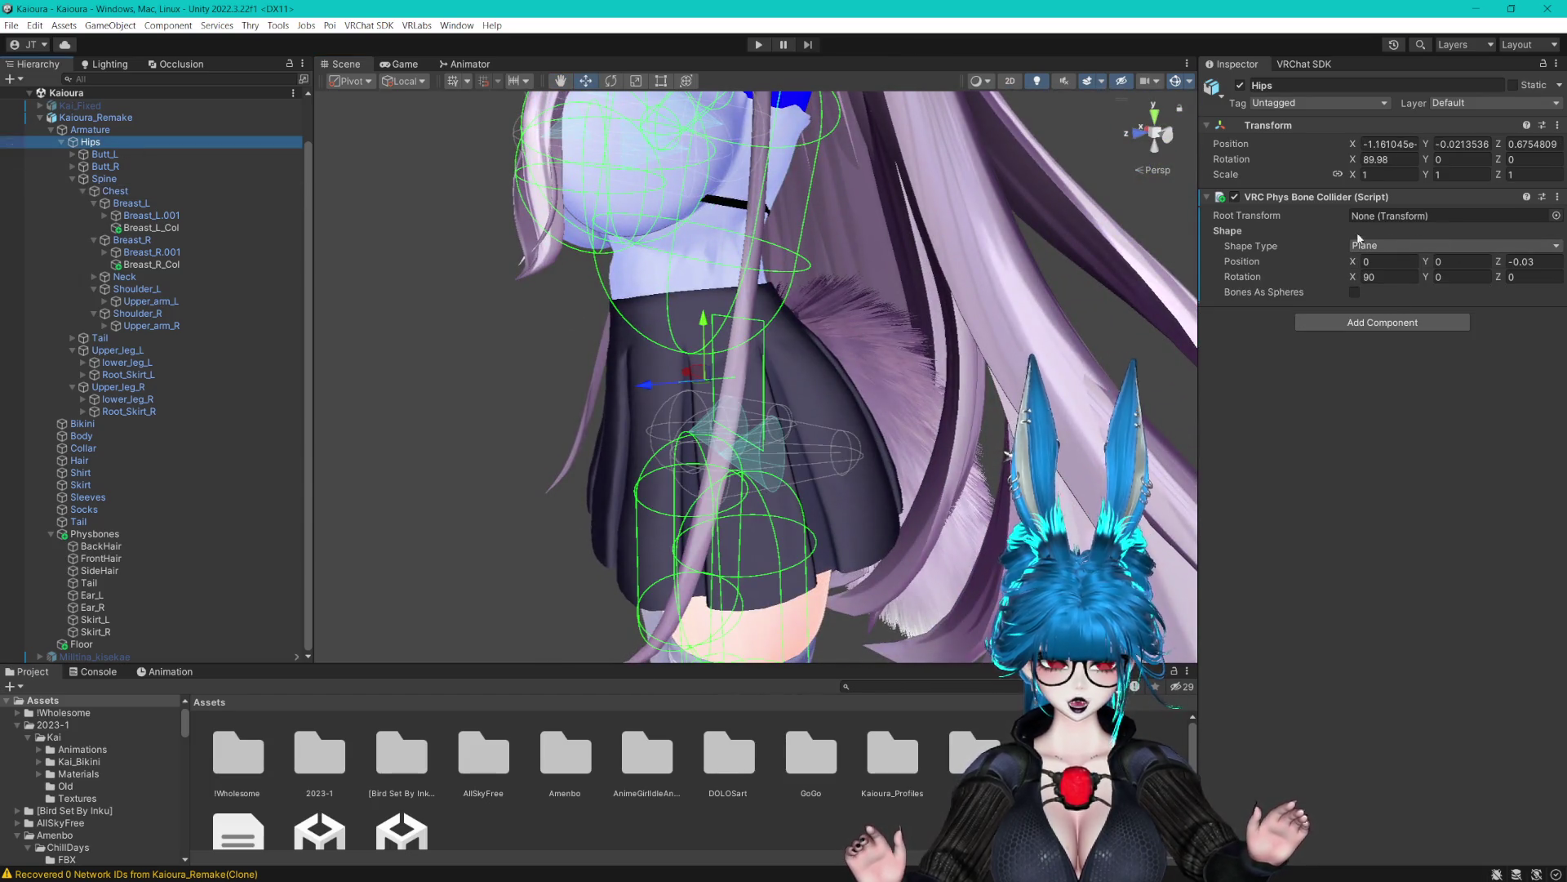
Replace the Hips plane collider with a new capsule Phys Bone Collider
click(1349, 278)
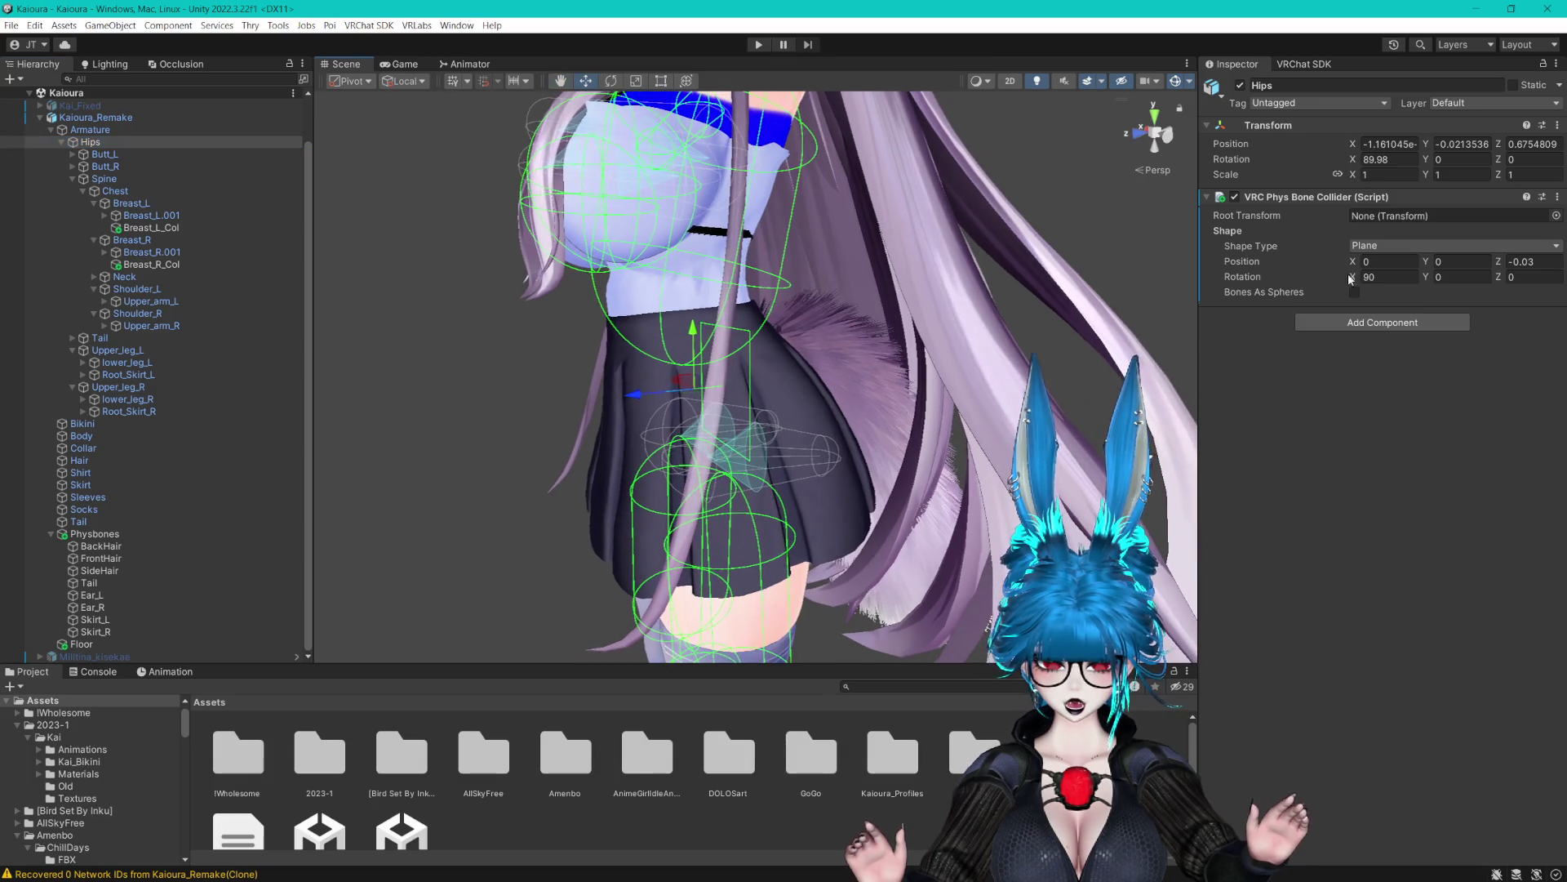
click(1556, 197)
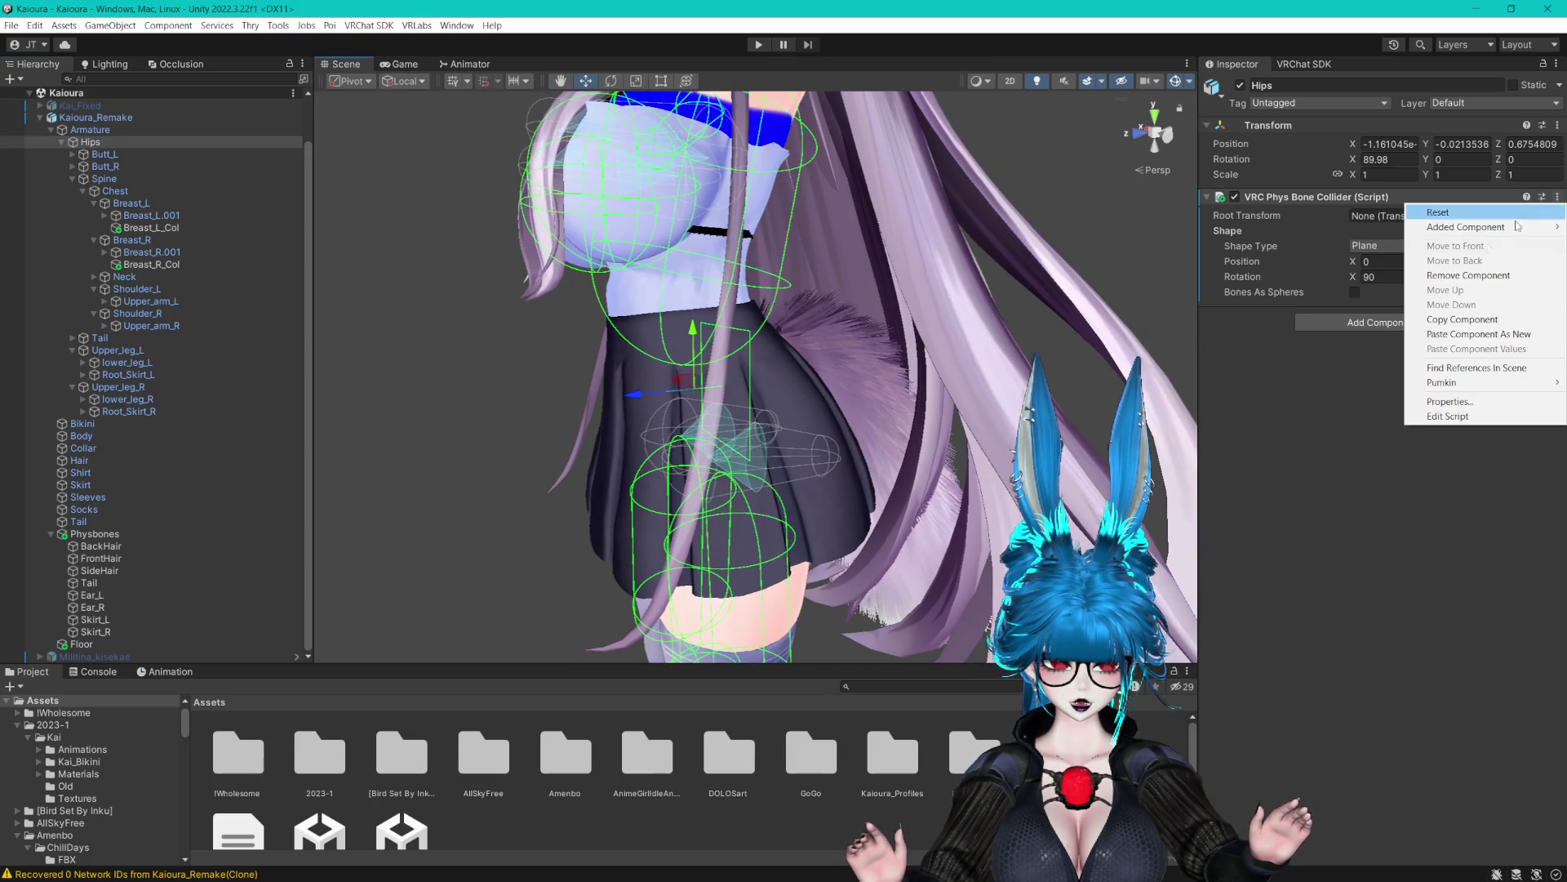
click(1458, 275)
click(1354, 204)
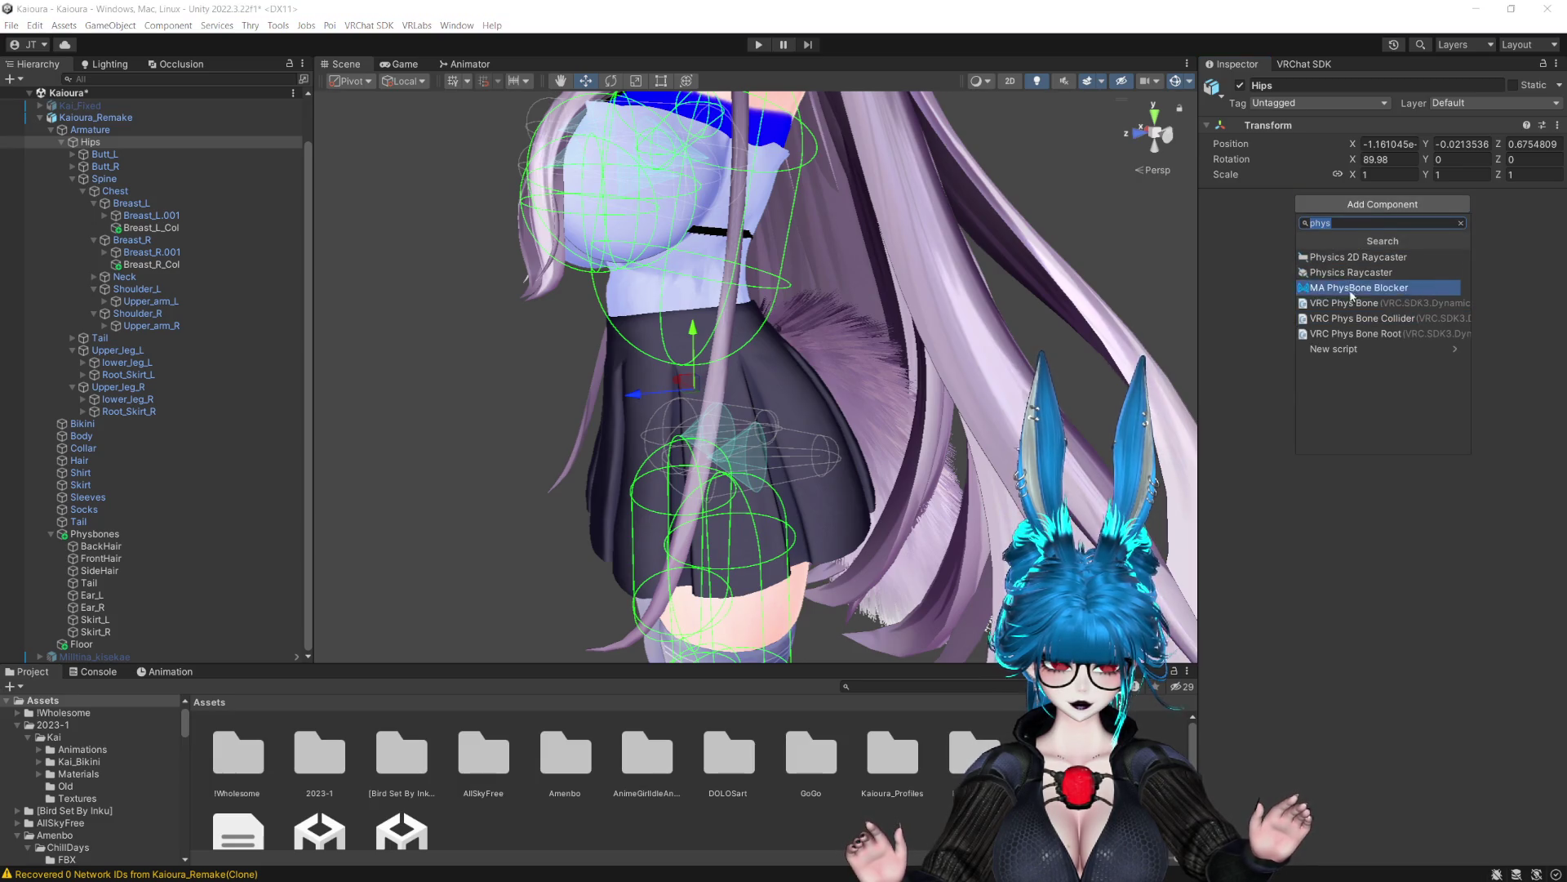
click(1333, 319)
click(1388, 276)
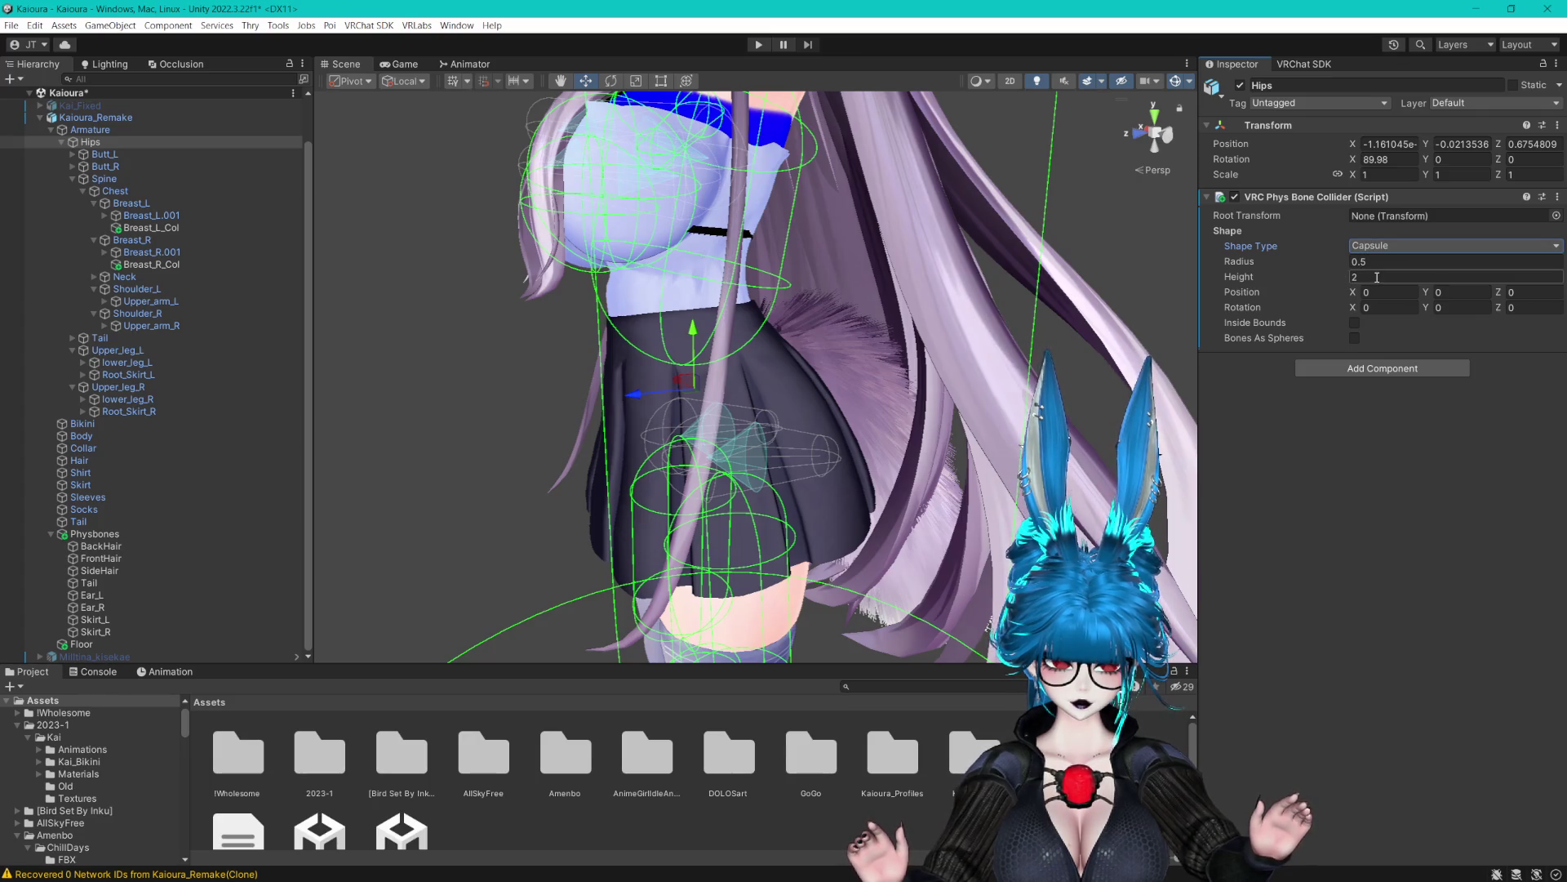
Set the hip capsule's height to 0.33, Z rotation 90, and offset Y -0.05, Z -0.02
mouse_move(1314, 280)
mouse_down()
mouse_move(1297, 280)
mouse_move(1296, 262)
mouse_move(1287, 276)
mouse_move(1322, 282)
mouse_up()
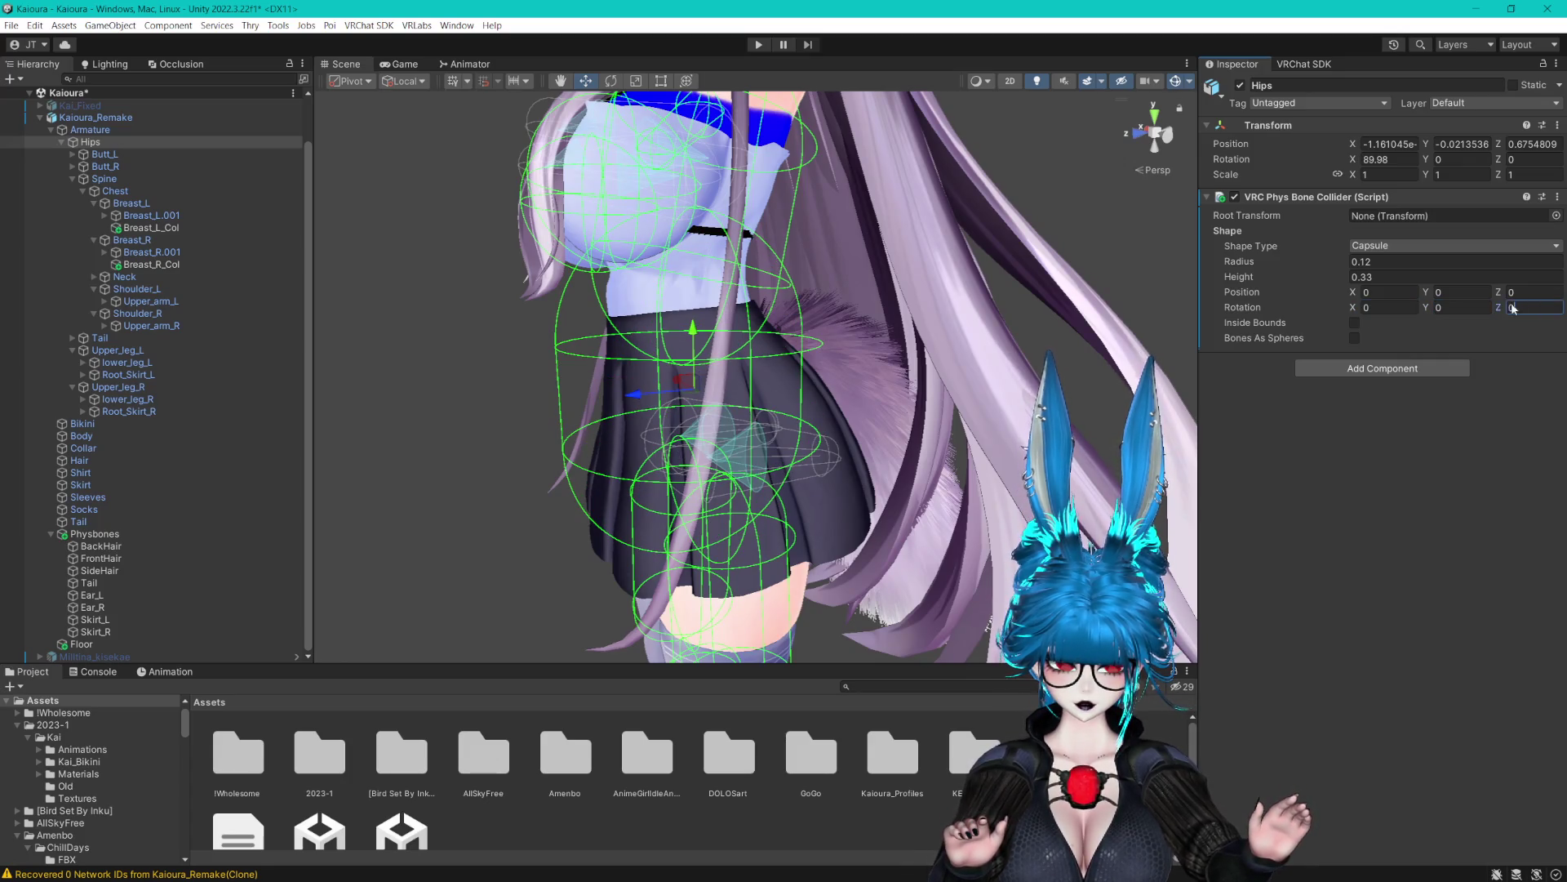
text(90)
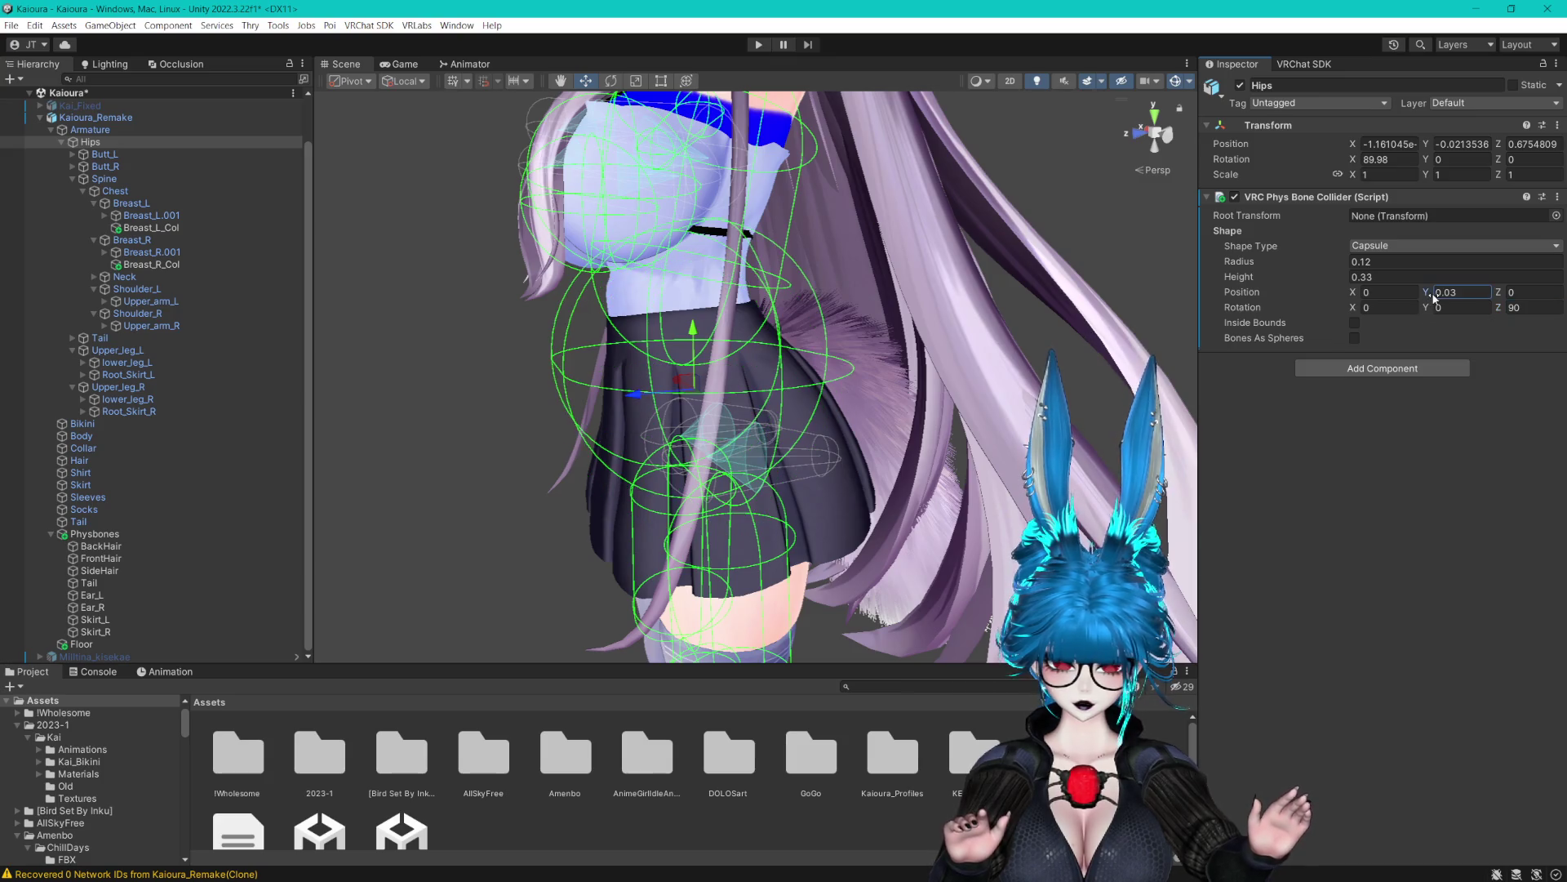
drag(1428, 295, 1435, 293)
mouse_move(800, 163)
mouse_down()
mouse_move(888, 252)
mouse_move(867, 252)
mouse_up()
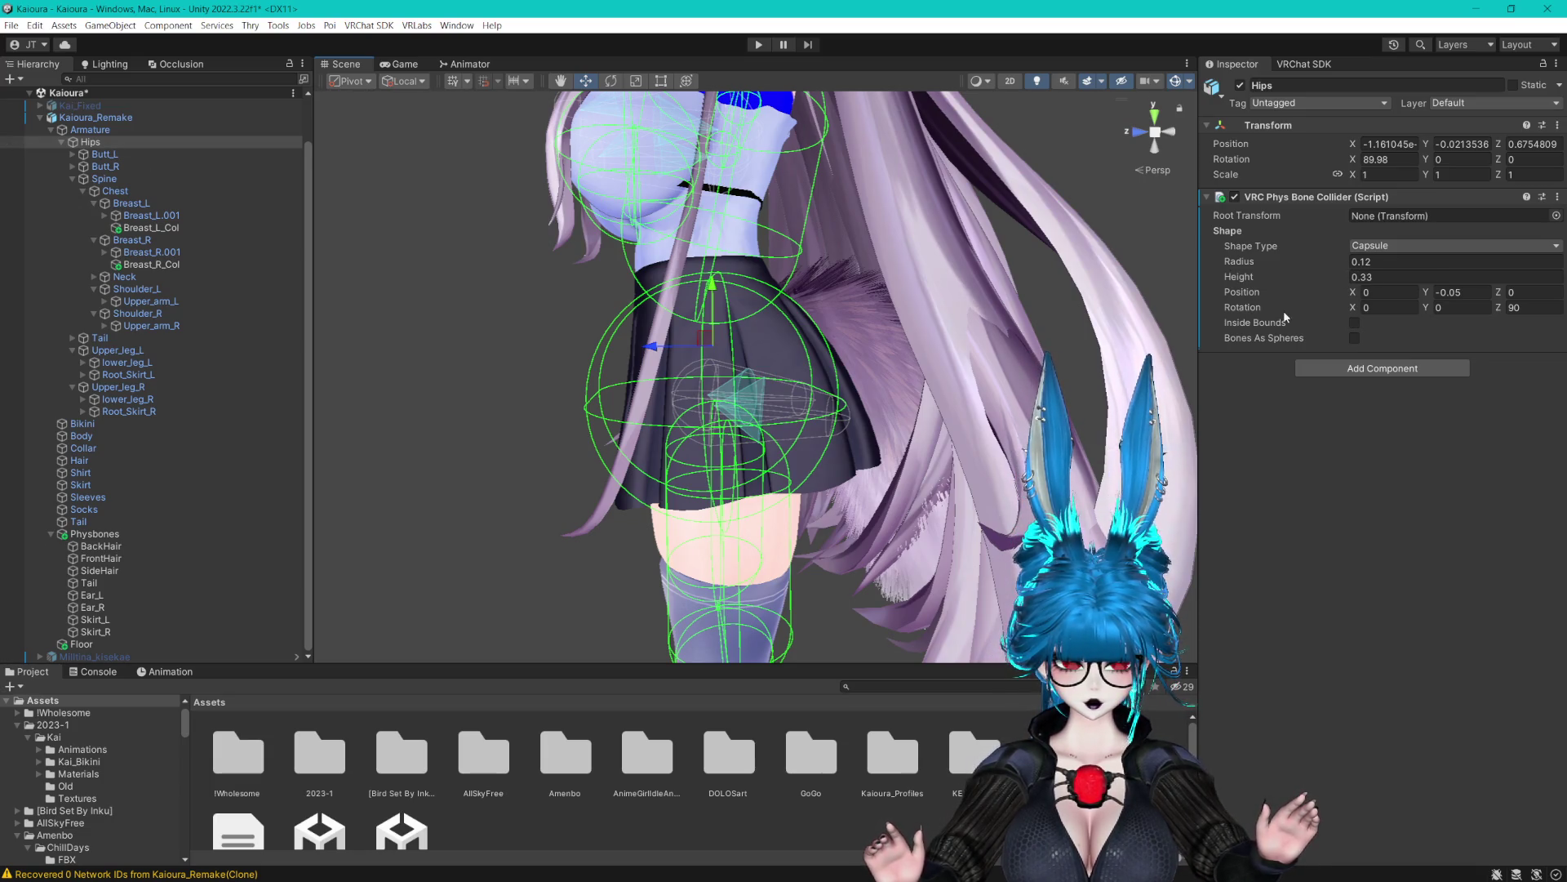
drag(1499, 296, 1503, 296)
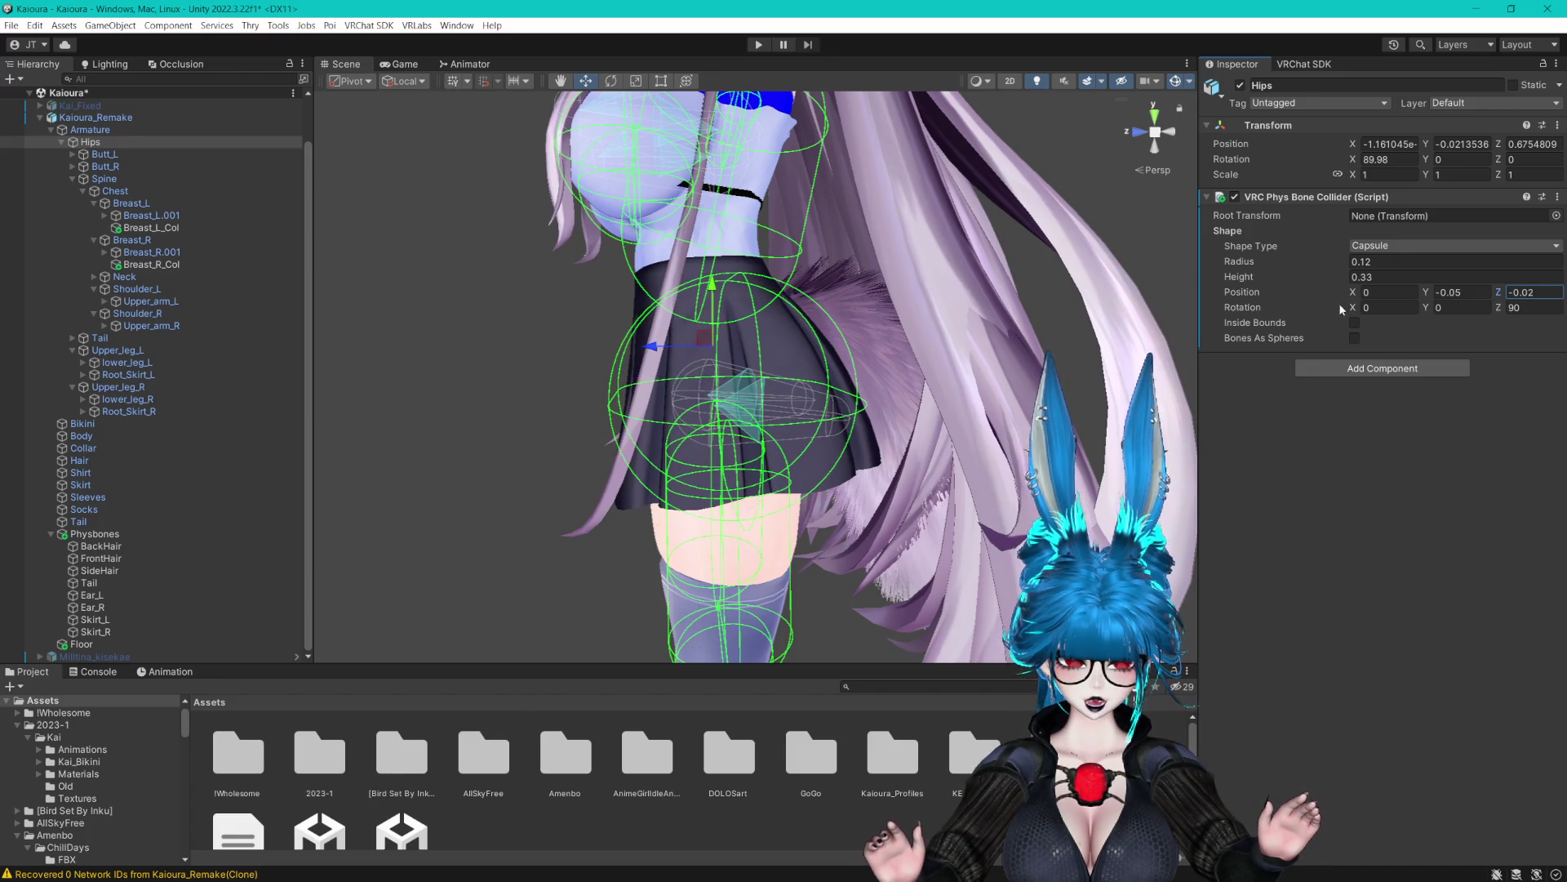
click(105, 546)
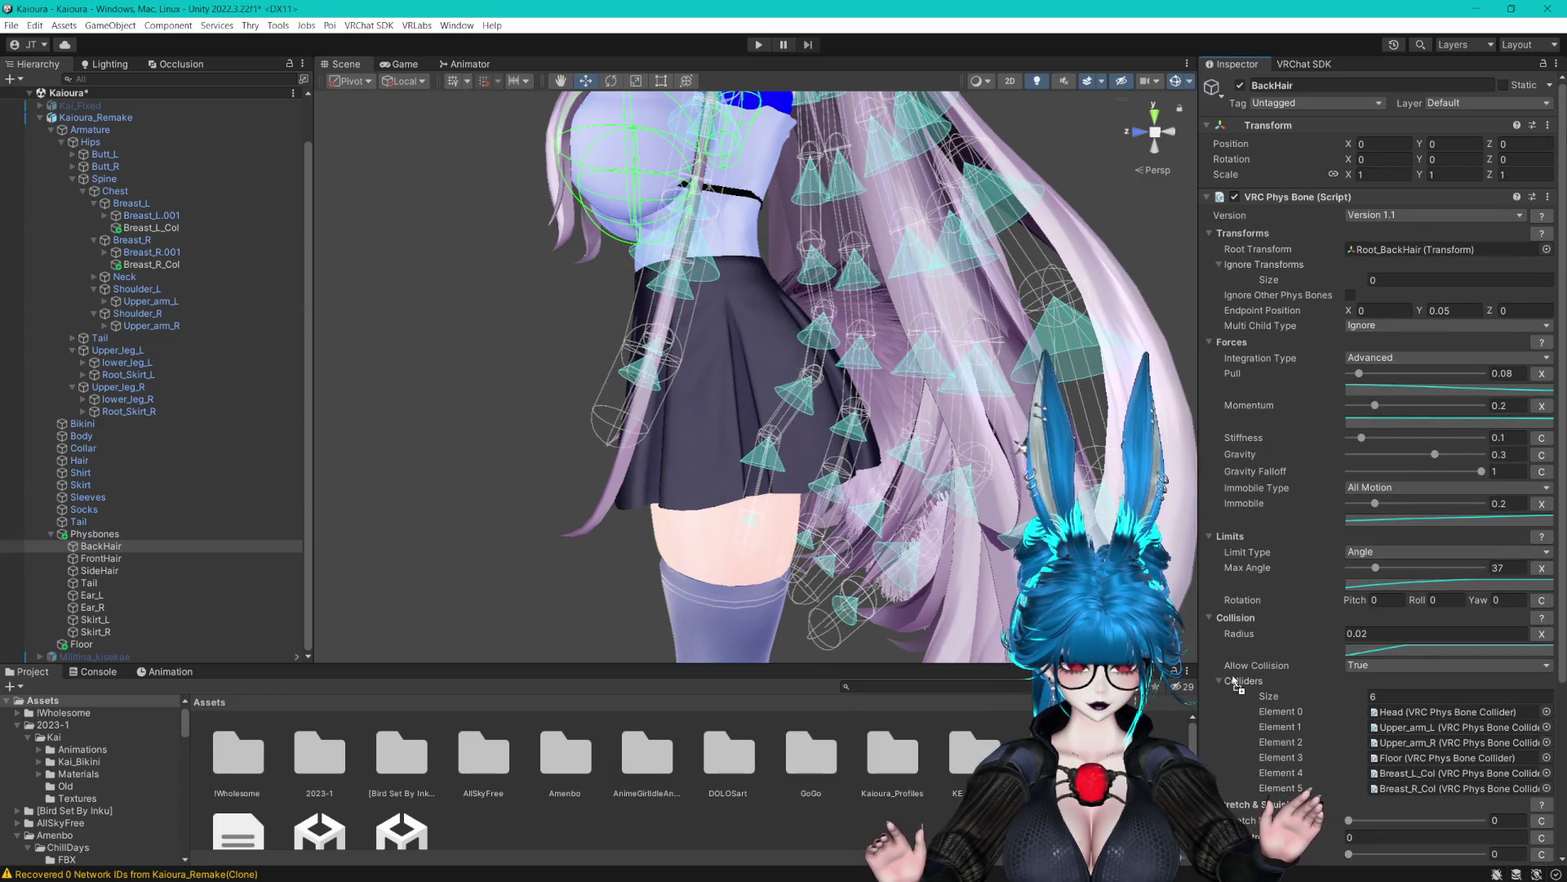
Add the Hips collider to BackHair's colliders and the Chest collider to FrontHair's
drag(1235, 682, 1237, 682)
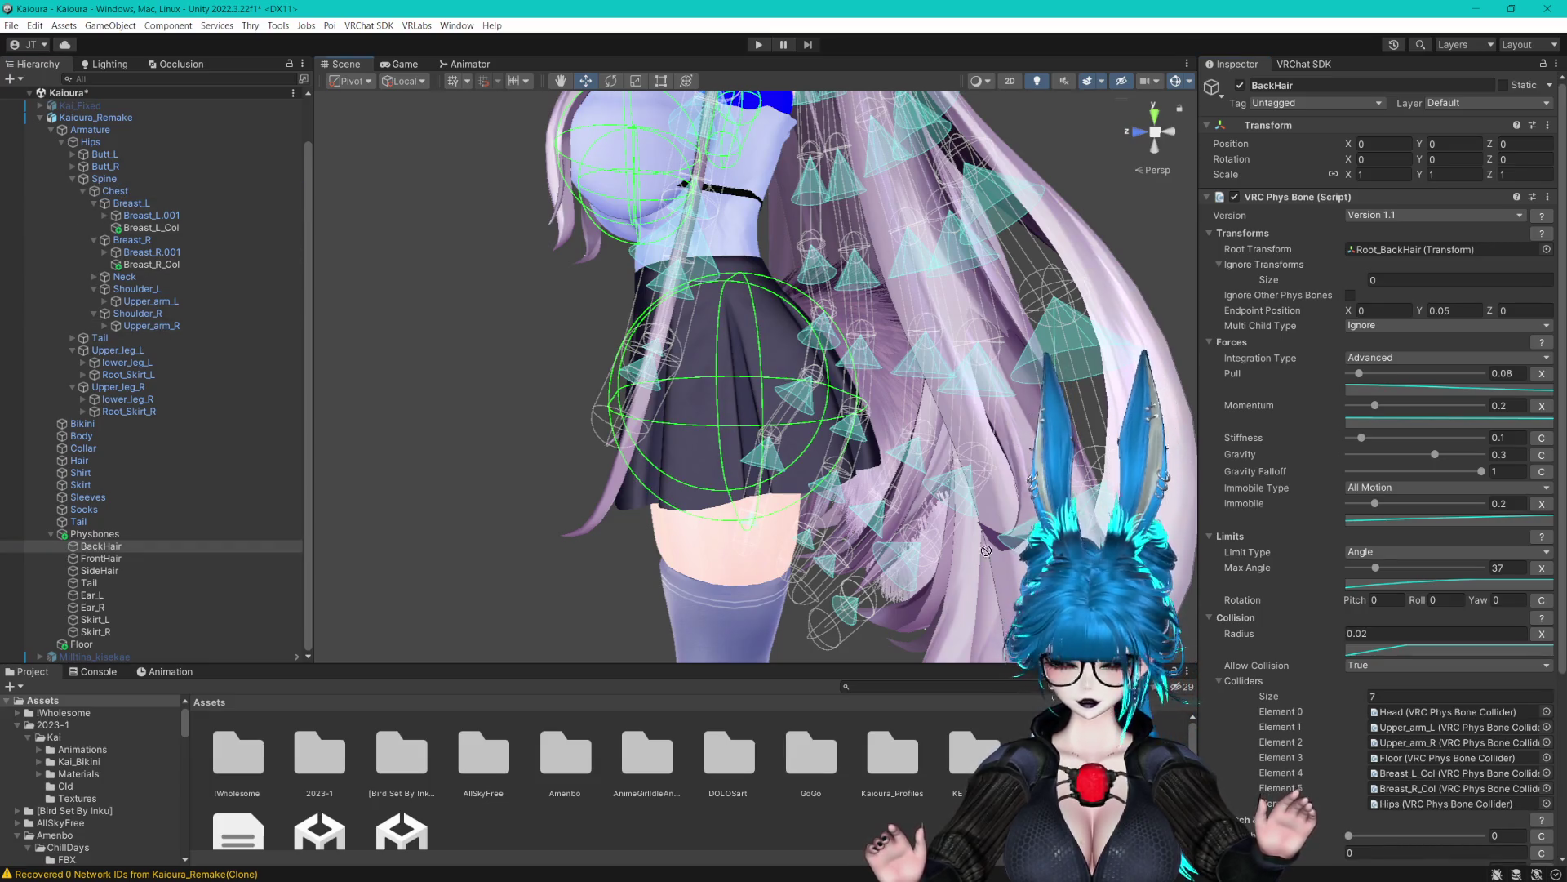
drag(1244, 689, 1244, 688)
scroll(1244, 688, down, 3)
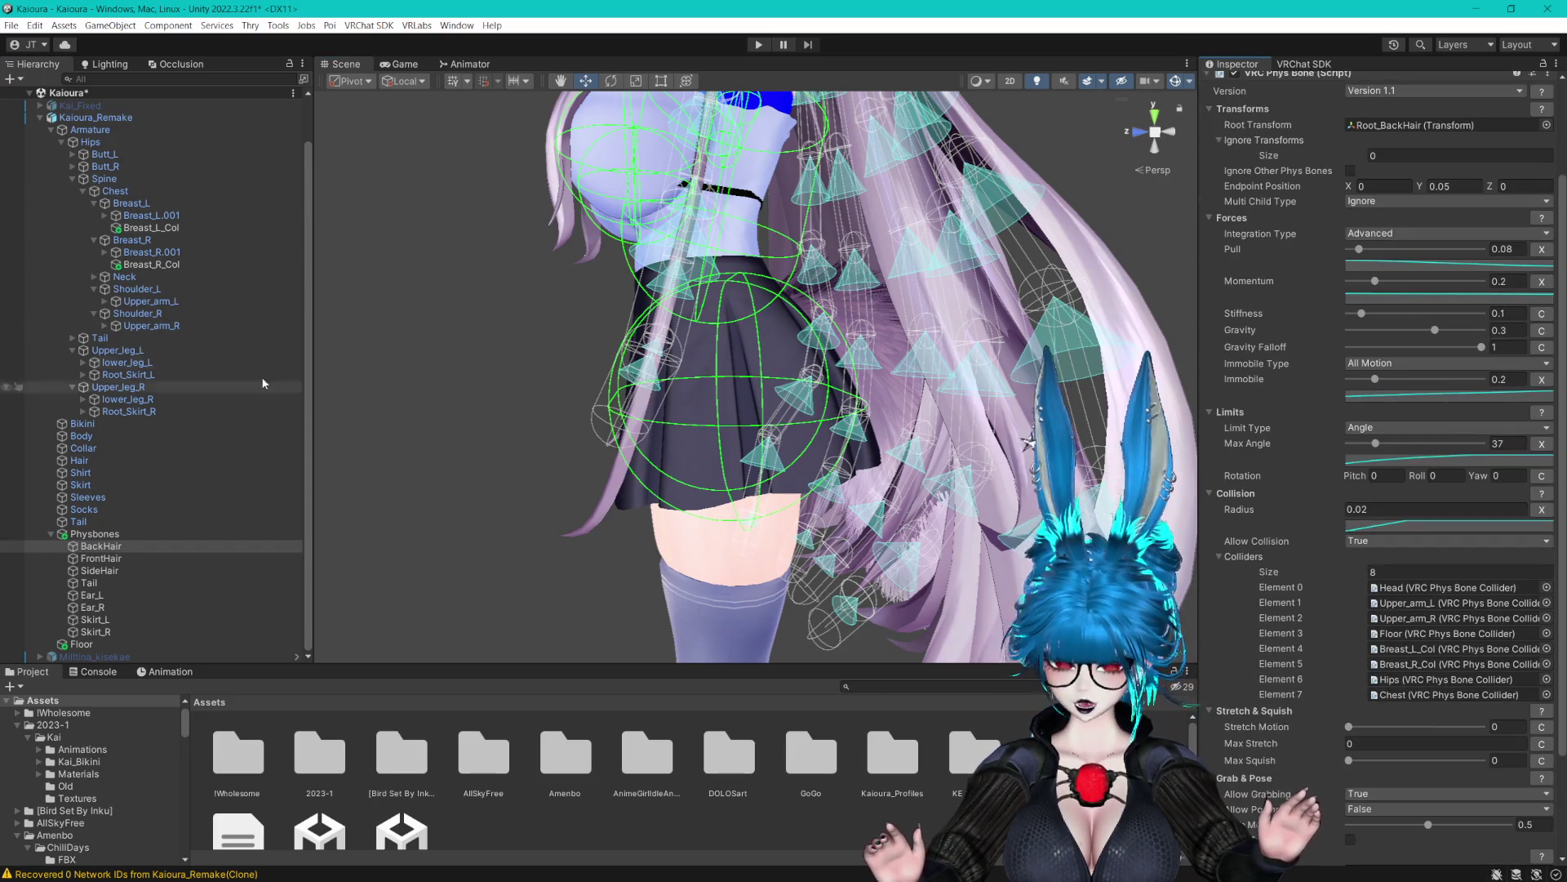
click(97, 559)
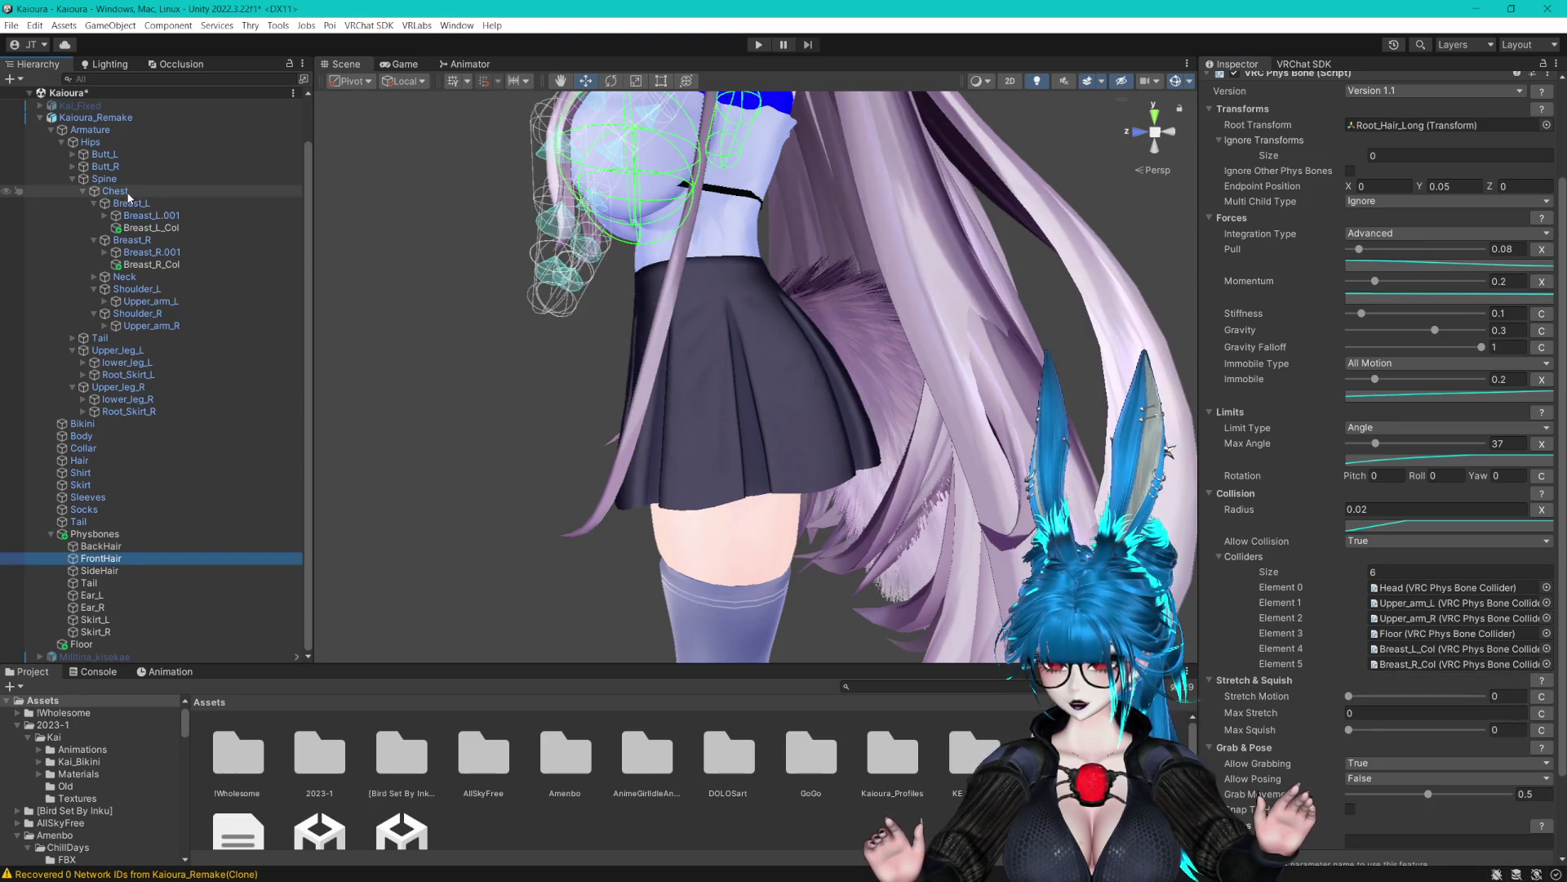
drag(1246, 560, 1246, 561)
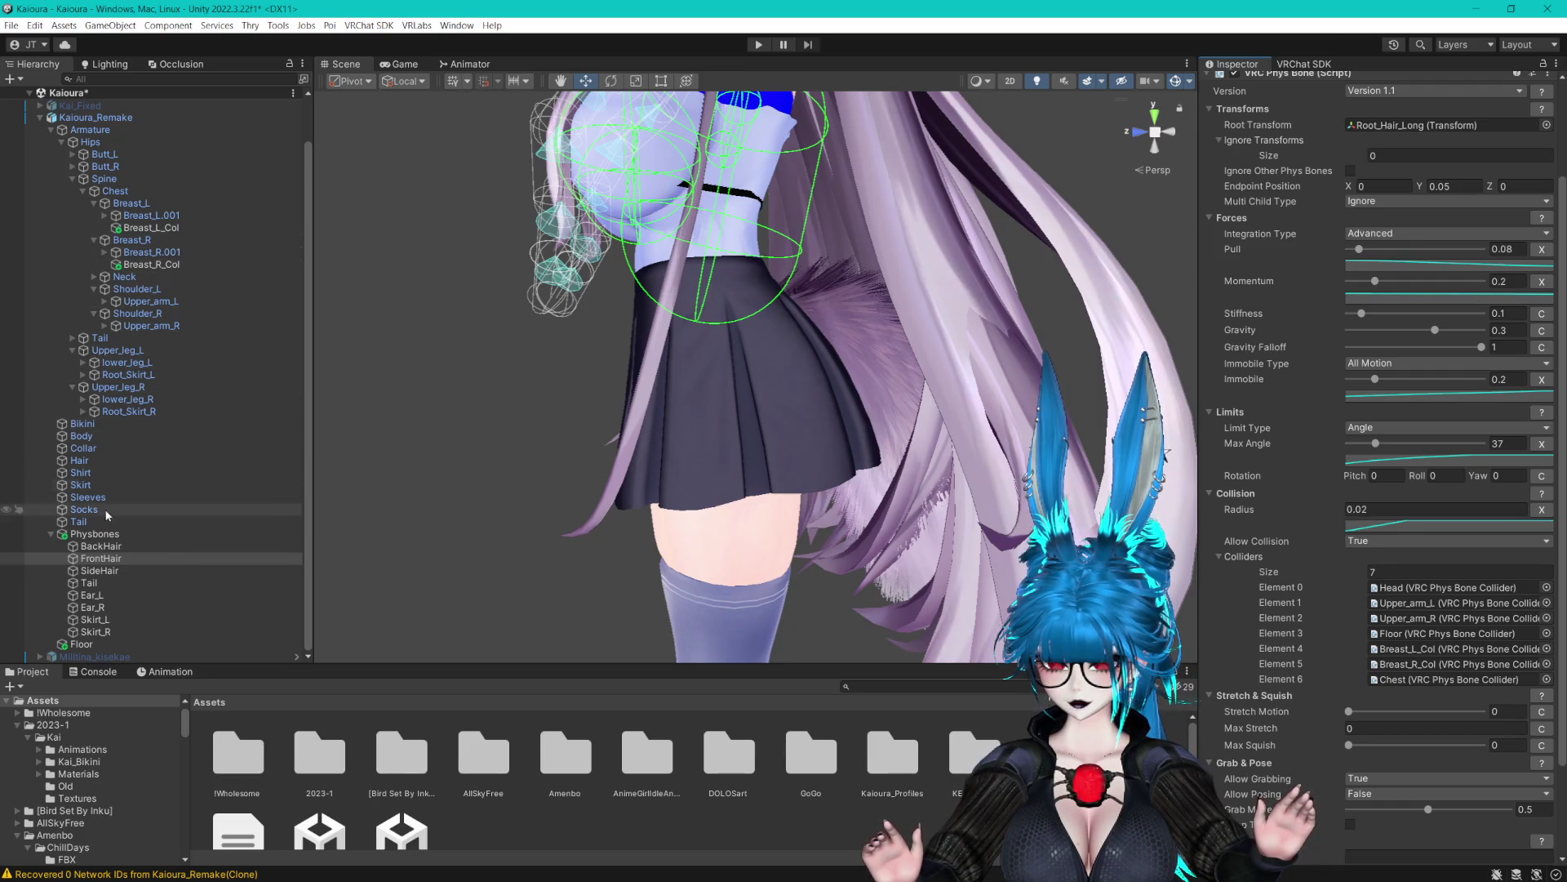
Test BackHair's Endpoint Position Y at 0.1, then restore it to 0.05
key(Up)
key(Up)
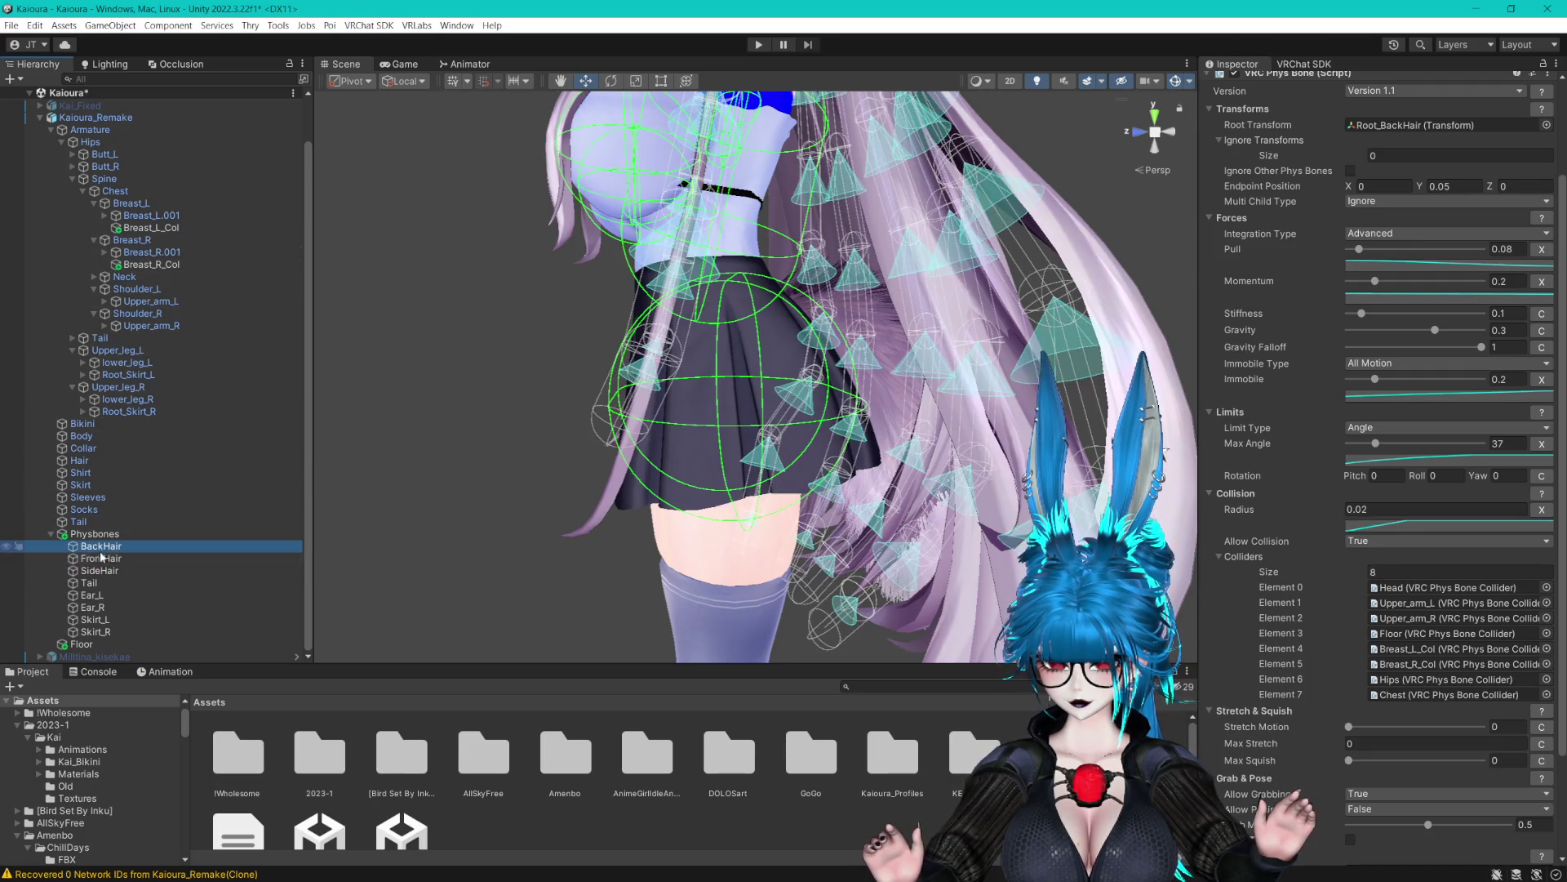
mouse_move(630, 392)
mouse_down()
mouse_move(769, 441)
mouse_move(740, 376)
mouse_up()
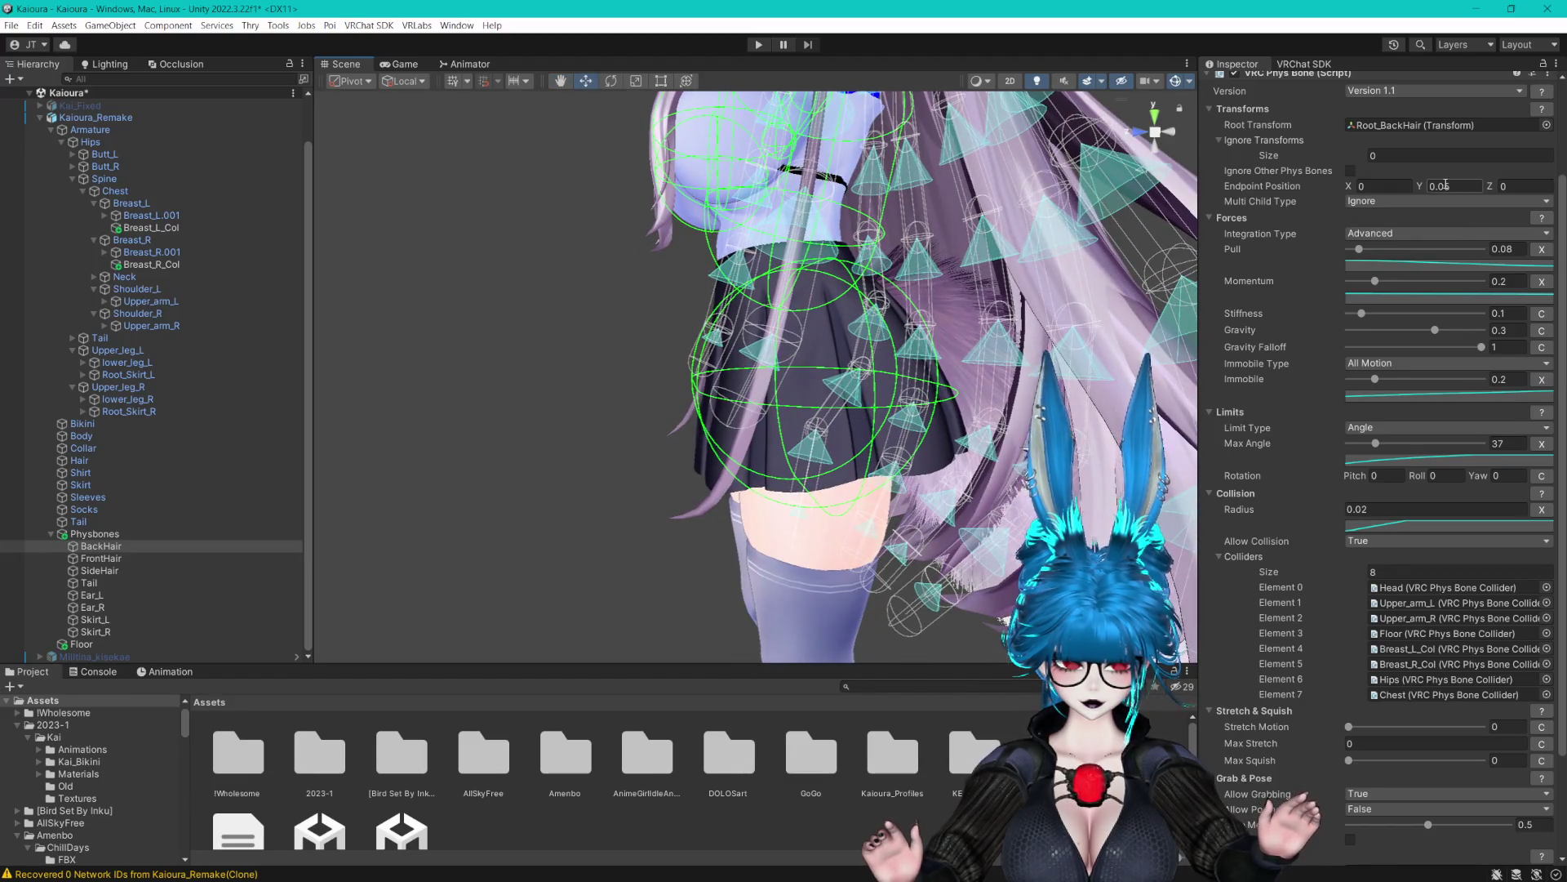
text(0.1)
drag(1096, 260, 964, 331)
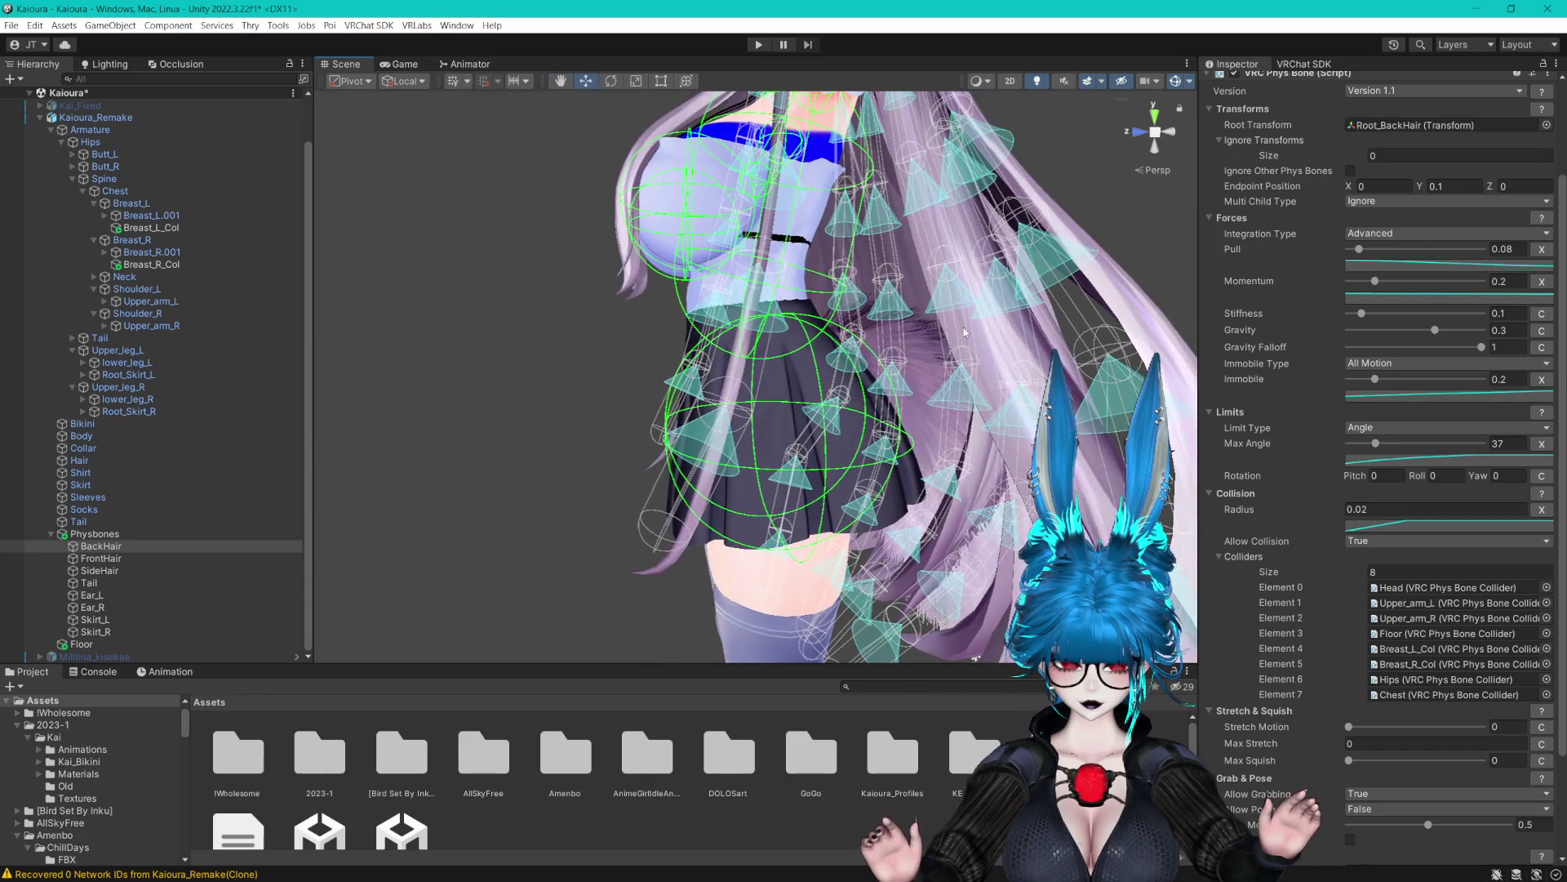
click(1446, 186)
text(0.05)
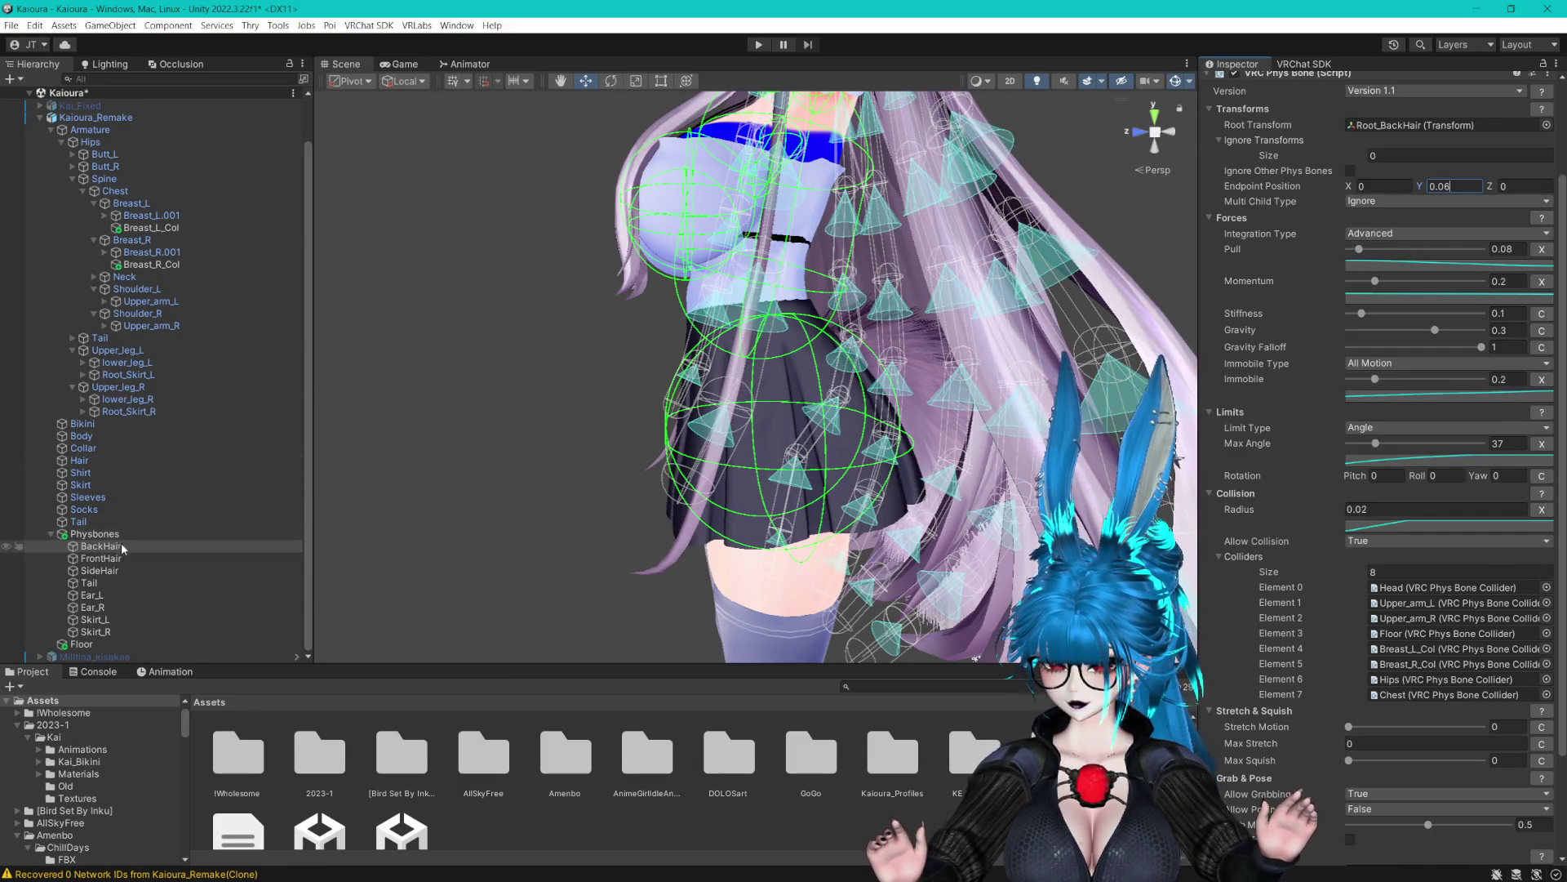
click(99, 570)
Save the Unity scene with SideHair's Phys Bone radius at 0.015
key(f)
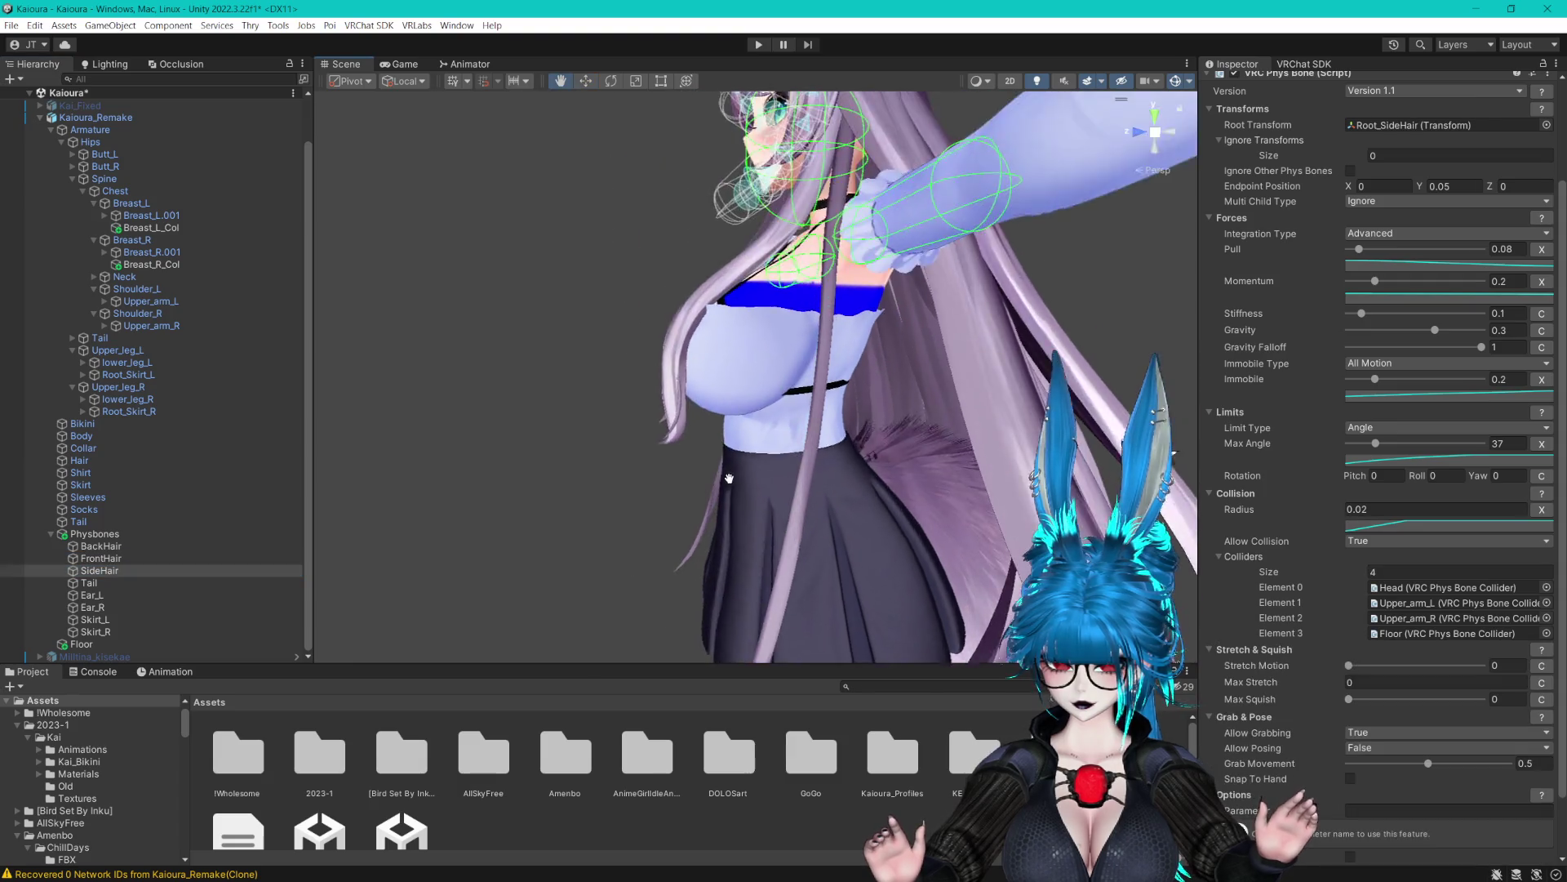
drag(779, 580, 980, 567)
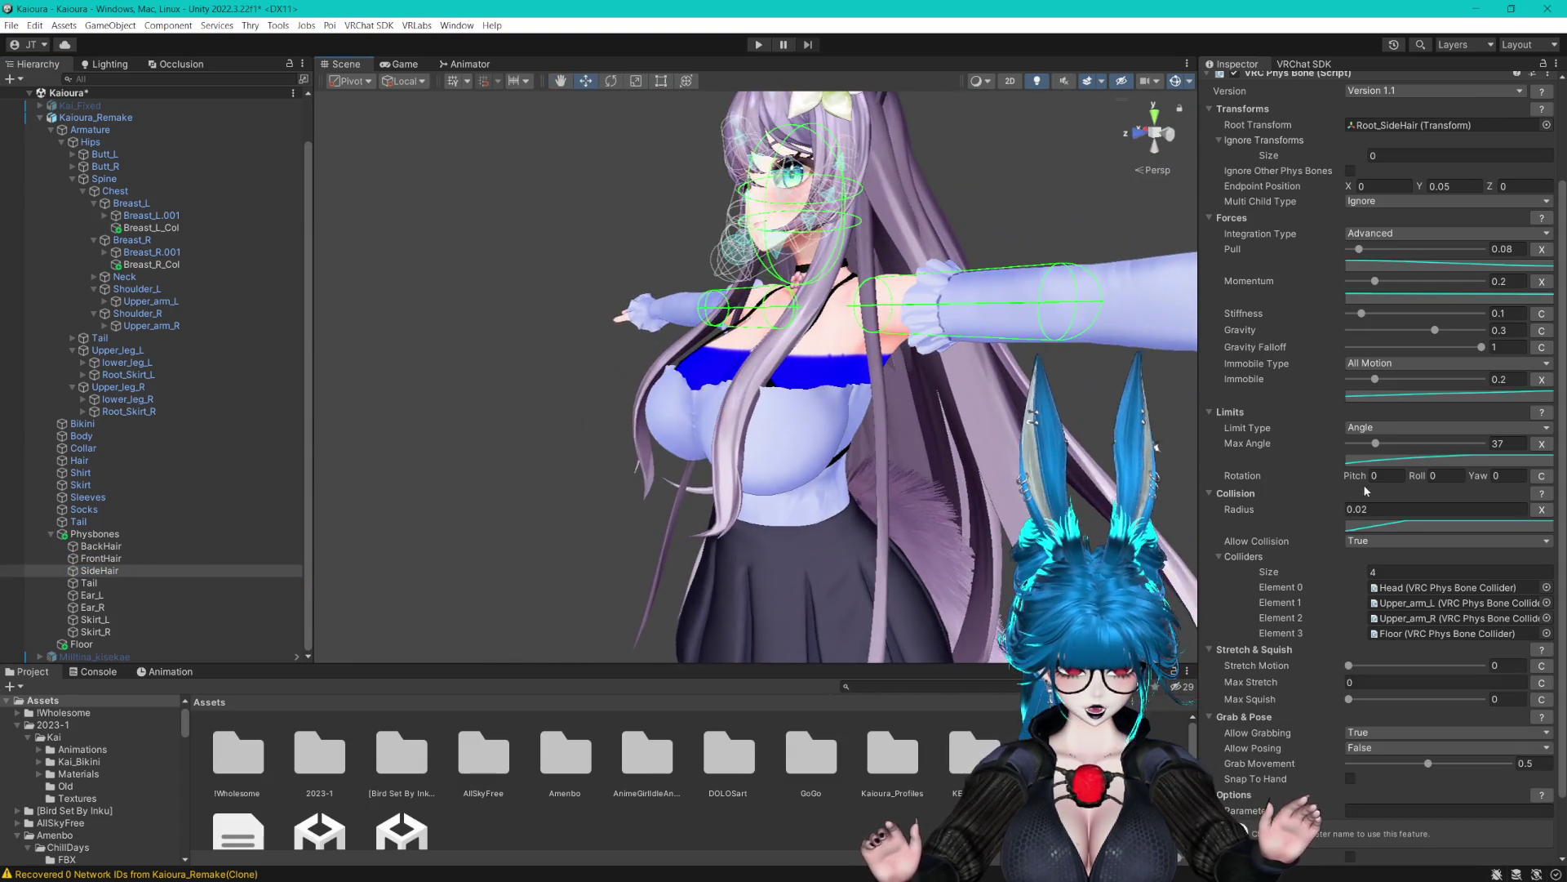
key(ctrl+s)
scroll(1012, 378, up, 5)
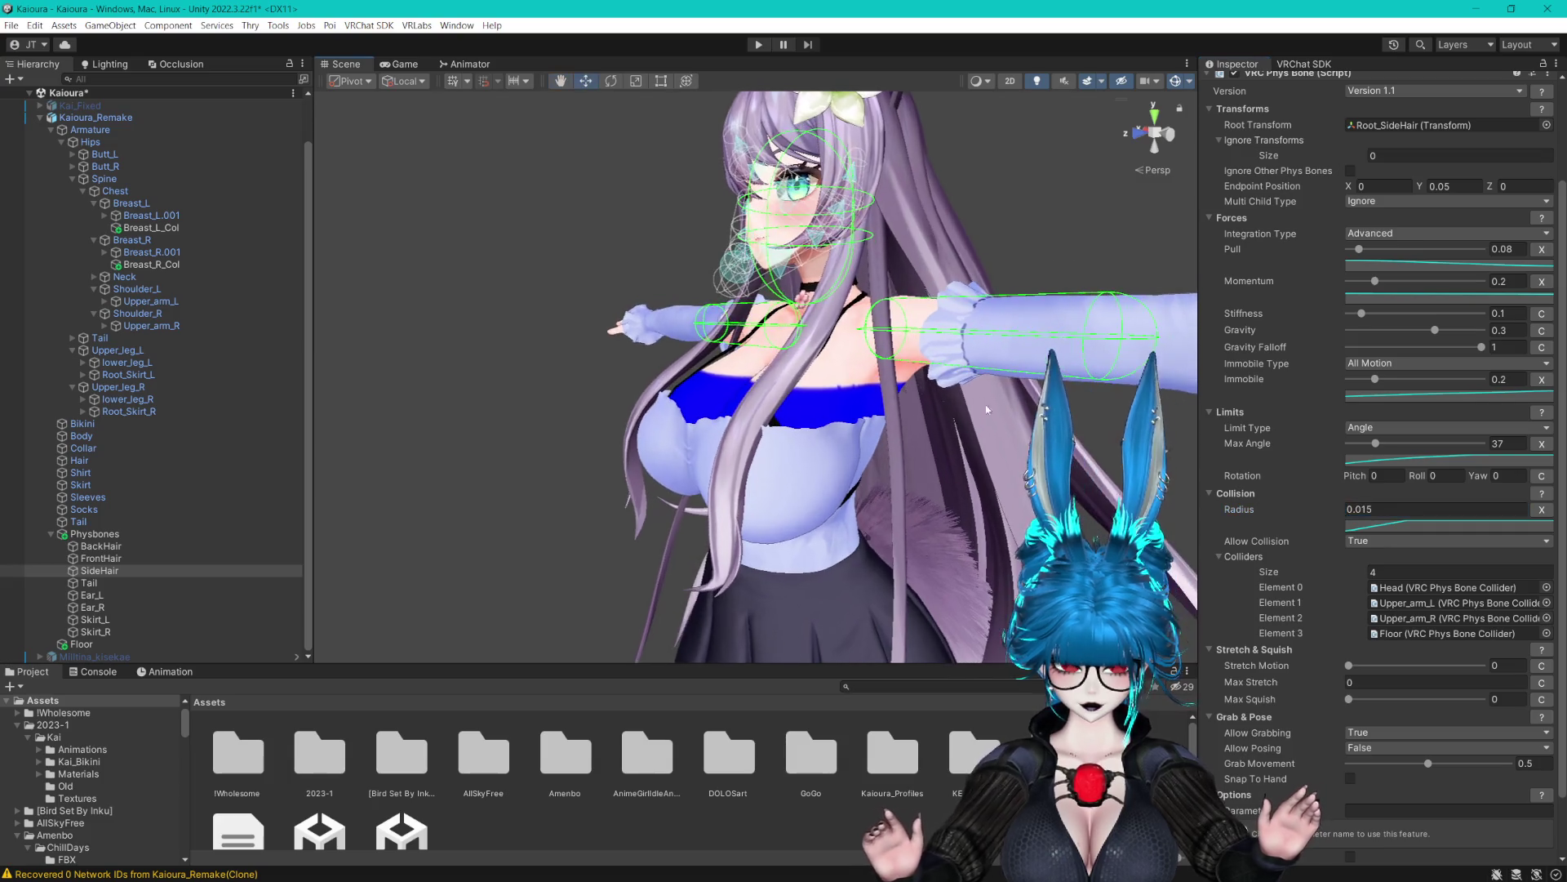
Select the Tail physbone and inspect its colliders from the side
mouse_move(717, 549)
mouse_down()
mouse_move(663, 417)
mouse_move(568, 441)
mouse_move(621, 490)
mouse_up()
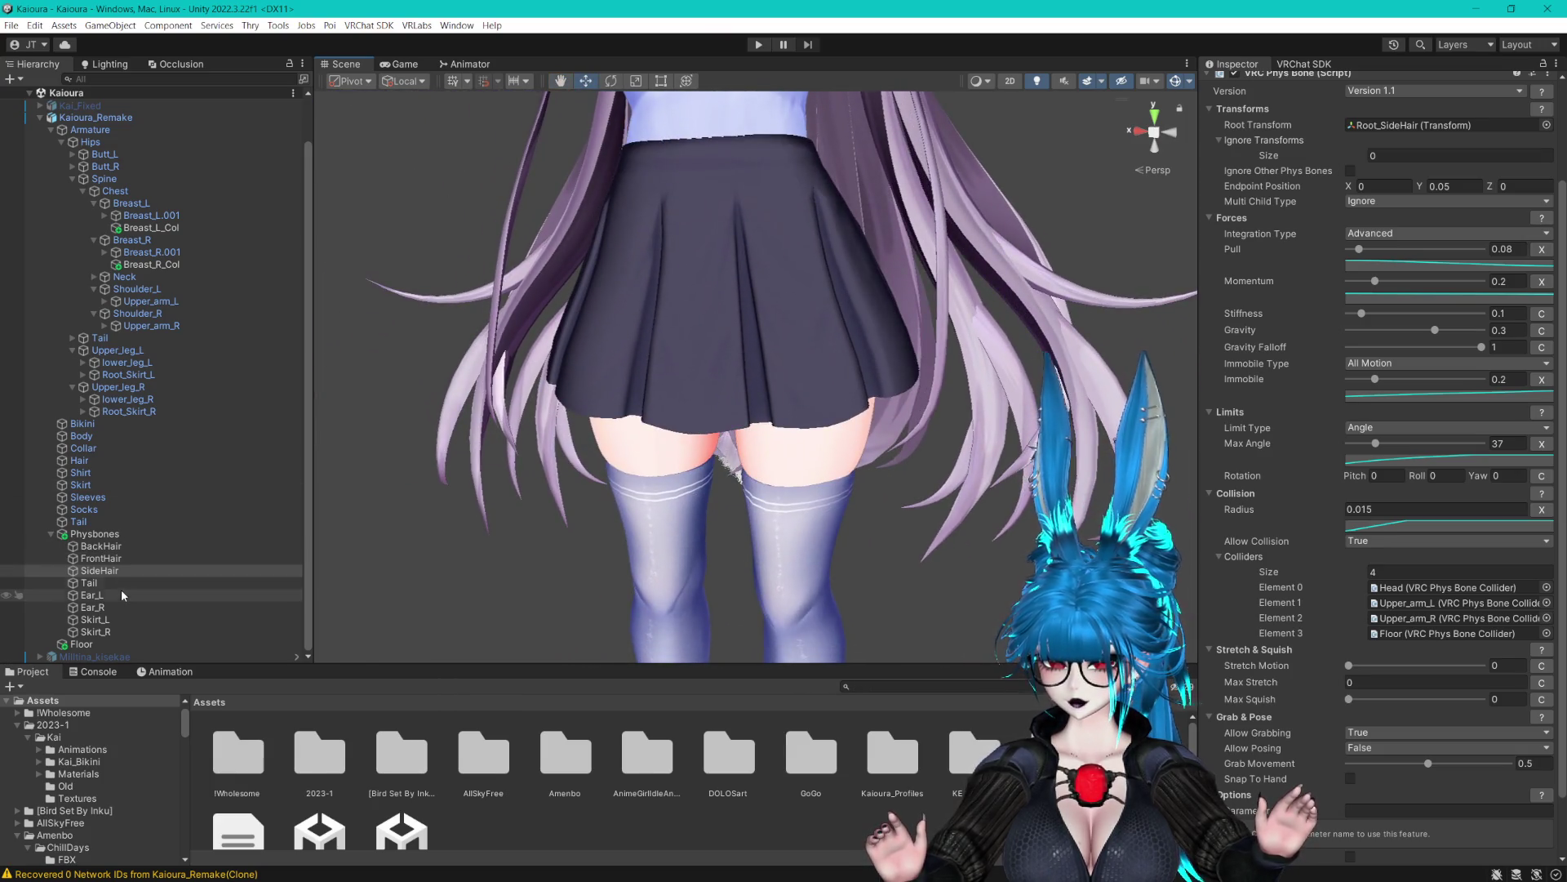
click(90, 582)
mouse_move(608, 400)
mouse_down()
mouse_move(829, 336)
mouse_move(784, 293)
mouse_move(735, 383)
mouse_move(781, 448)
mouse_up()
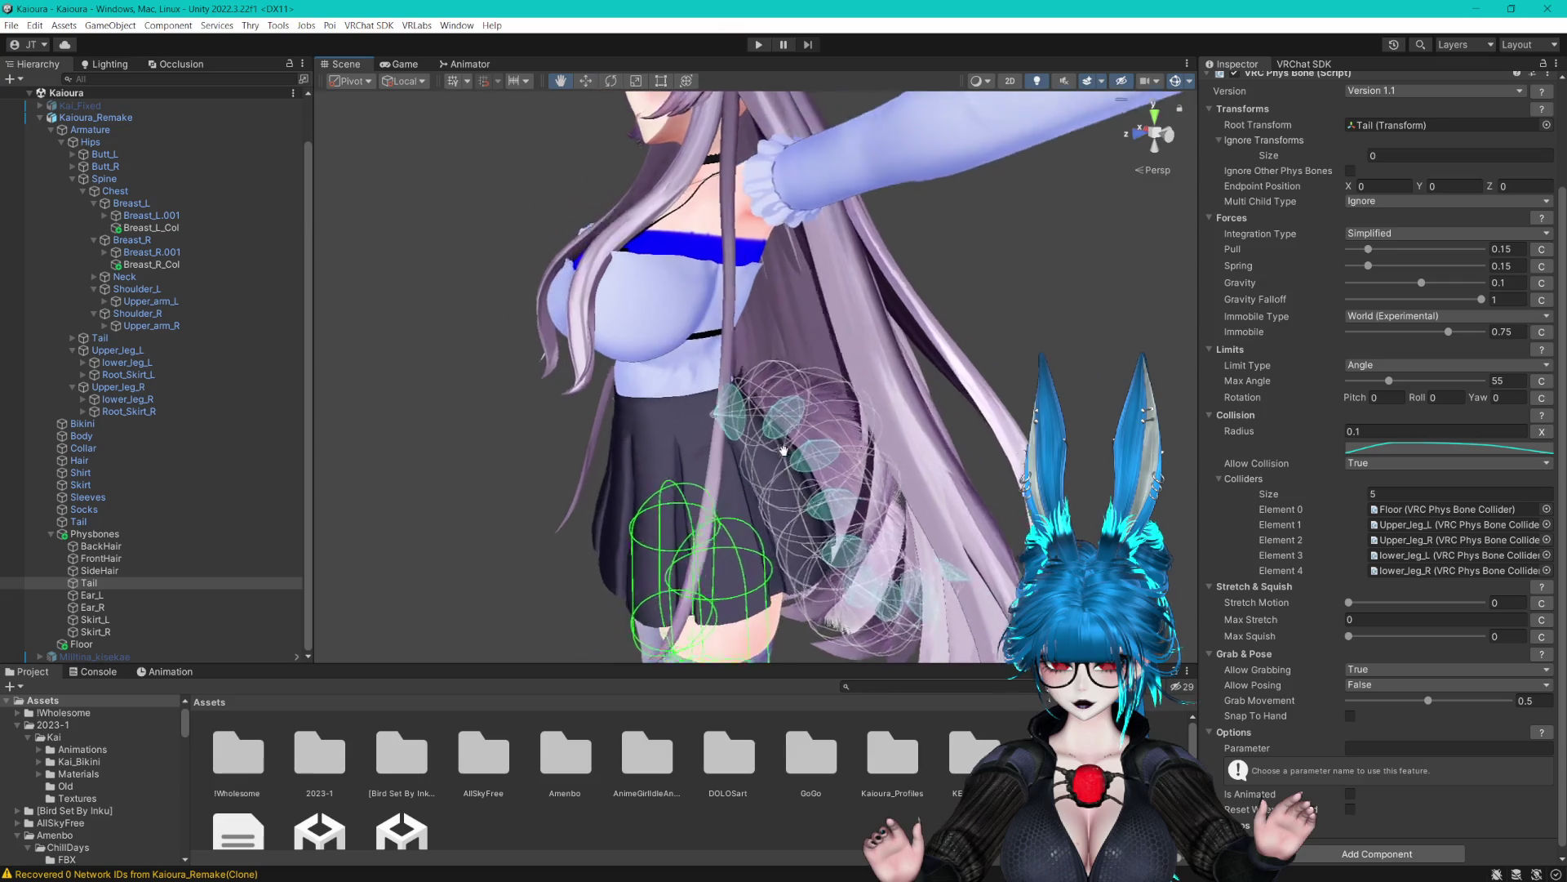
scroll(781, 448, up, 5)
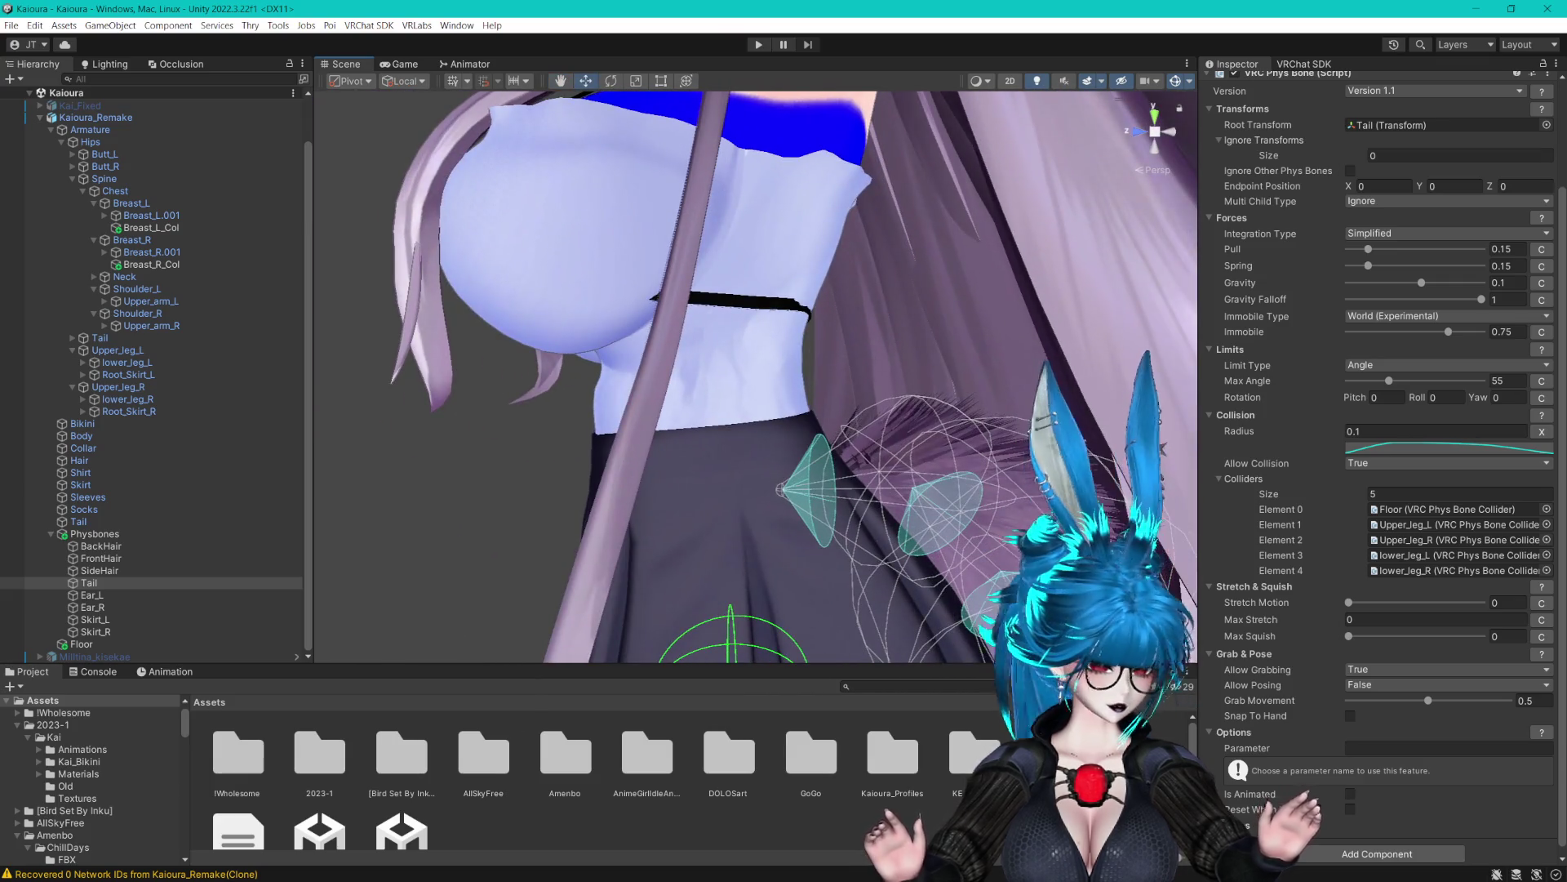
key(alt+Tab)
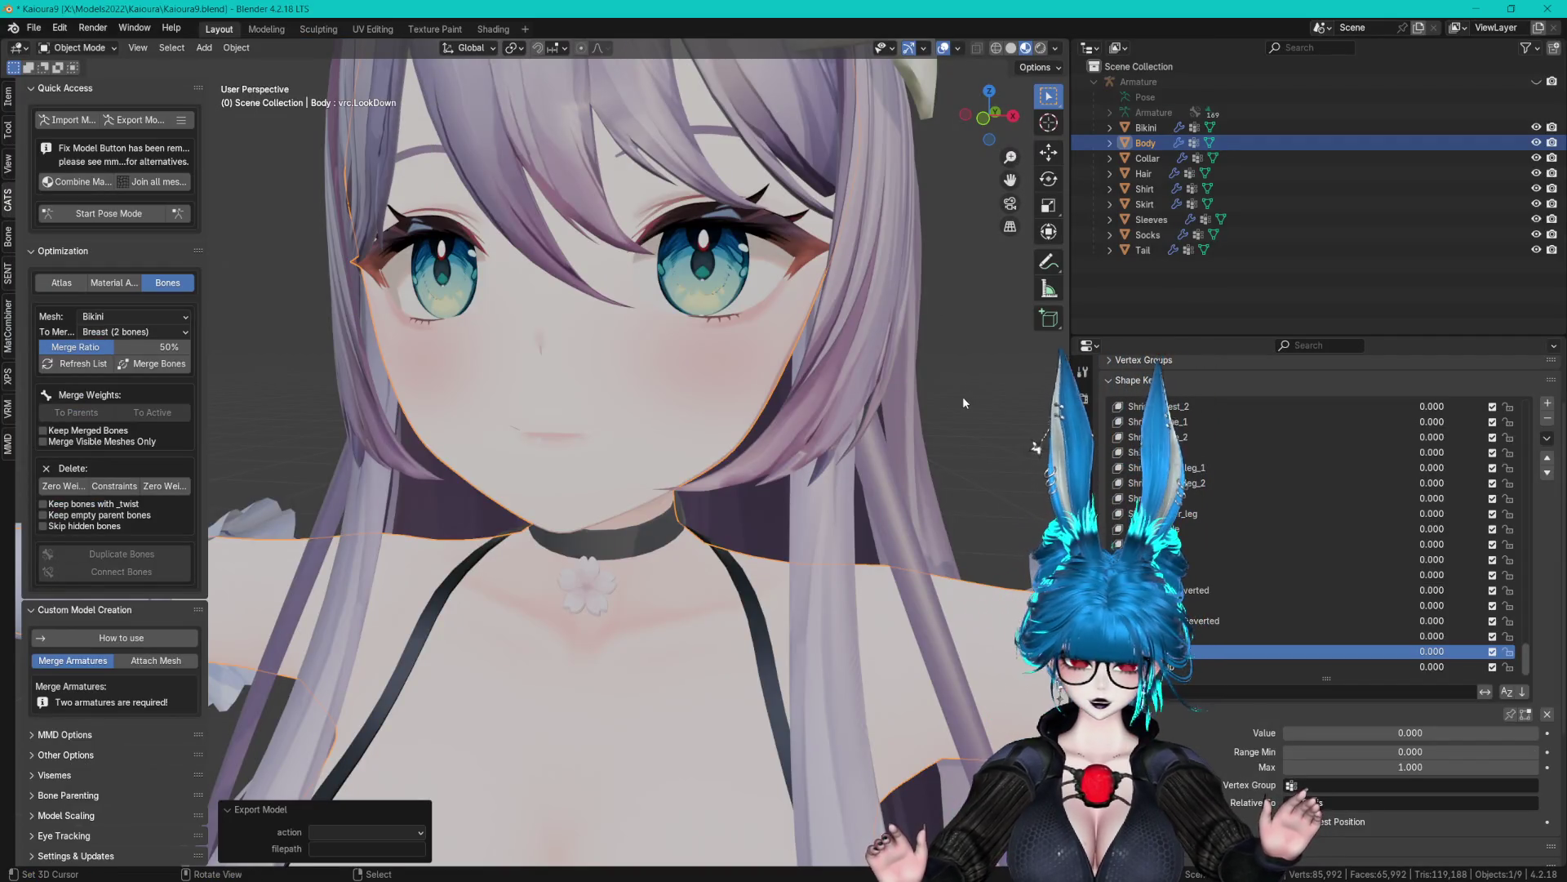
Set the Shirt mesh's shape key Value to 1.0
click(1145, 191)
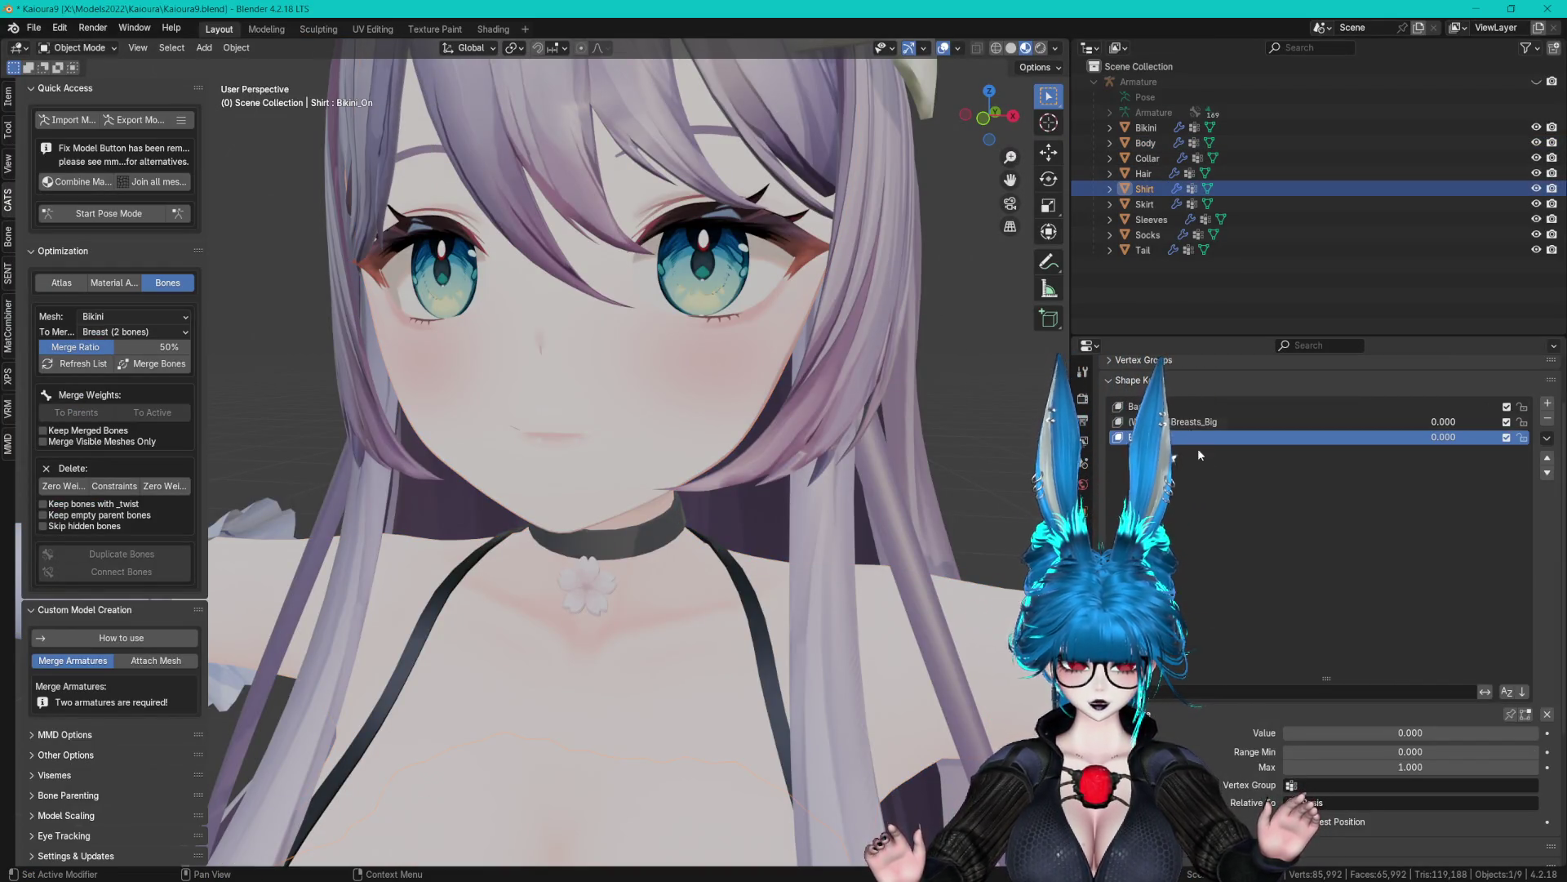
drag(1388, 732, 1526, 733)
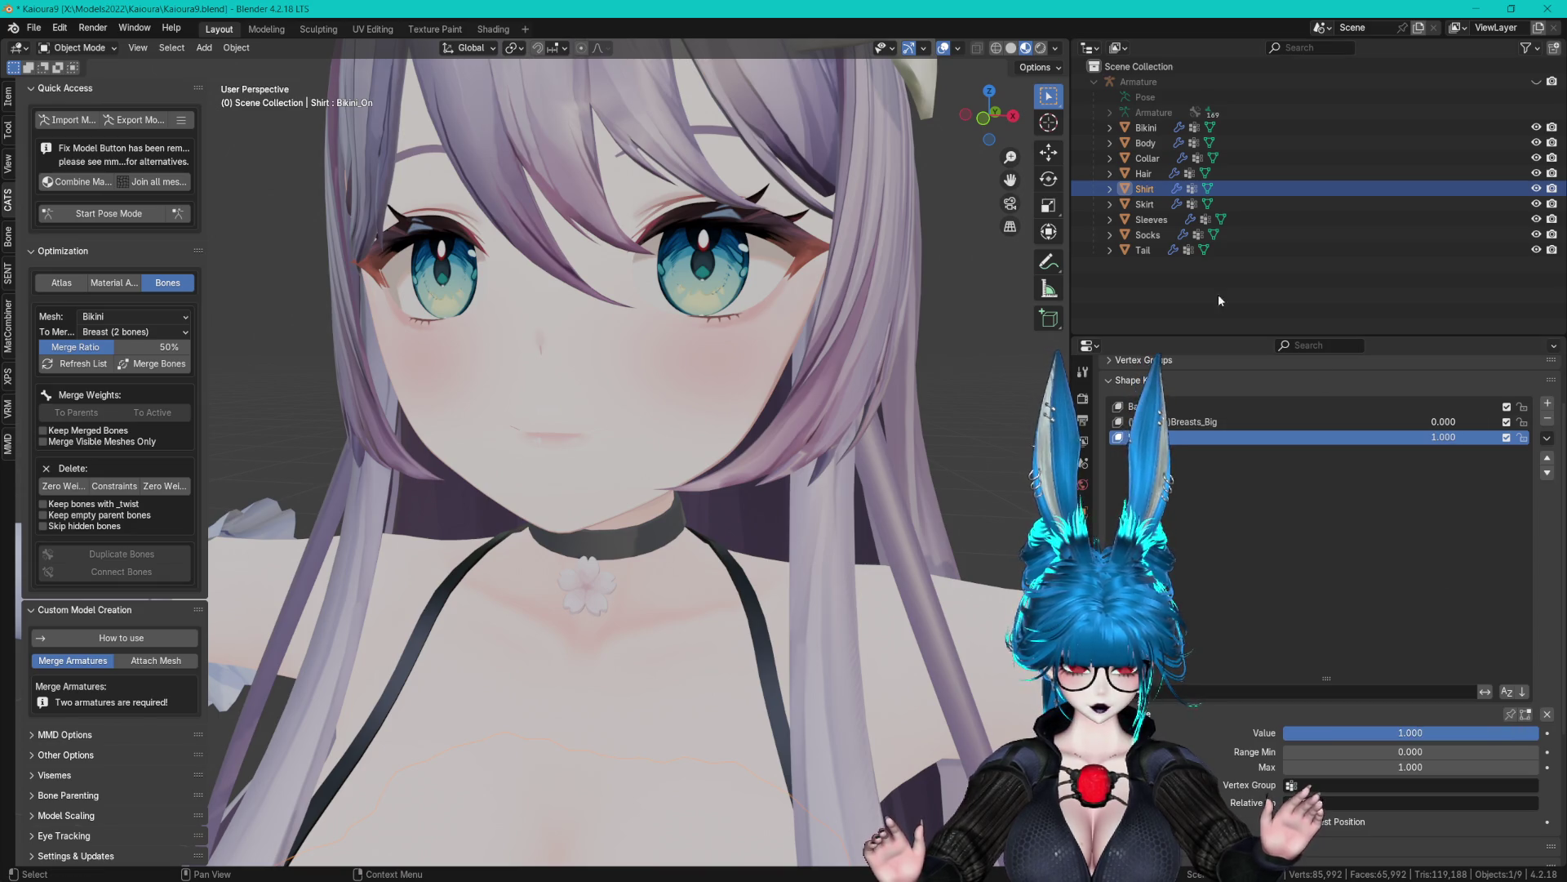
click(1144, 204)
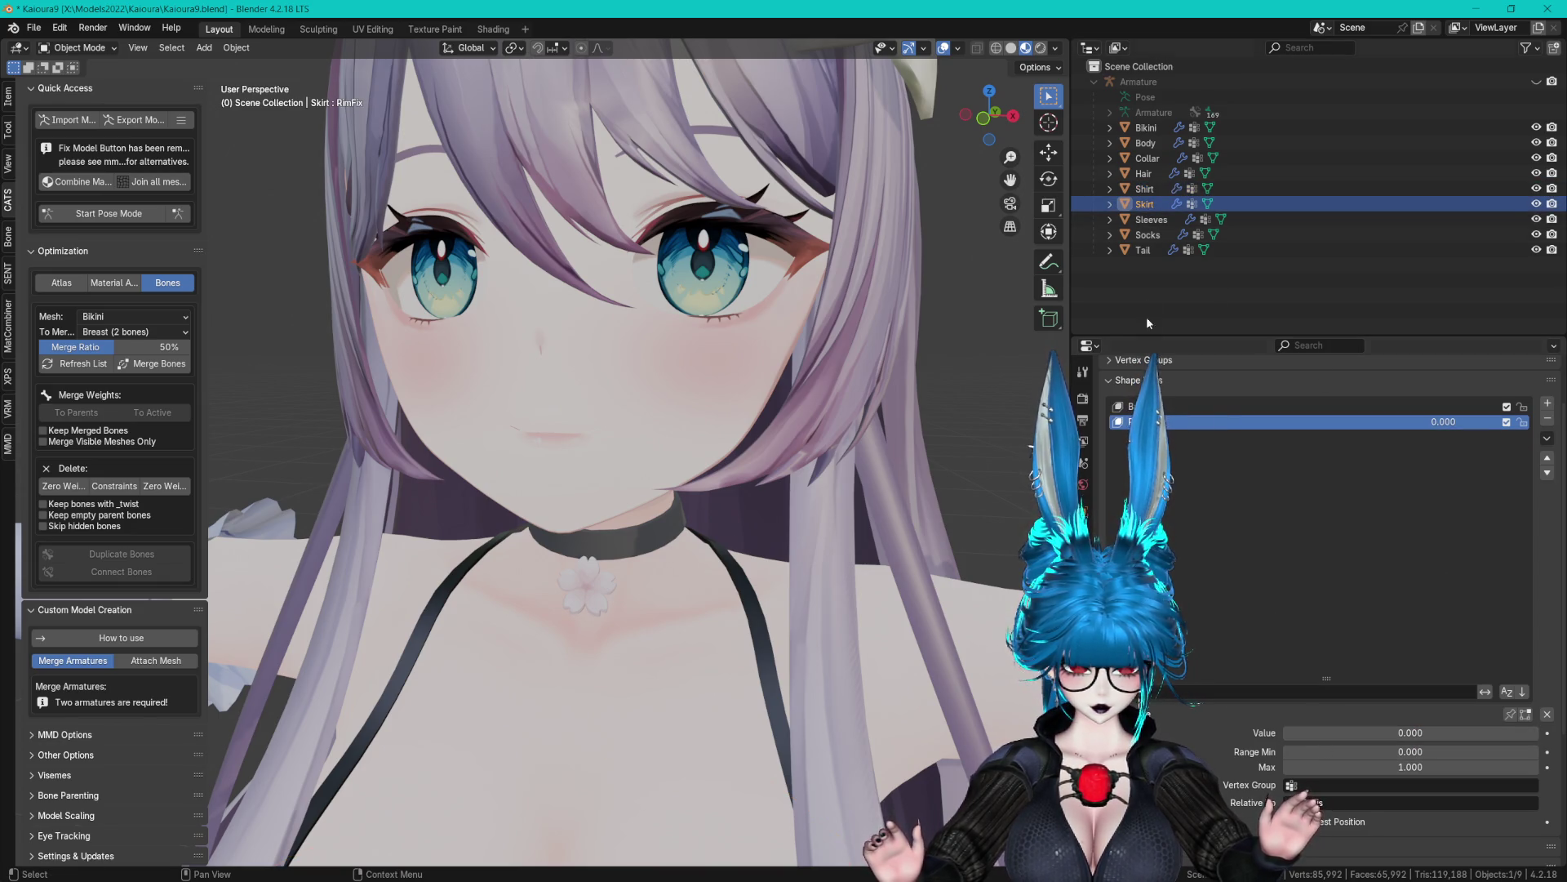
In Edit Mode, shift the Bikini's chest edge loop along X with proportional editing, hair hidden
click(1145, 127)
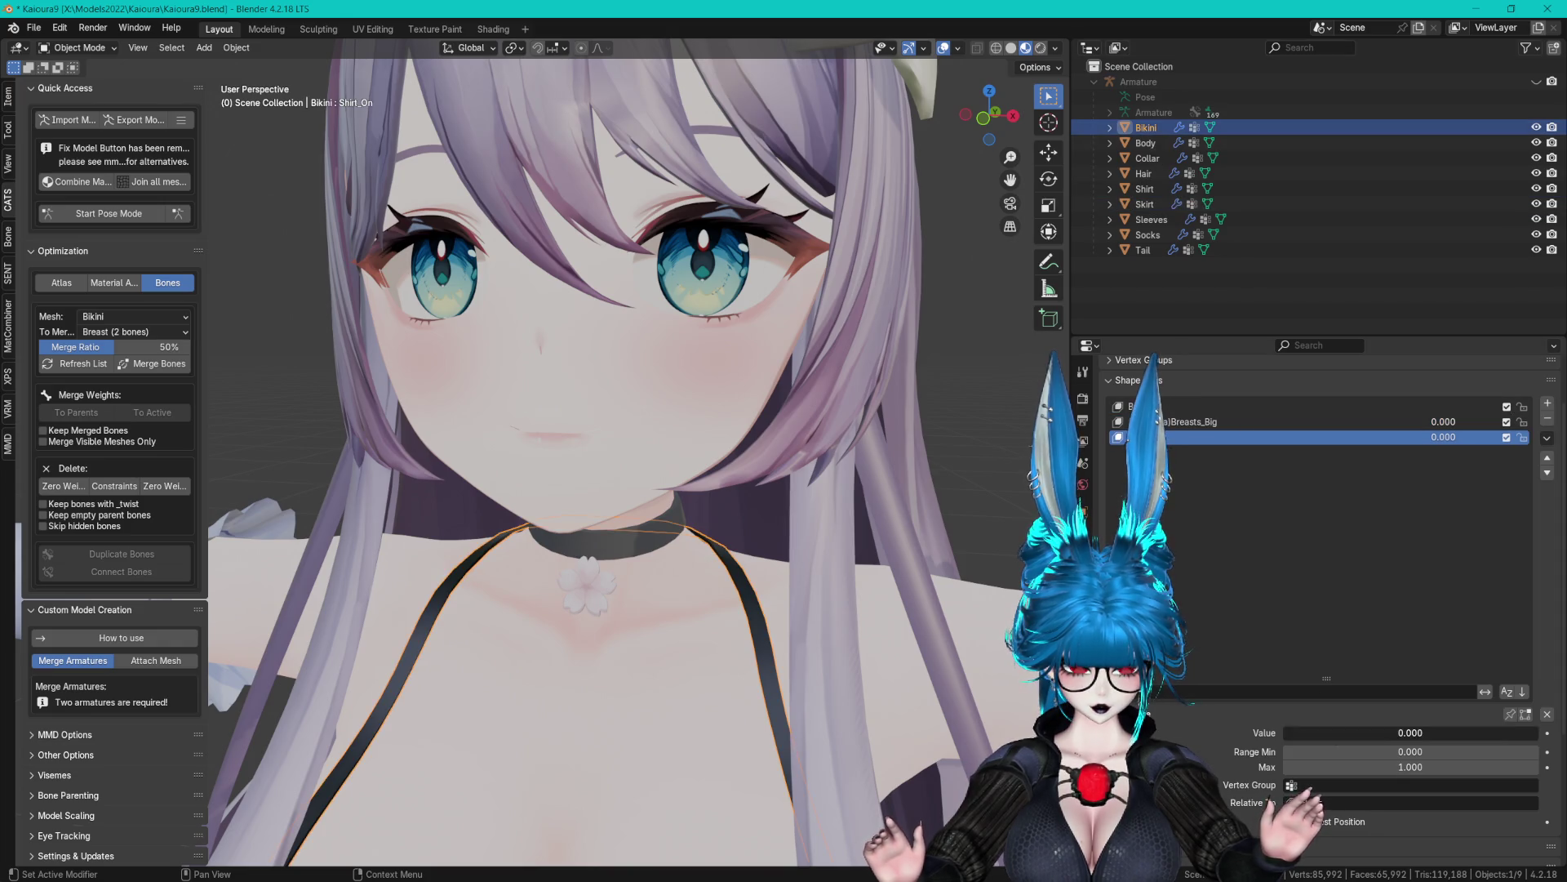
key(Tab)
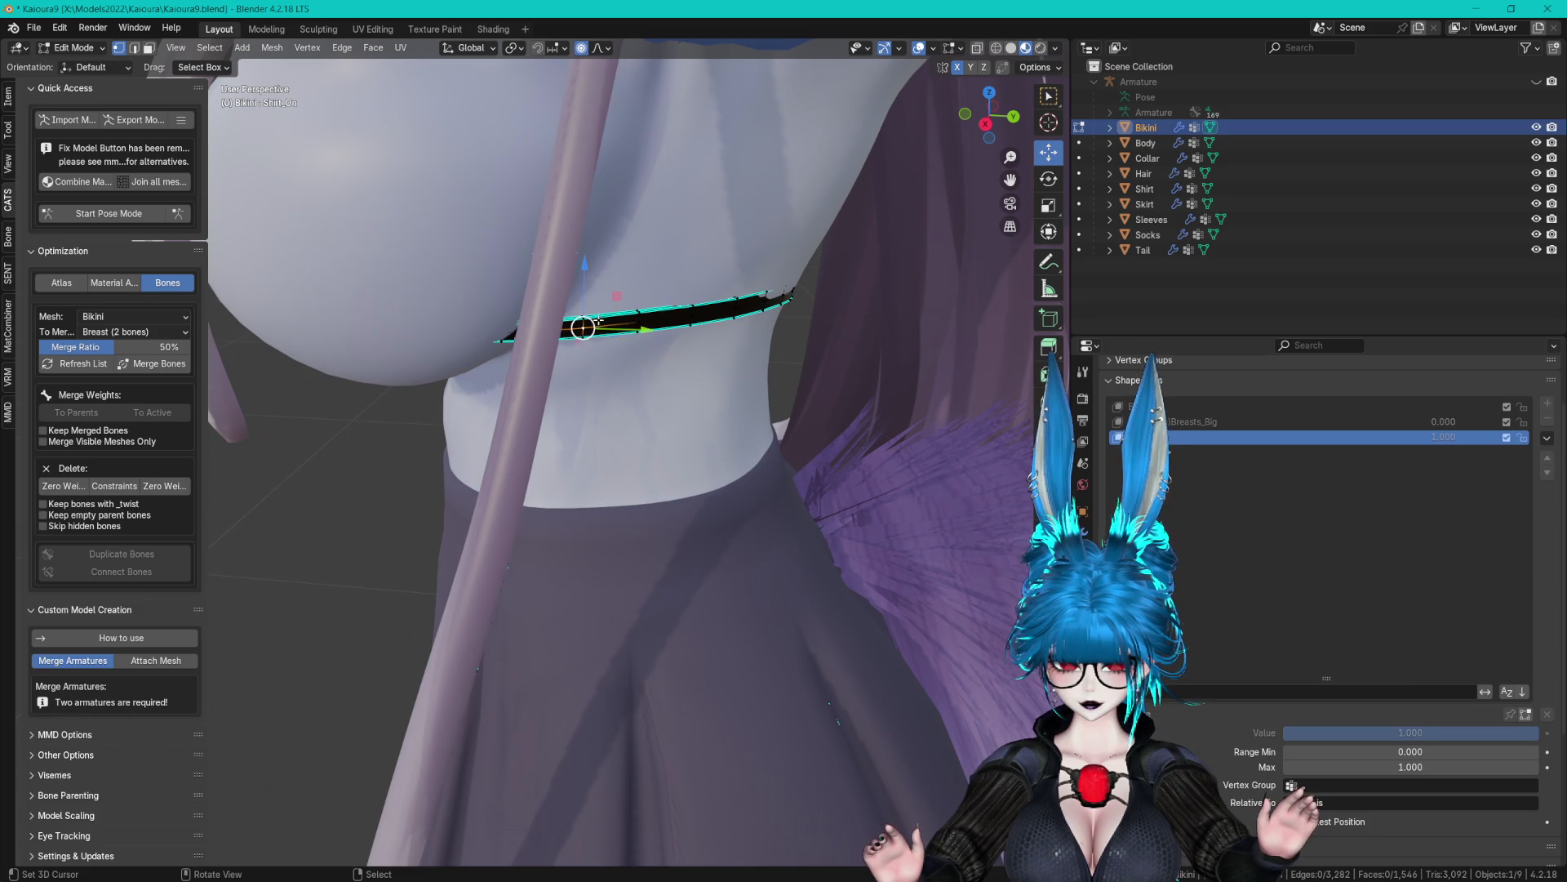
scroll(572, 343, down, 2)
drag(484, 400, 515, 371)
scroll(572, 367, up, 4)
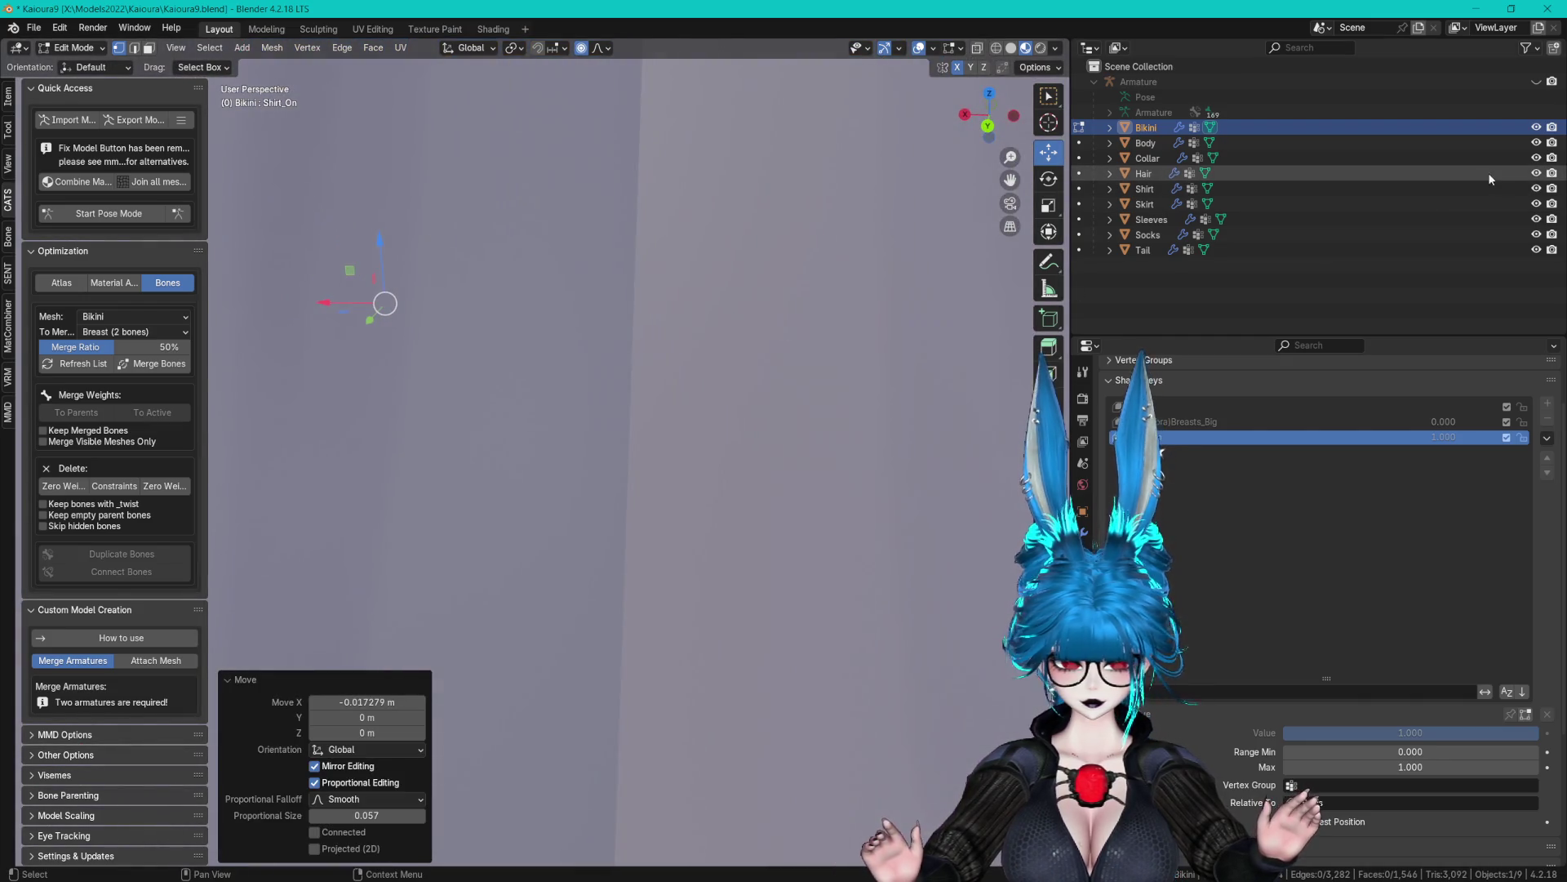
click(1536, 173)
mouse_move(598, 371)
mouse_down()
mouse_move(842, 355)
mouse_move(857, 329)
mouse_move(835, 327)
mouse_up()
scroll(848, 328, down, 3)
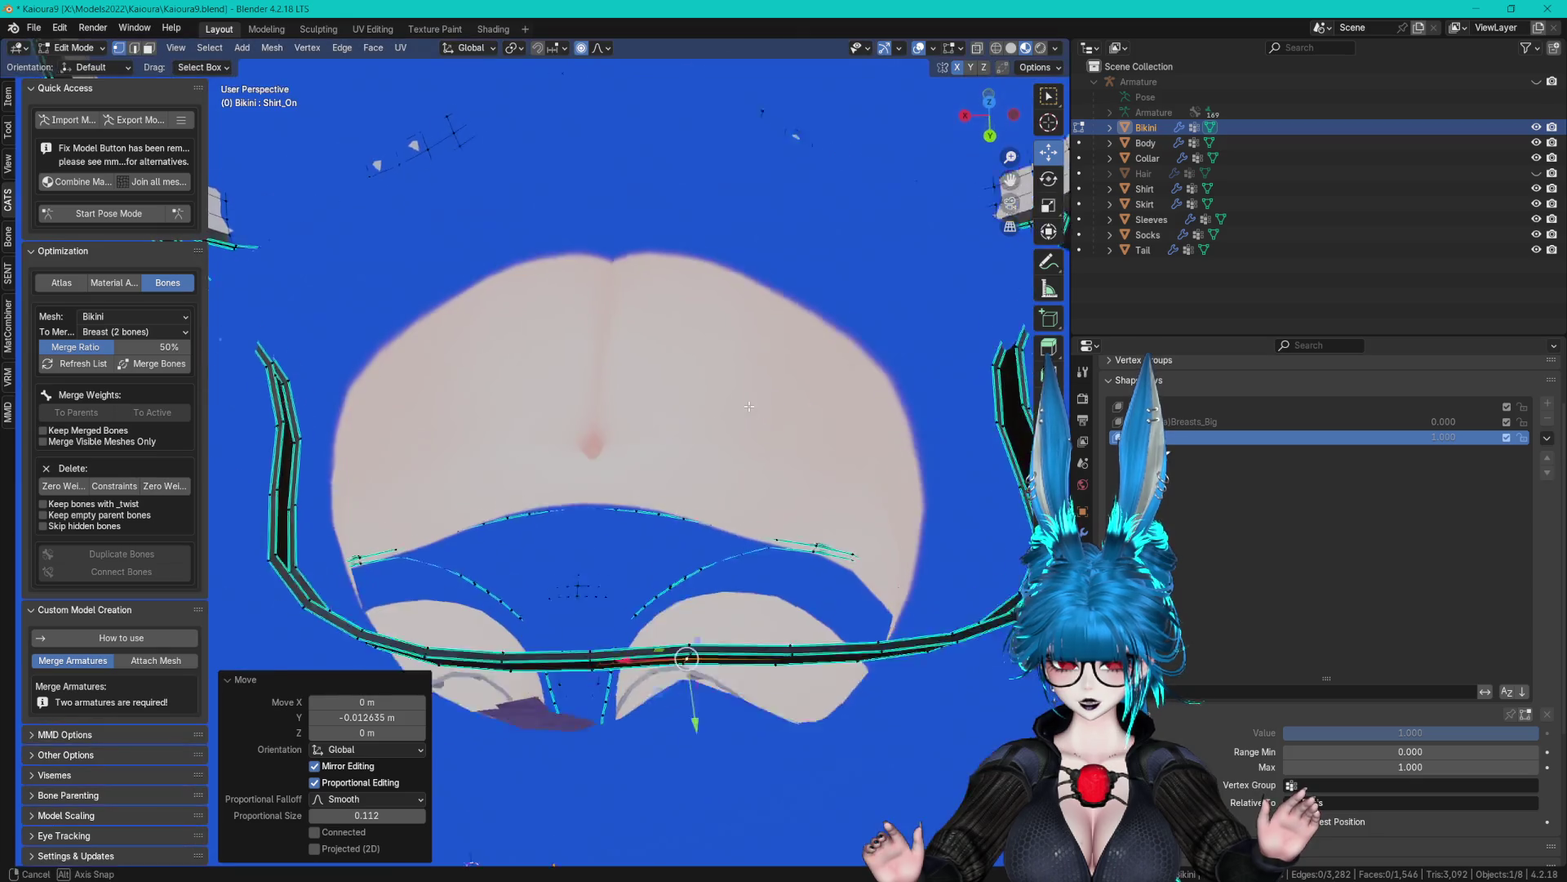
Select the GestureManager object and enter play mode
key(s)
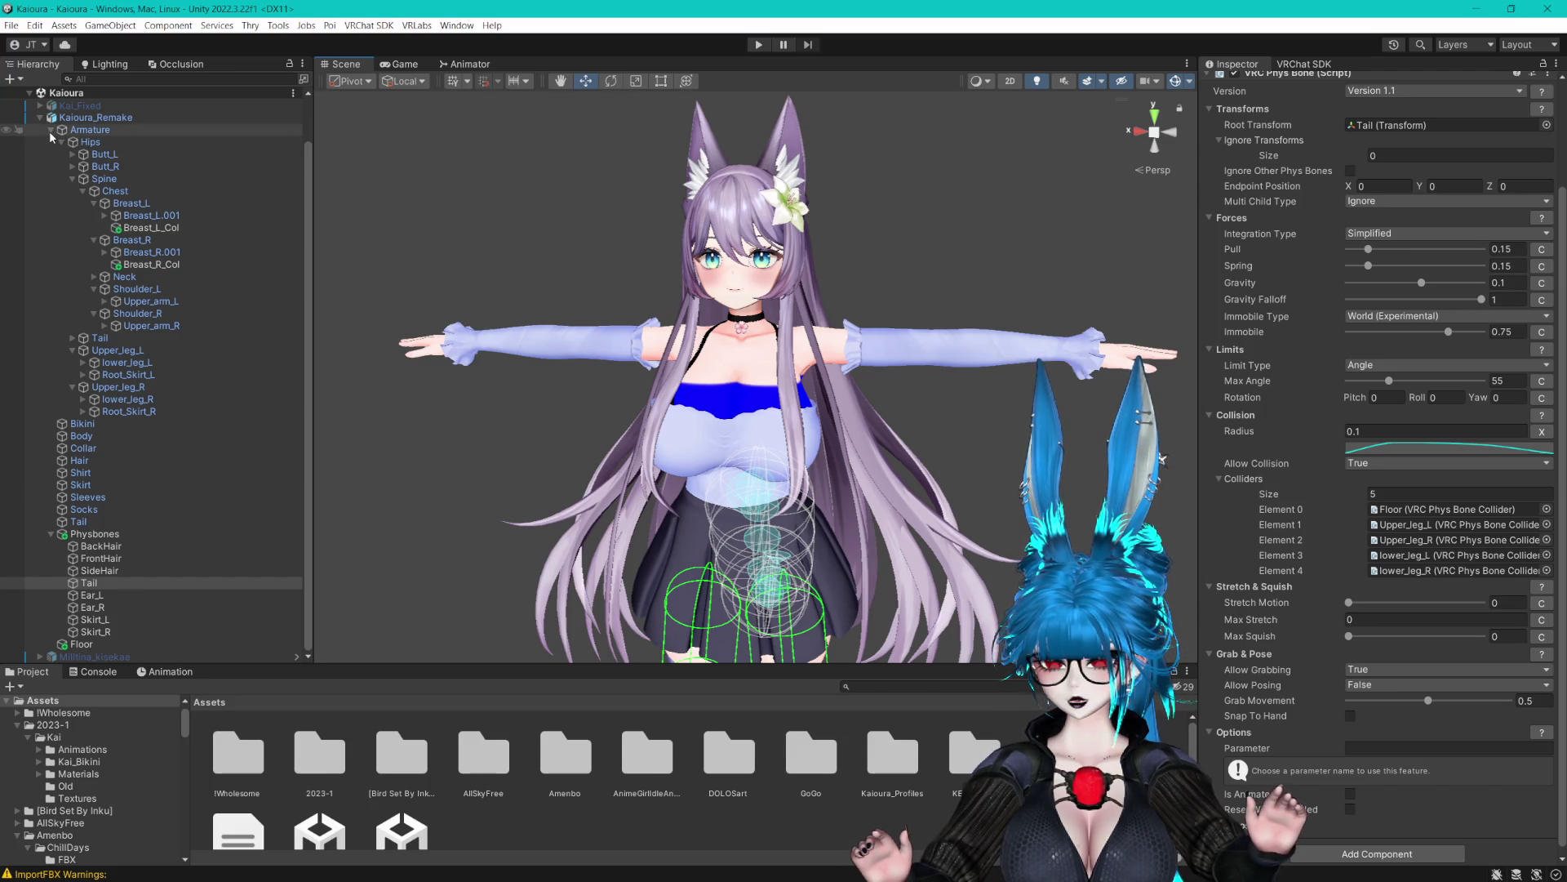
click(50, 131)
click(105, 133)
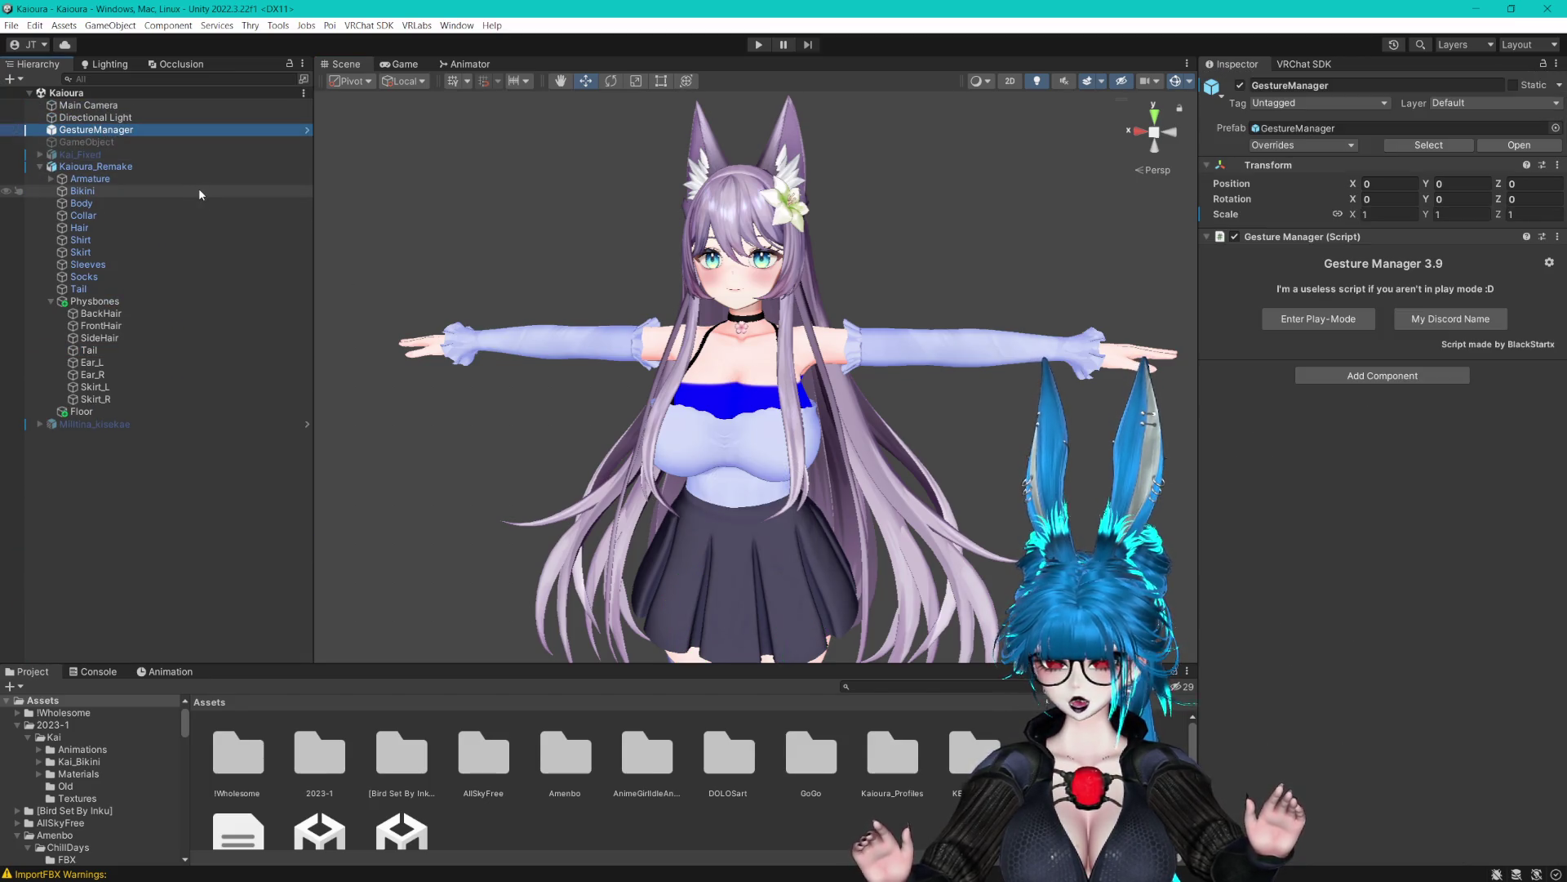
scroll(846, 363, up, 5)
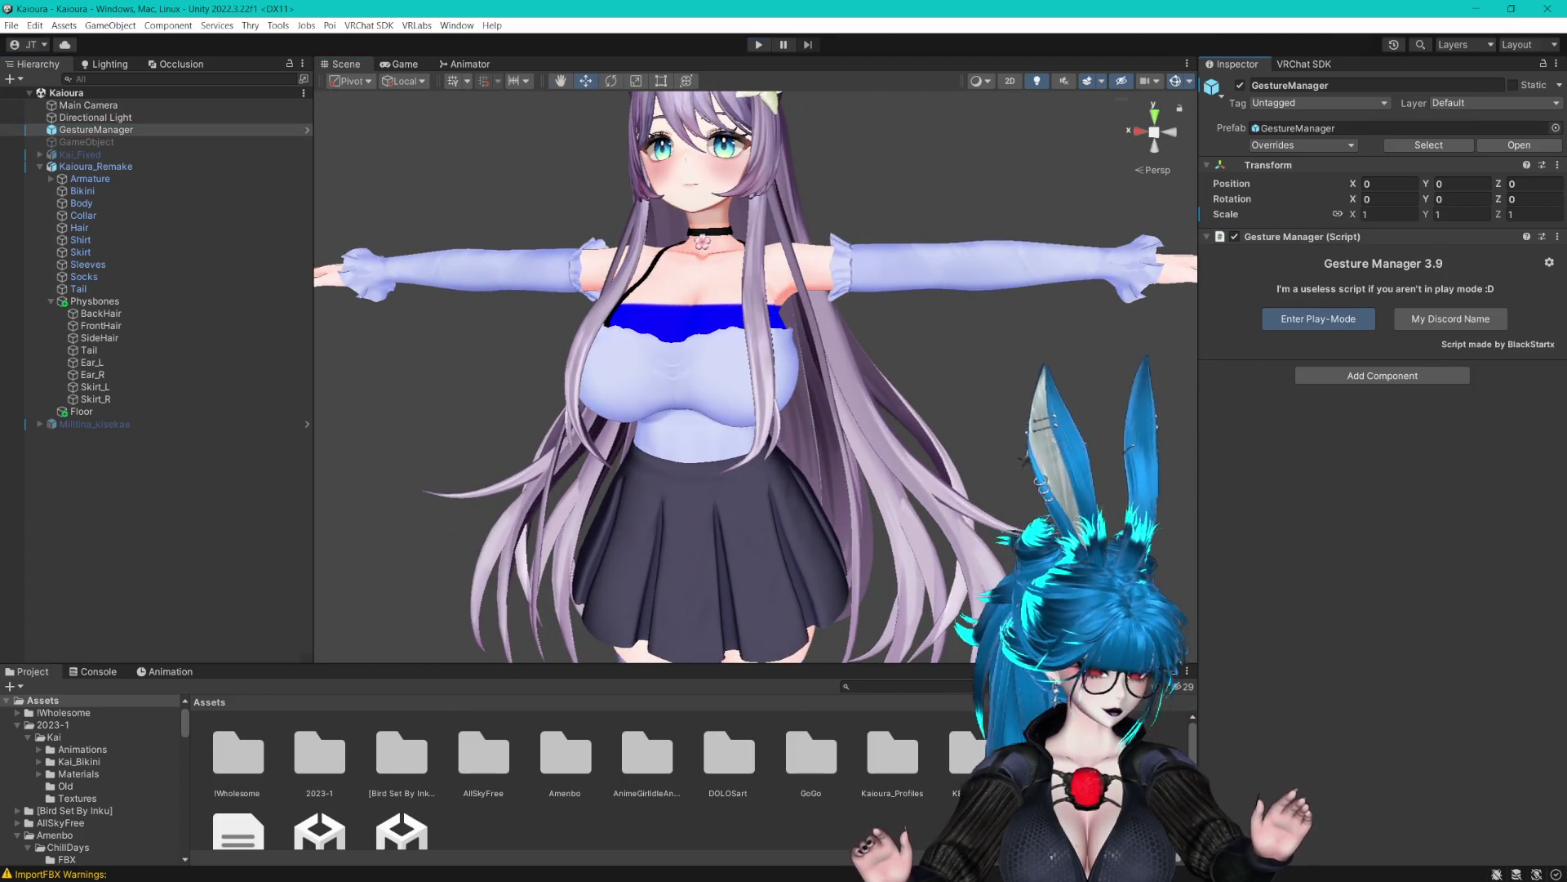
key(ctrl+p)
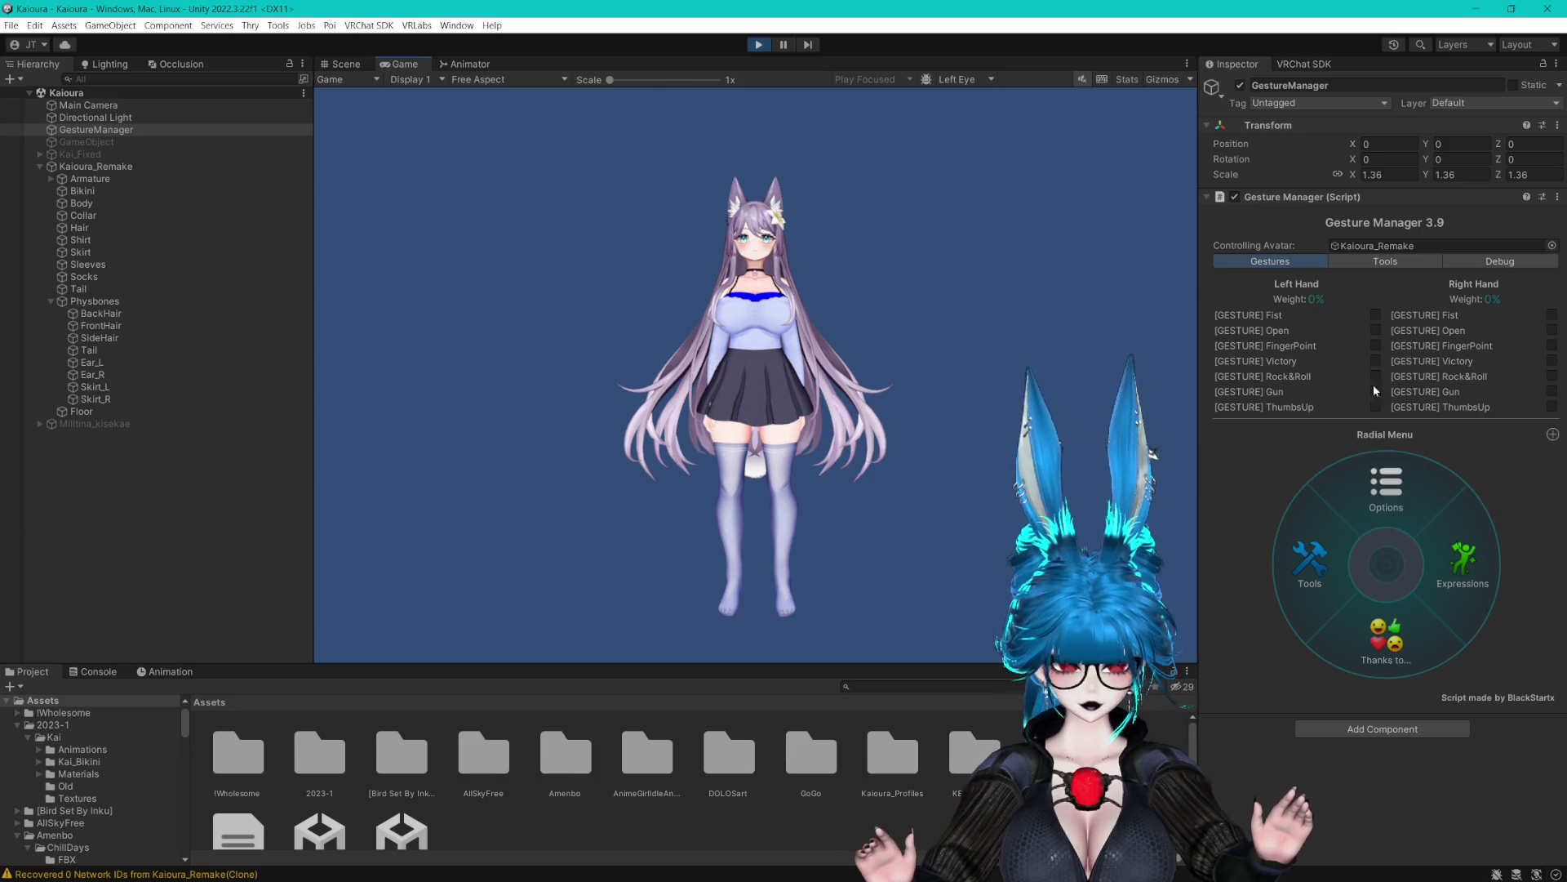
Play AGIA_Other_walk_01 as the Gesture Manager test animation
click(1354, 265)
click(1389, 514)
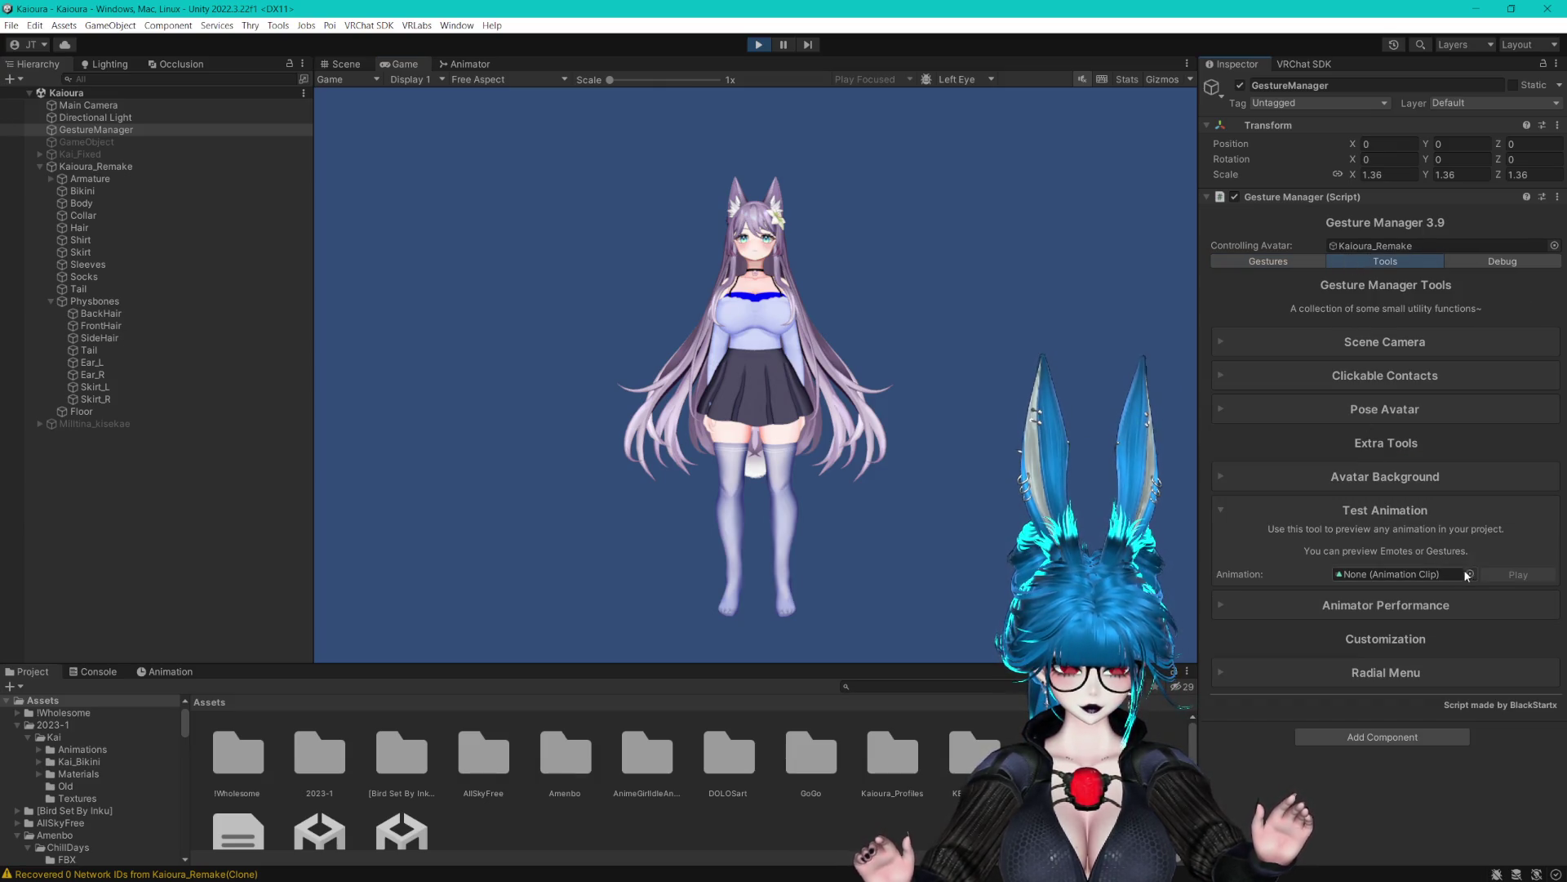
click(1469, 581)
text(lk)
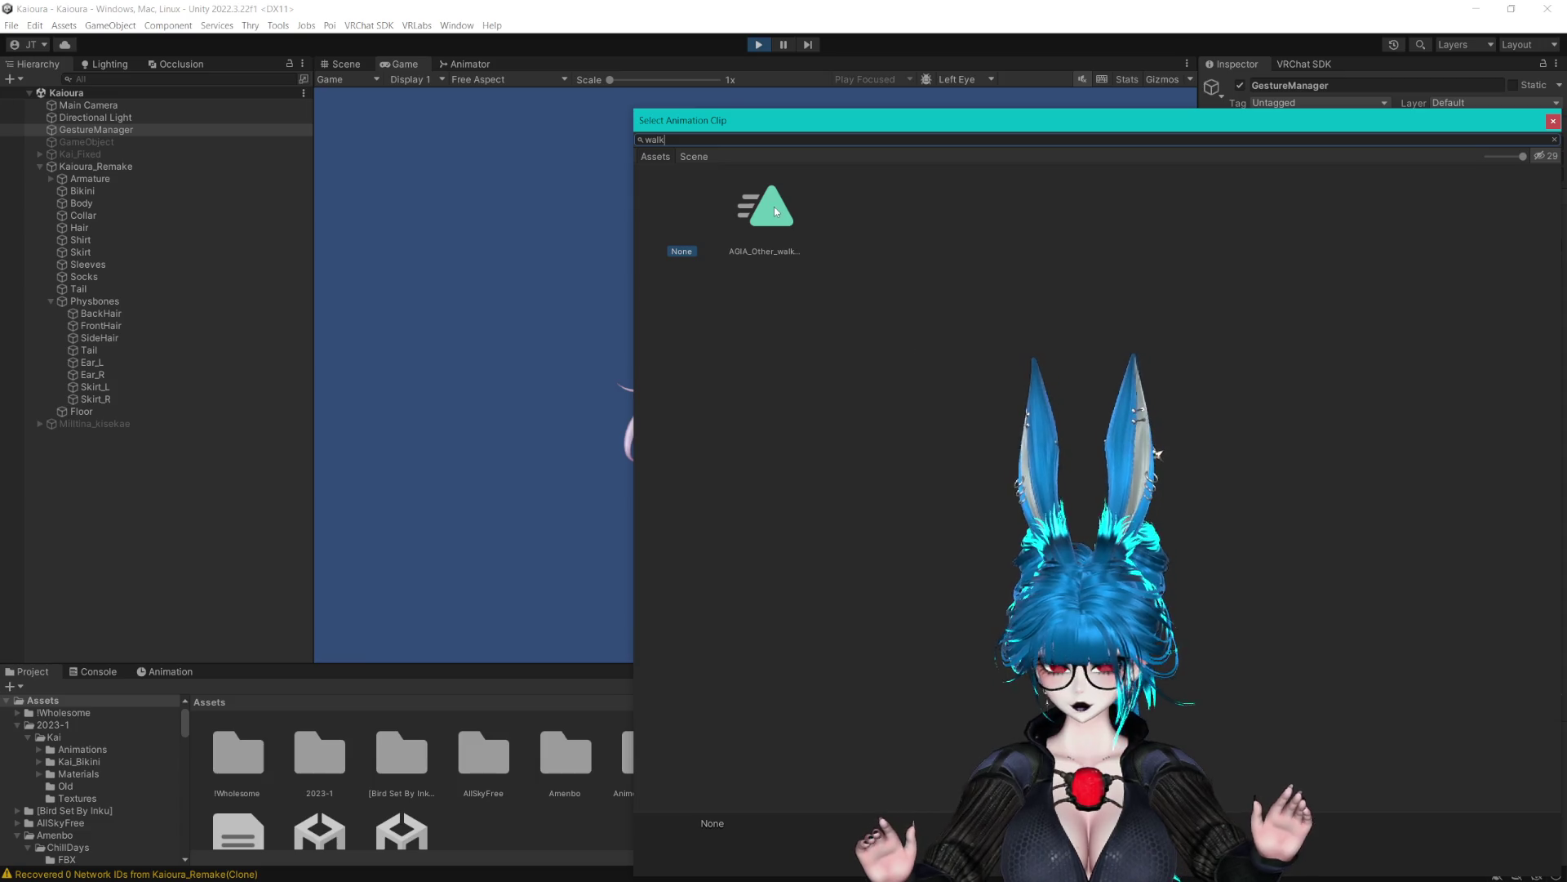
click(774, 210)
click(1551, 123)
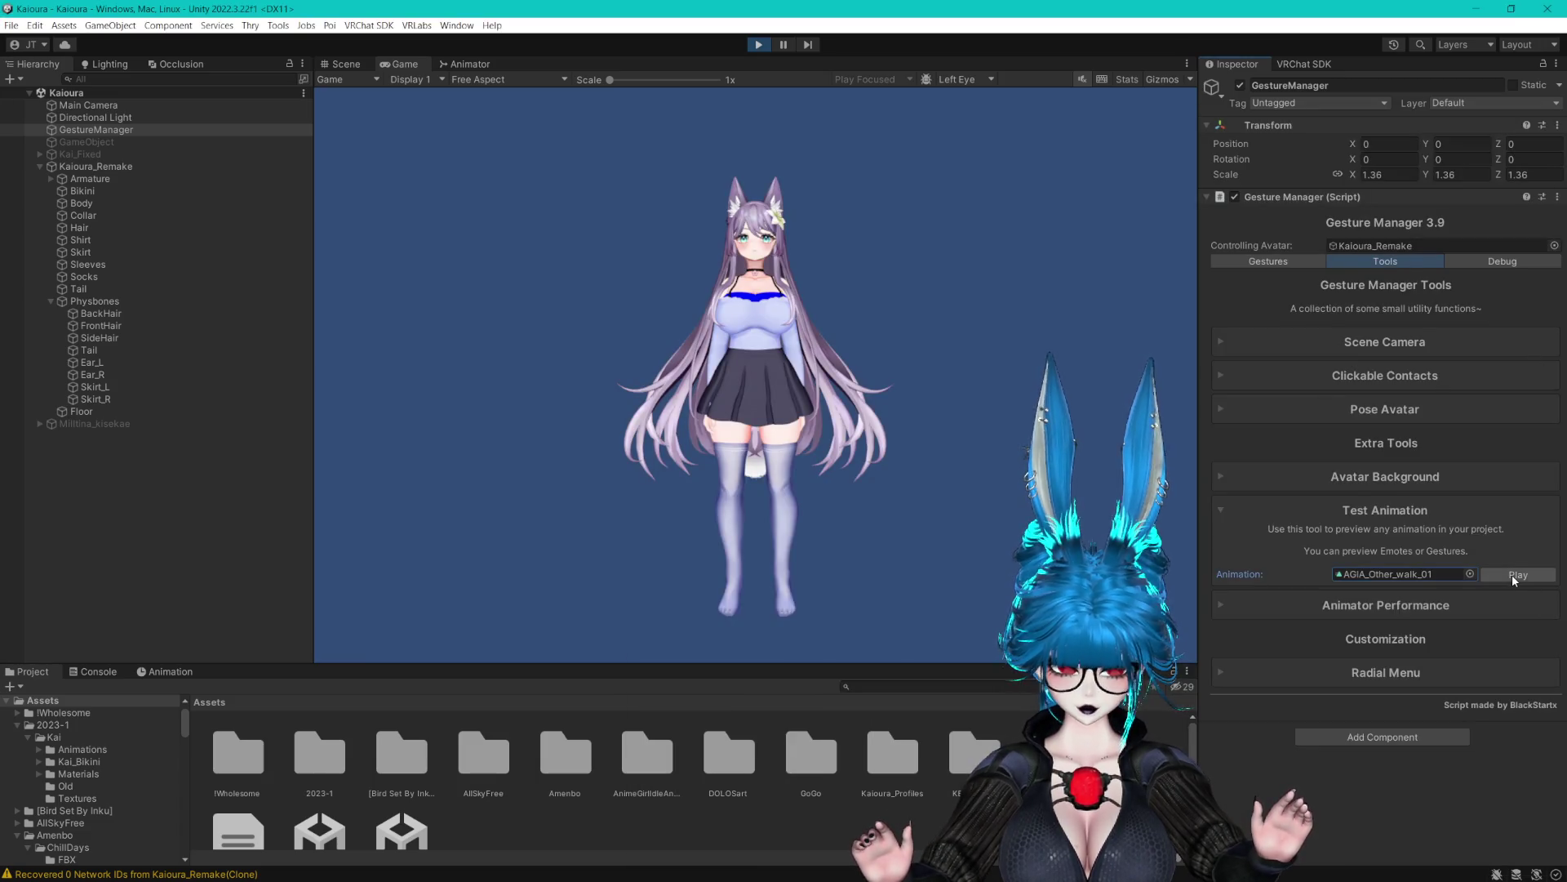
click(1512, 574)
Watch the walking avatar from the side and select Kaioura_Remake [Testing]
key(ctrl+1)
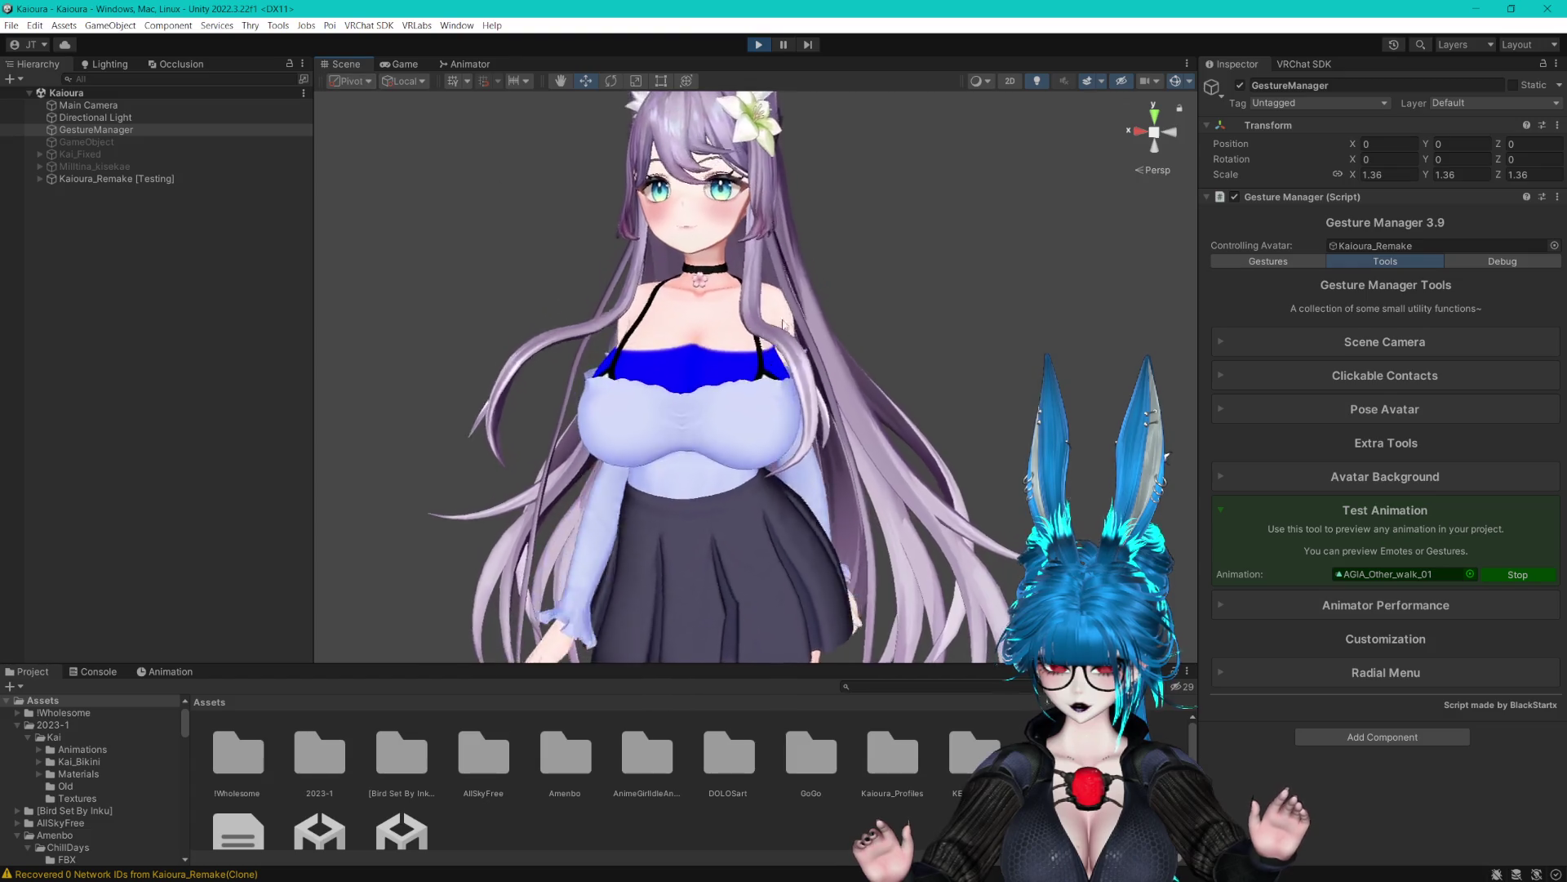
mouse_move(939, 307)
mouse_down()
mouse_move(801, 284)
mouse_move(836, 298)
mouse_up()
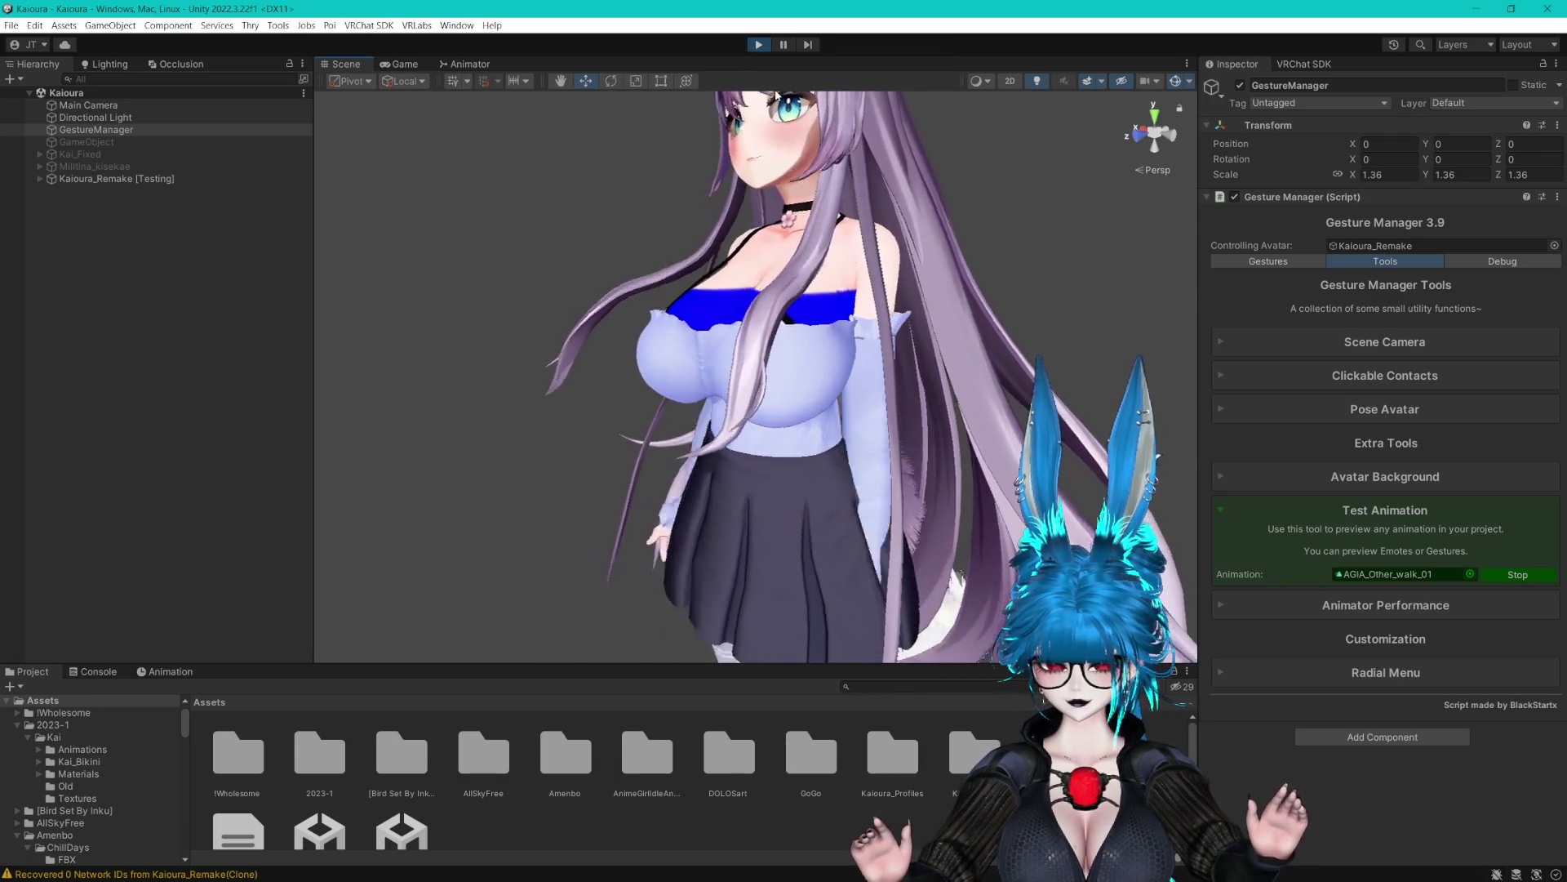
click(42, 180)
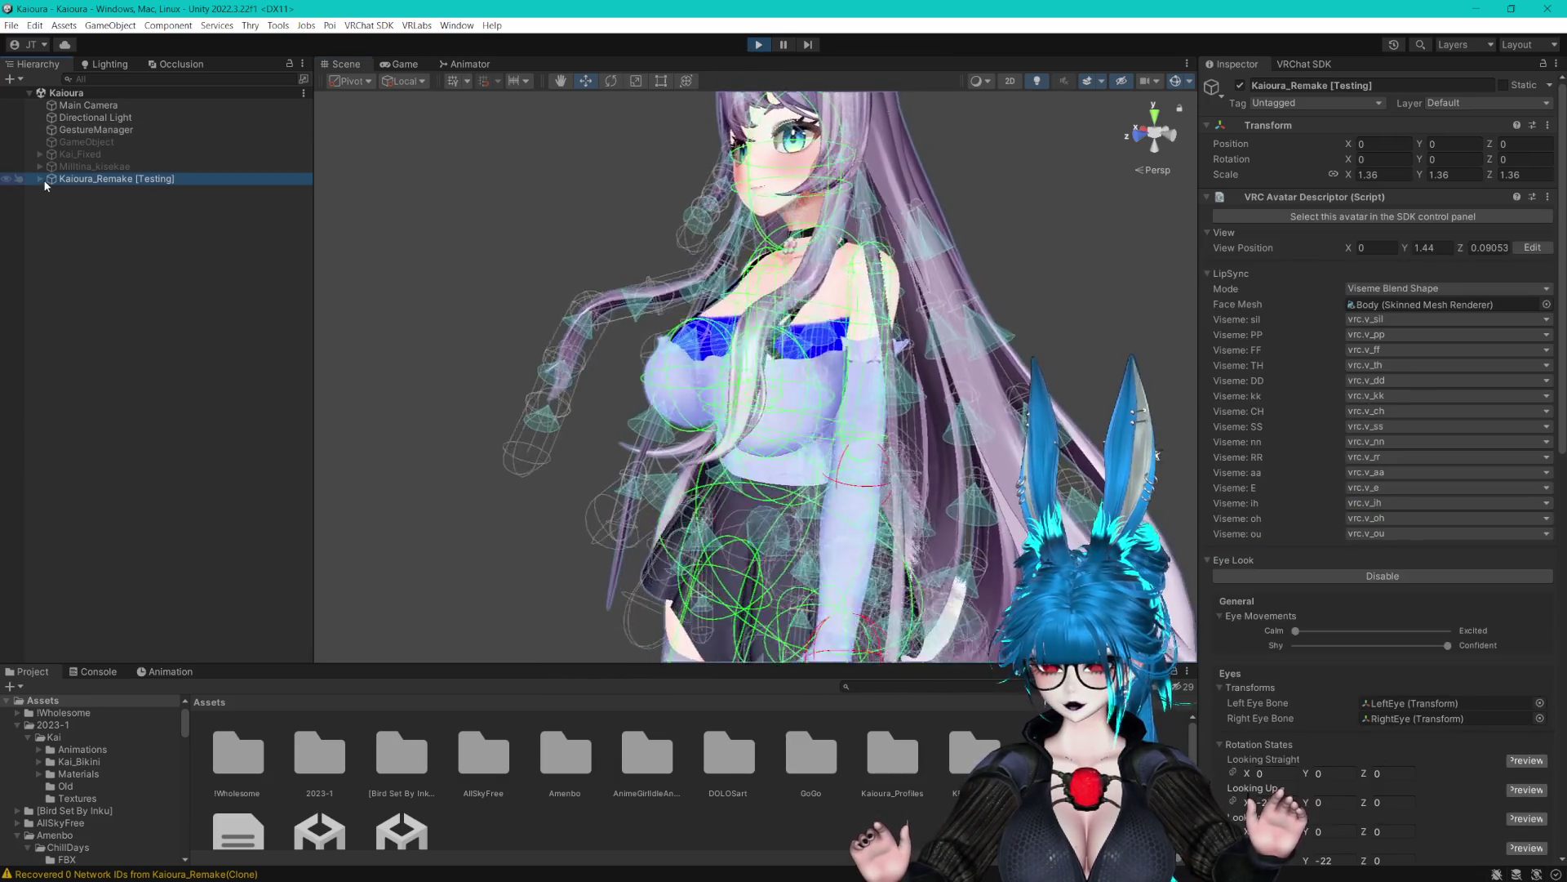
Set the FrontHair physbone's collision radius to 0.015
click(51, 191)
click(51, 400)
click(111, 426)
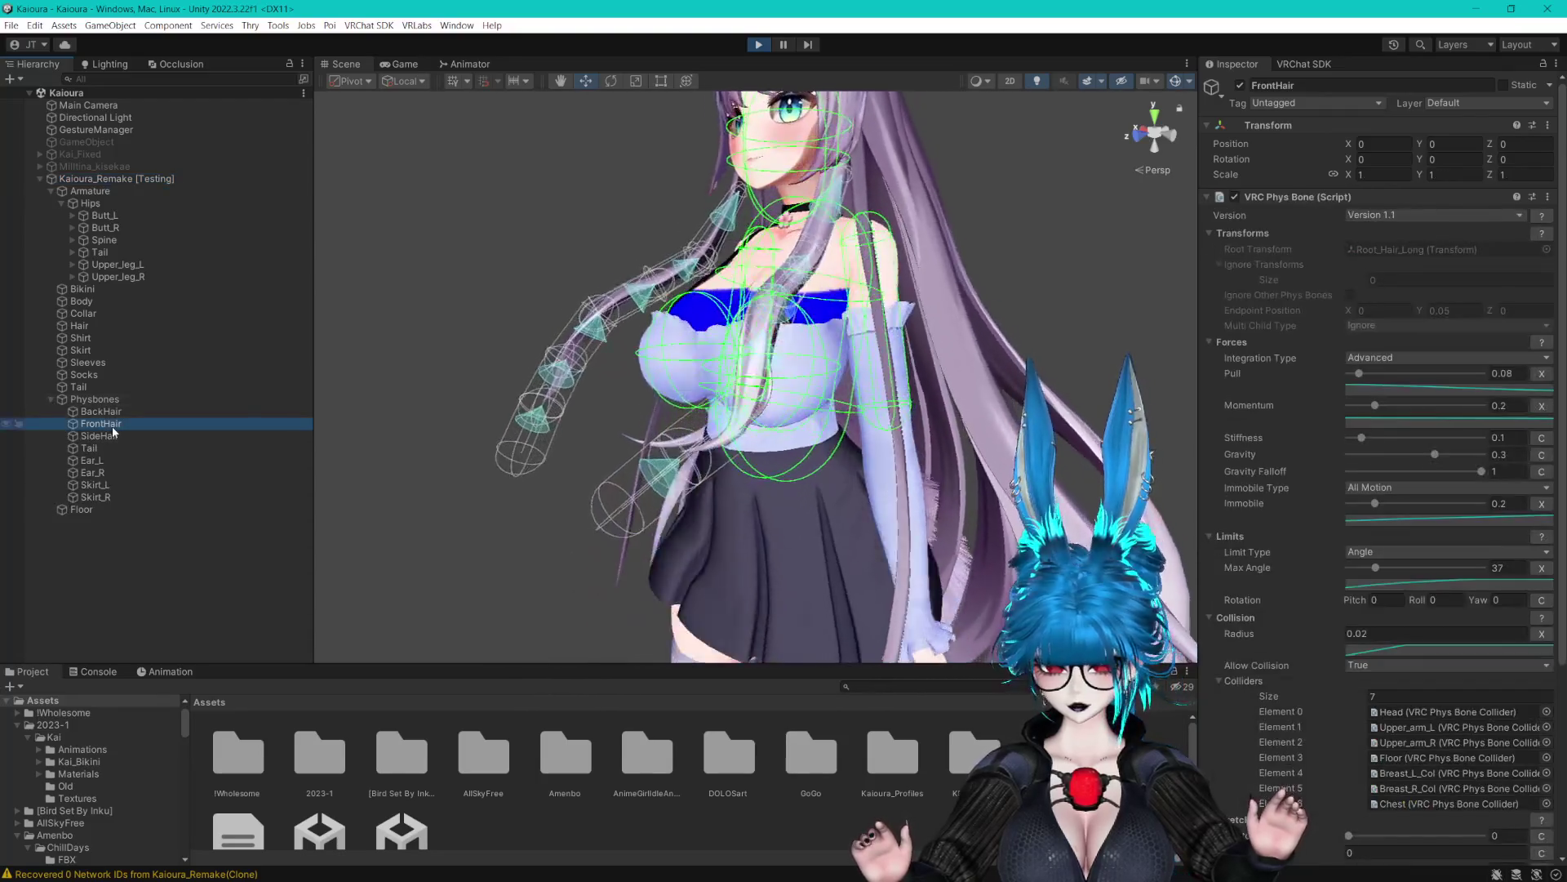
click(1373, 631)
text(0.015)
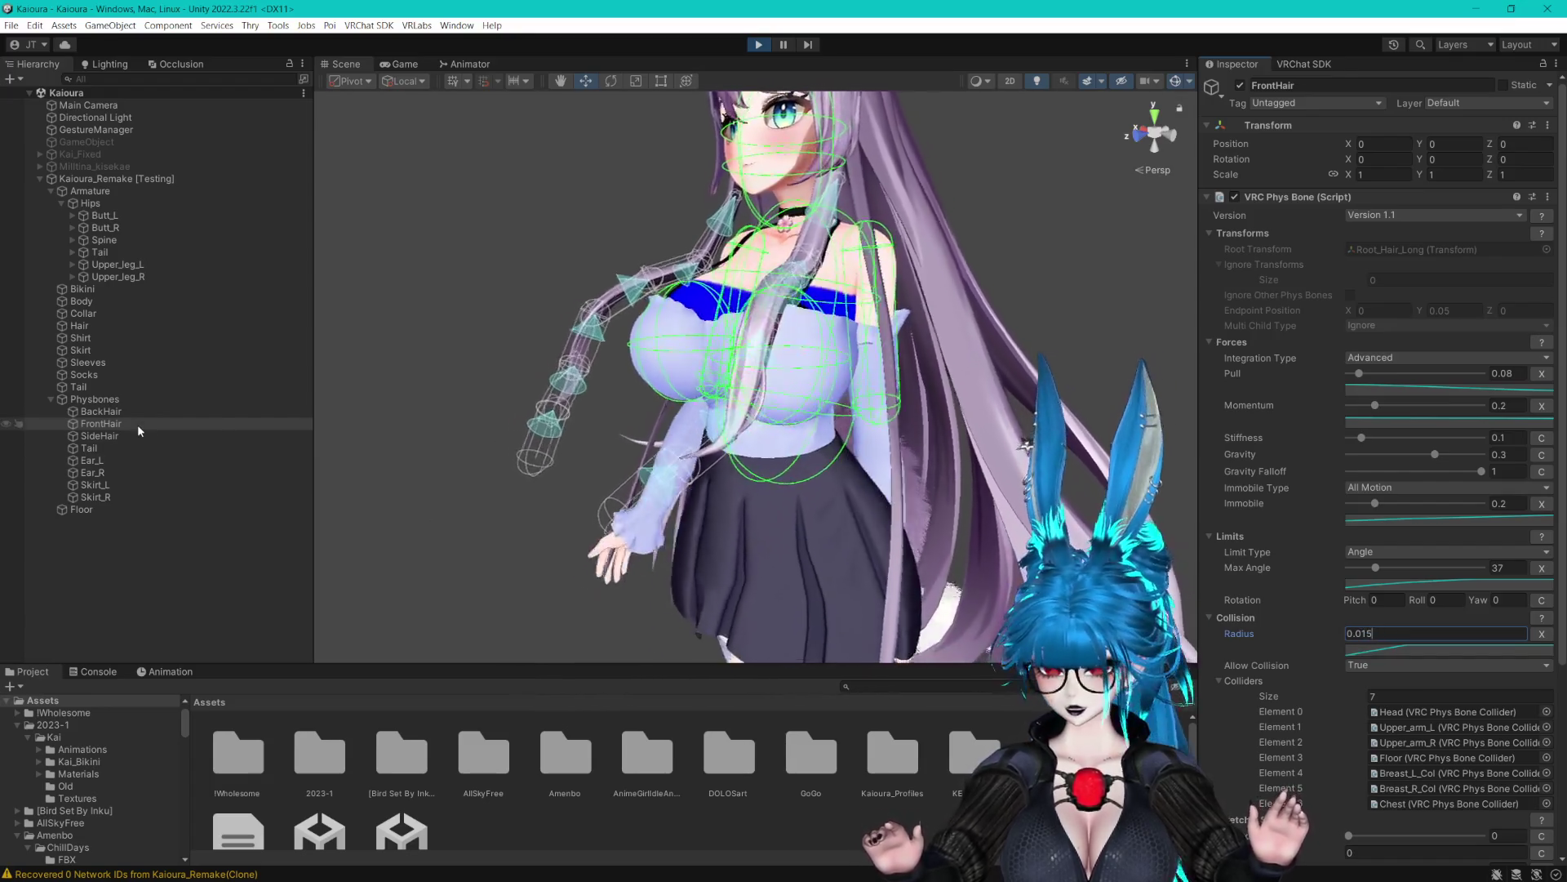
Set the radius of both Breast_L_Col and Breast_R_Col to 0.05
click(73, 240)
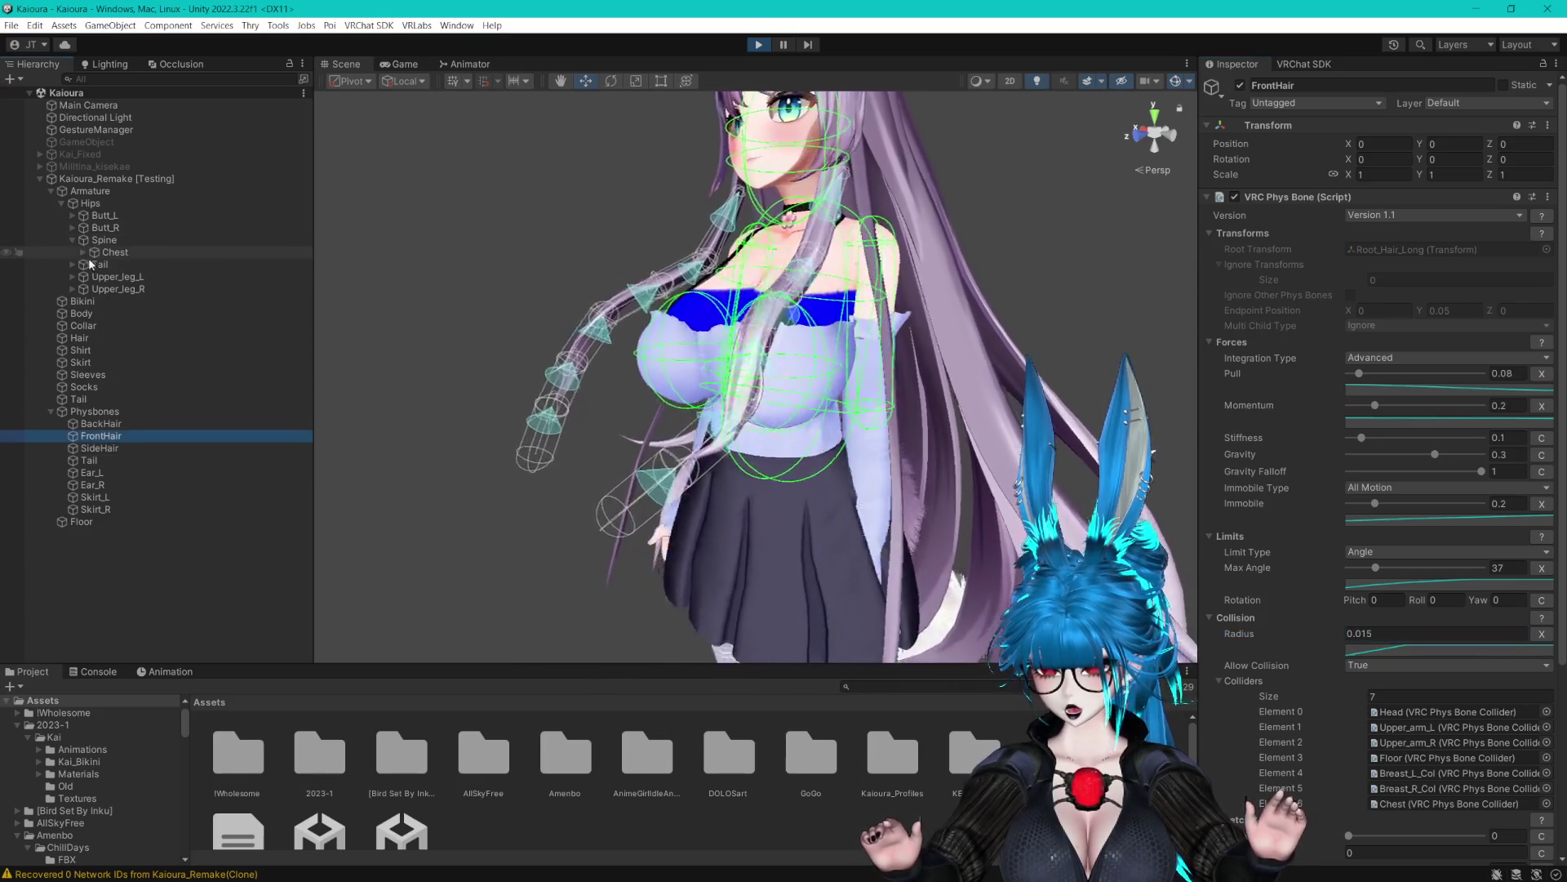
click(83, 253)
click(92, 277)
click(92, 266)
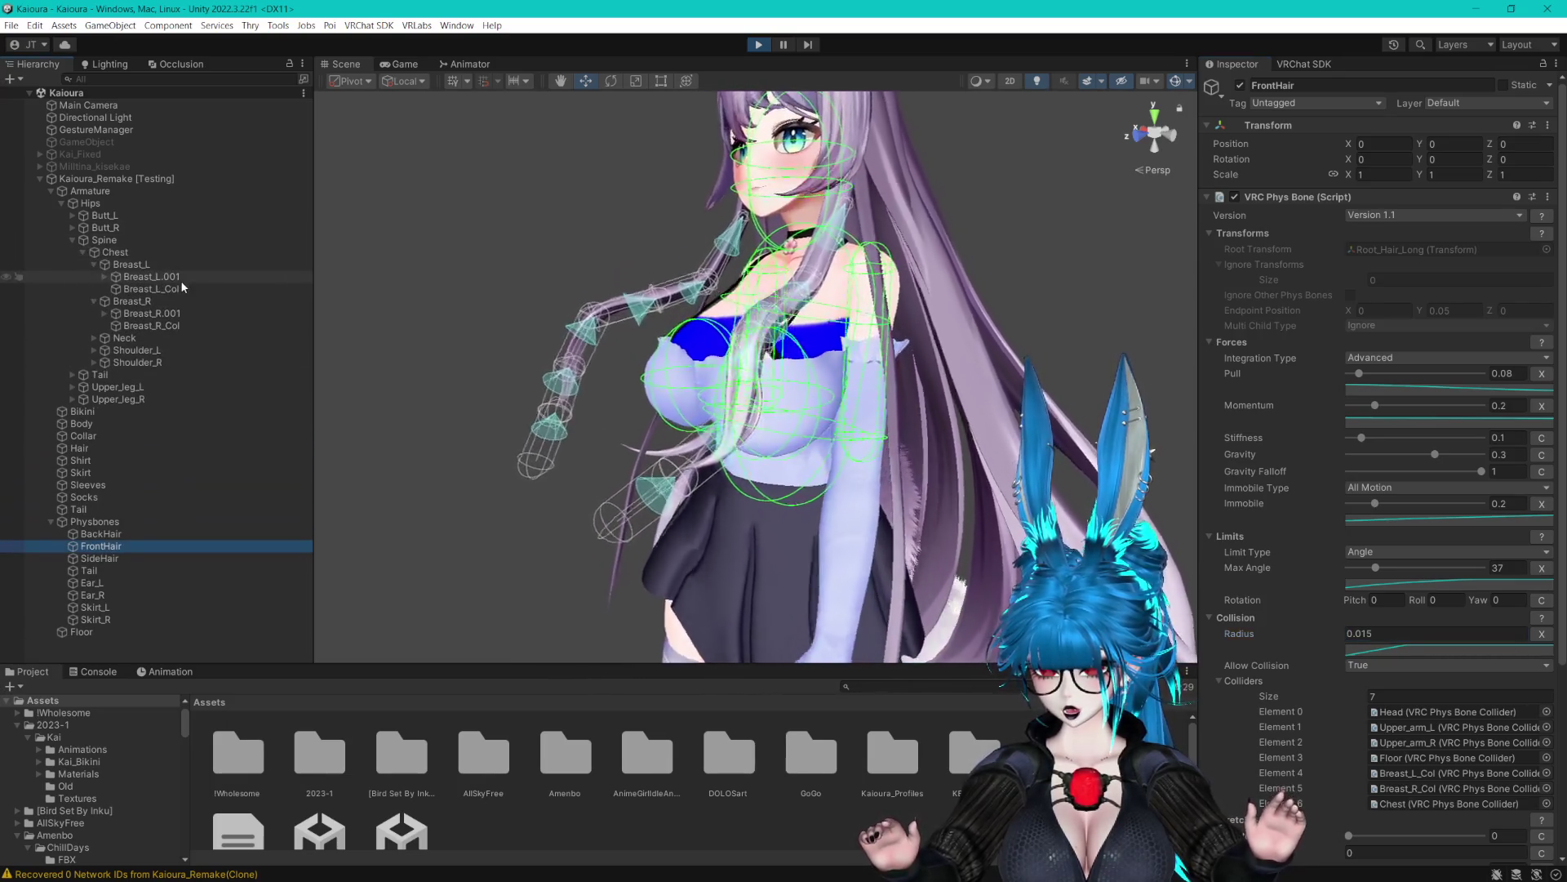
click(171, 289)
ctrl+click(151, 325)
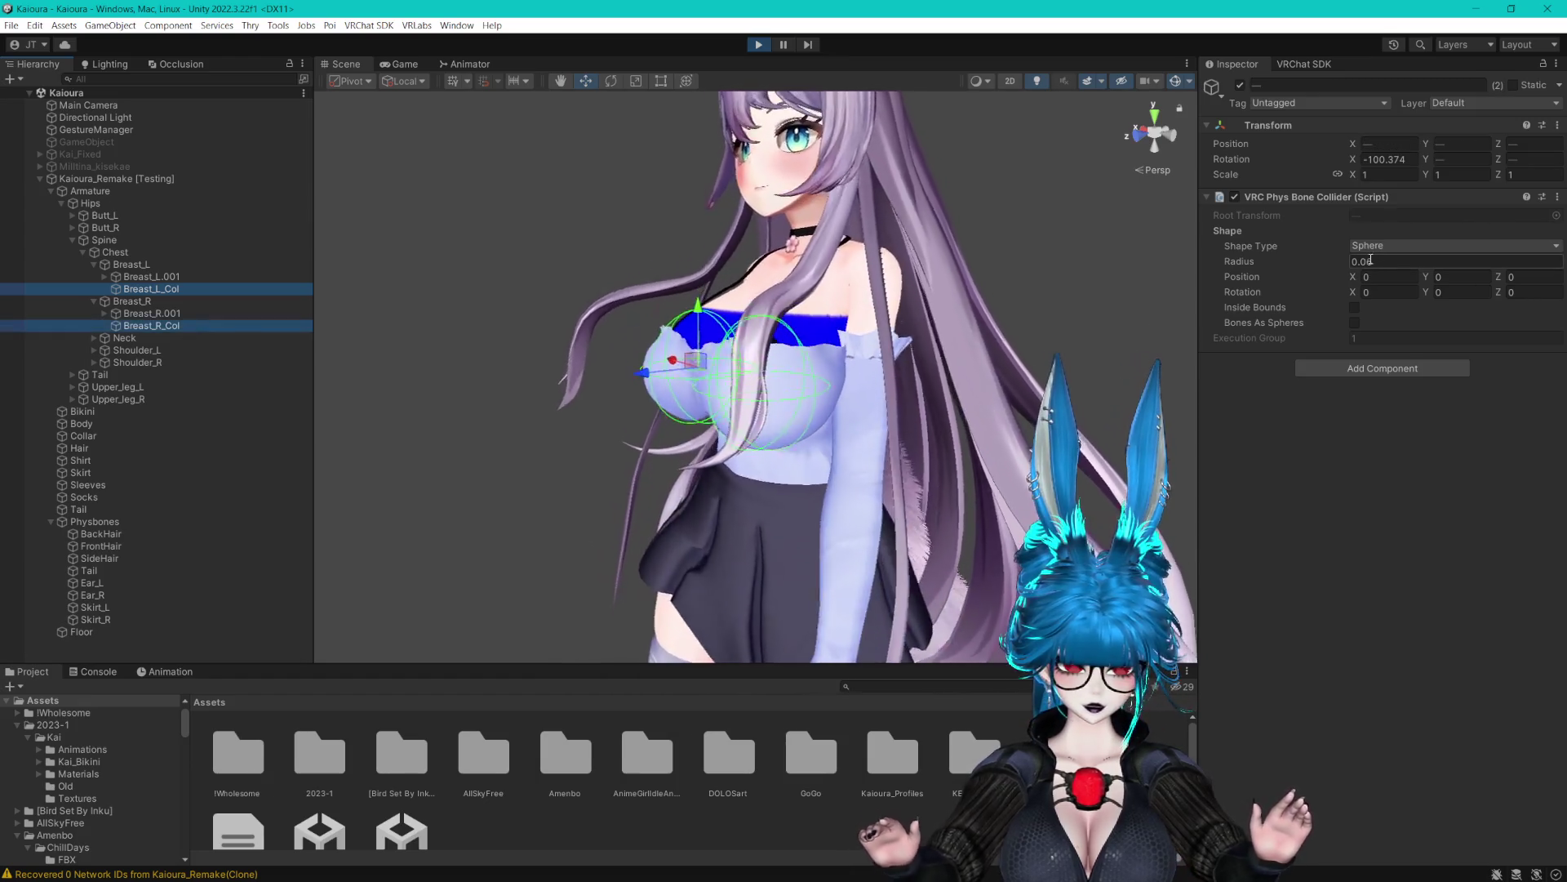
click(1384, 261)
text(0.05)
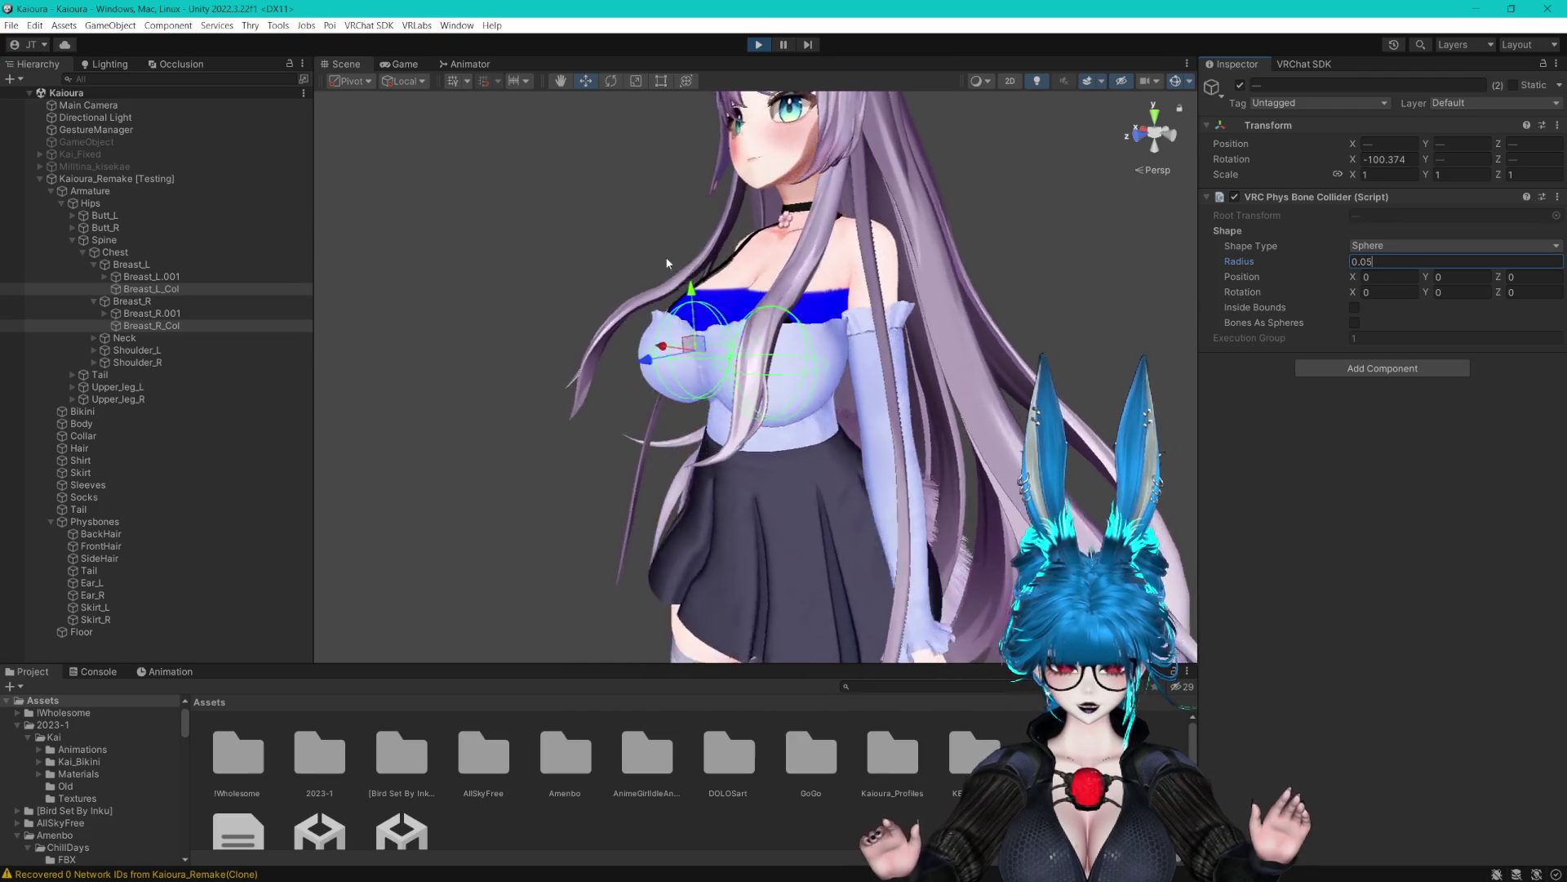
Lower the FrontHair gravity falloff to 0.777 and inspect the face and torso
click(51, 191)
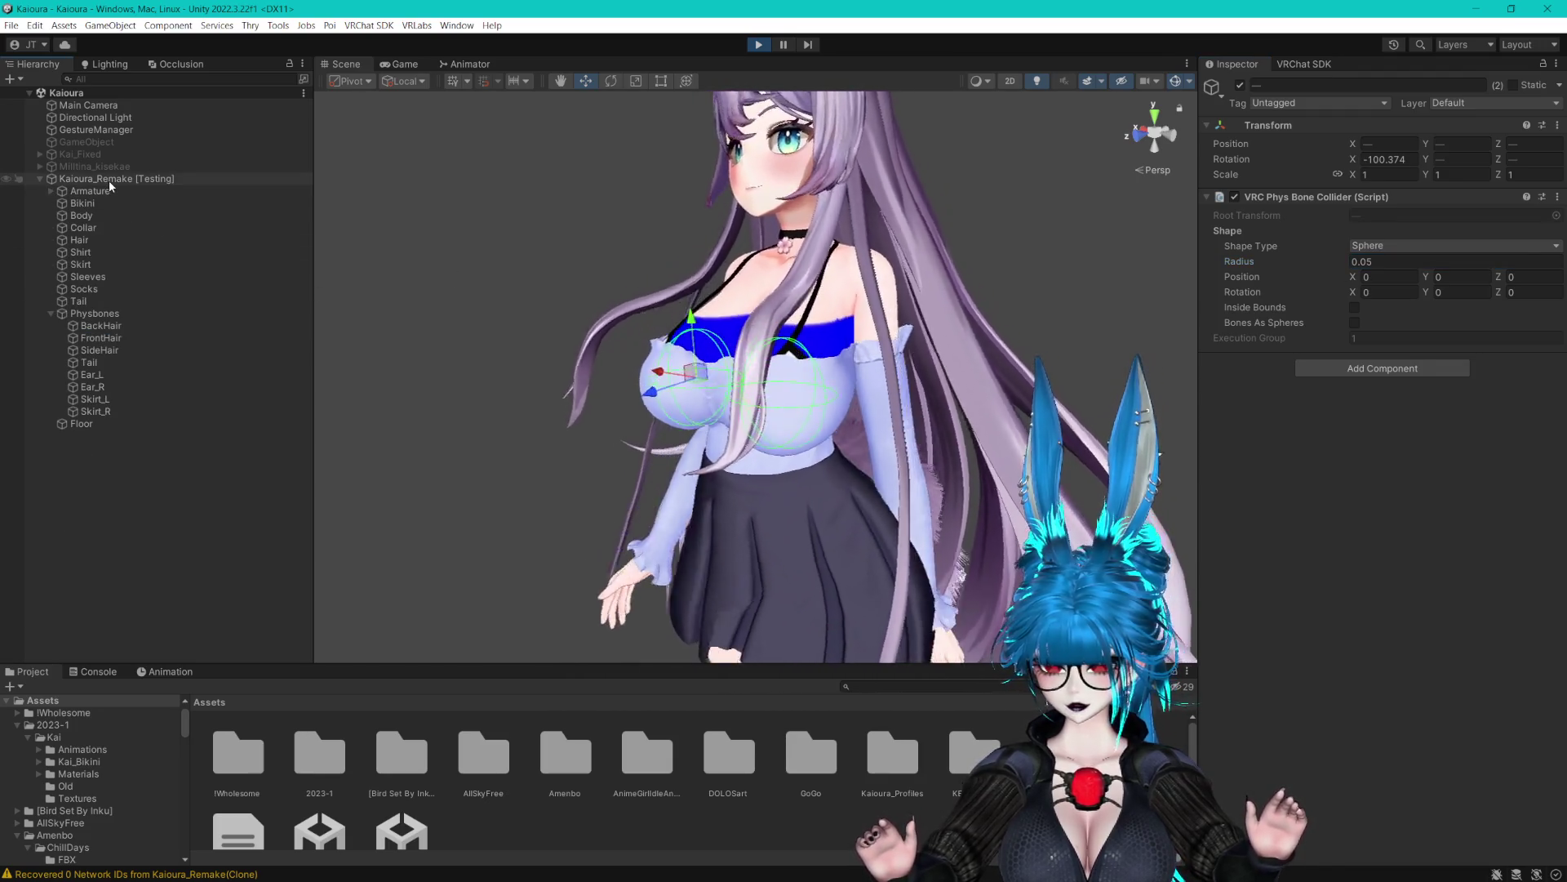
click(109, 180)
click(164, 477)
mouse_move(831, 408)
mouse_down()
mouse_move(998, 364)
mouse_move(687, 353)
mouse_move(879, 360)
mouse_up()
scroll(825, 353, up, 5)
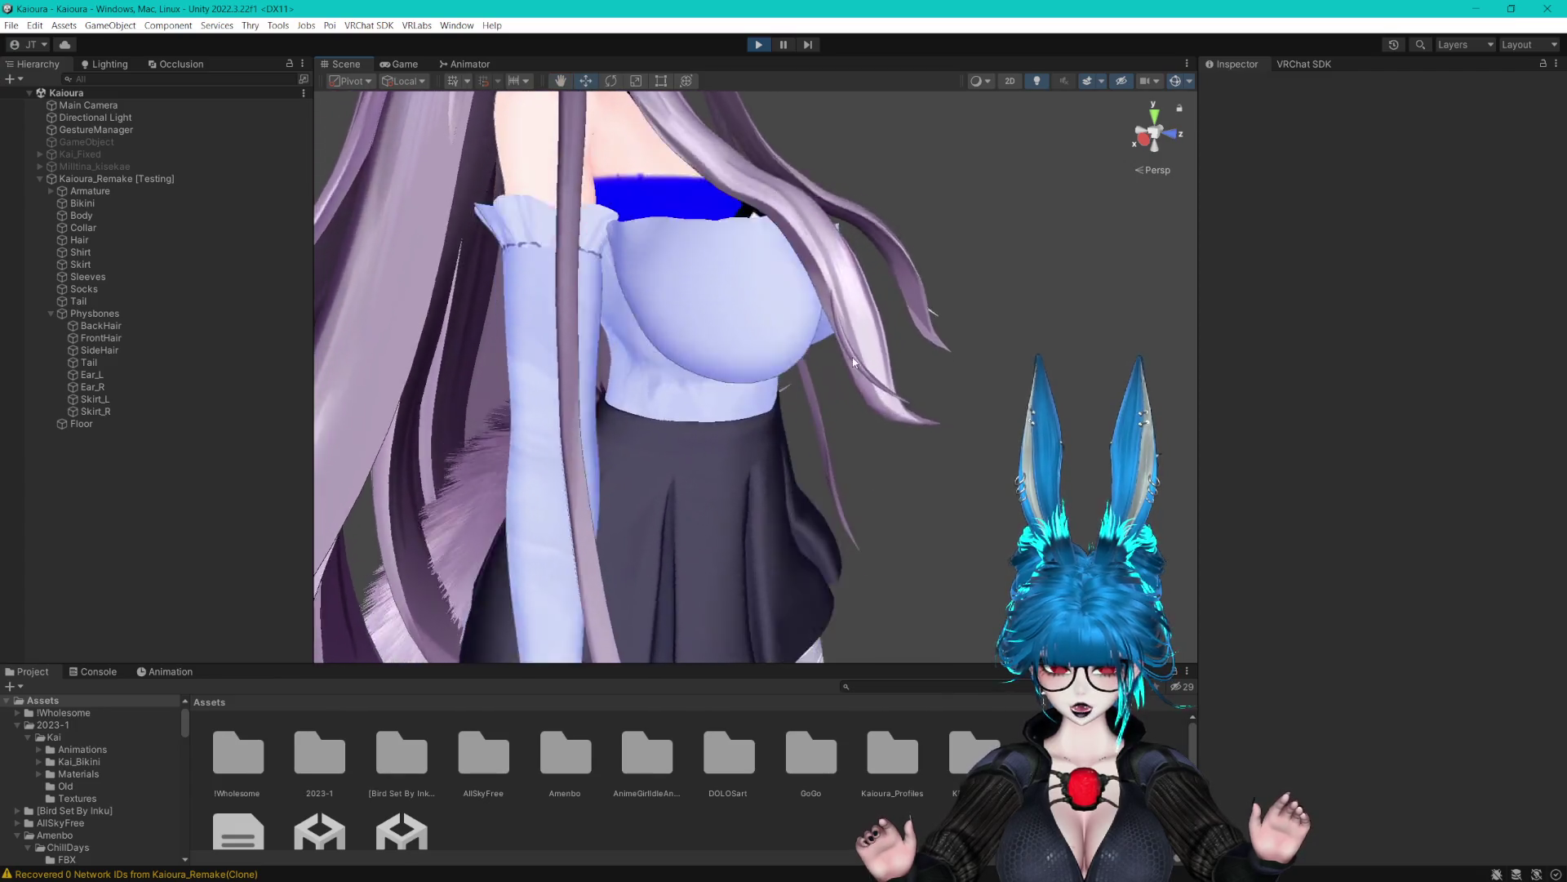
click(148, 338)
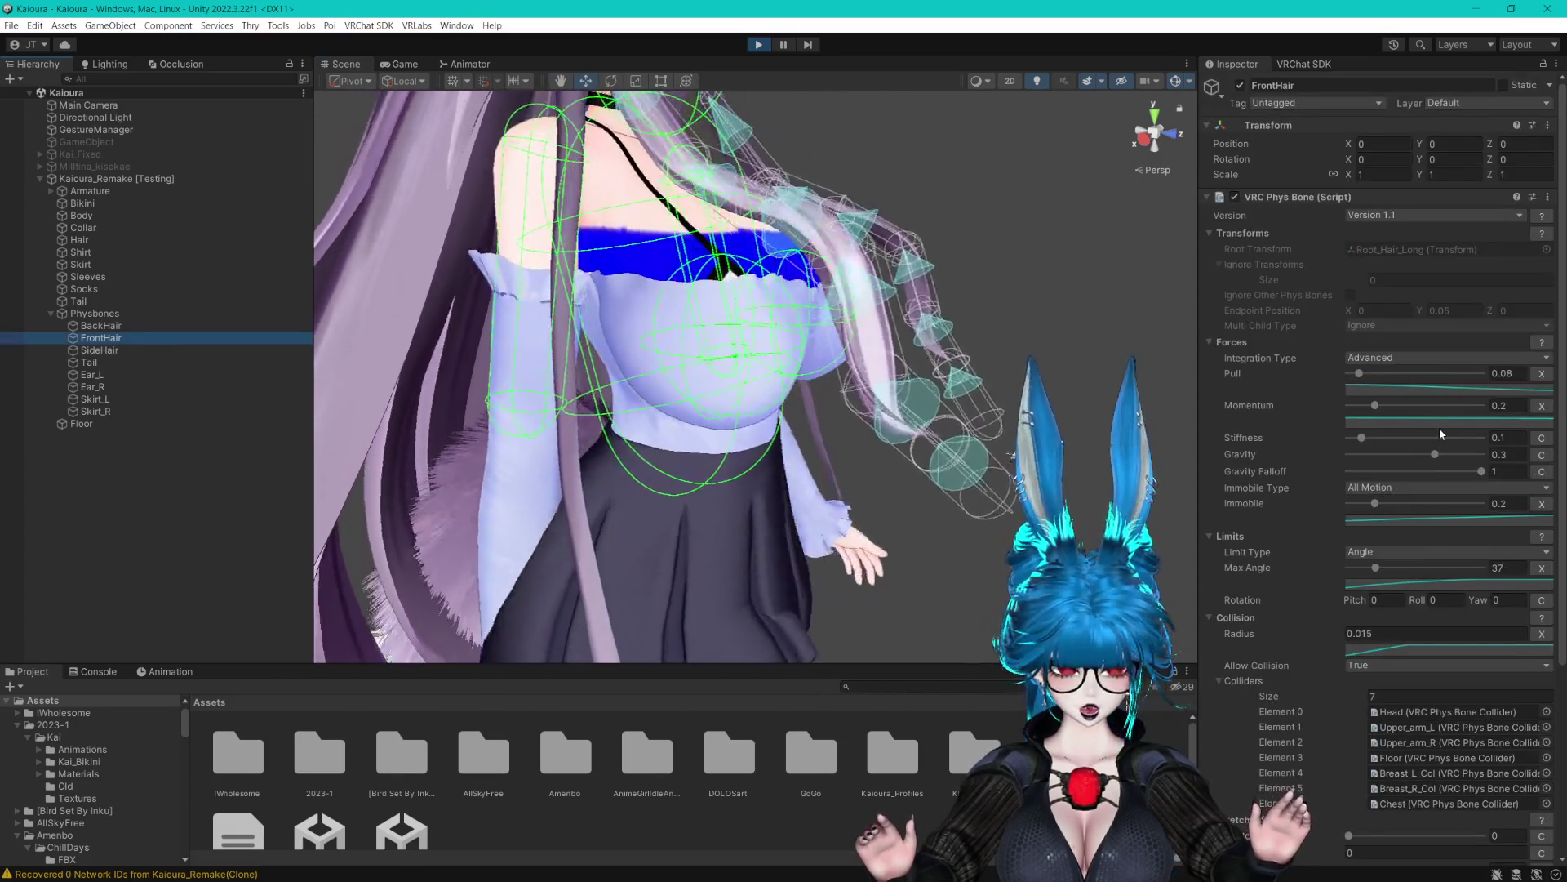
mouse_move(1479, 472)
mouse_down()
mouse_move(1425, 473)
mouse_move(1455, 477)
mouse_up()
drag(840, 304, 916, 283)
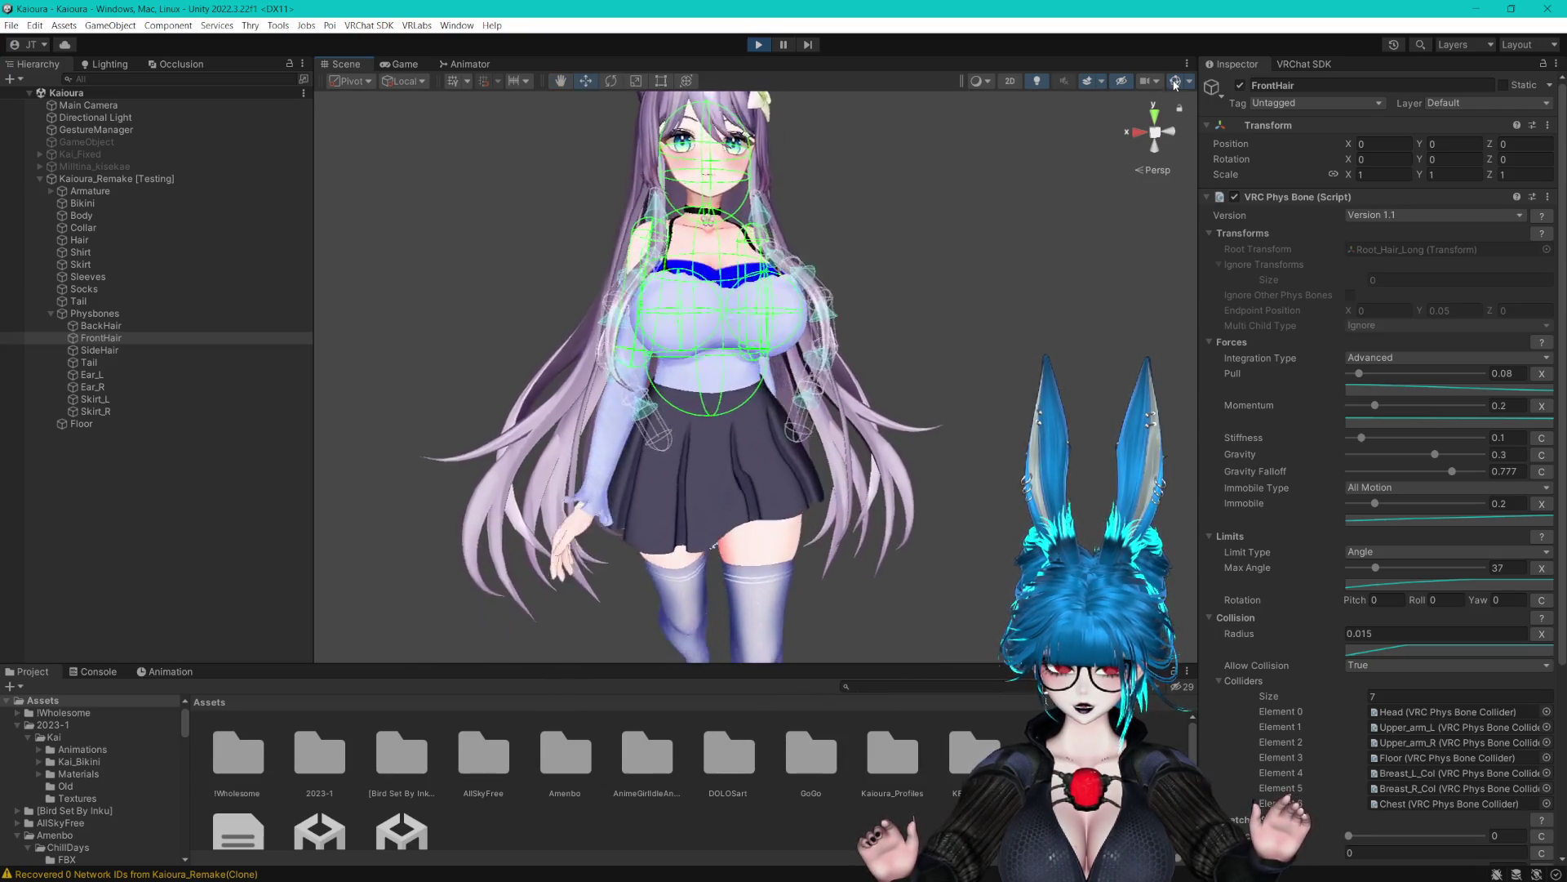
scroll(939, 215, down, 3)
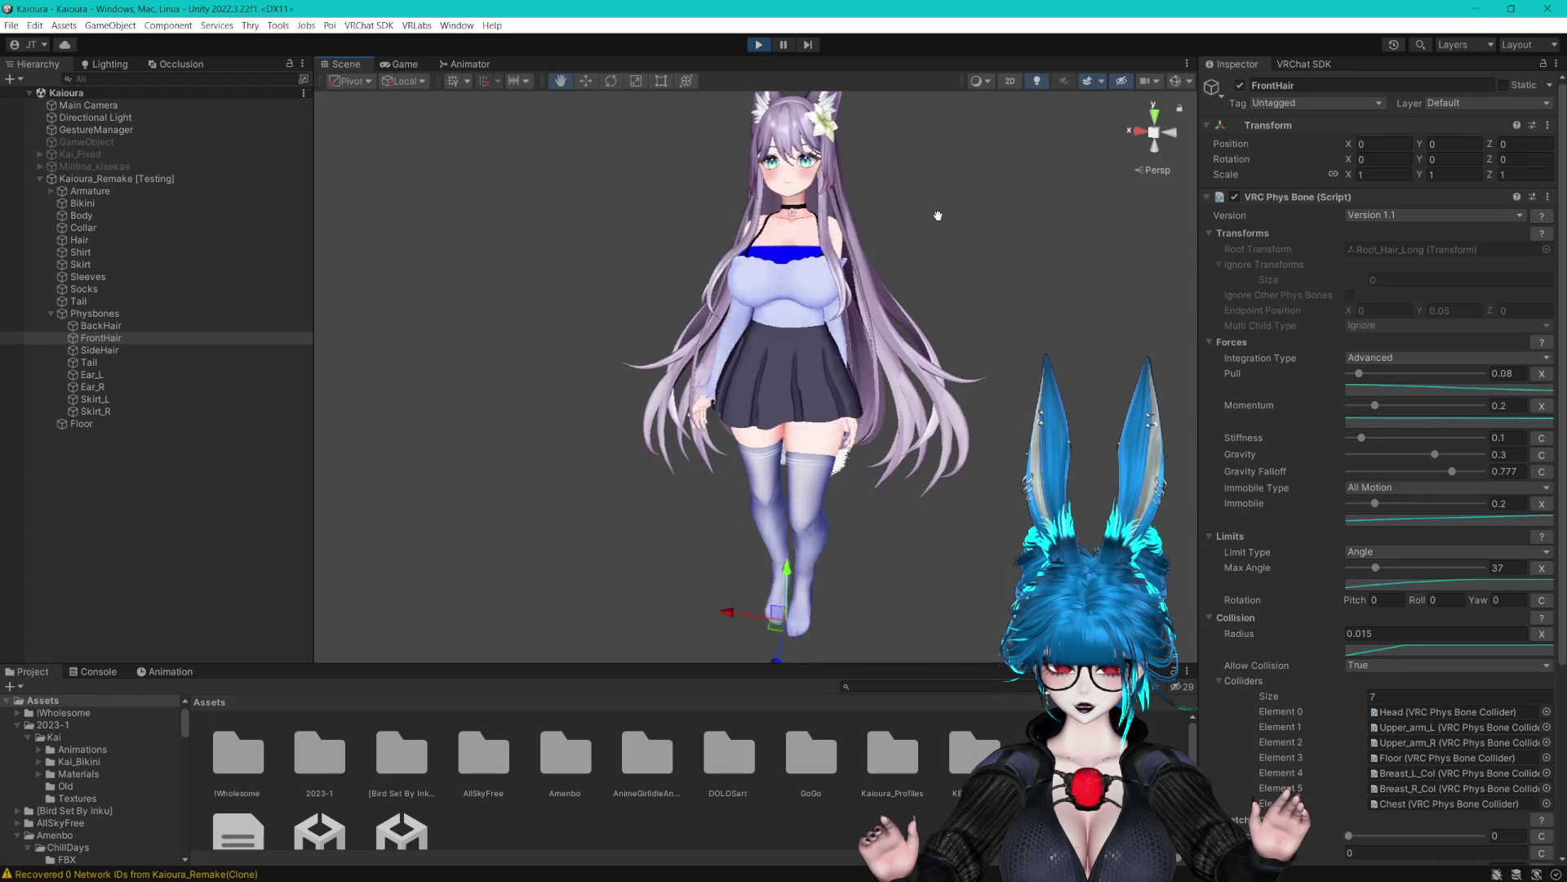
scroll(873, 195, up, 5)
mouse_move(874, 194)
mouse_down()
mouse_move(900, 352)
mouse_move(890, 304)
mouse_up()
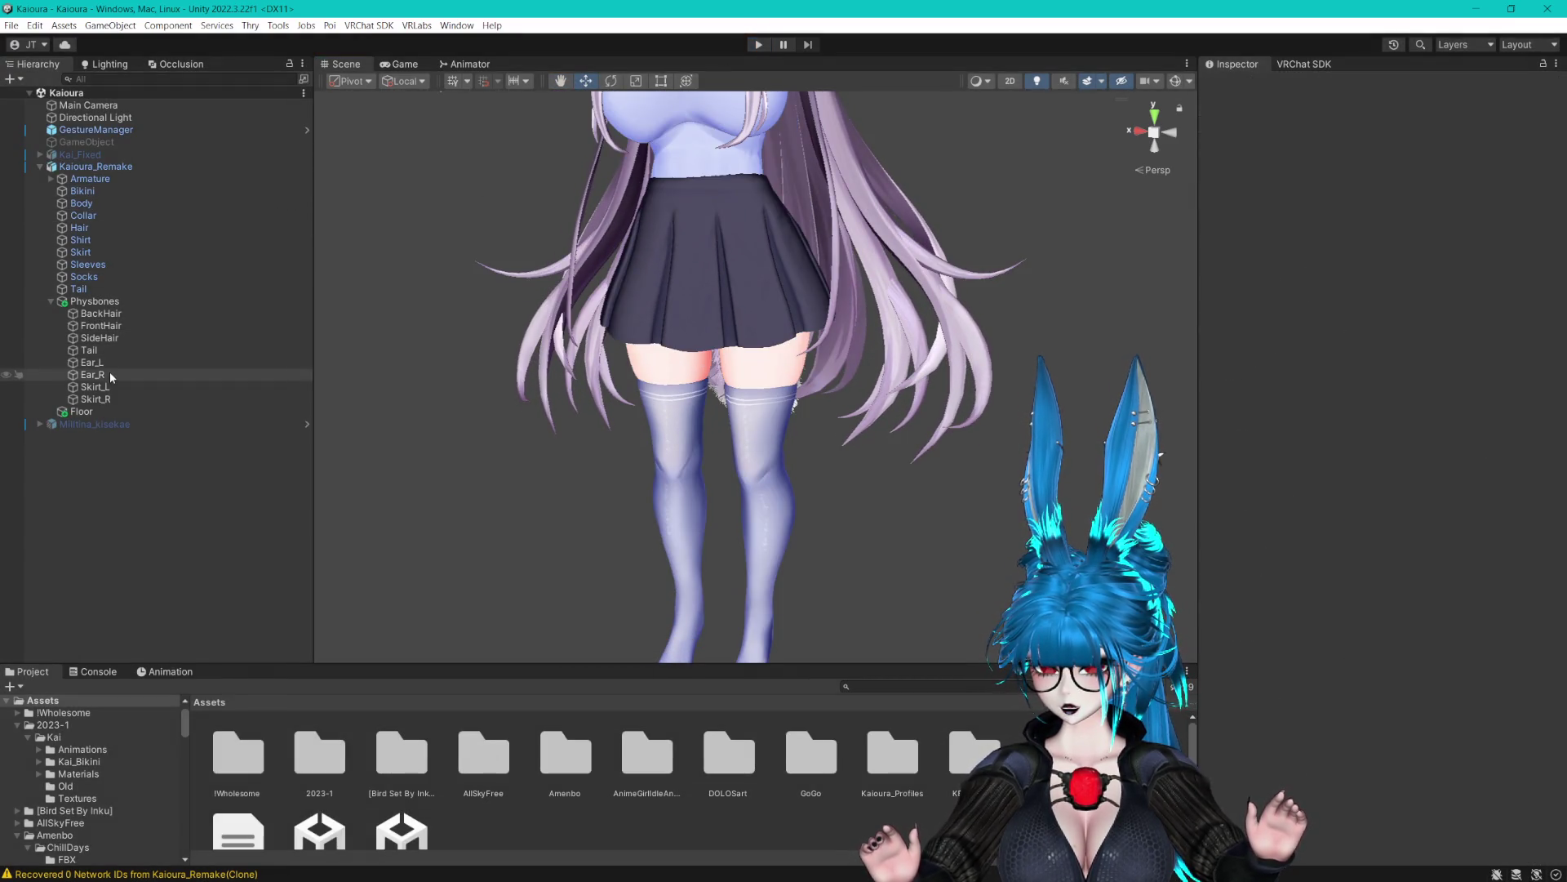
Set FrontHair gravity falloff to about 0.8 and collision radius to 0.015
click(100, 326)
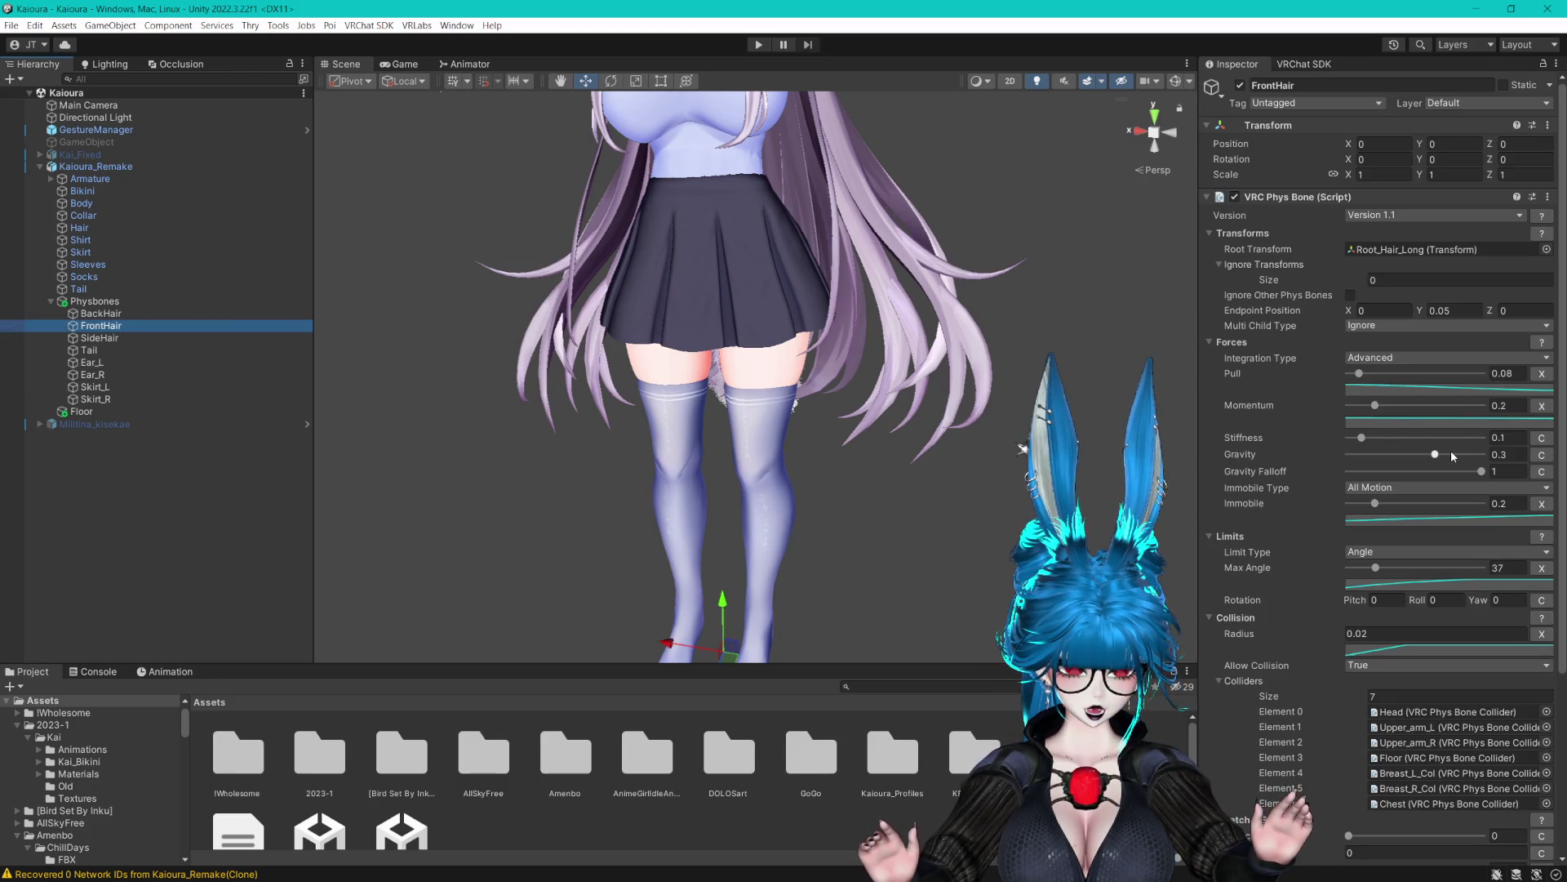
drag(1453, 471, 1459, 473)
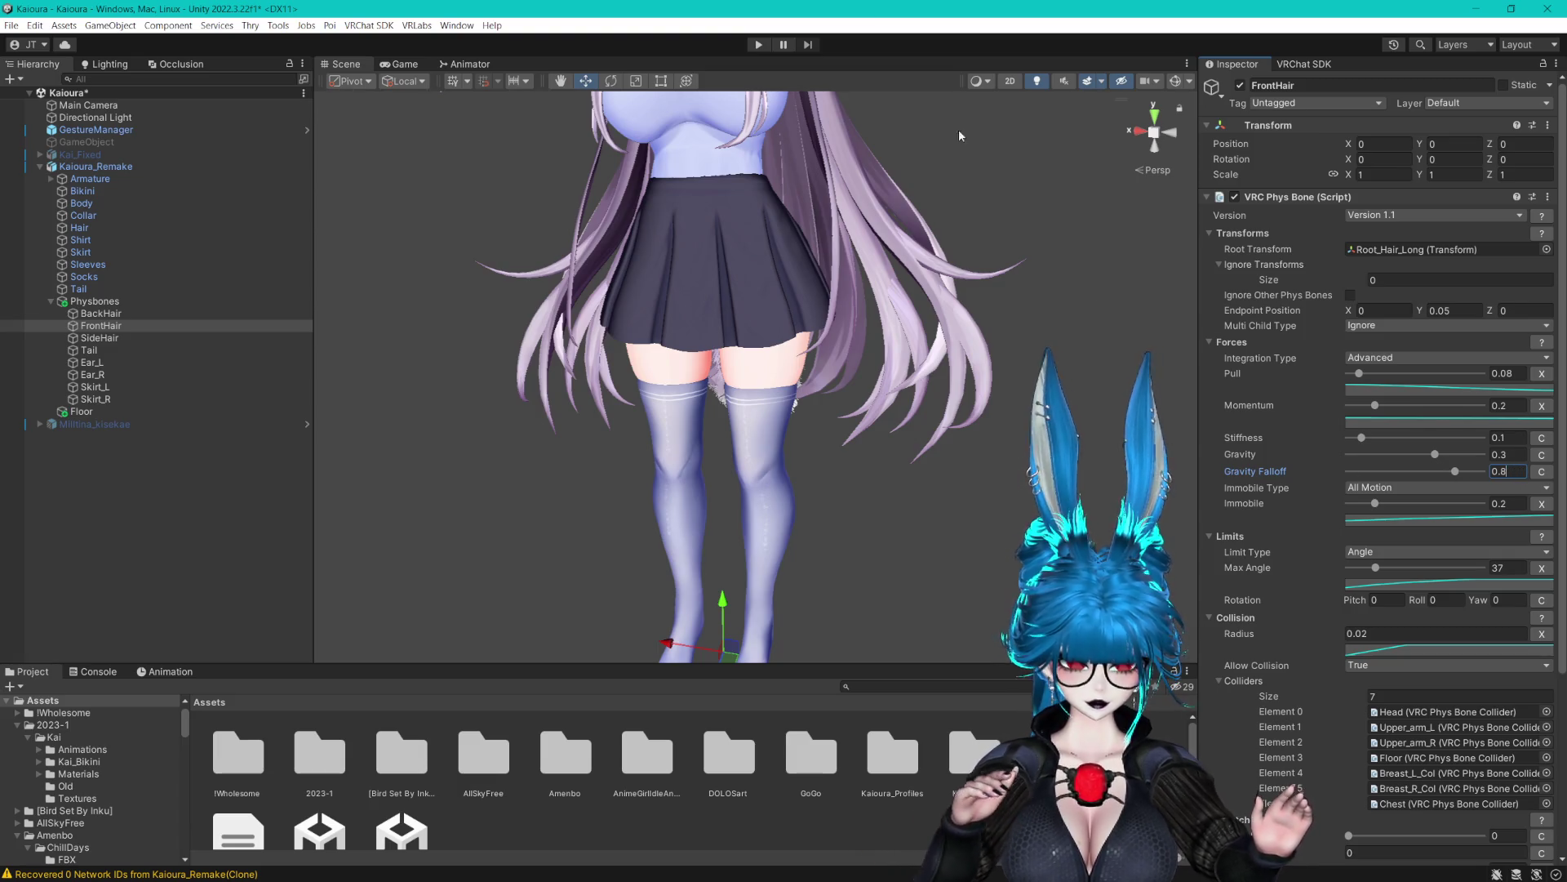
scroll(902, 266, up, 2)
drag(940, 281, 939, 204)
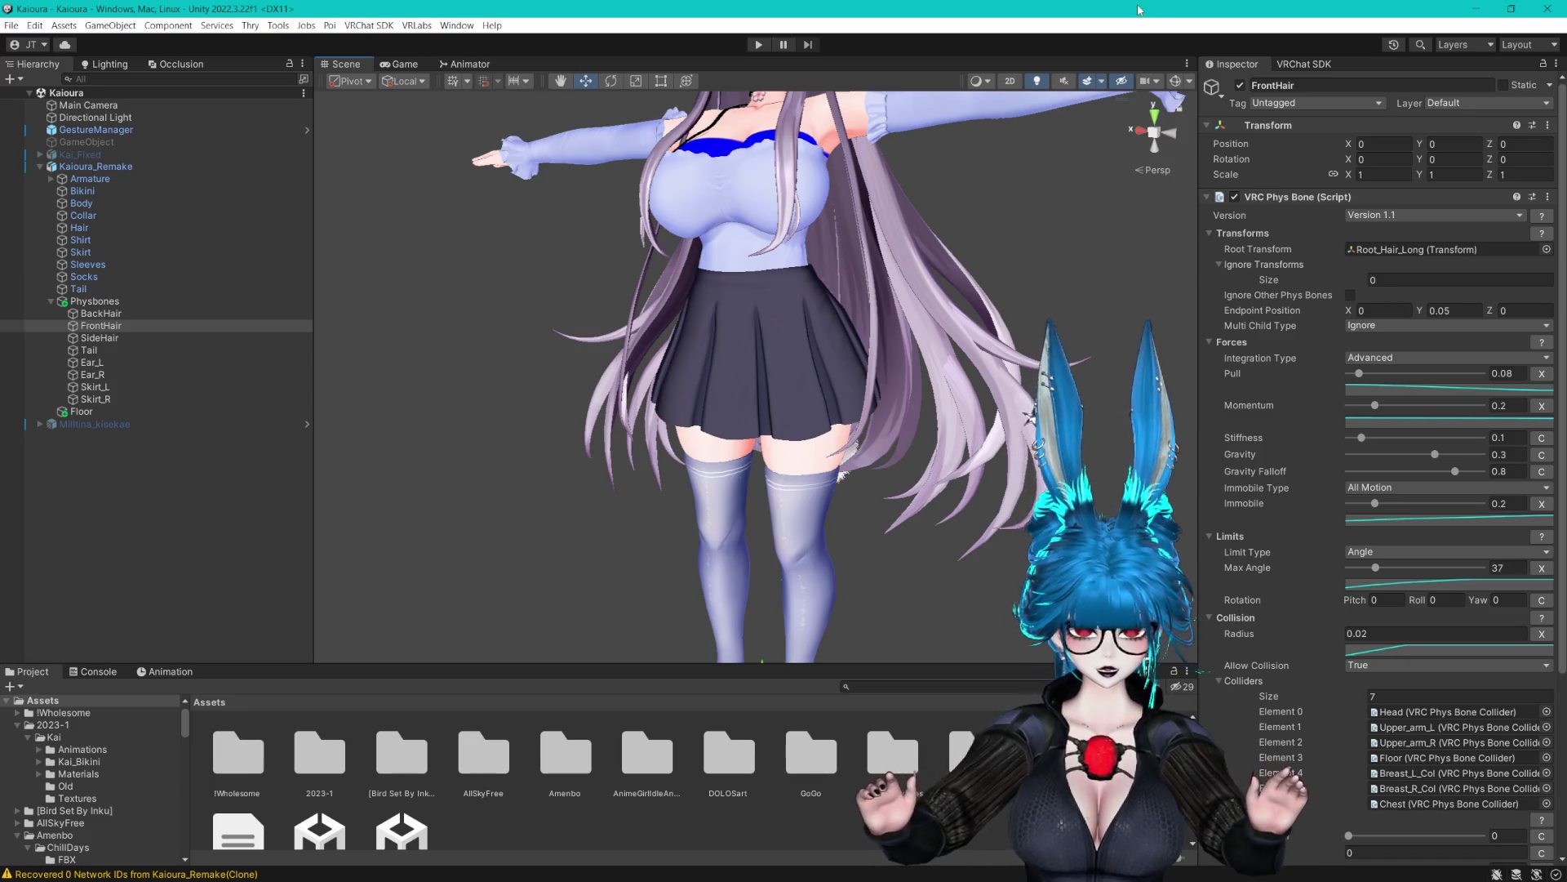
scroll(1382, 396, down, 5)
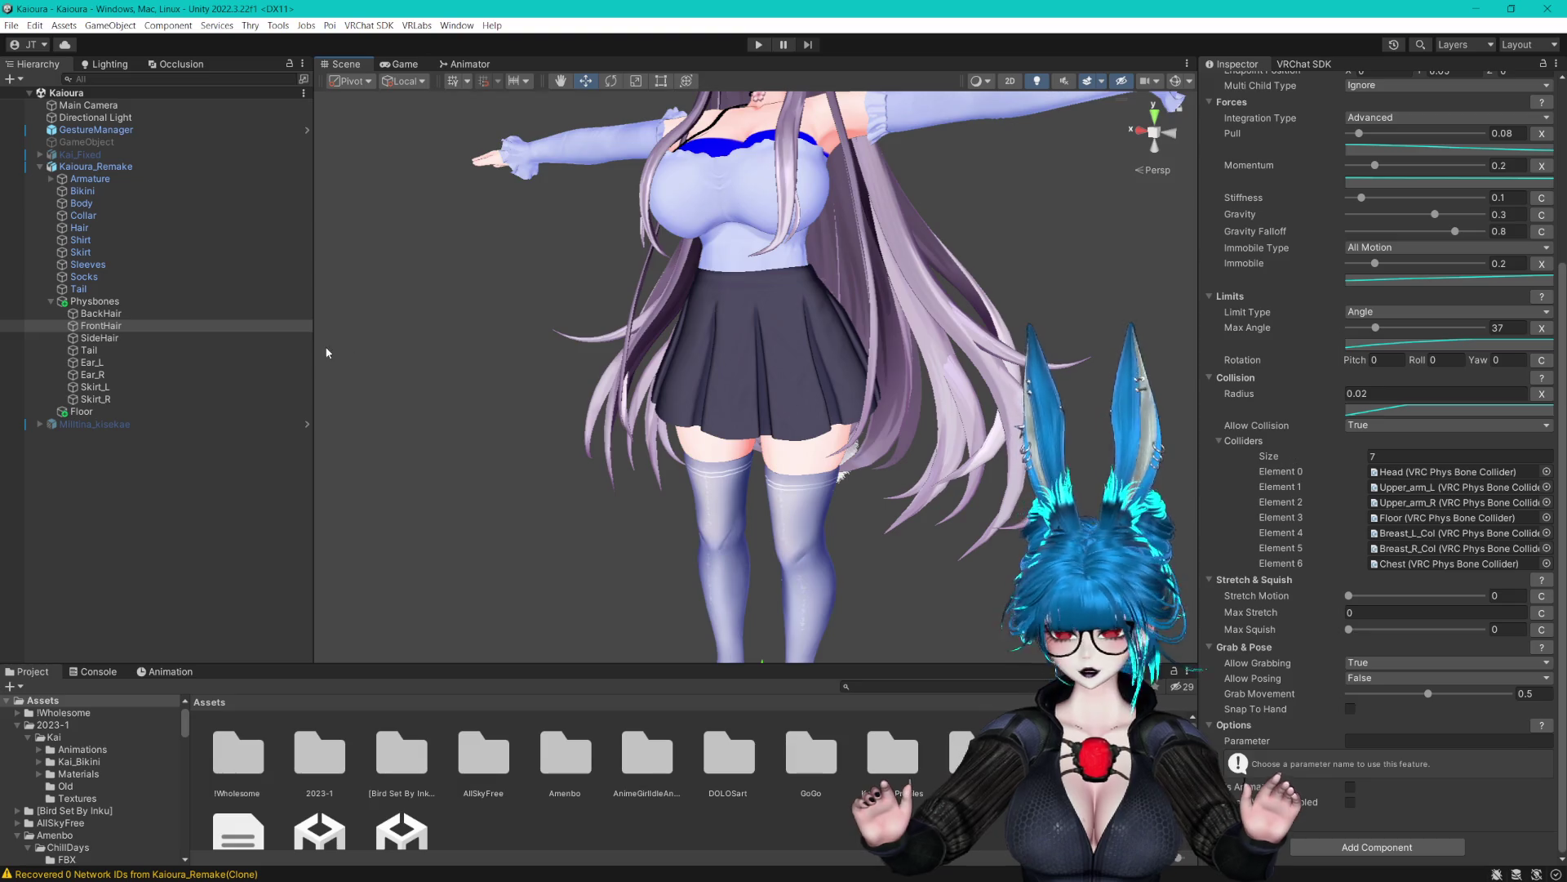
click(1364, 393)
text(0.015)
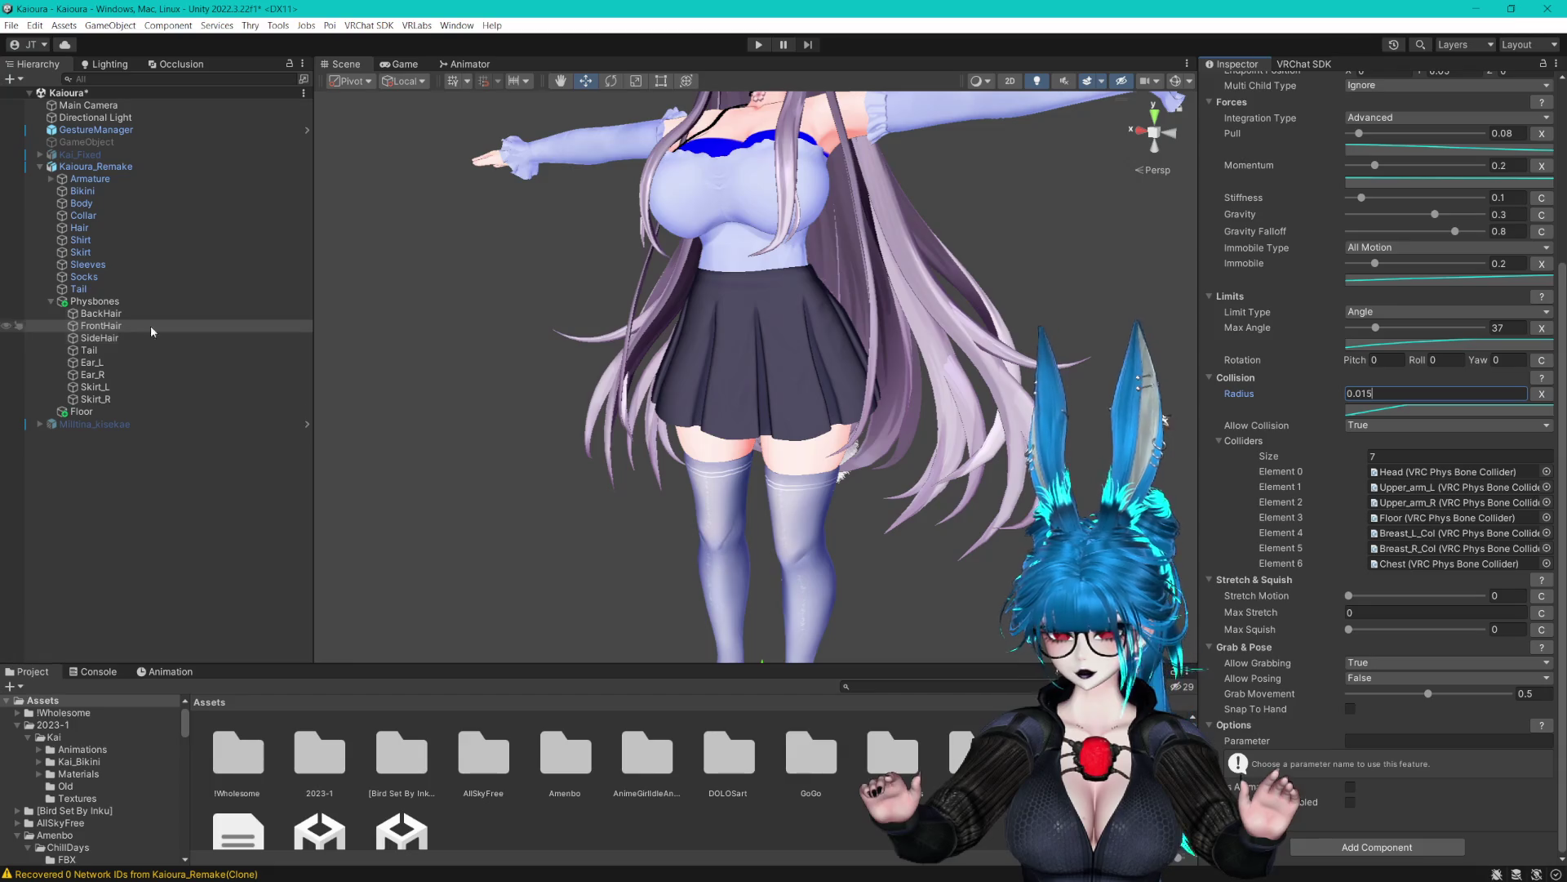
Set both breast colliders' radius to 0.05 and save the scene
click(113, 341)
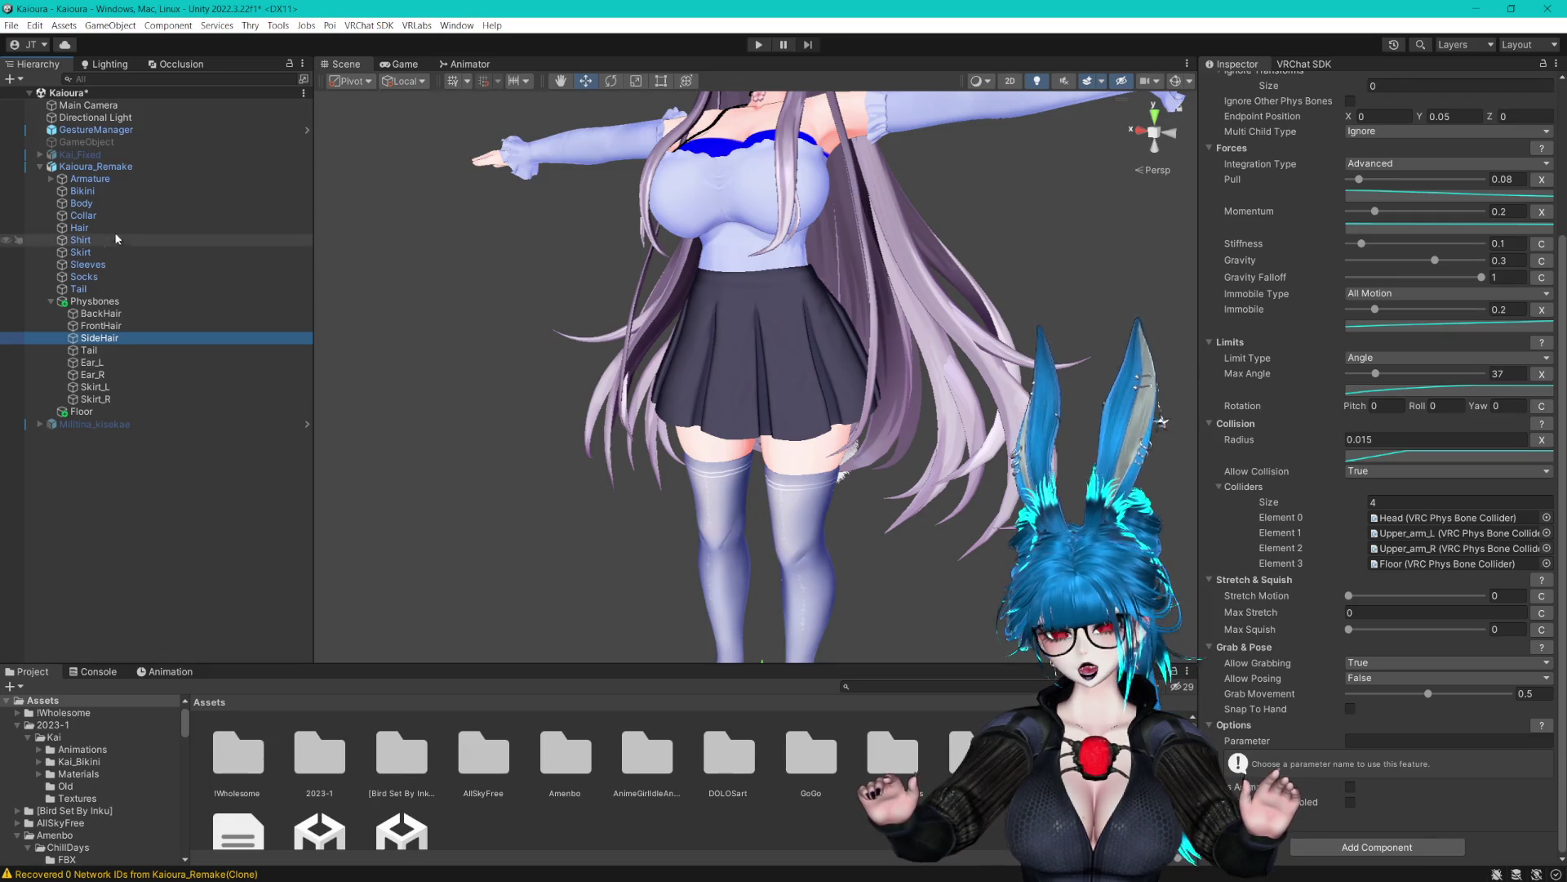
click(51, 179)
click(151, 277)
ctrl+click(151, 313)
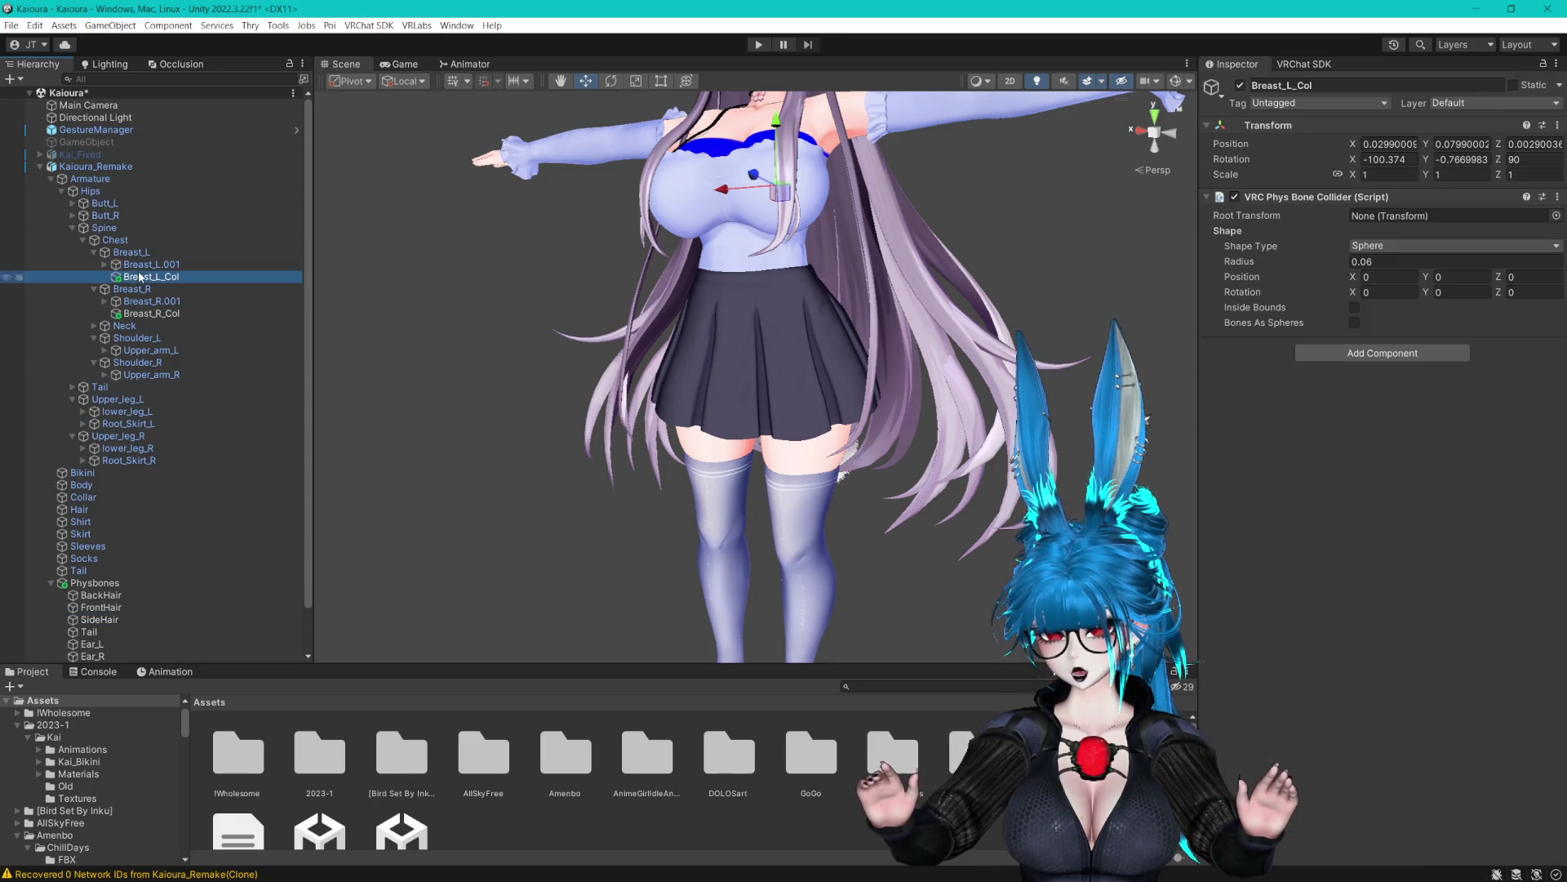
click(1384, 262)
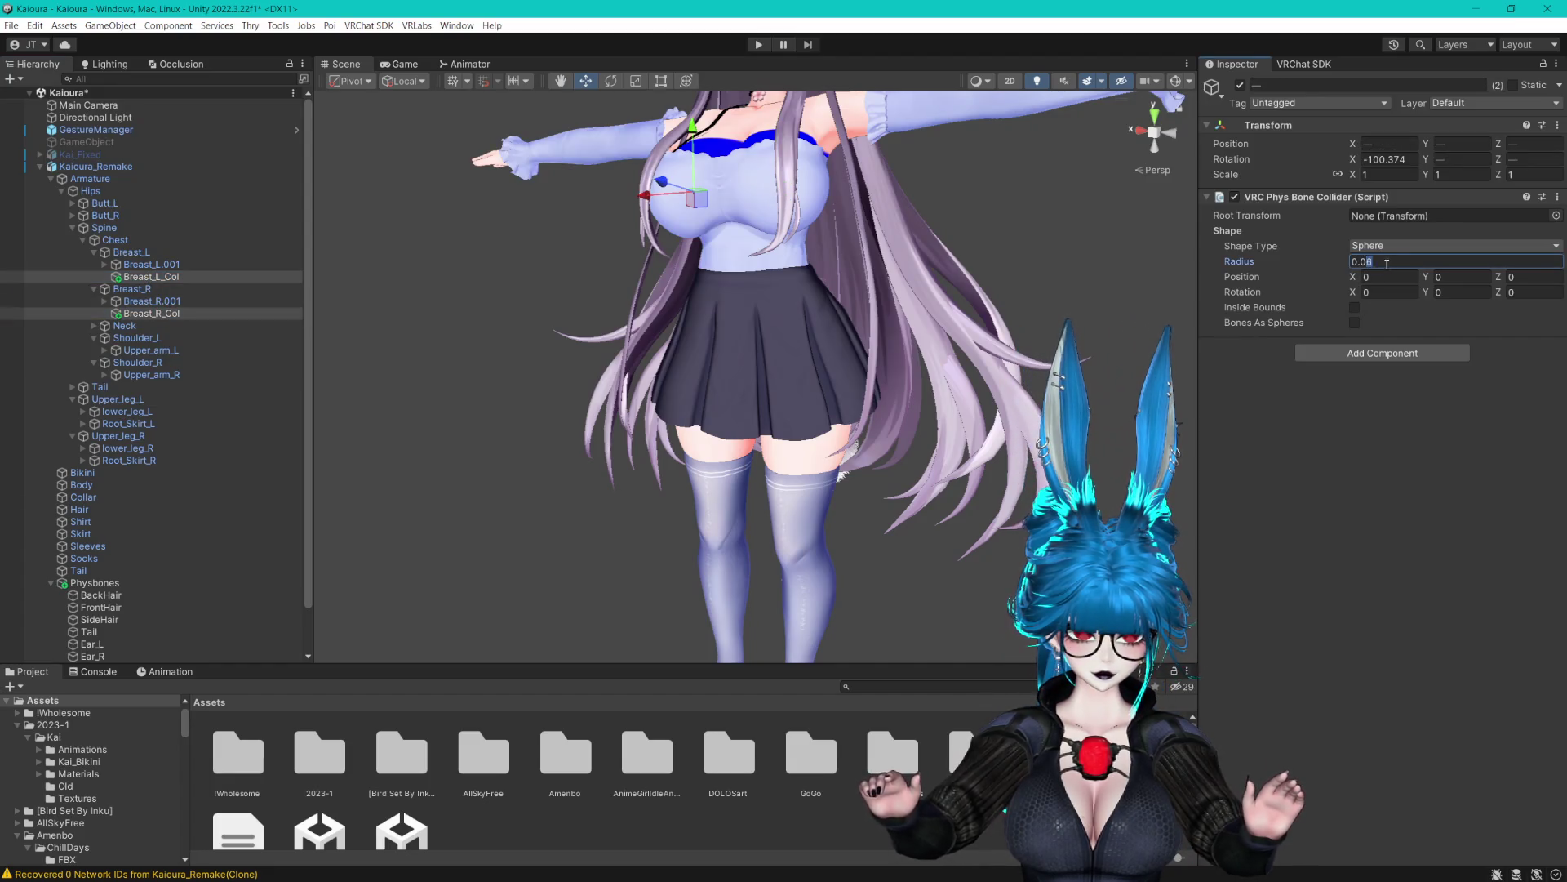
text(0.05)
key(ctrl+s)
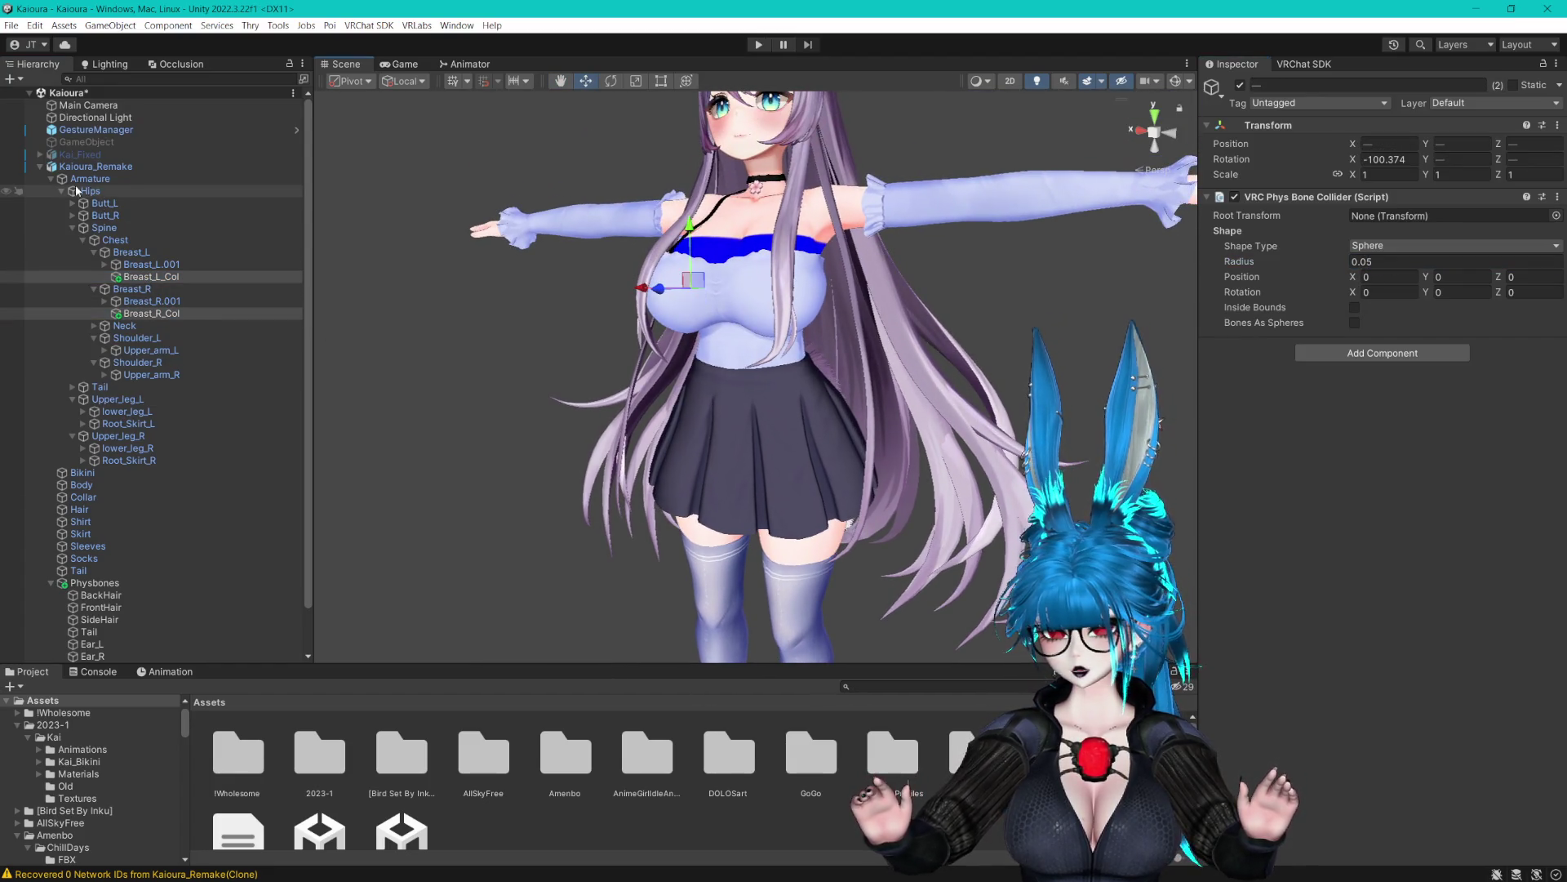
Select GestureManager and enter play mode
click(51, 179)
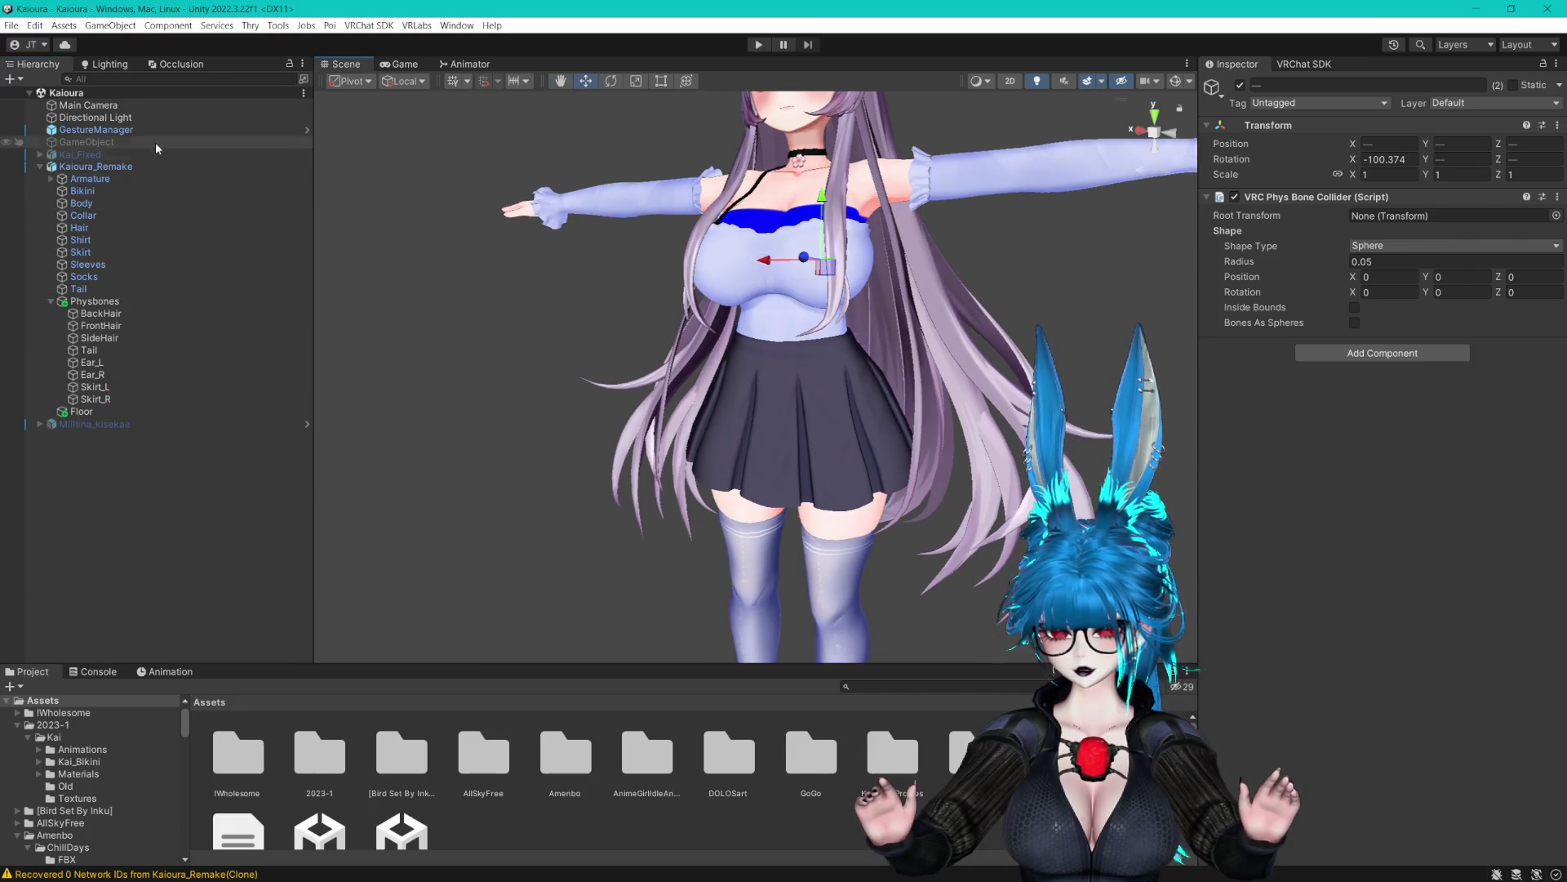
click(142, 132)
click(1320, 320)
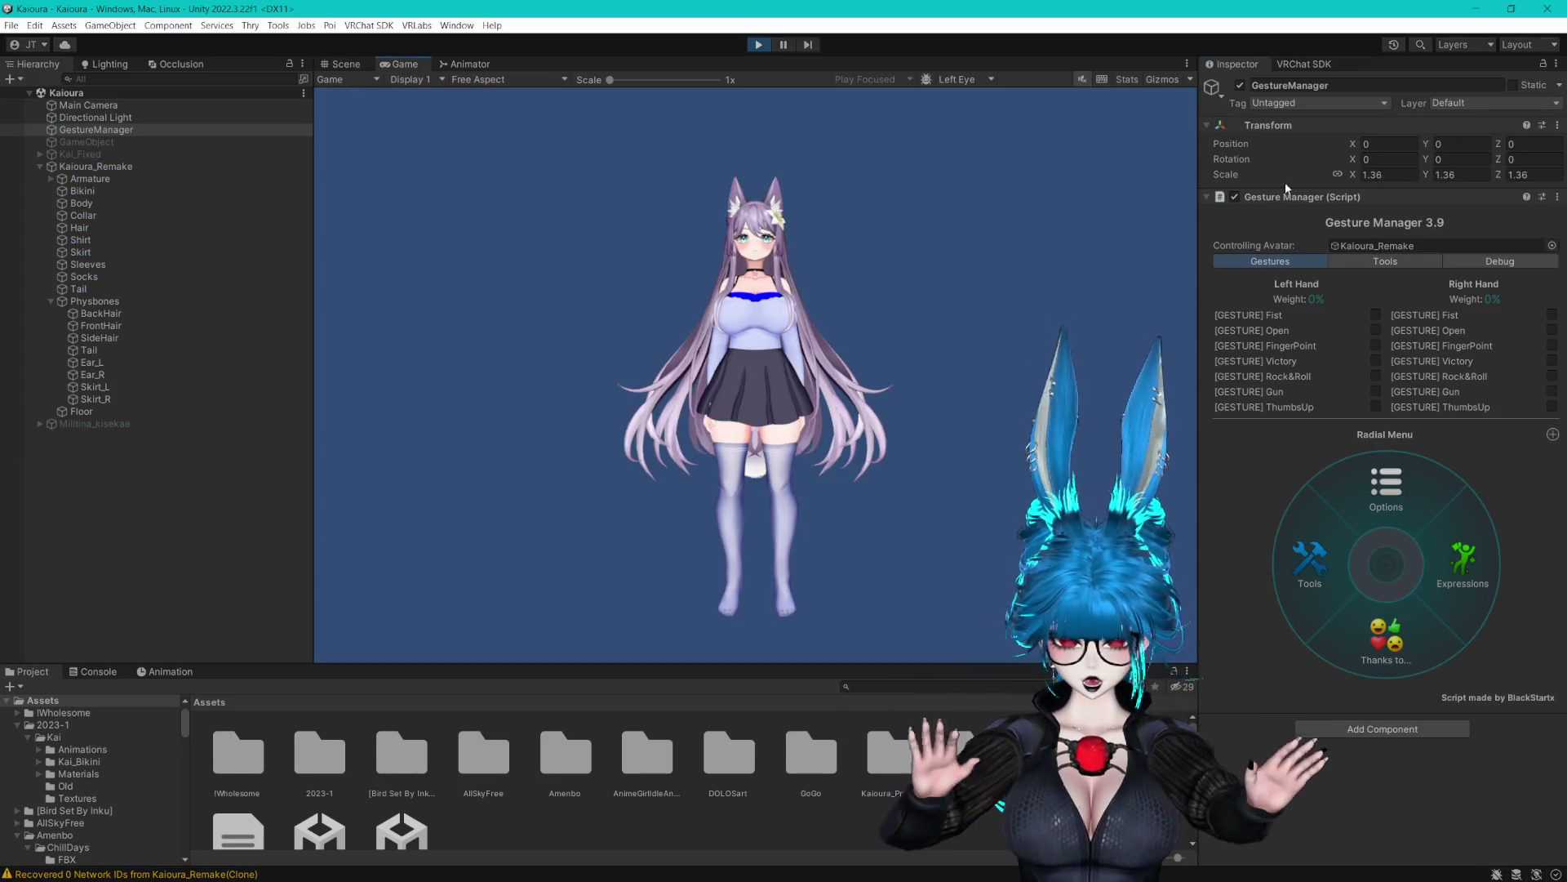
Play AGIA_Other_walk_01 as the Gesture Manager test animation
click(1351, 262)
click(1357, 513)
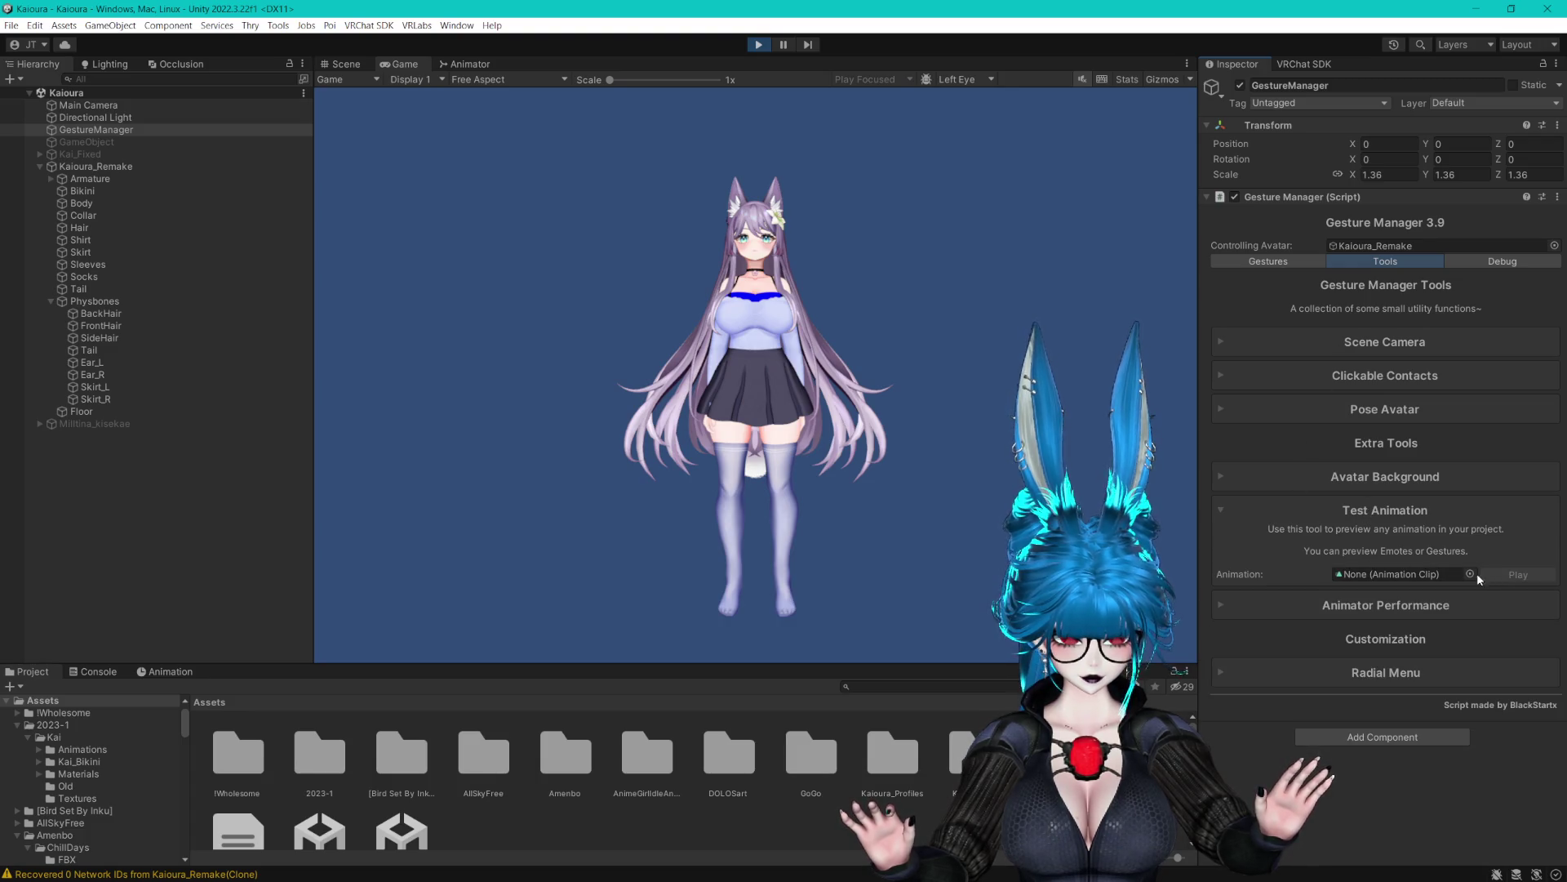
click(1471, 574)
text(walk)
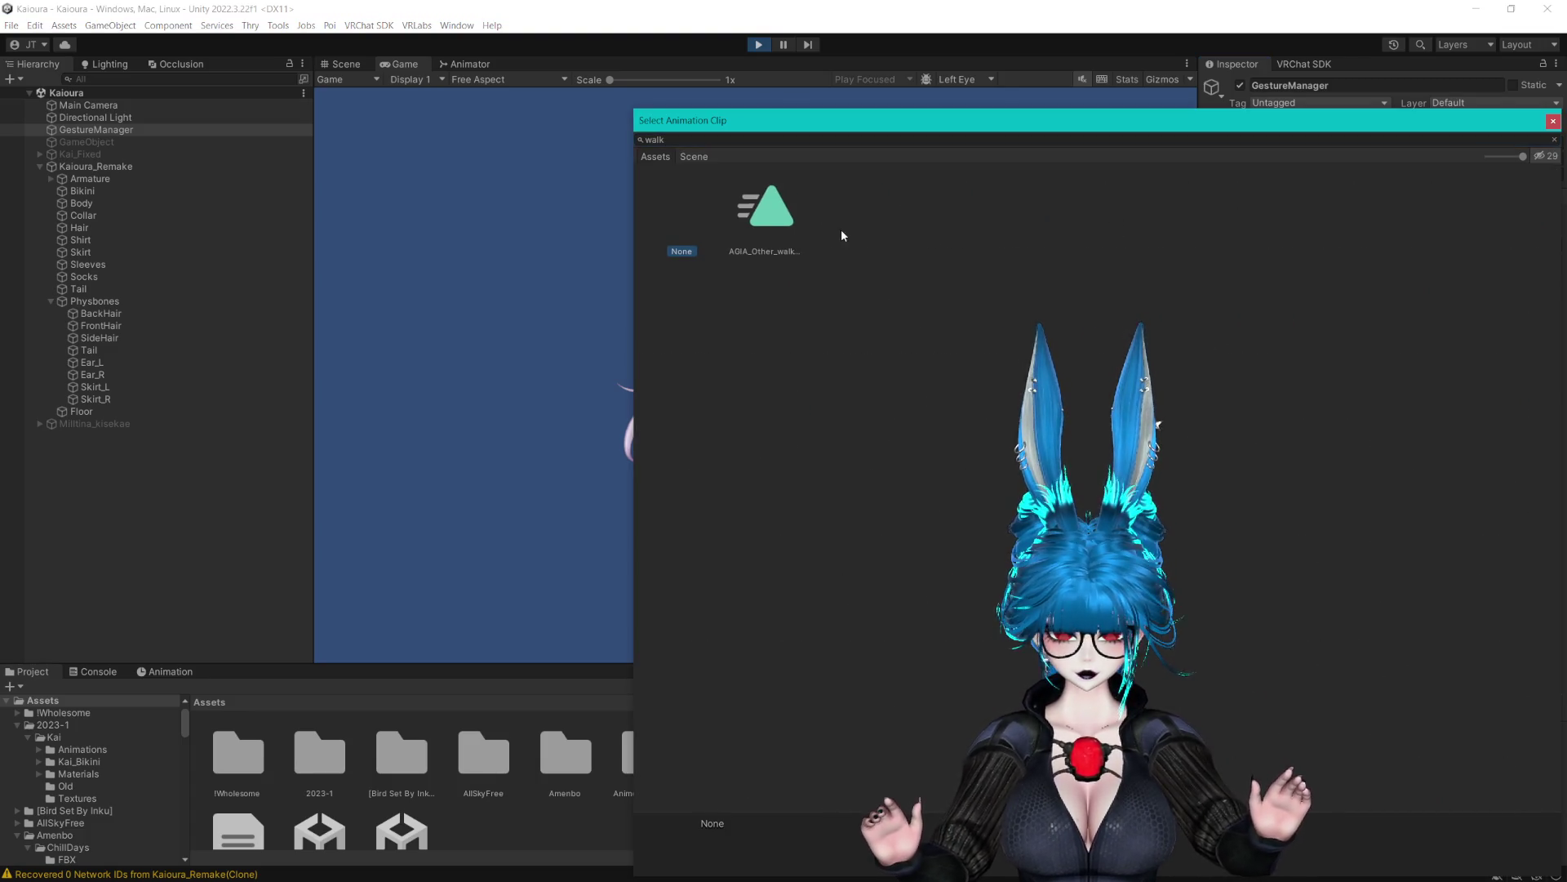
key(Right)
click(1554, 120)
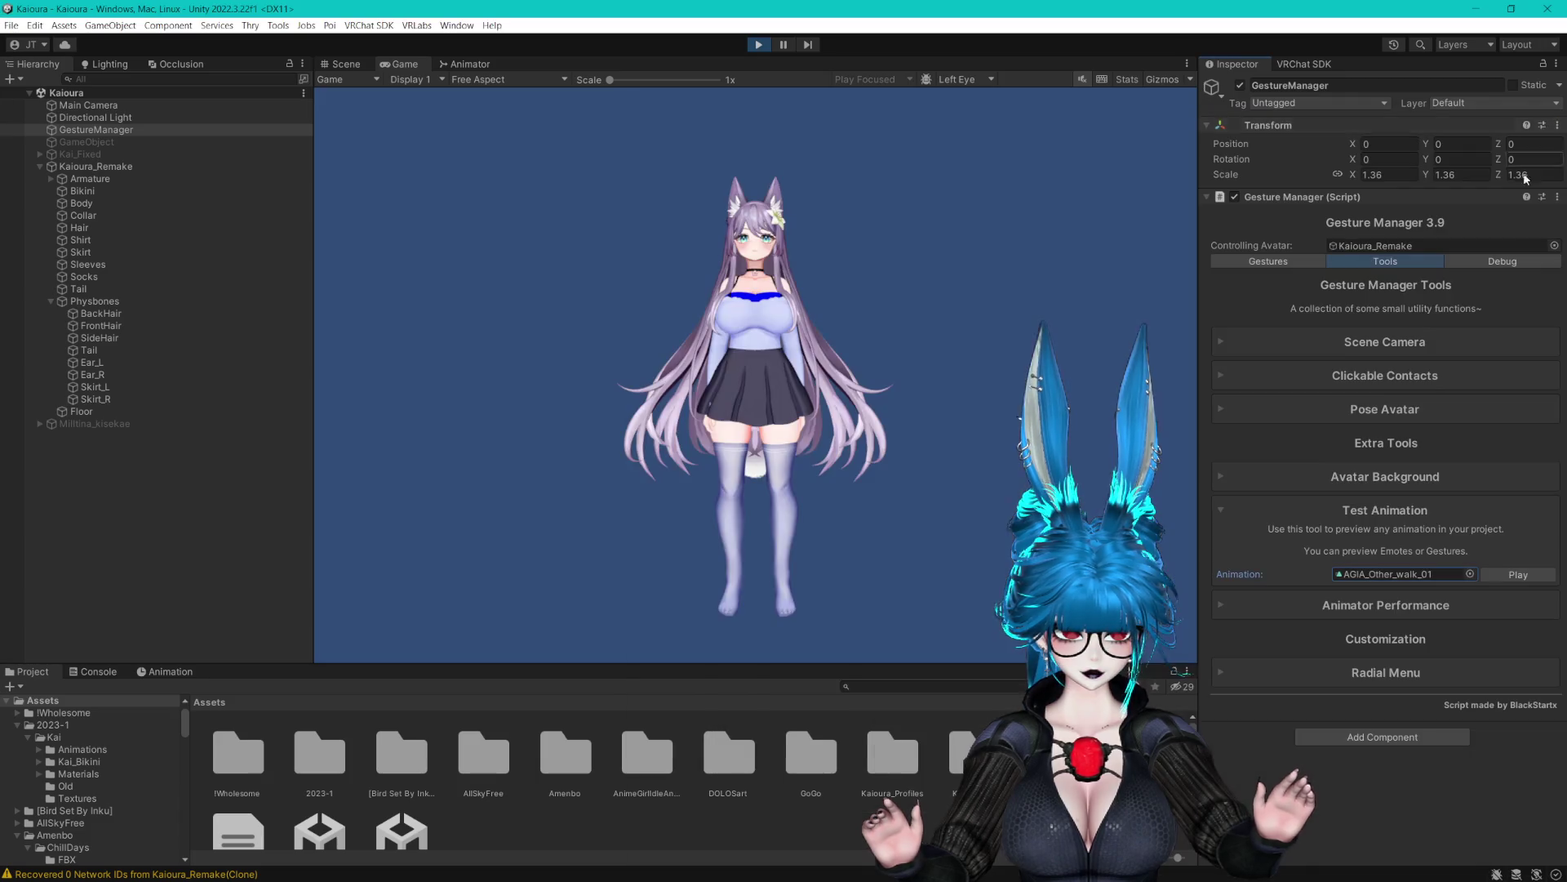
click(1519, 575)
Watch the walking avatar in the scene view and expand its children
click(344, 63)
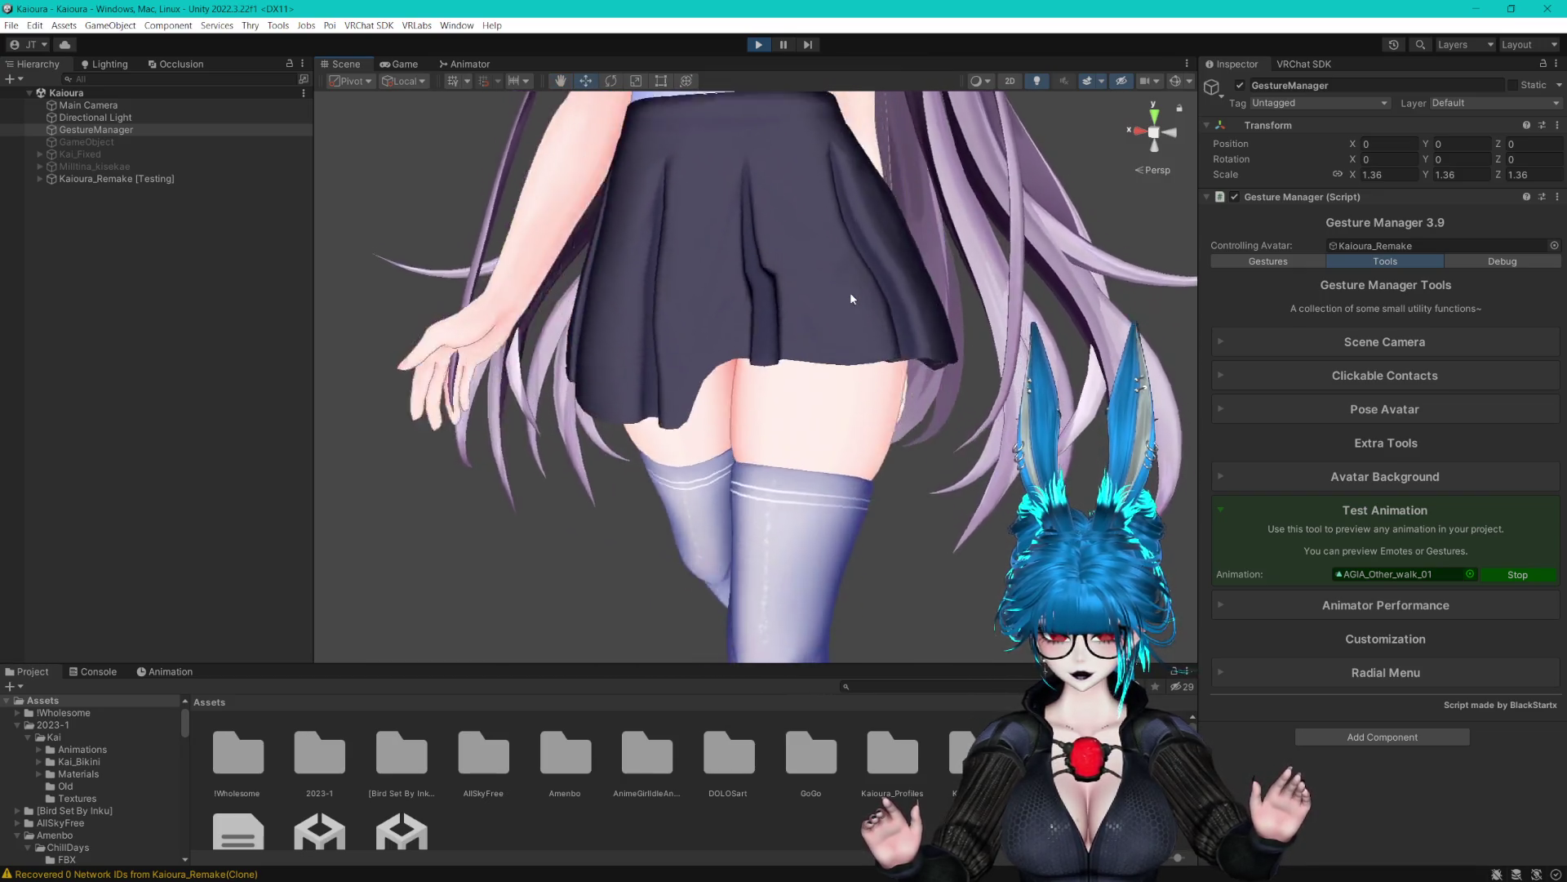
scroll(823, 273, down, 3)
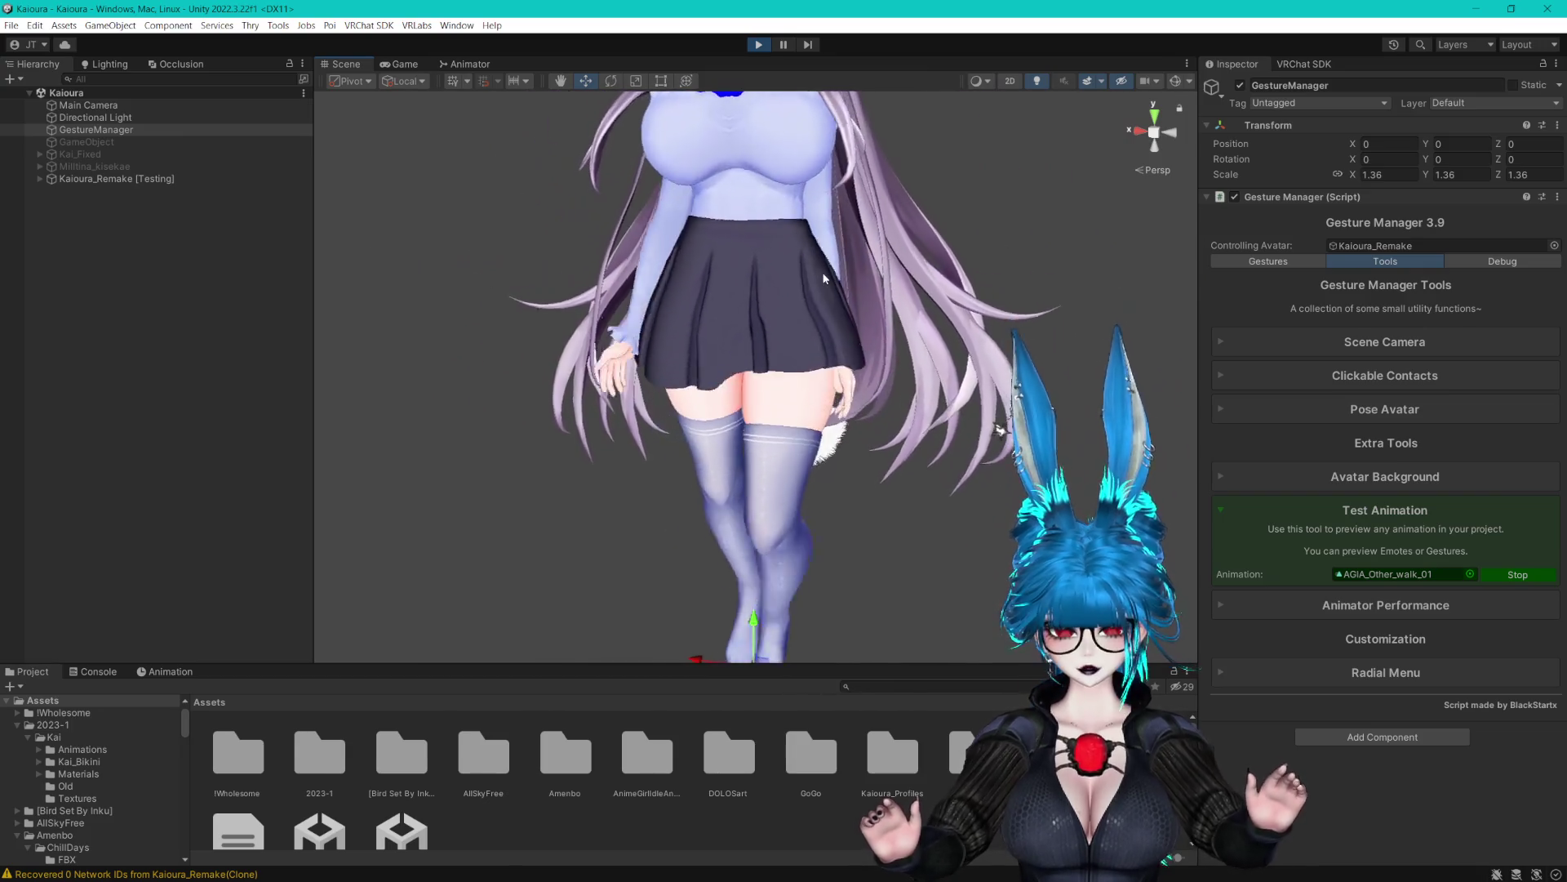
scroll(822, 283, up, 2)
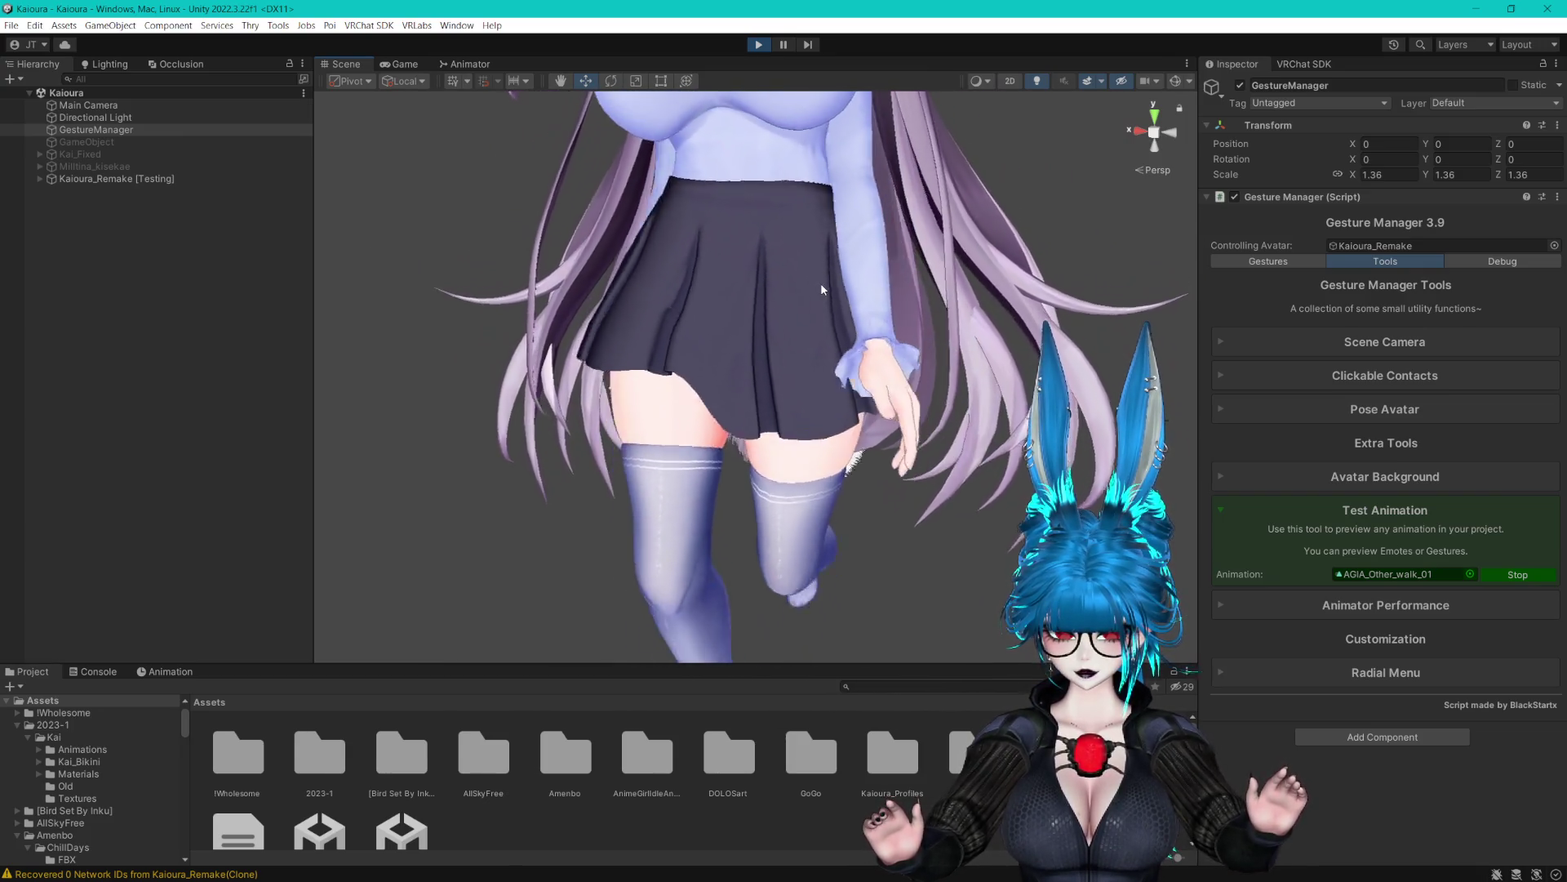
click(40, 178)
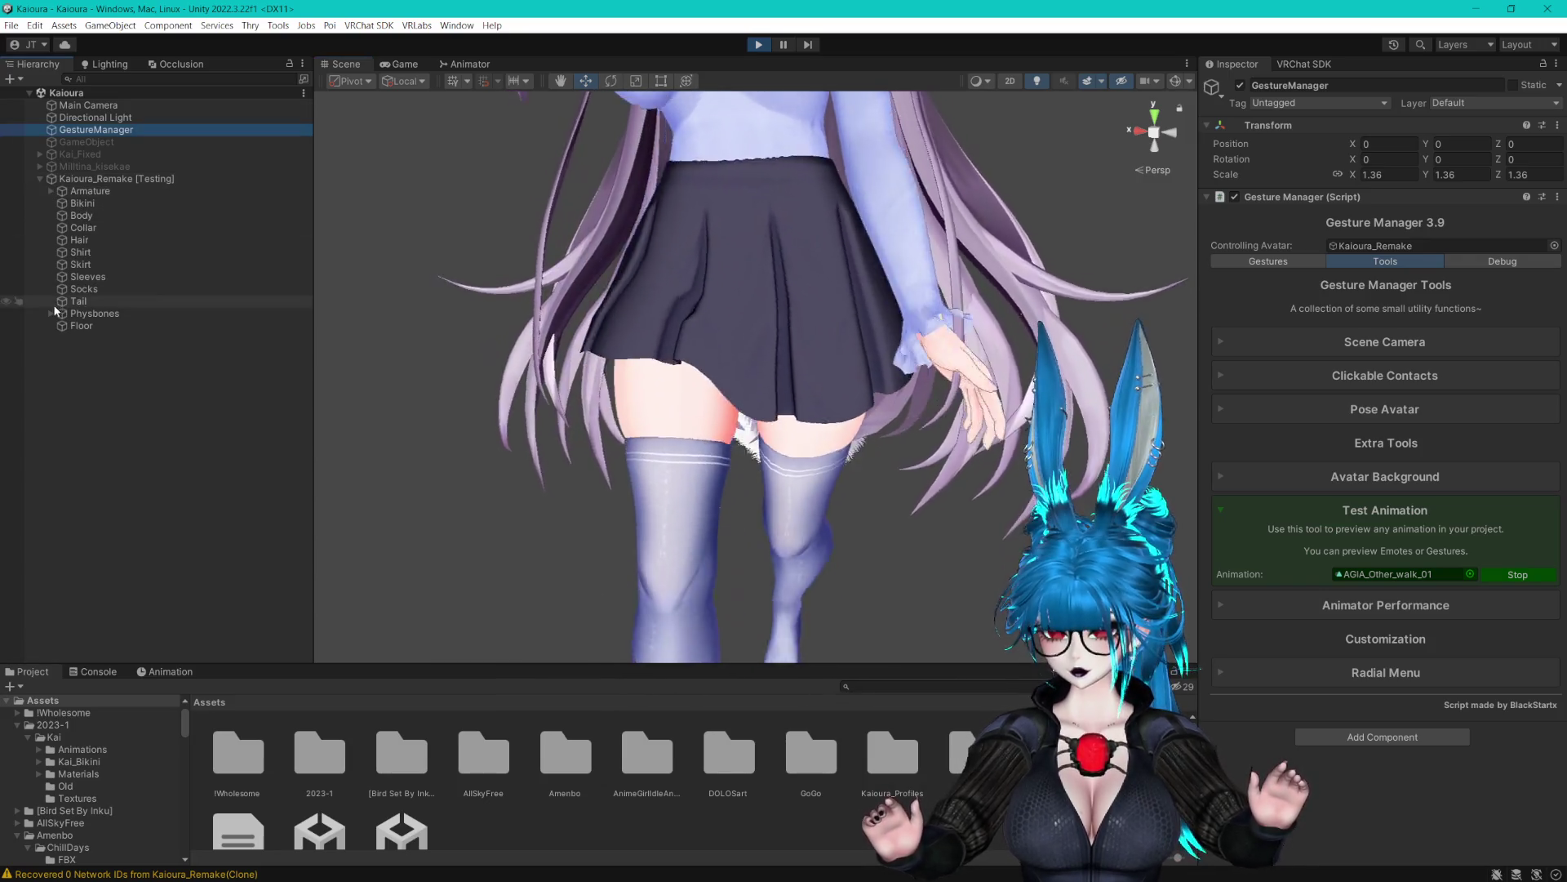
Try skirt immobile values, stretch motion 1, max stretch 1.37, and gravity back at 0
click(51, 312)
click(114, 400)
ctrl+click(125, 410)
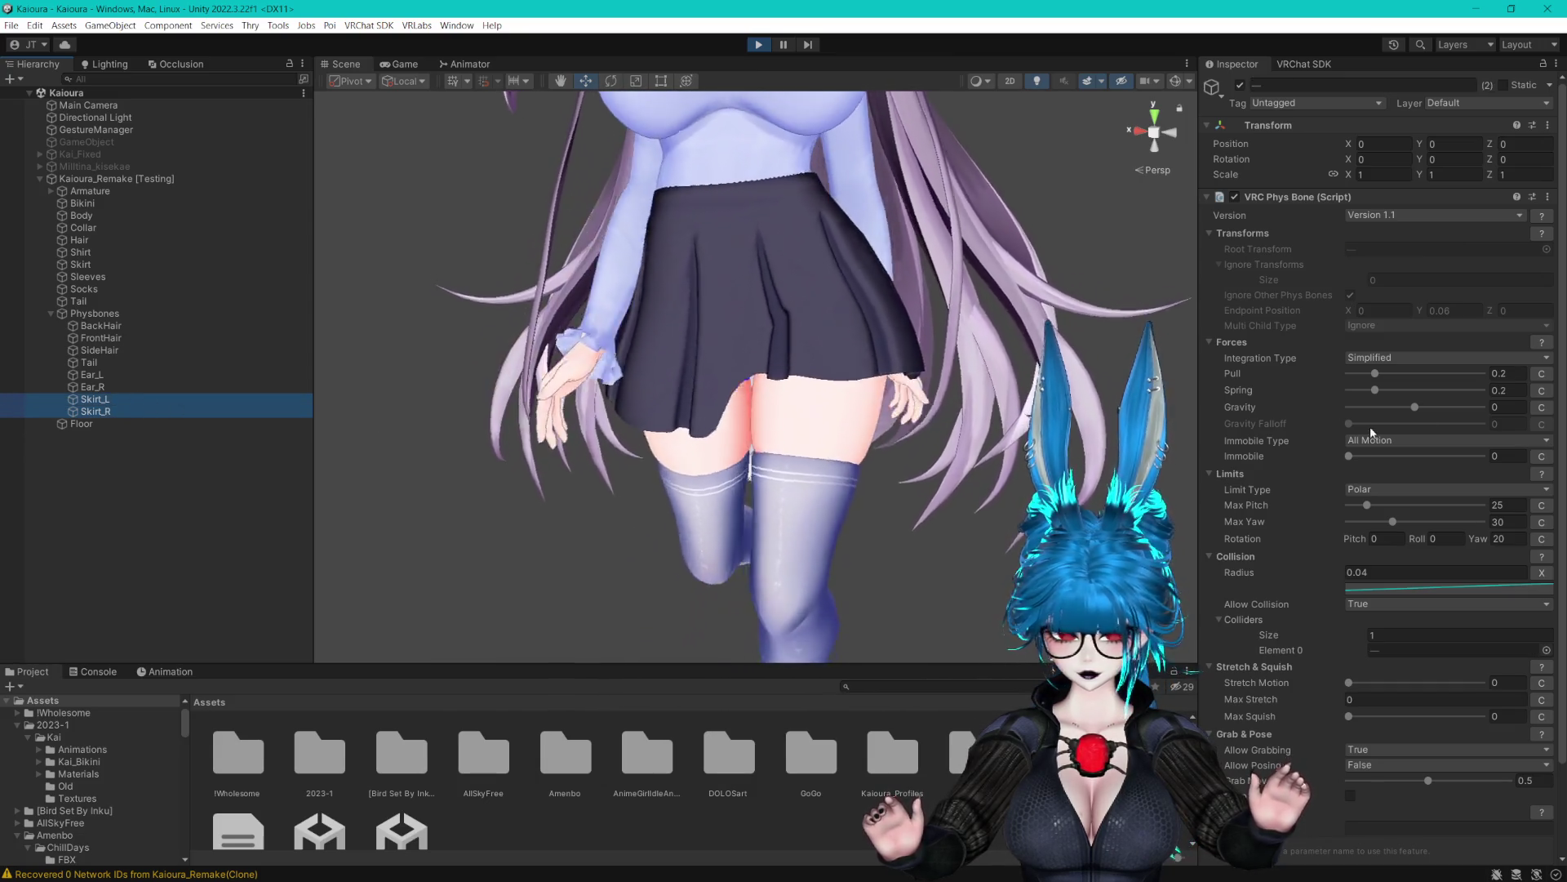
drag(1375, 389, 1457, 393)
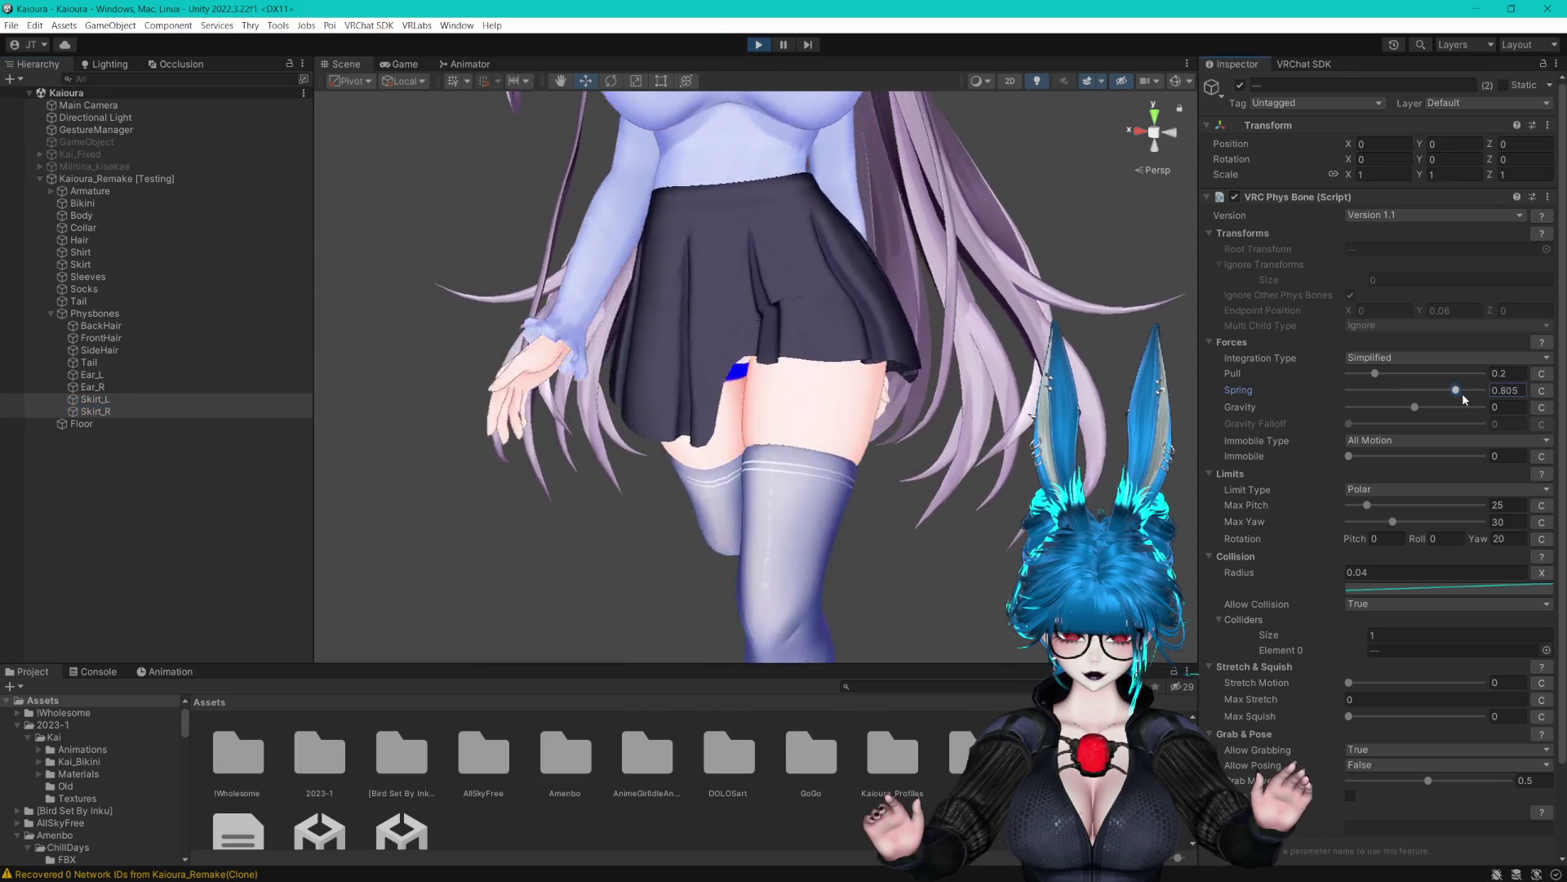
key(ctrl+z)
click(1304, 378)
drag(1349, 456, 1458, 459)
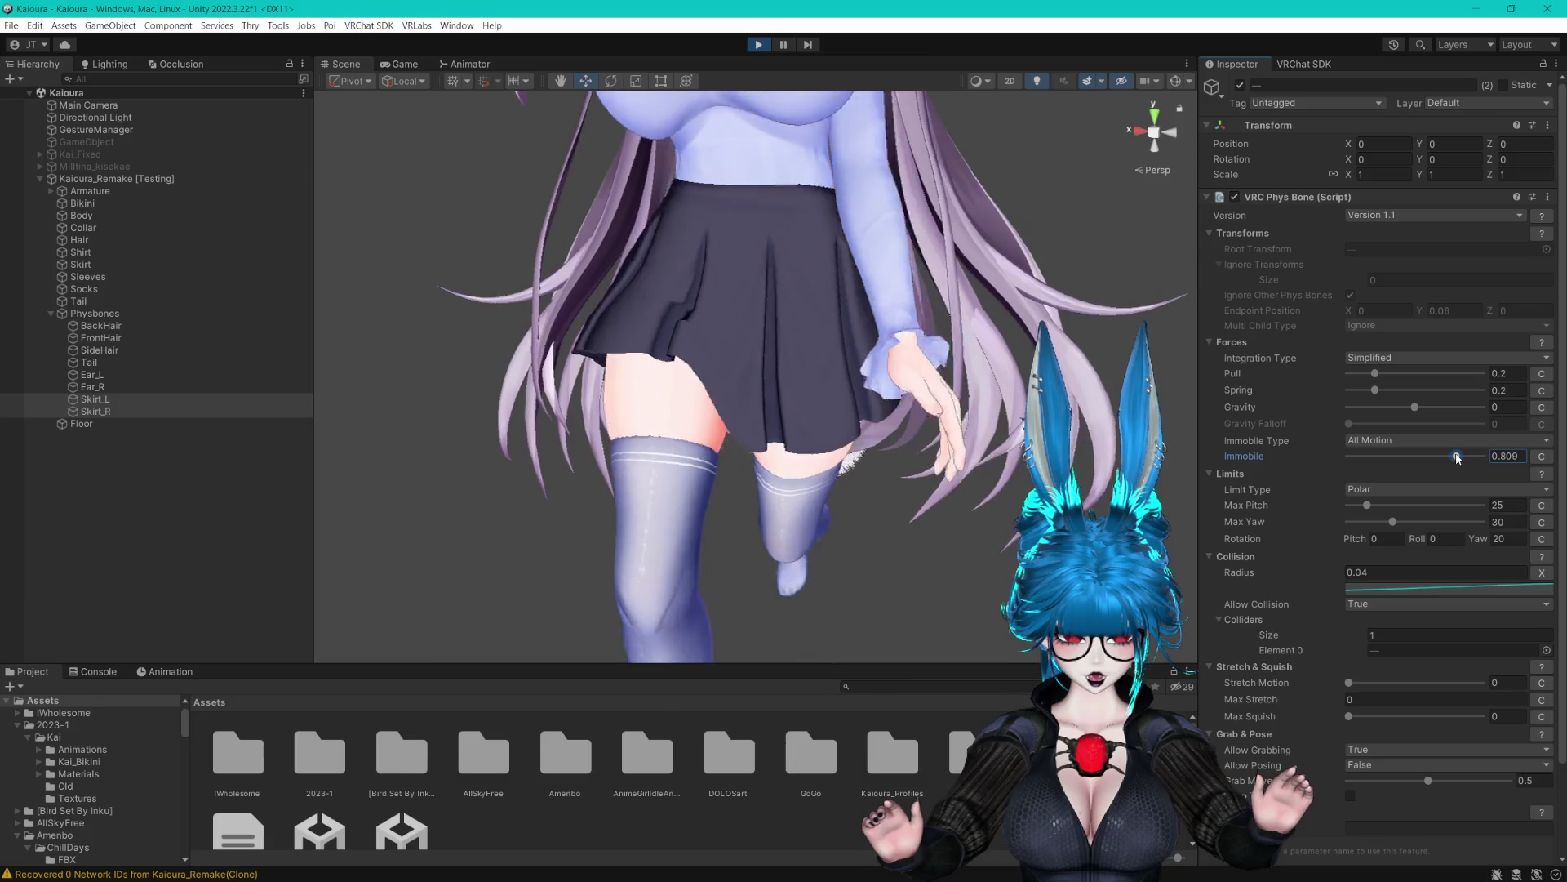
drag(1360, 681, 1485, 681)
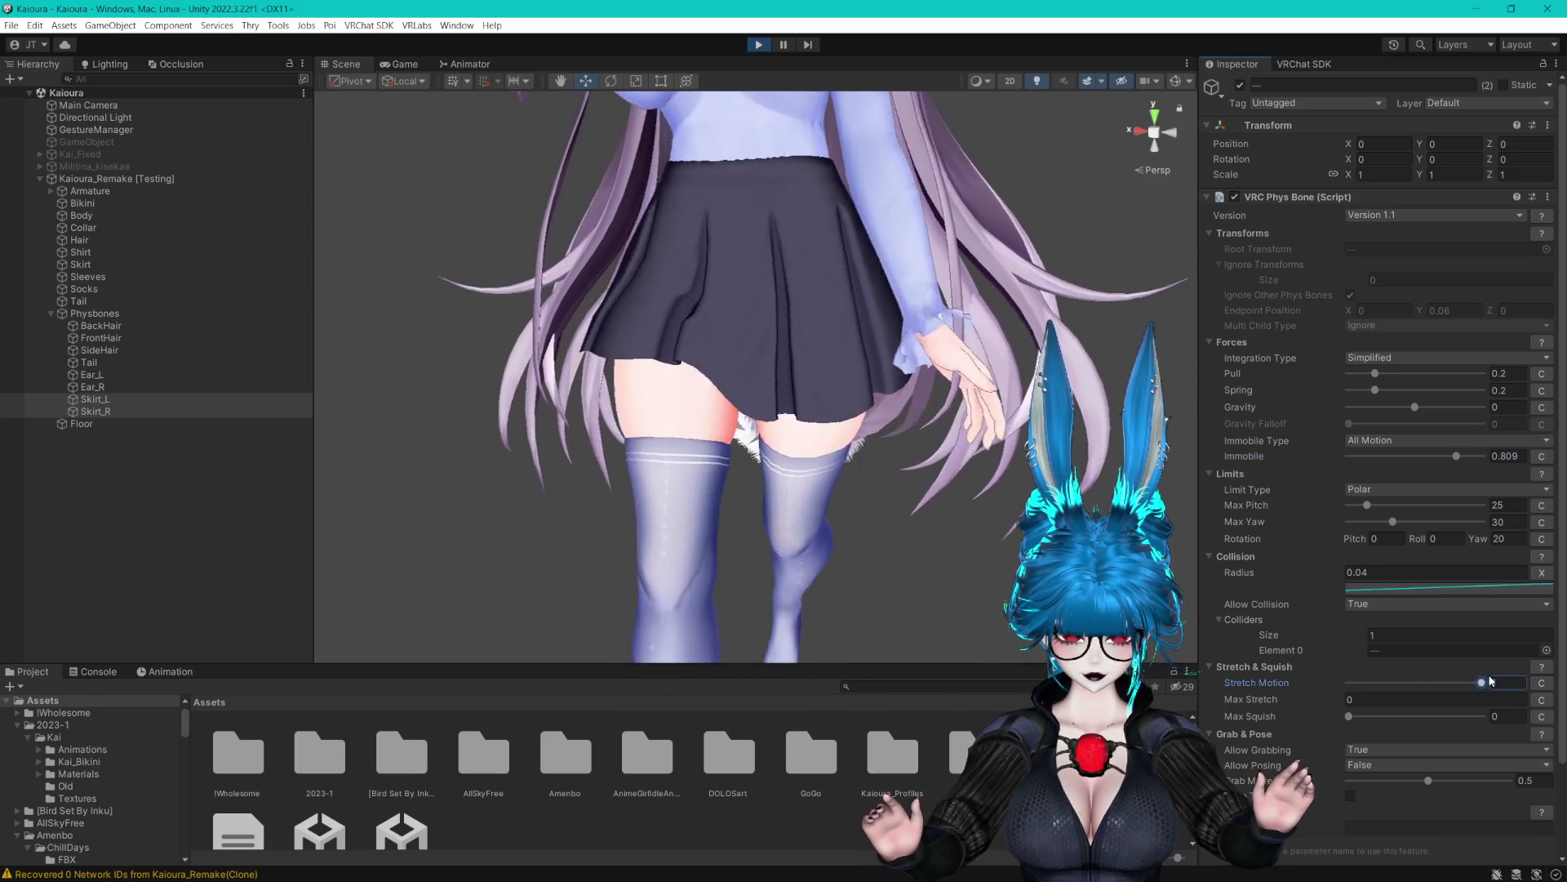
click(1379, 699)
text(1.37)
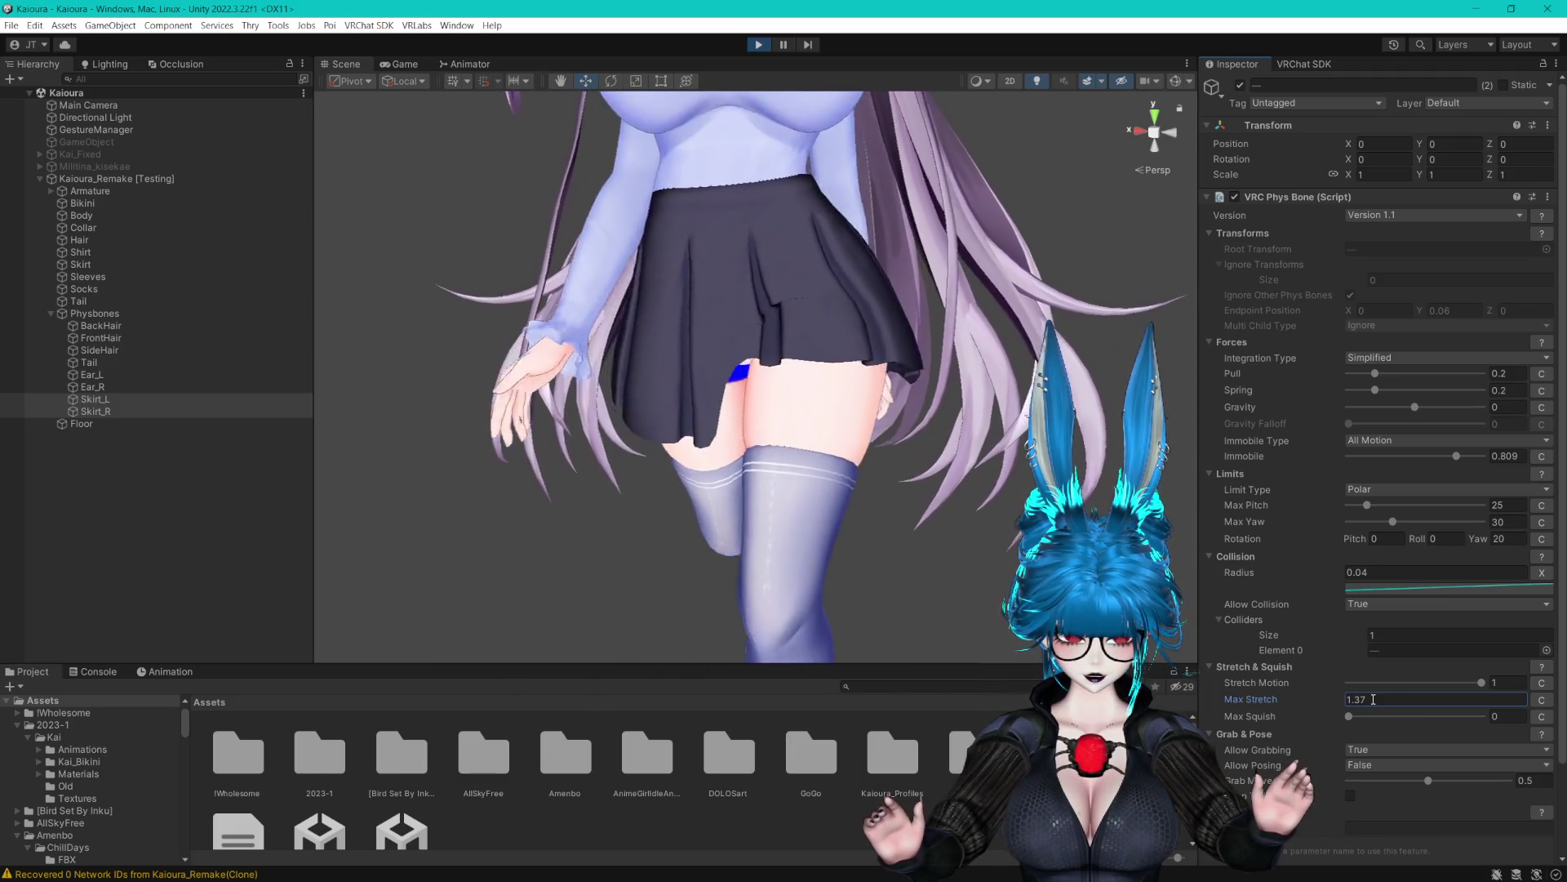
drag(1429, 411, 1523, 397)
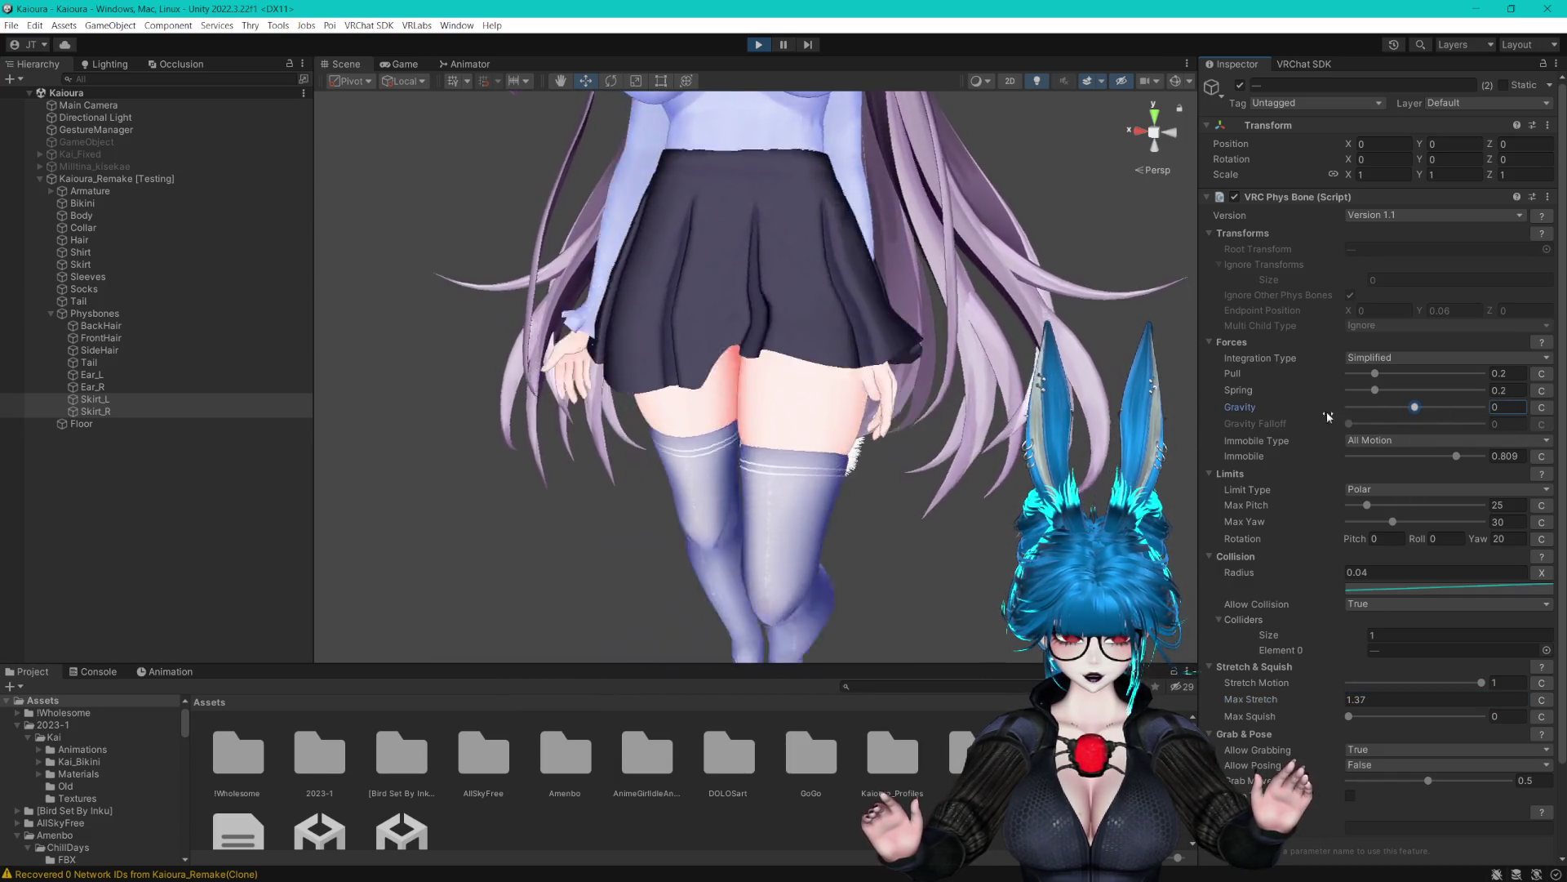
click(1413, 406)
Give both skirt bones World immobile type, immobile 0.667 and spring 0.825
click(155, 409)
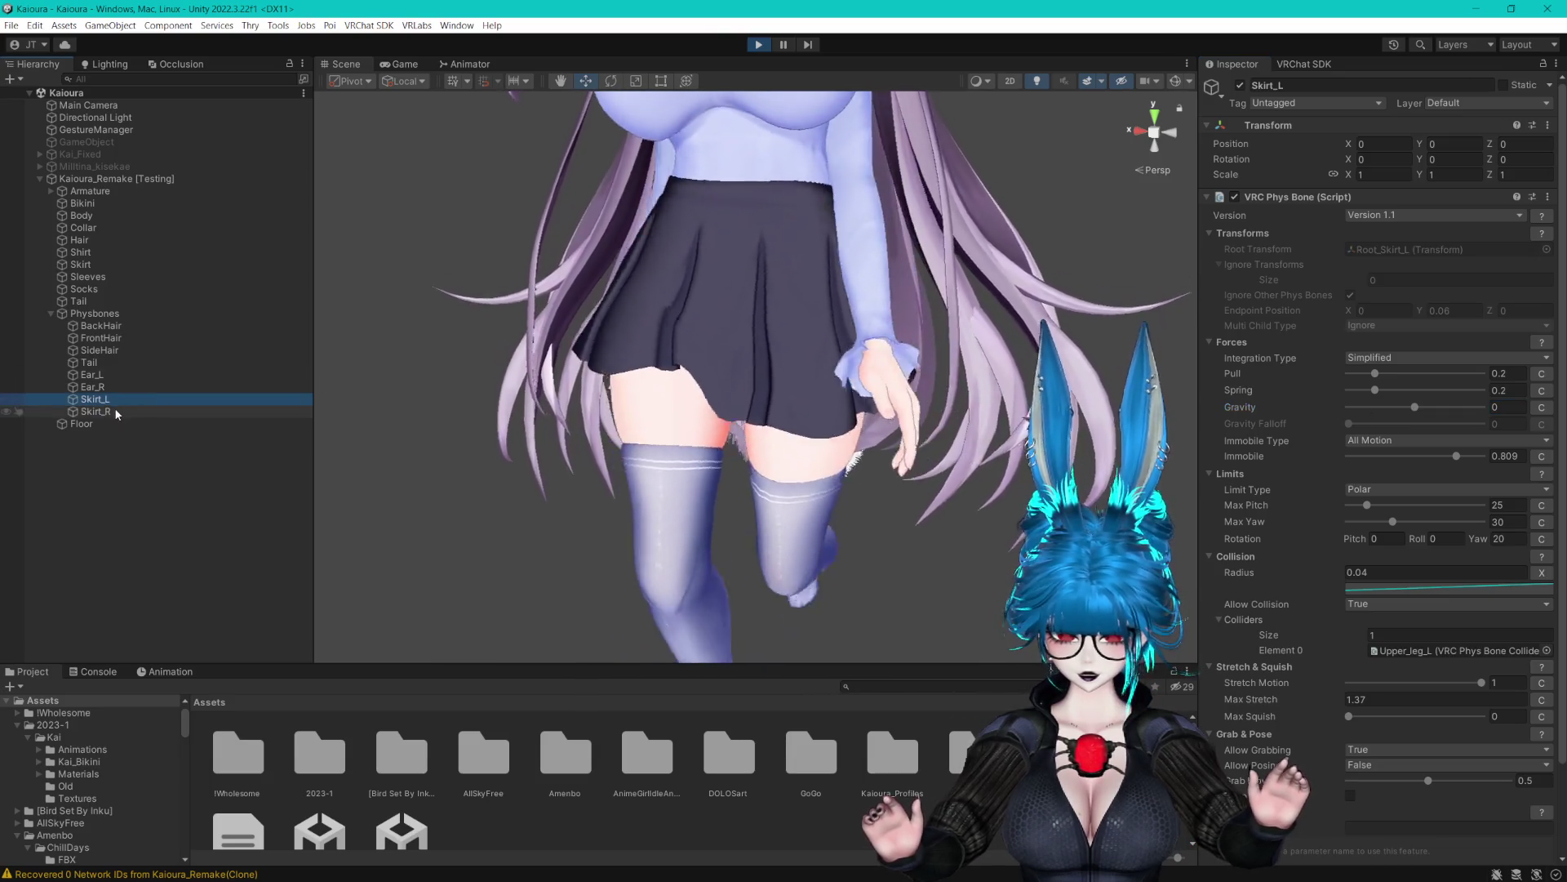
shift+click(127, 399)
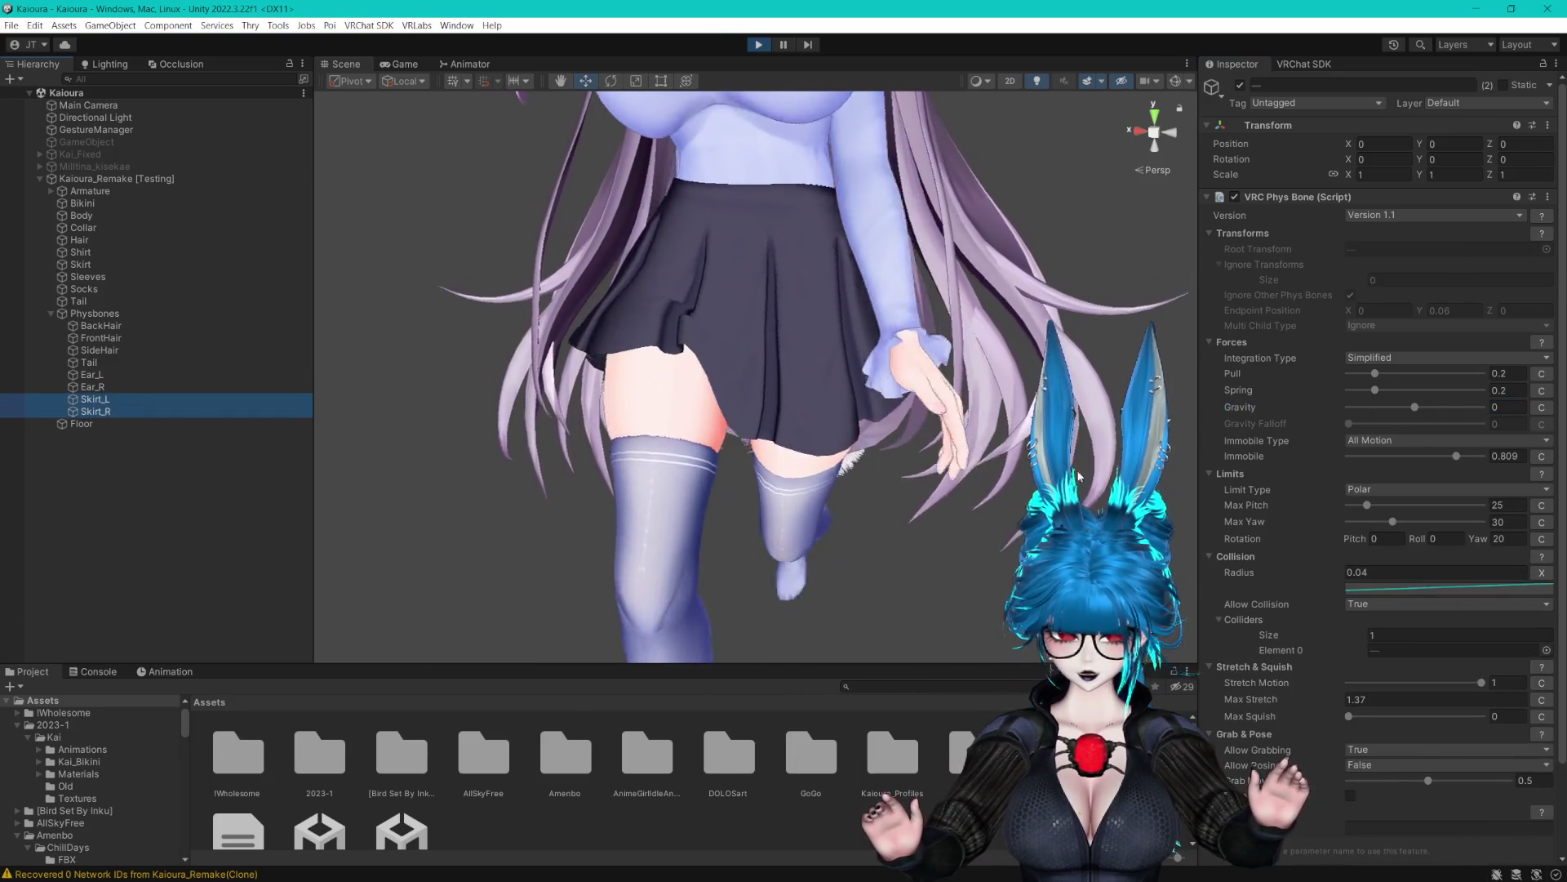
click(1369, 440)
click(1400, 472)
drag(1456, 457, 1437, 457)
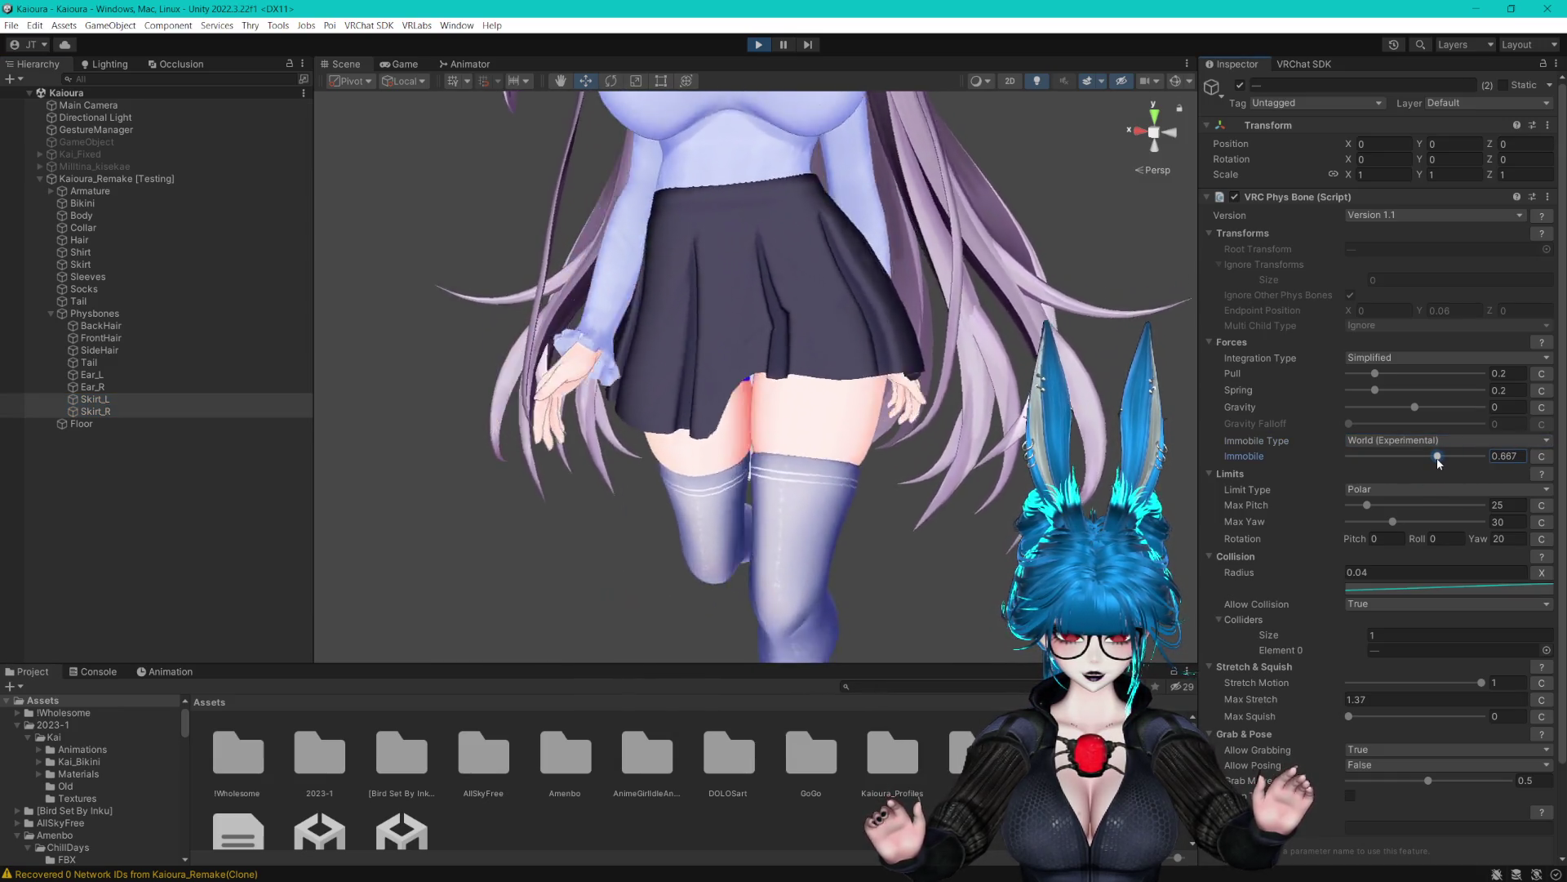
drag(1375, 391, 1465, 379)
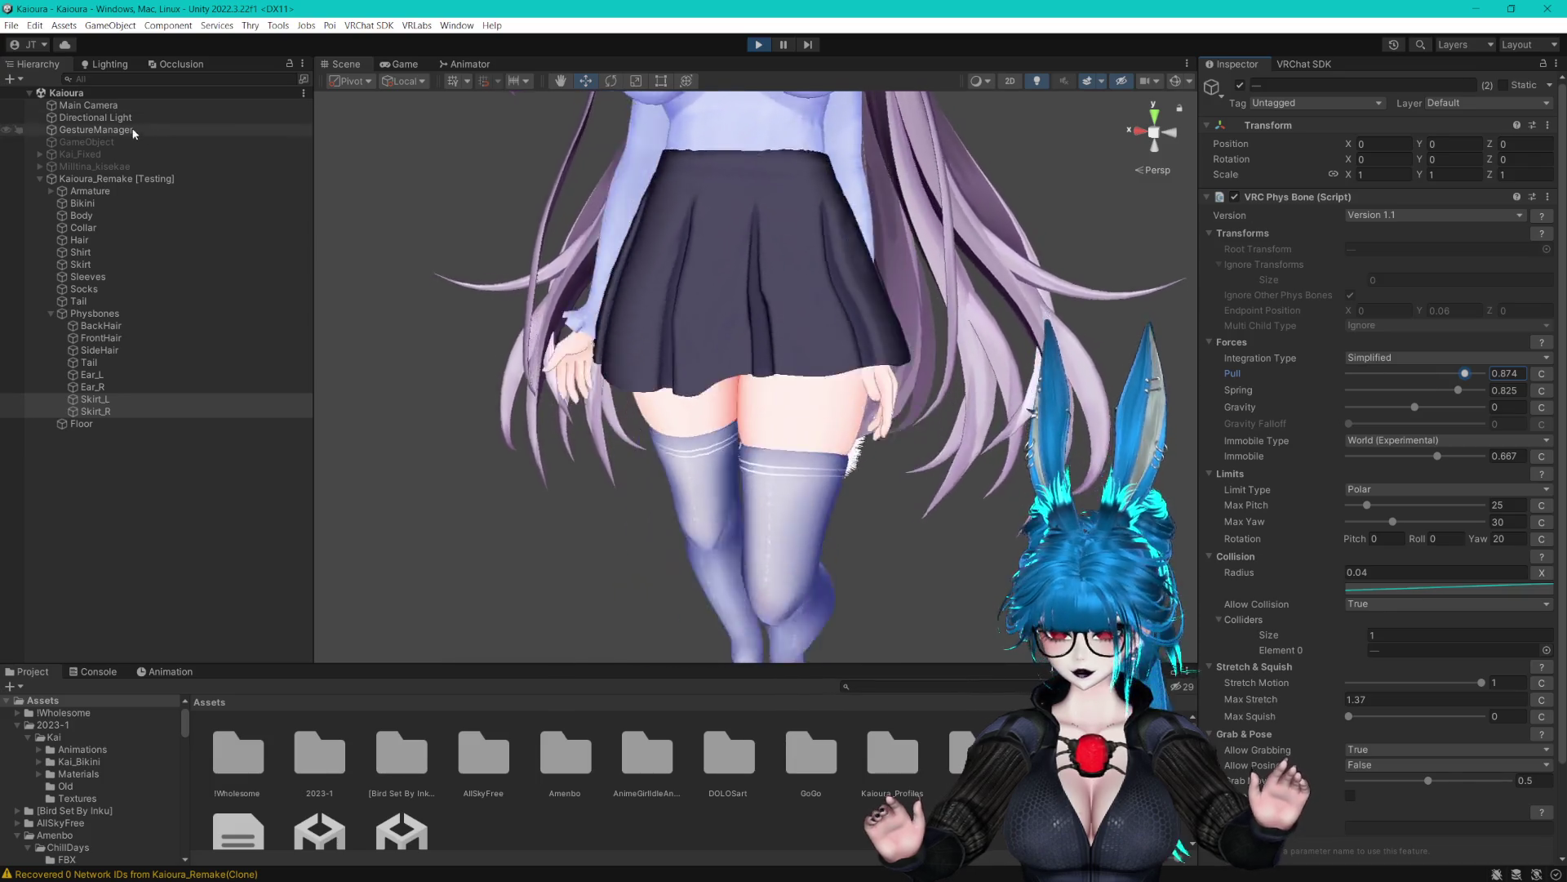
Exit Gesture Manager testing and slide the avatar sideways to test skirt motion
click(95, 129)
click(1398, 480)
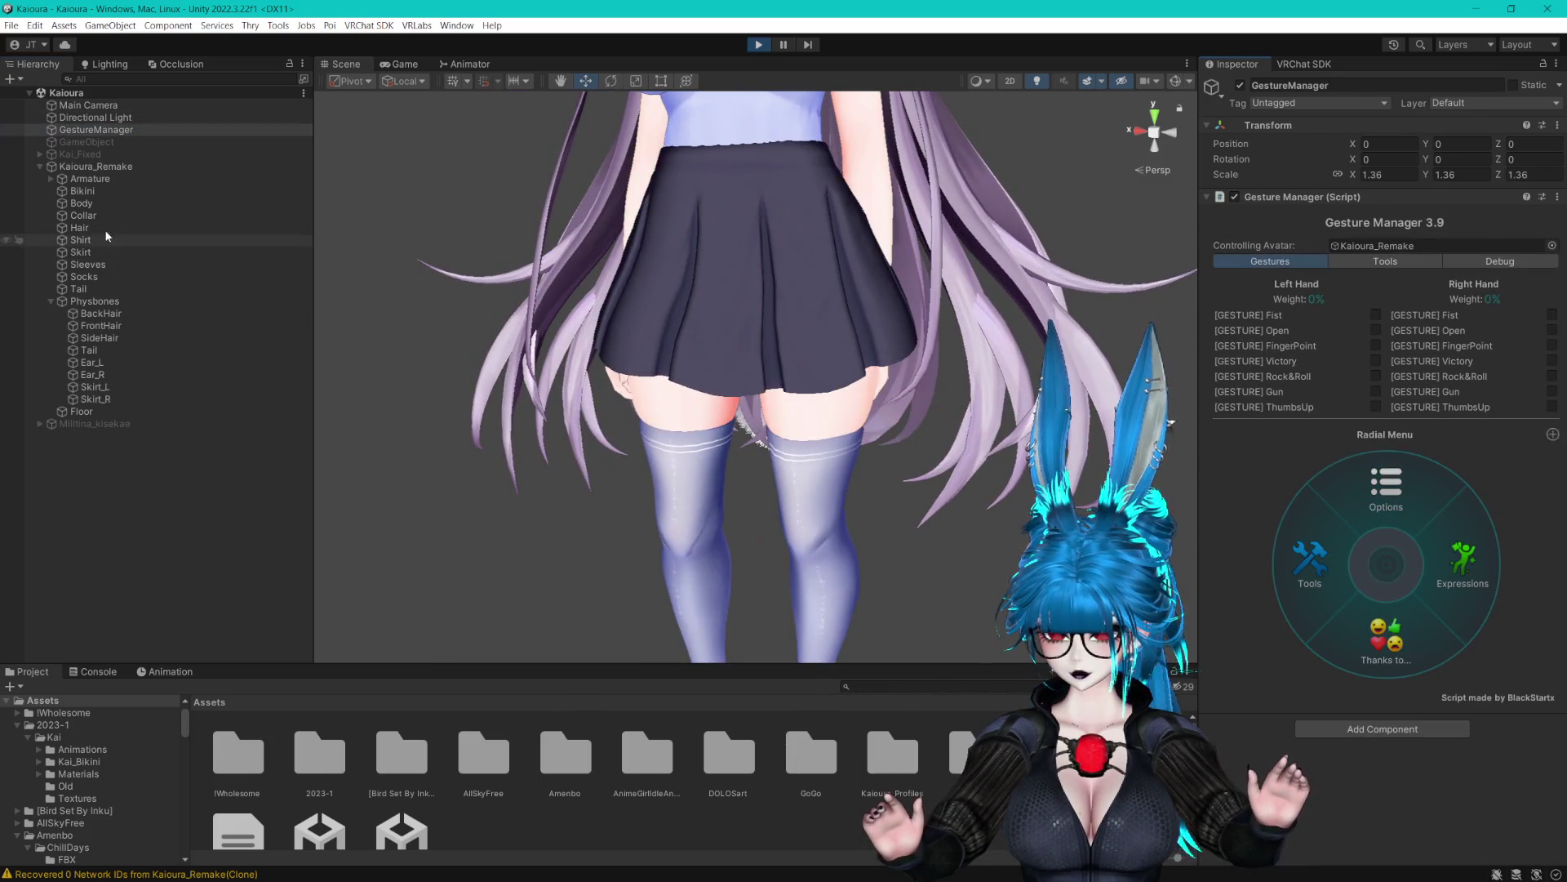
click(95, 166)
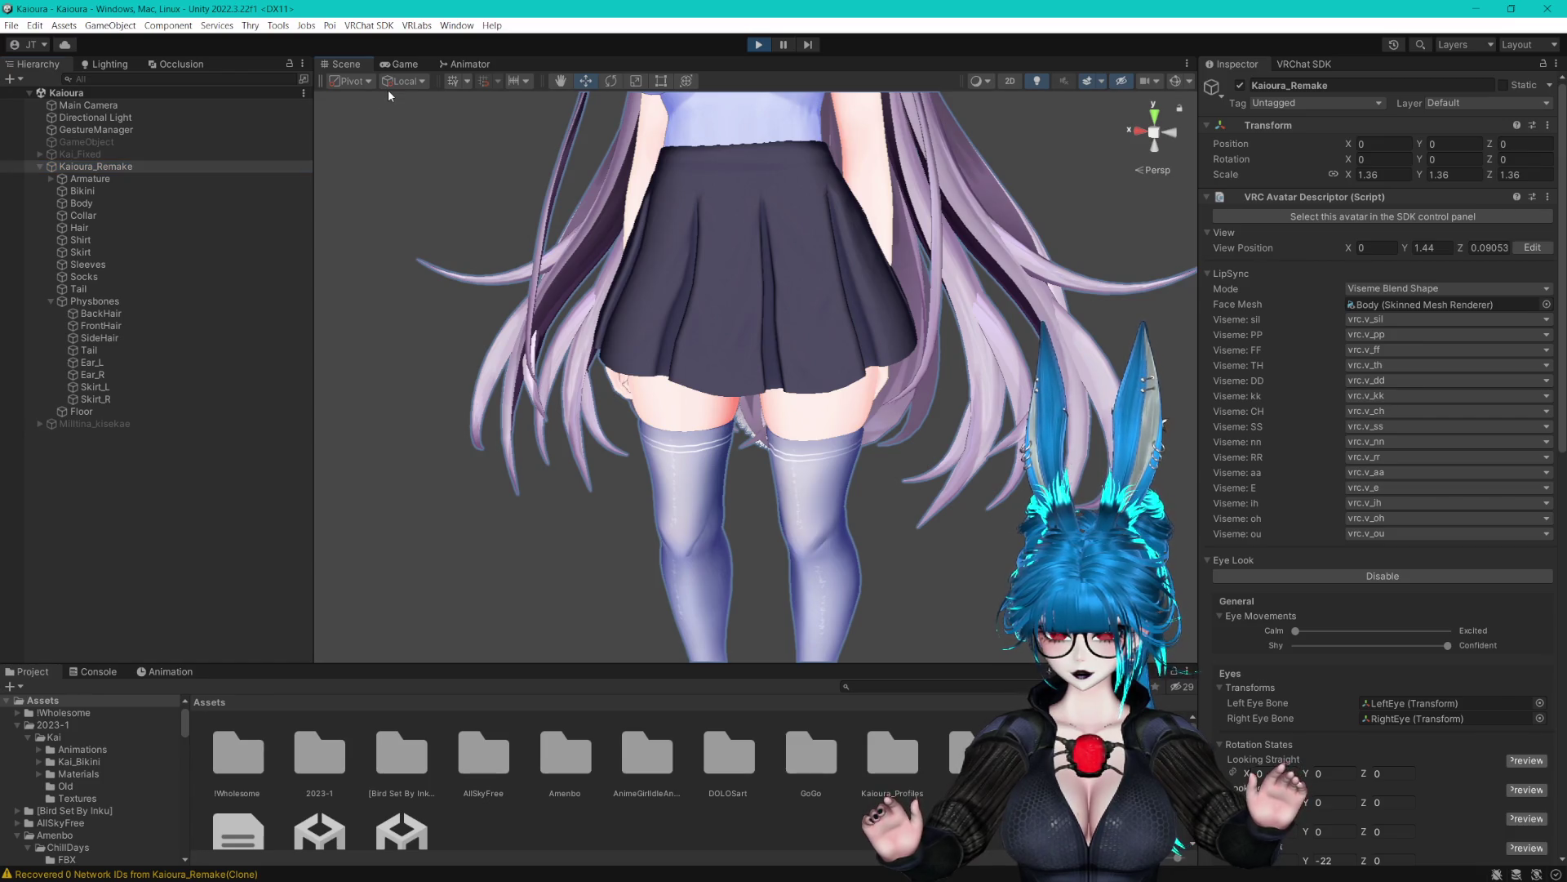
click(373, 104)
mouse_move(755, 327)
mouse_down()
mouse_move(776, 281)
mouse_move(832, 281)
mouse_move(641, 277)
mouse_move(722, 277)
mouse_up()
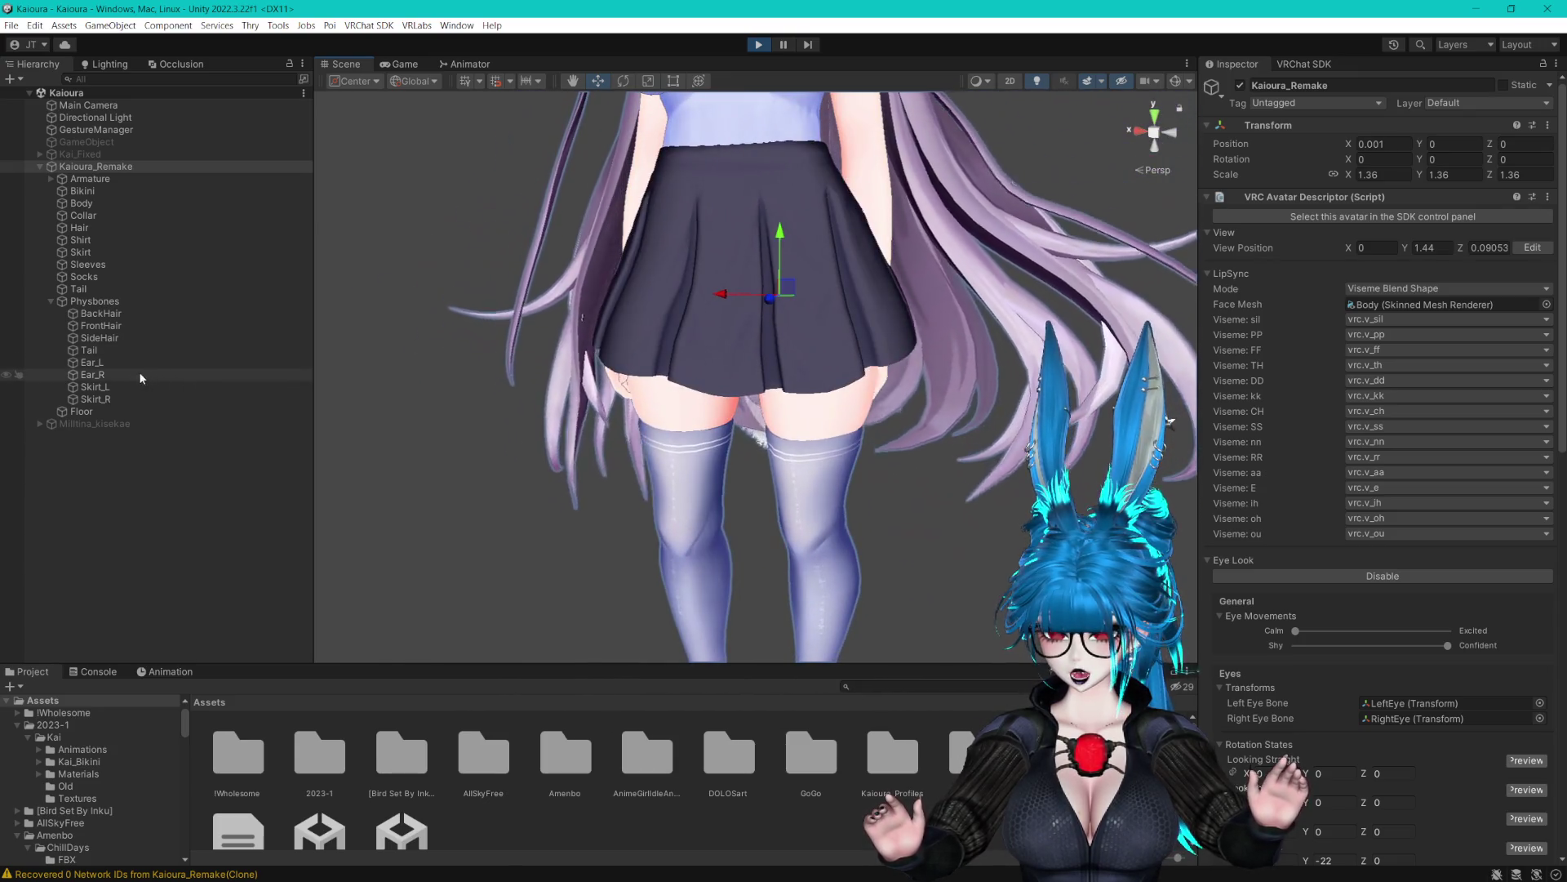
Set skirt immobile type World, max pitch 45, stretch motion 1 and max stretch 0.2
click(135, 387)
shift+click(133, 398)
click(1449, 455)
click(1450, 440)
click(1471, 458)
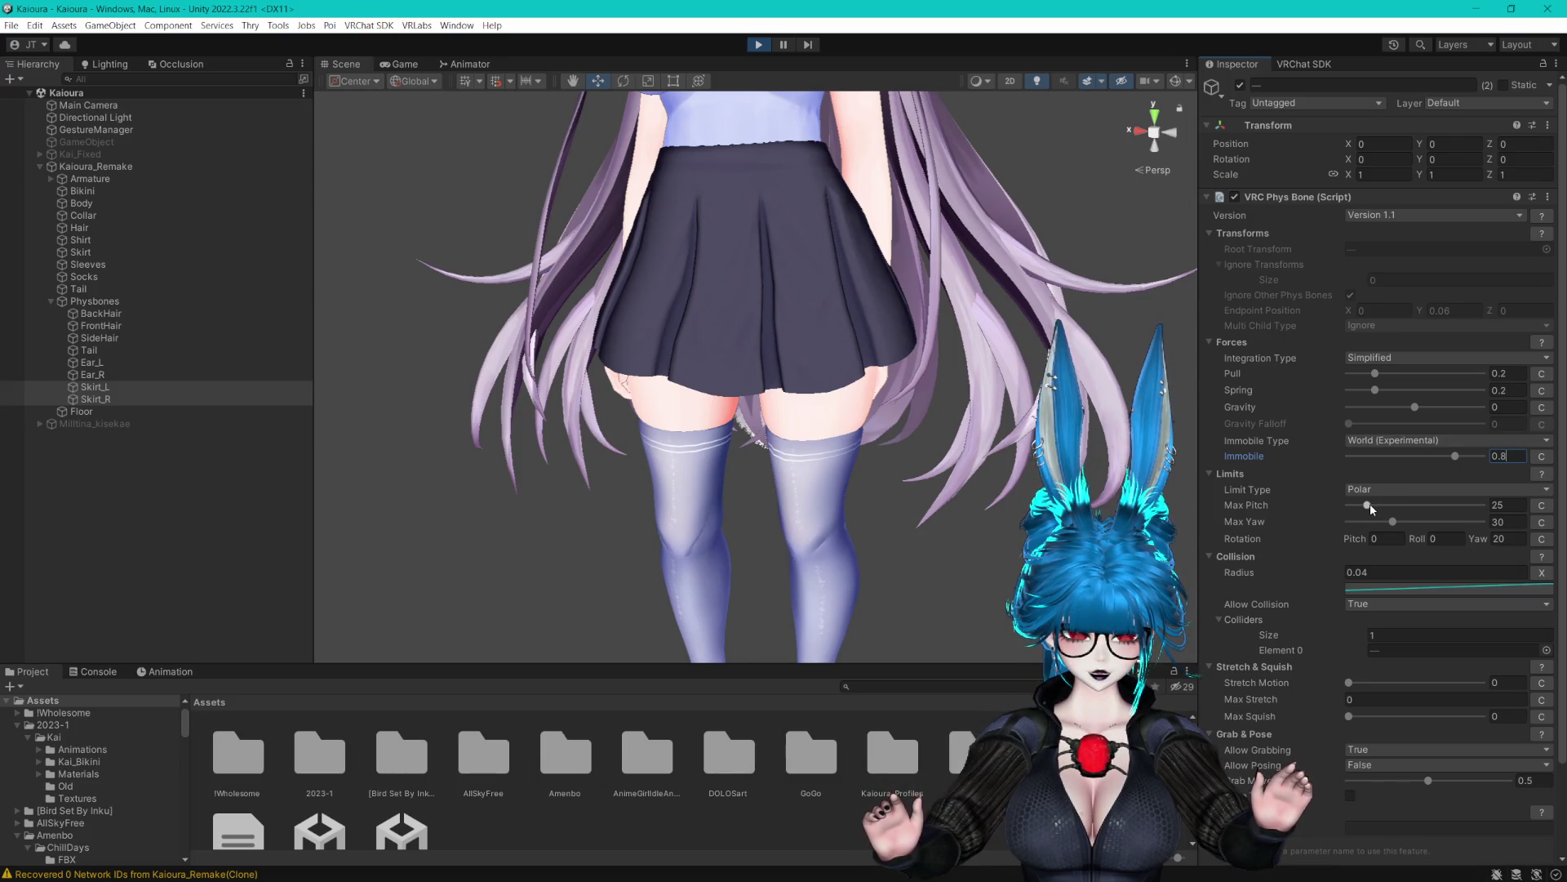
click(1173, 83)
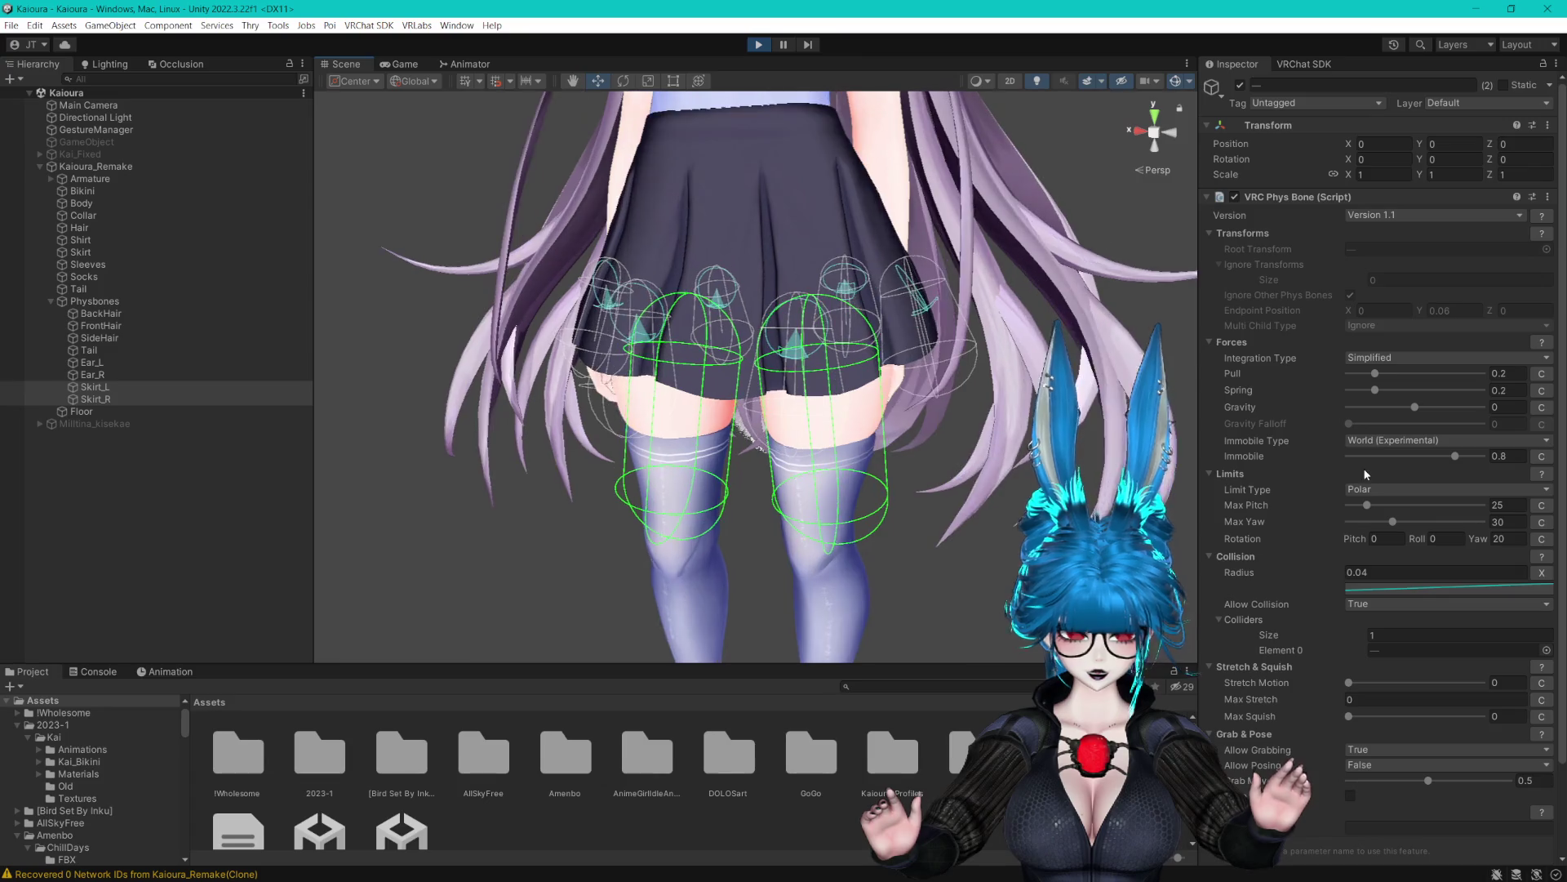
mouse_move(1369, 504)
mouse_down()
mouse_move(1399, 502)
mouse_move(1378, 508)
mouse_up()
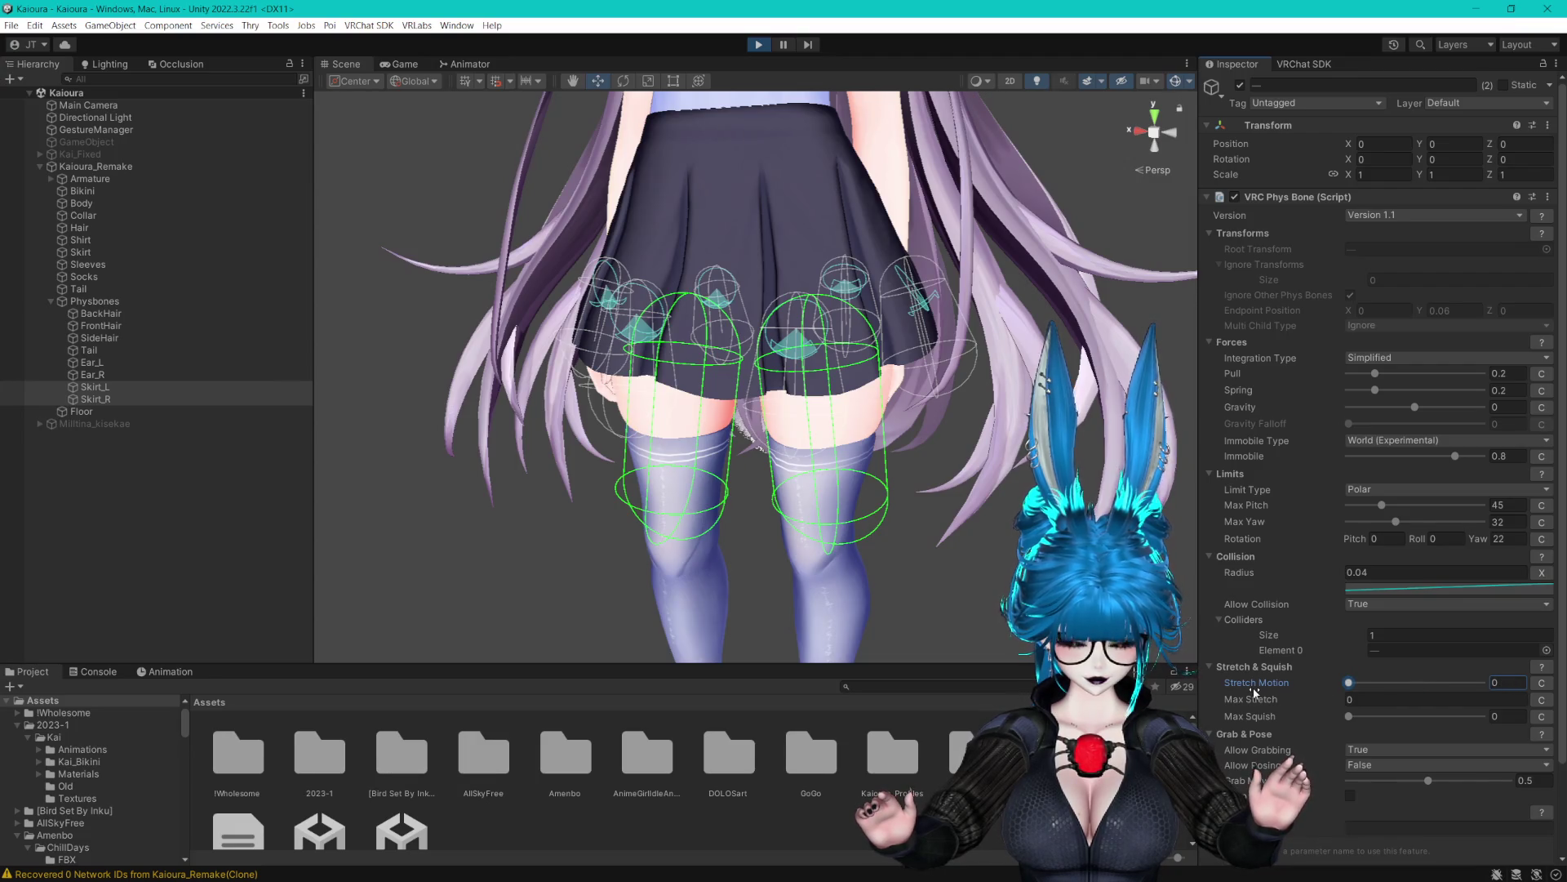
text(1)
key(Return)
text(0.2)
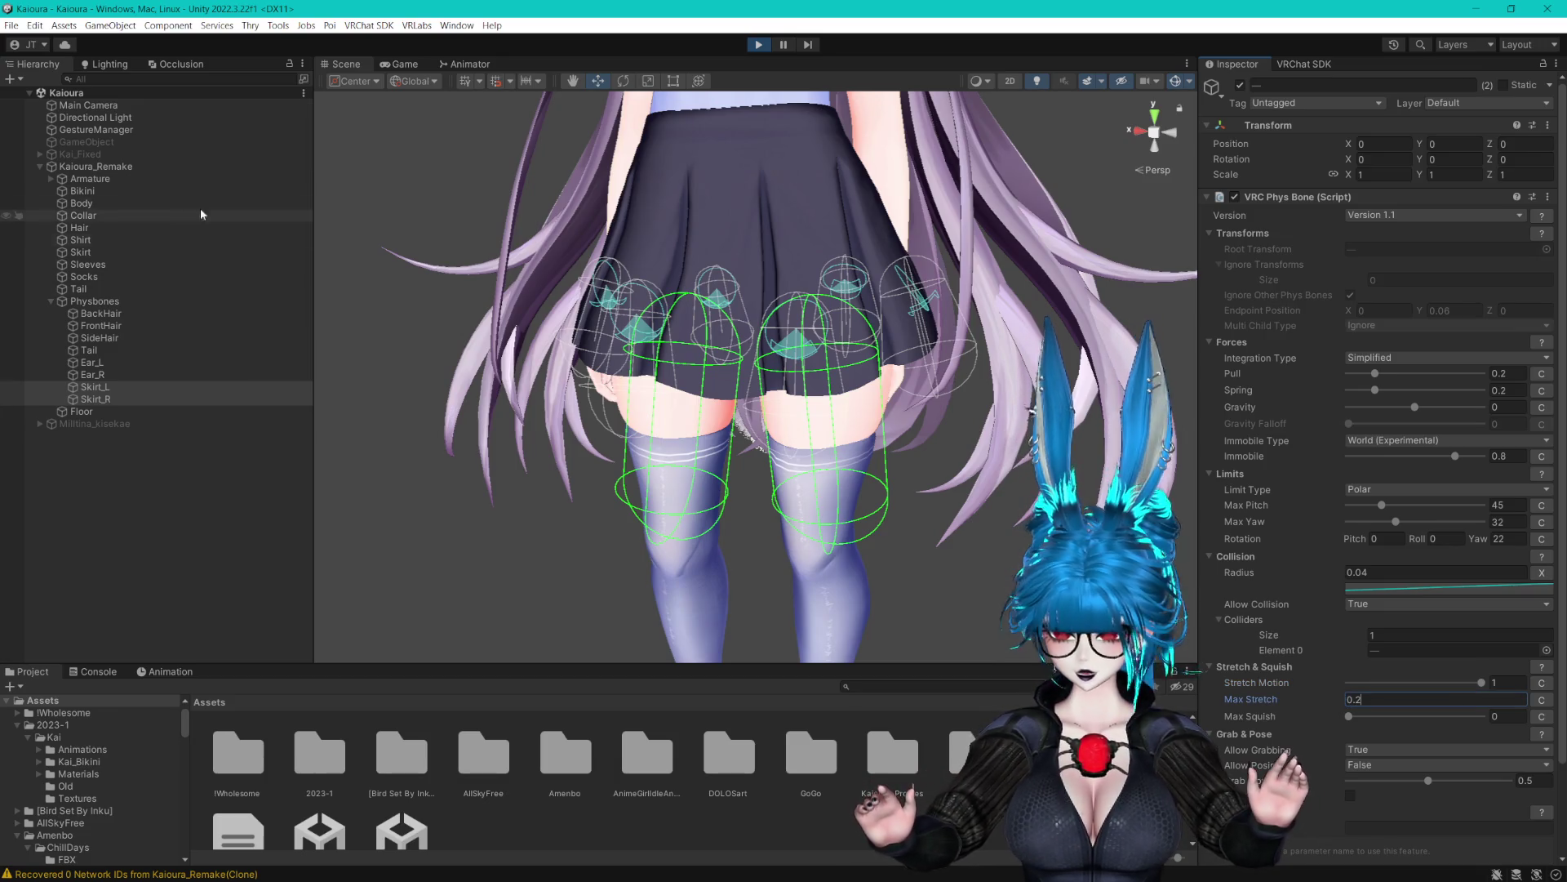
Drop the skirts' immobility to 0 while sliding the avatar to test sway
click(115, 166)
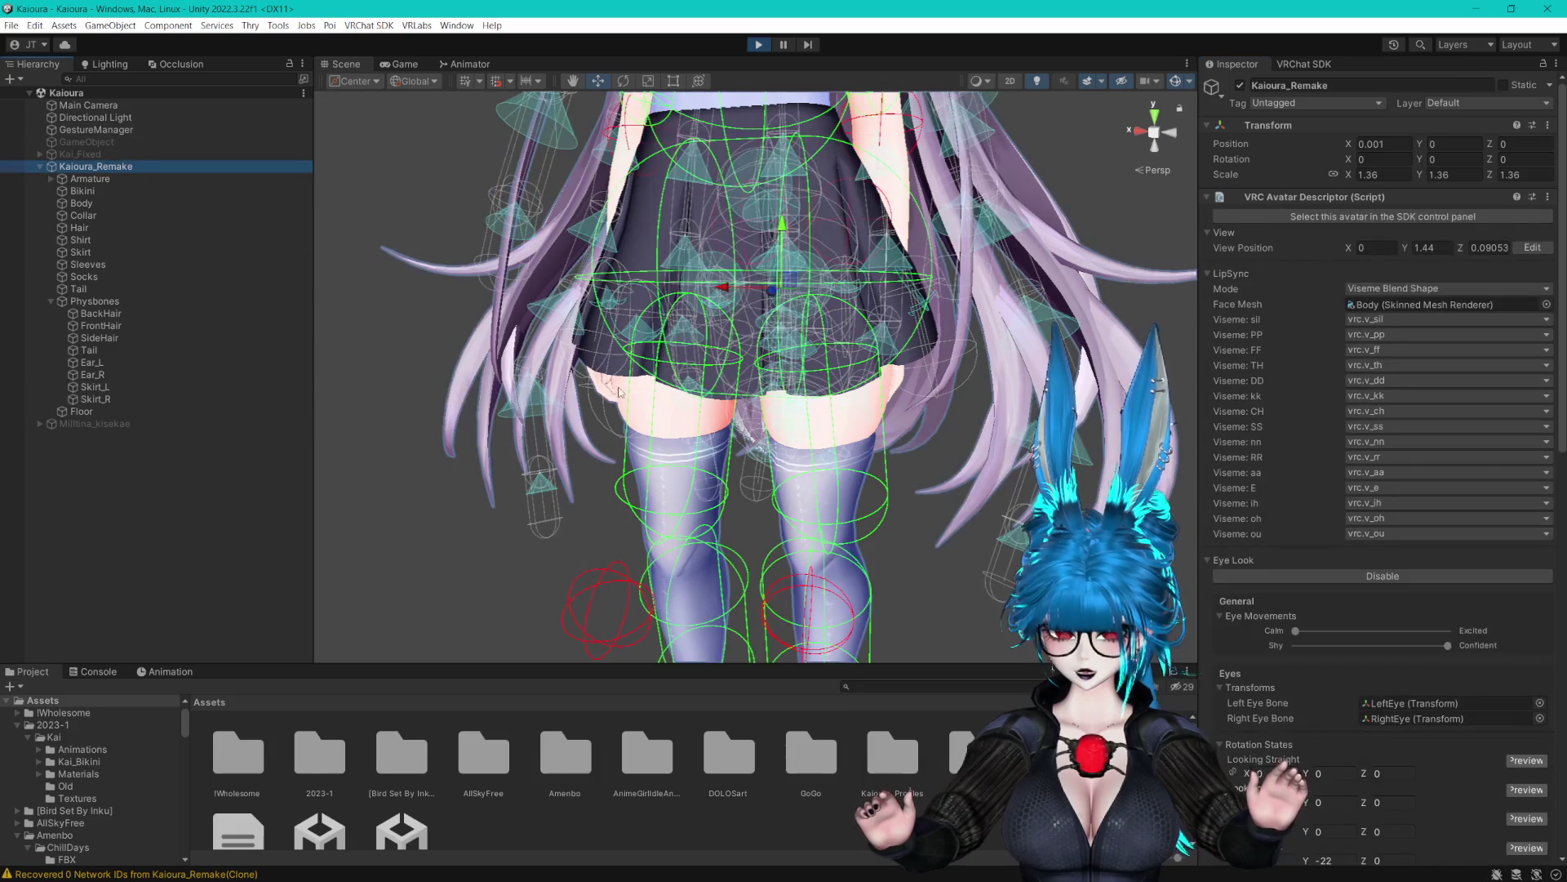
click(1176, 81)
mouse_move(730, 291)
mouse_down()
mouse_move(882, 297)
mouse_move(753, 299)
mouse_up()
click(156, 385)
shift+click(184, 400)
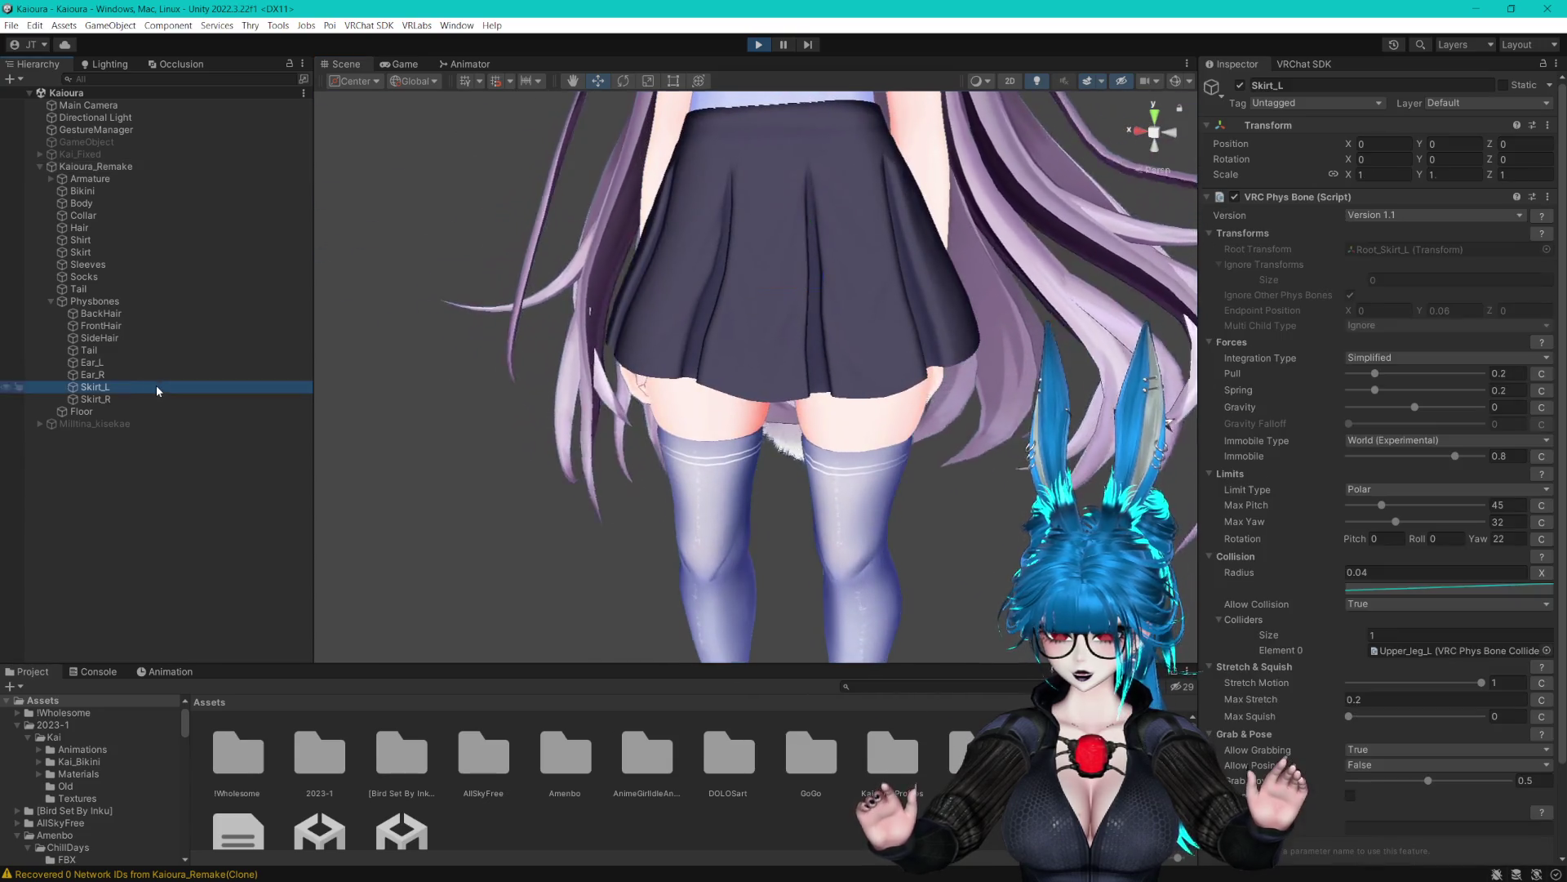
drag(1455, 455, 1300, 467)
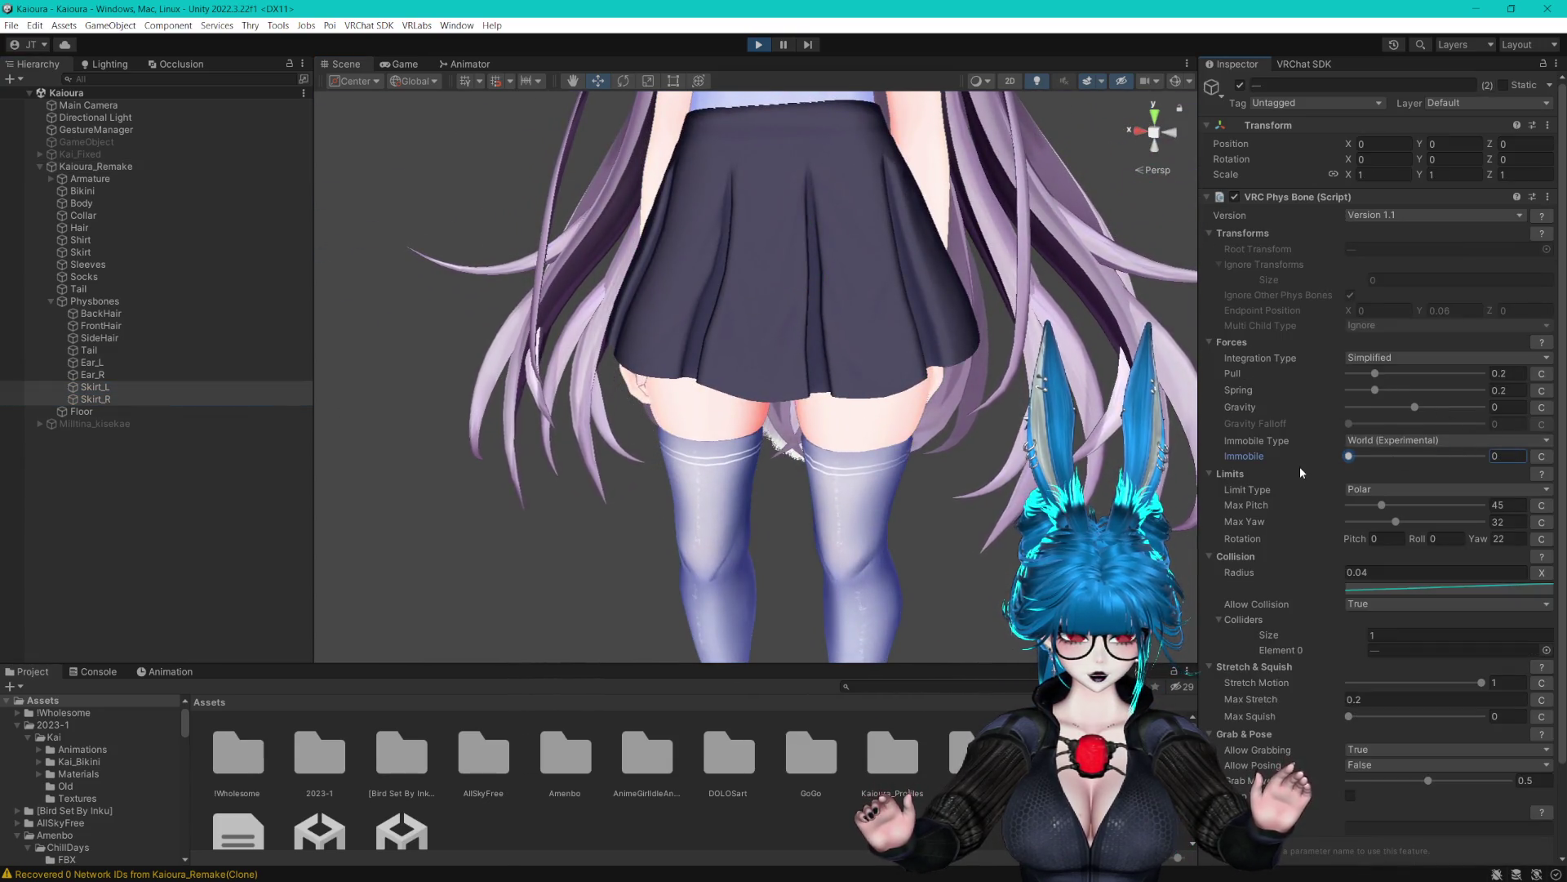
click(96, 165)
mouse_move(763, 295)
mouse_down()
mouse_move(895, 296)
mouse_move(706, 297)
mouse_move(766, 295)
mouse_up()
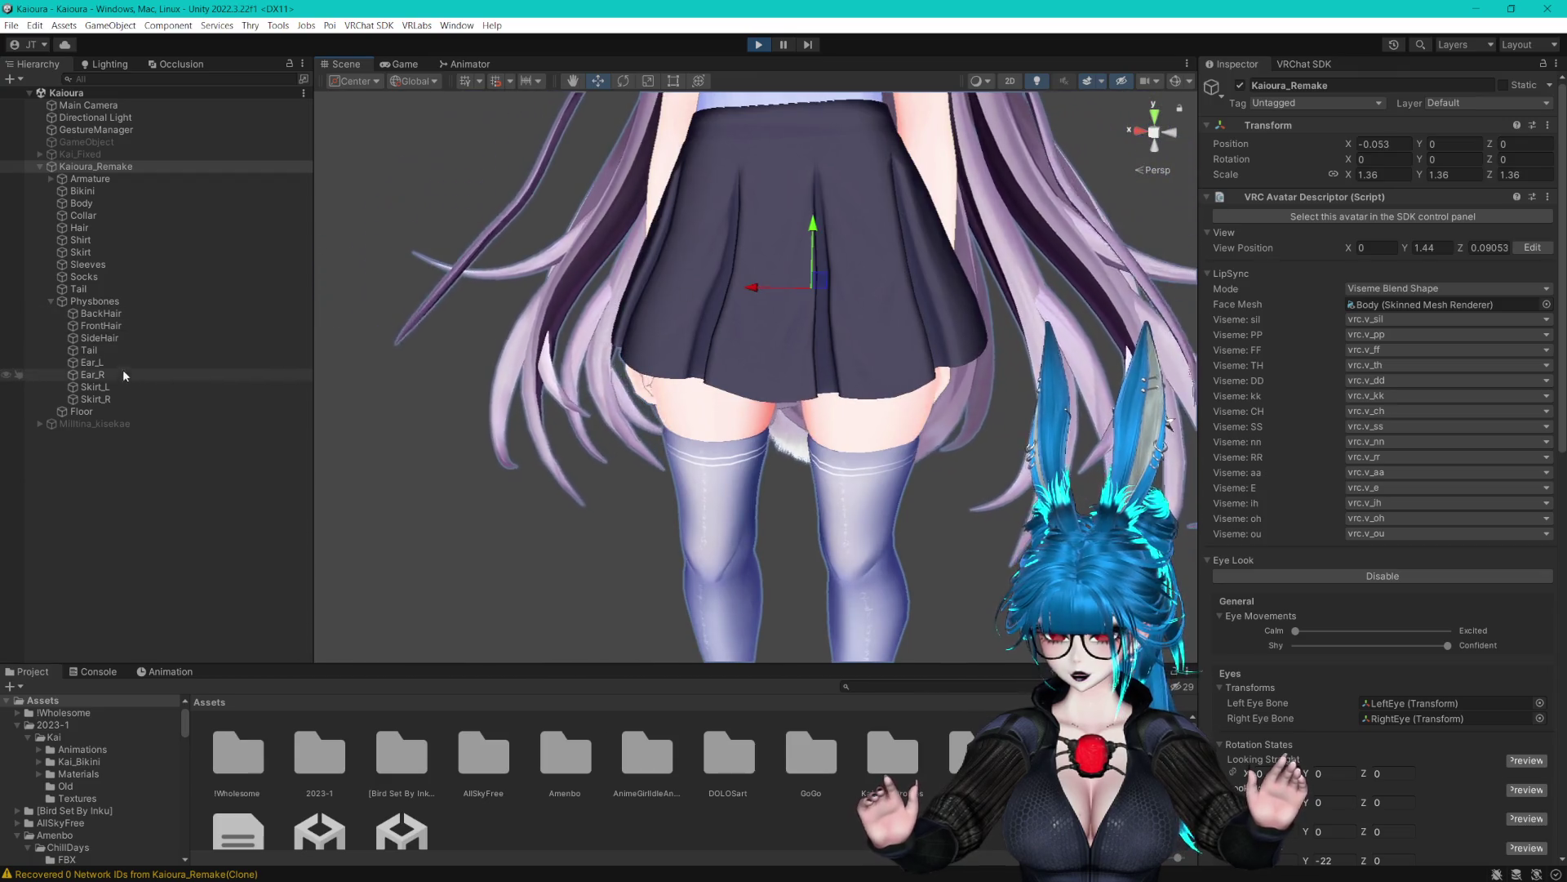
click(94, 386)
shift+click(137, 399)
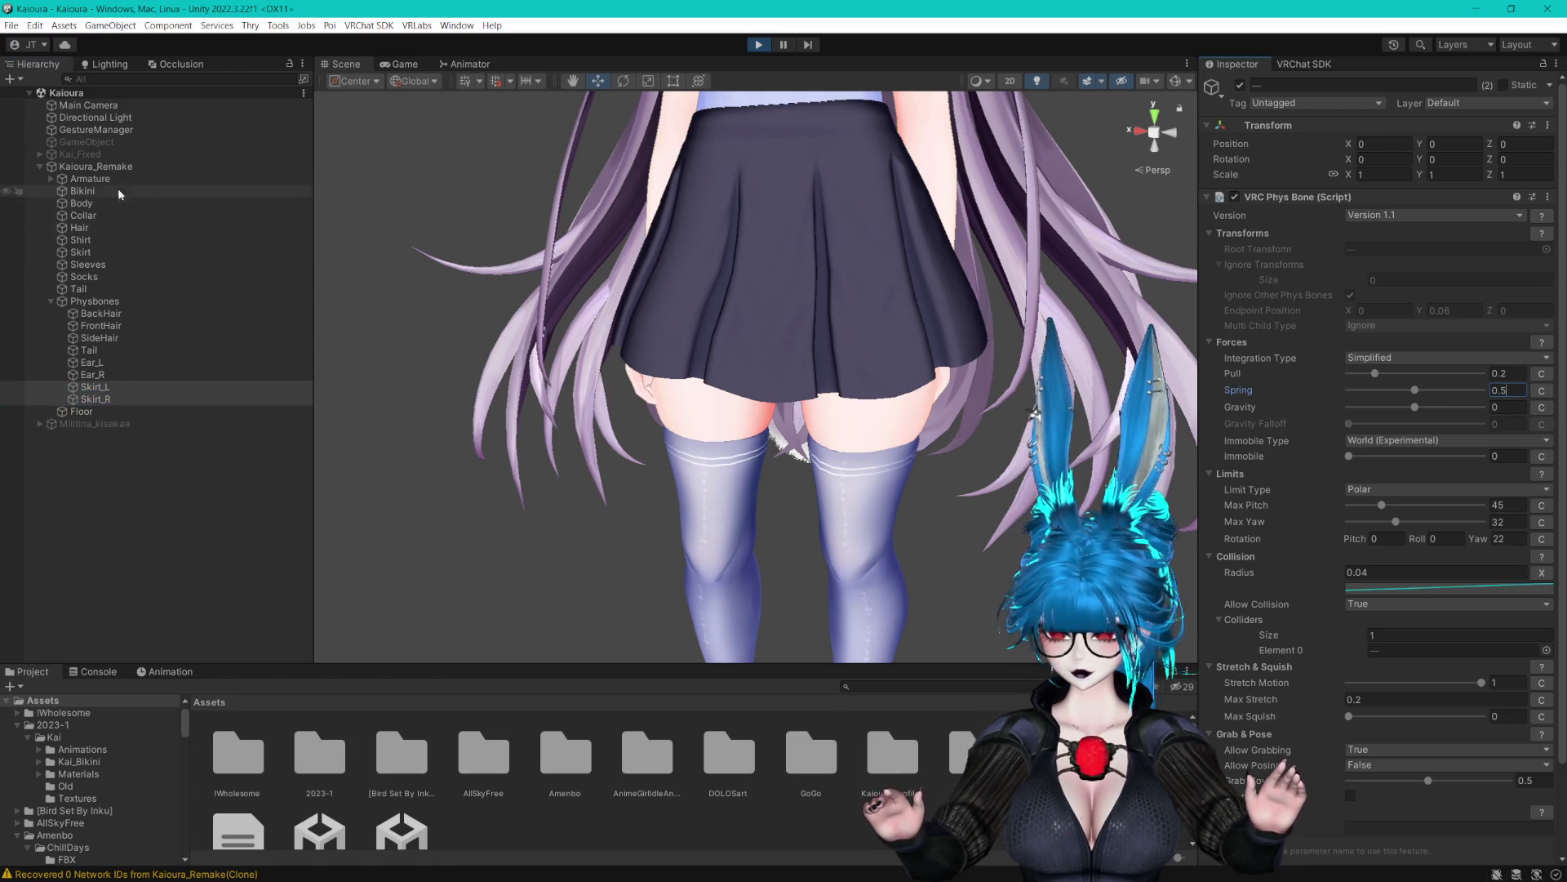
Set both skirt bones' pull and spring to 0.1
click(102, 166)
mouse_move(760, 305)
mouse_down()
mouse_move(833, 295)
mouse_move(644, 281)
mouse_move(804, 290)
mouse_up()
click(96, 398)
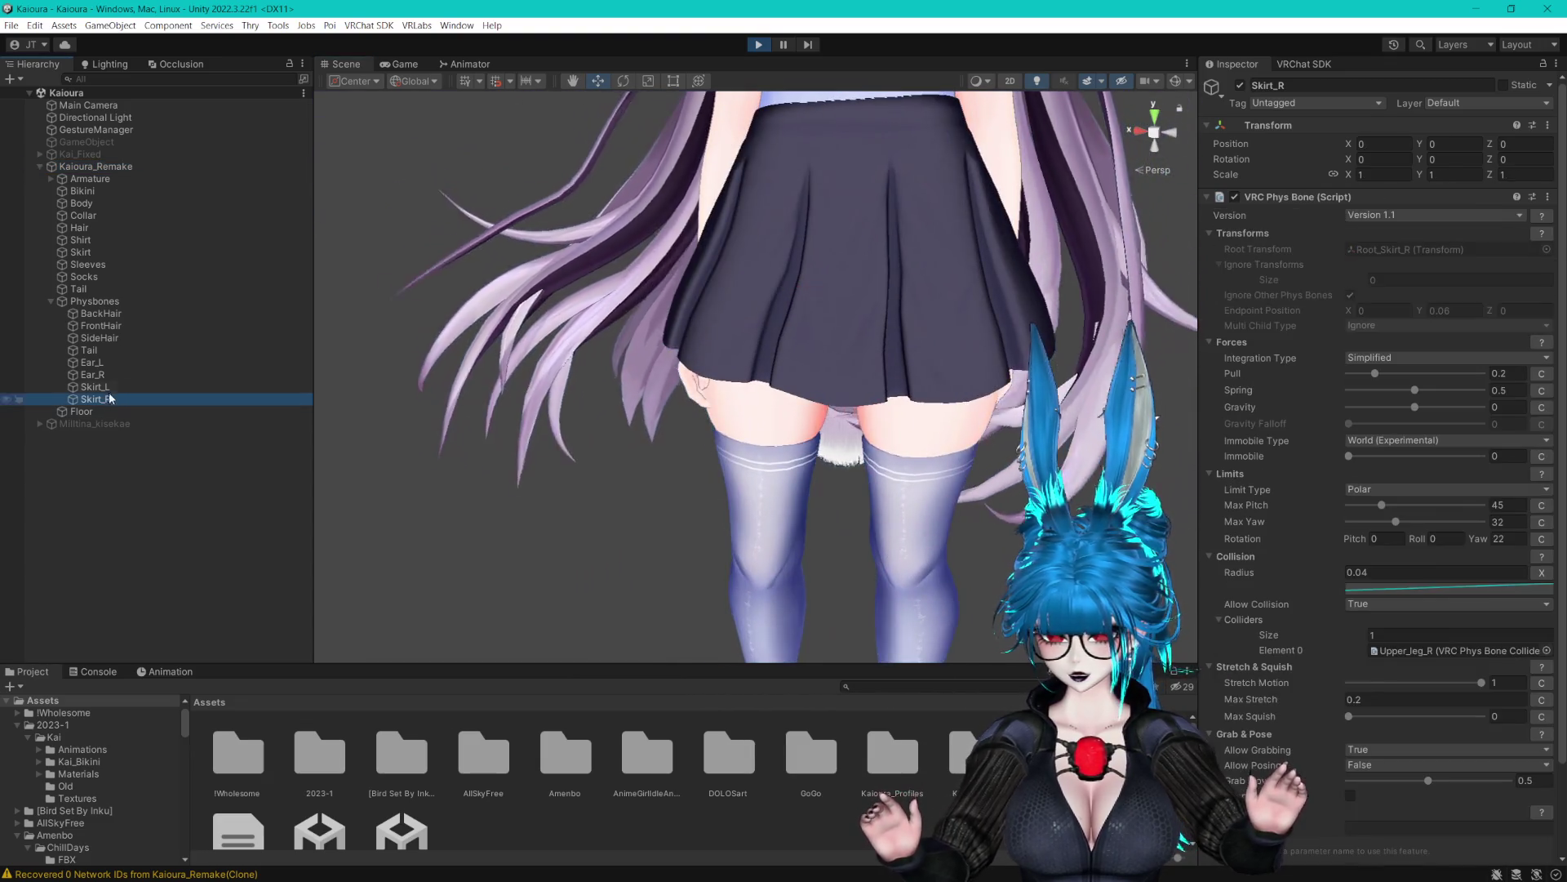
shift+click(95, 387)
click(1499, 371)
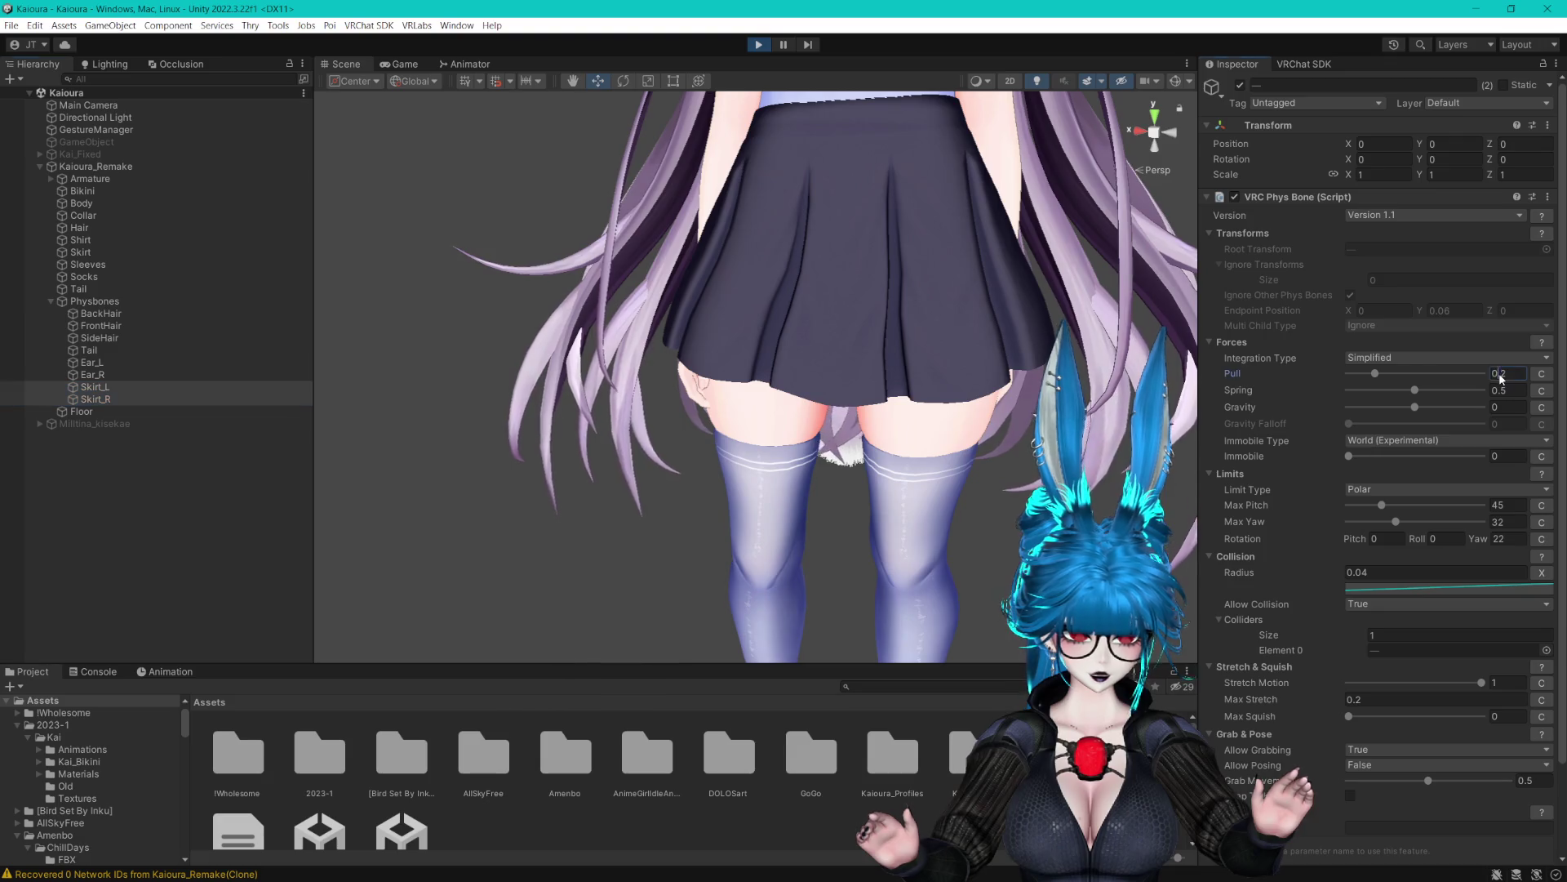
text(0.1)
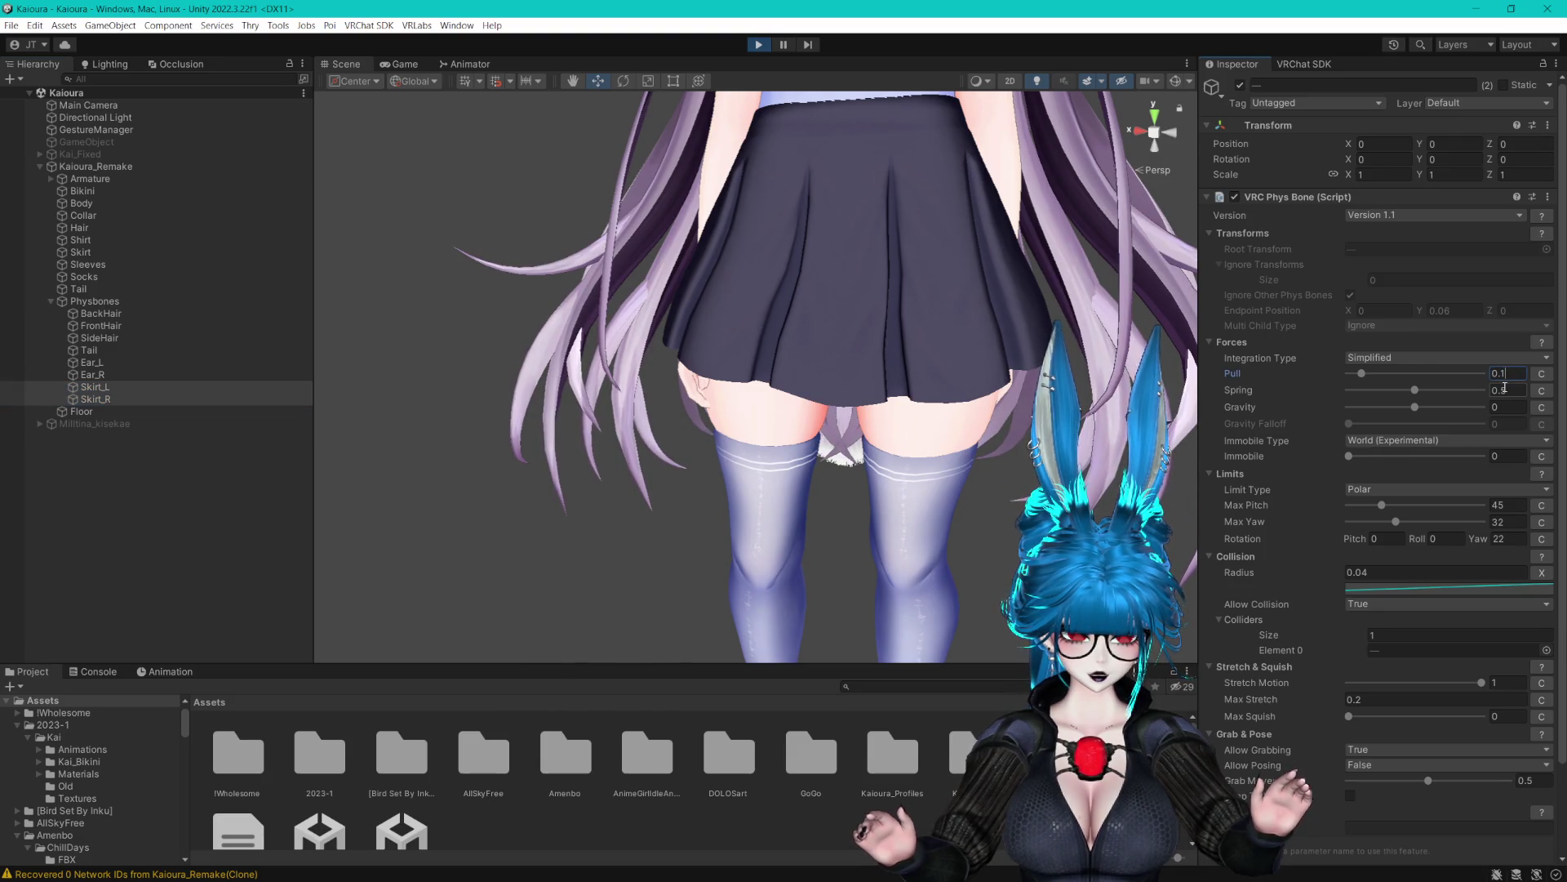
click(1390, 390)
click(1504, 390)
text(0.04)
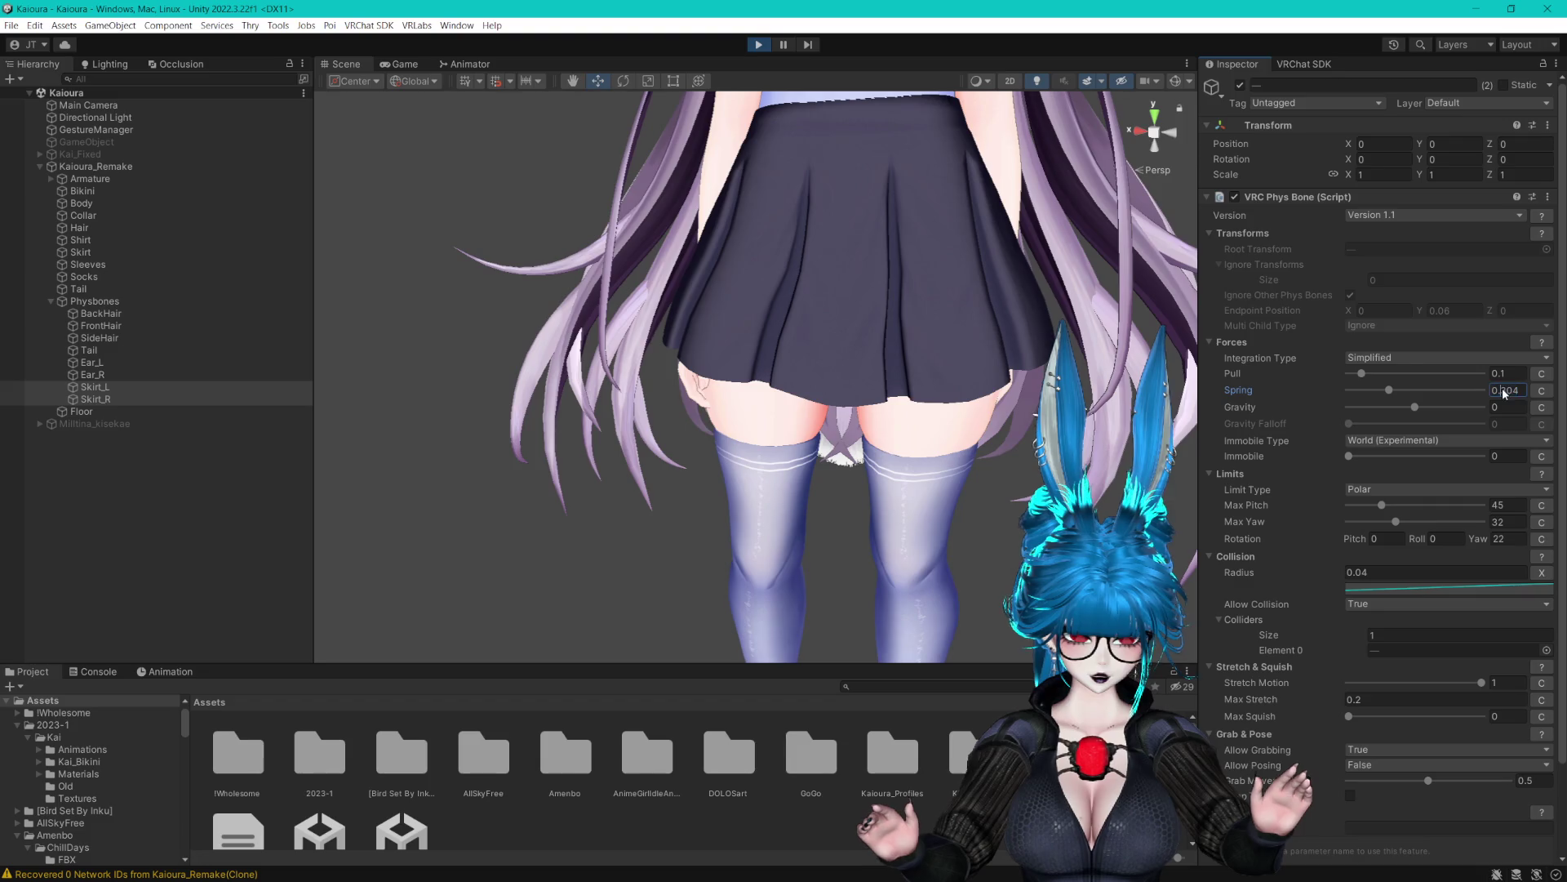
text(0.1)
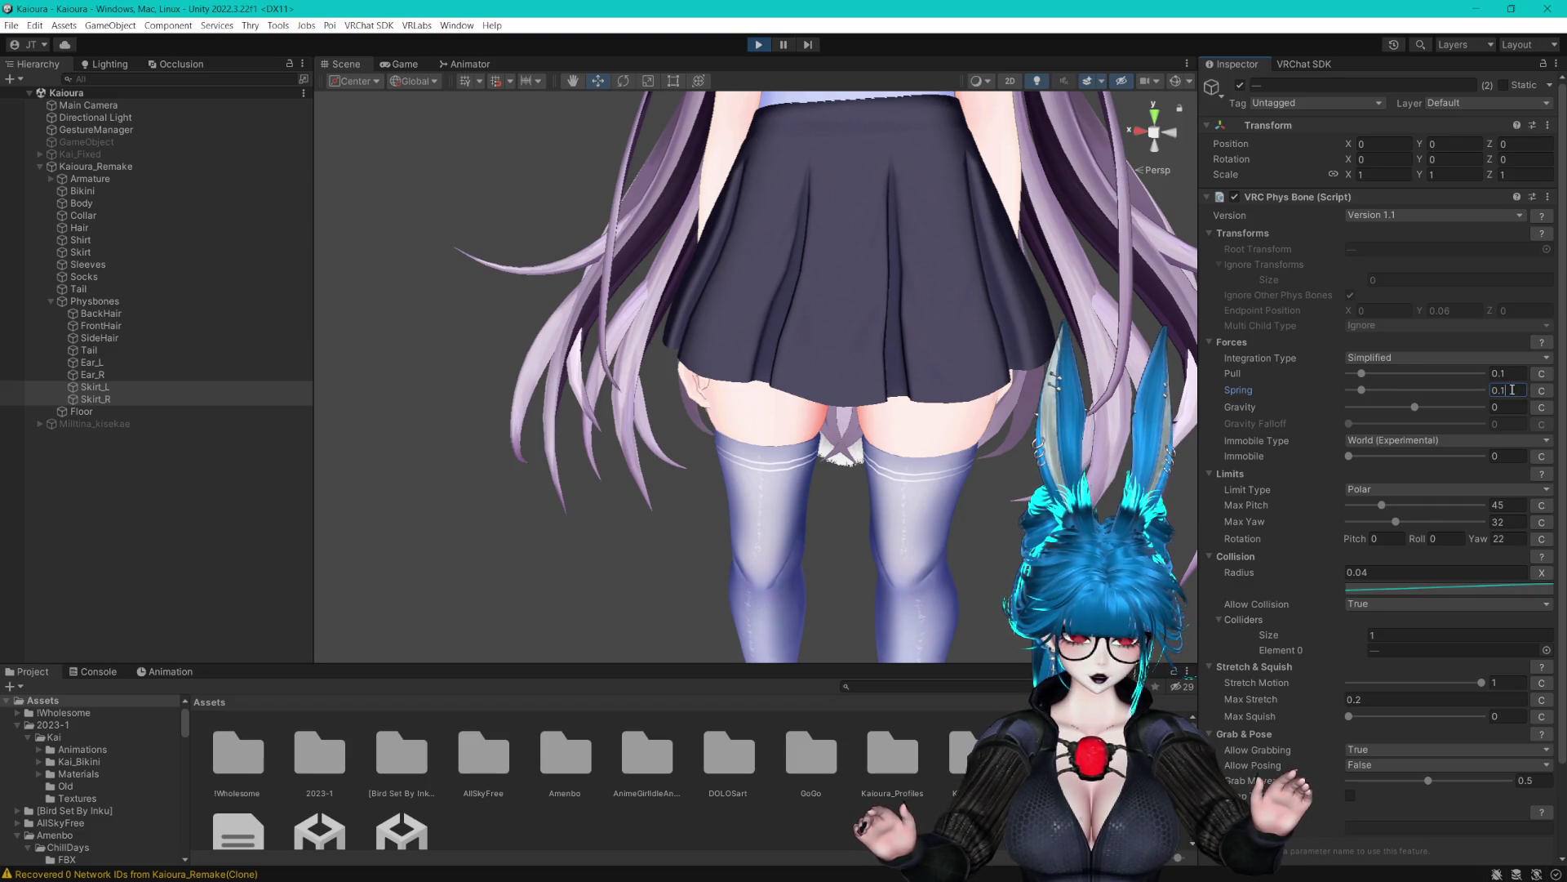
Set the skirts' gravity to 0 after testing the sway
click(95, 166)
mouse_move(805, 287)
mouse_down()
mouse_move(764, 283)
mouse_move(777, 271)
mouse_up()
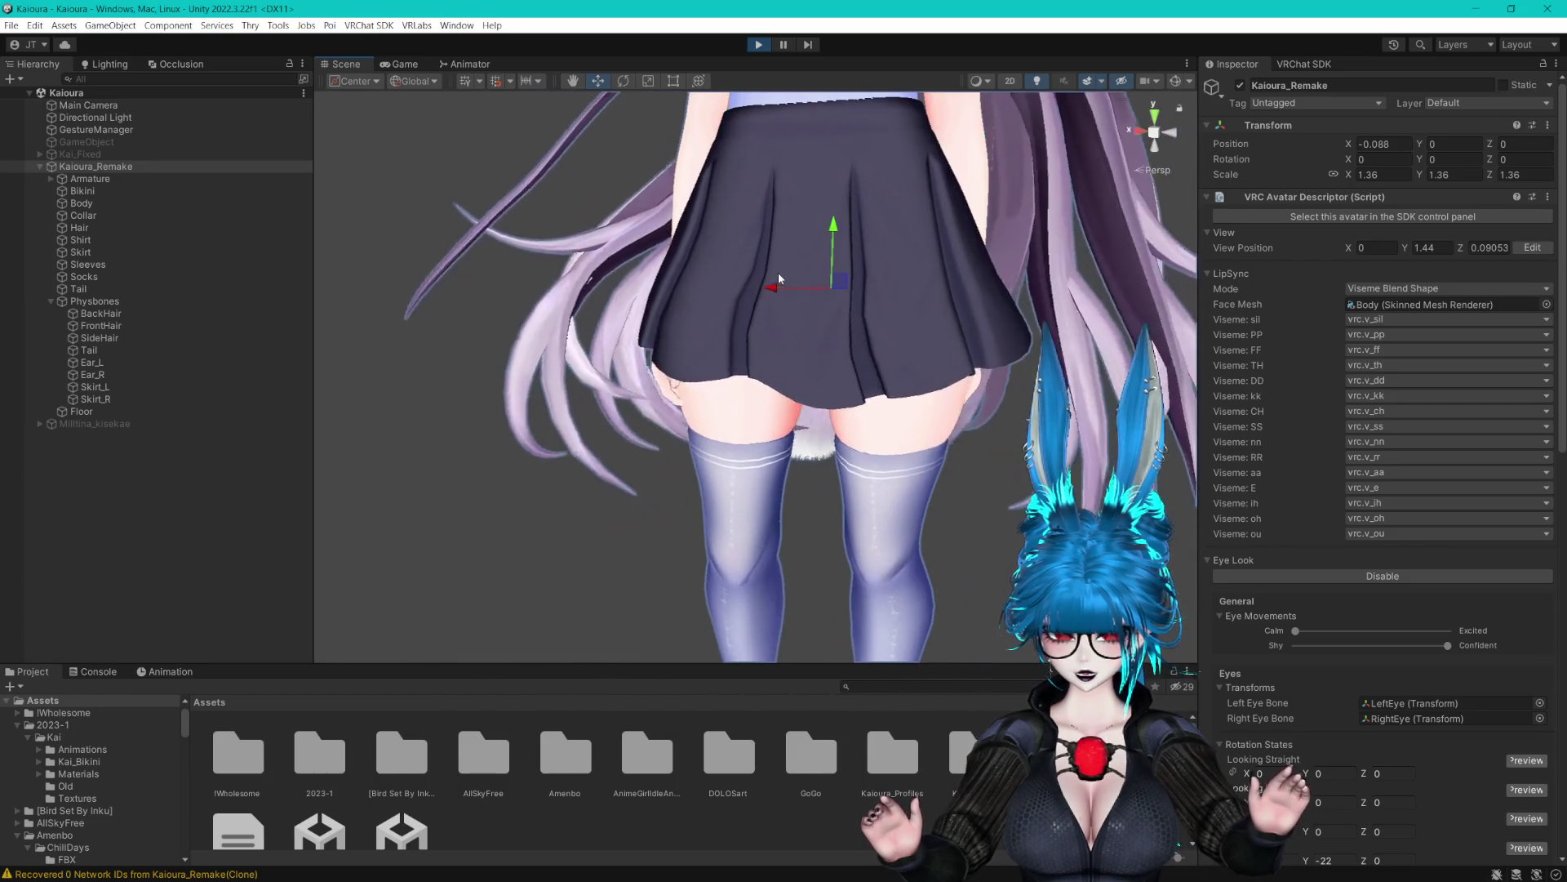
click(117, 387)
shift+click(106, 400)
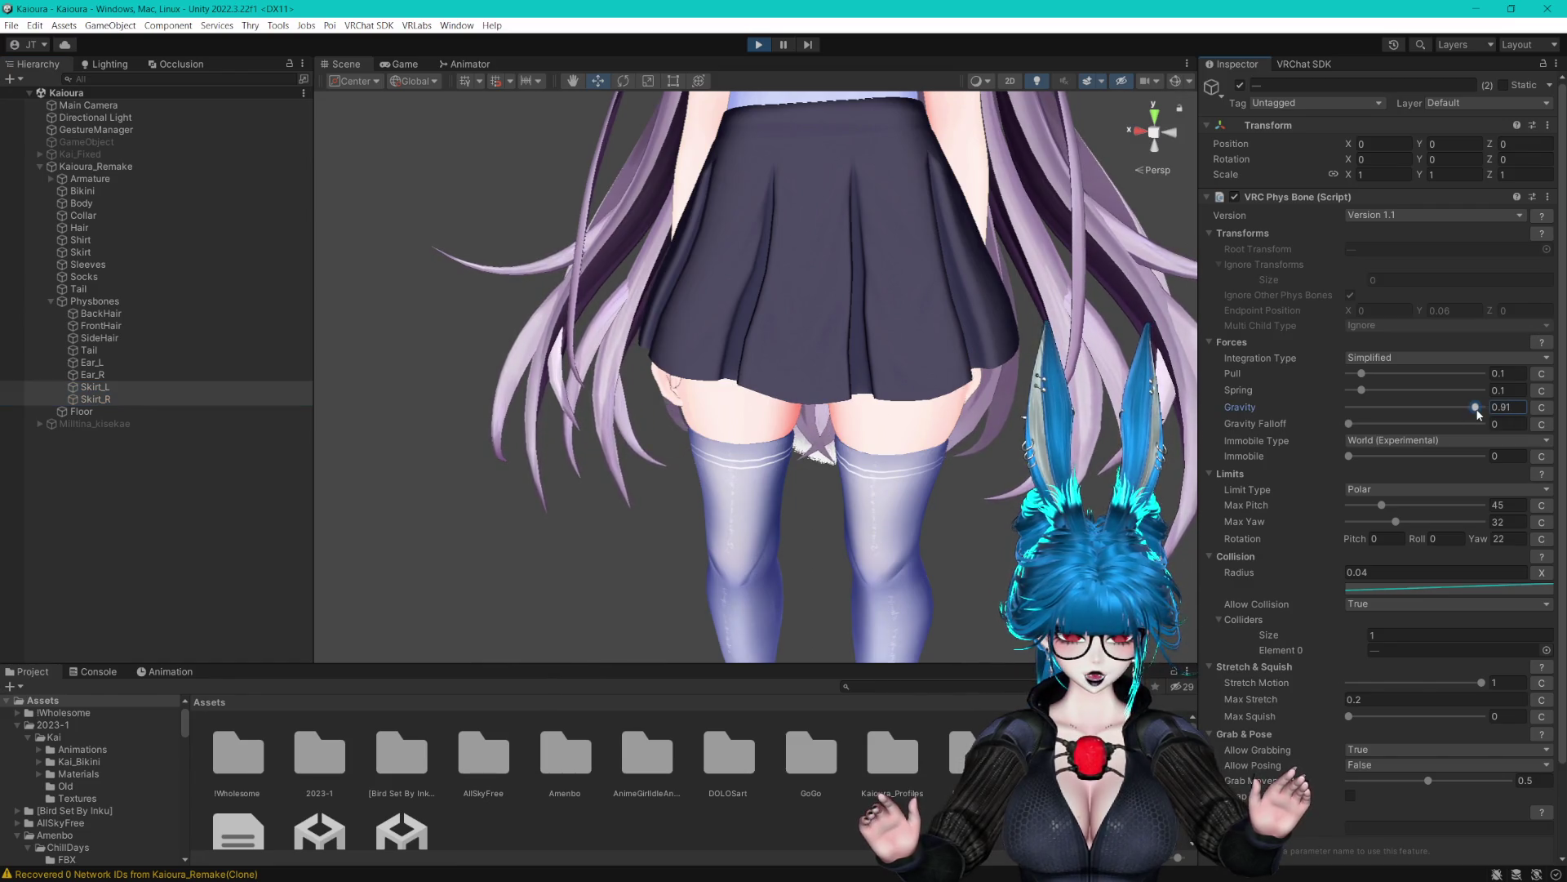
click(1351, 407)
key(BackSpace)
key(BackSpace)
key(BackSpace)
text(0)
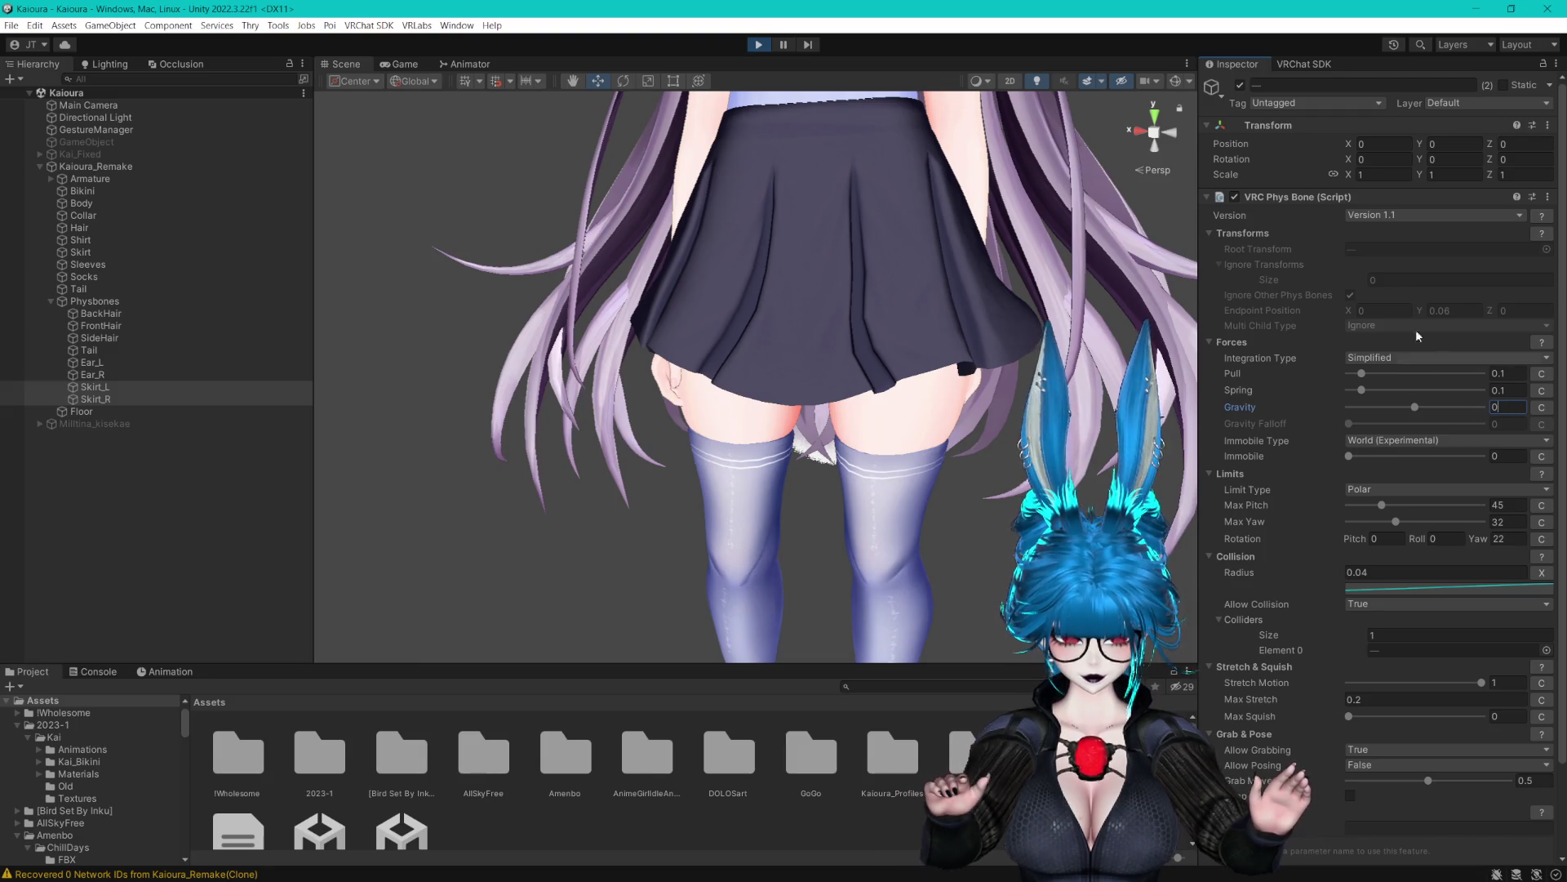
click(1242, 196)
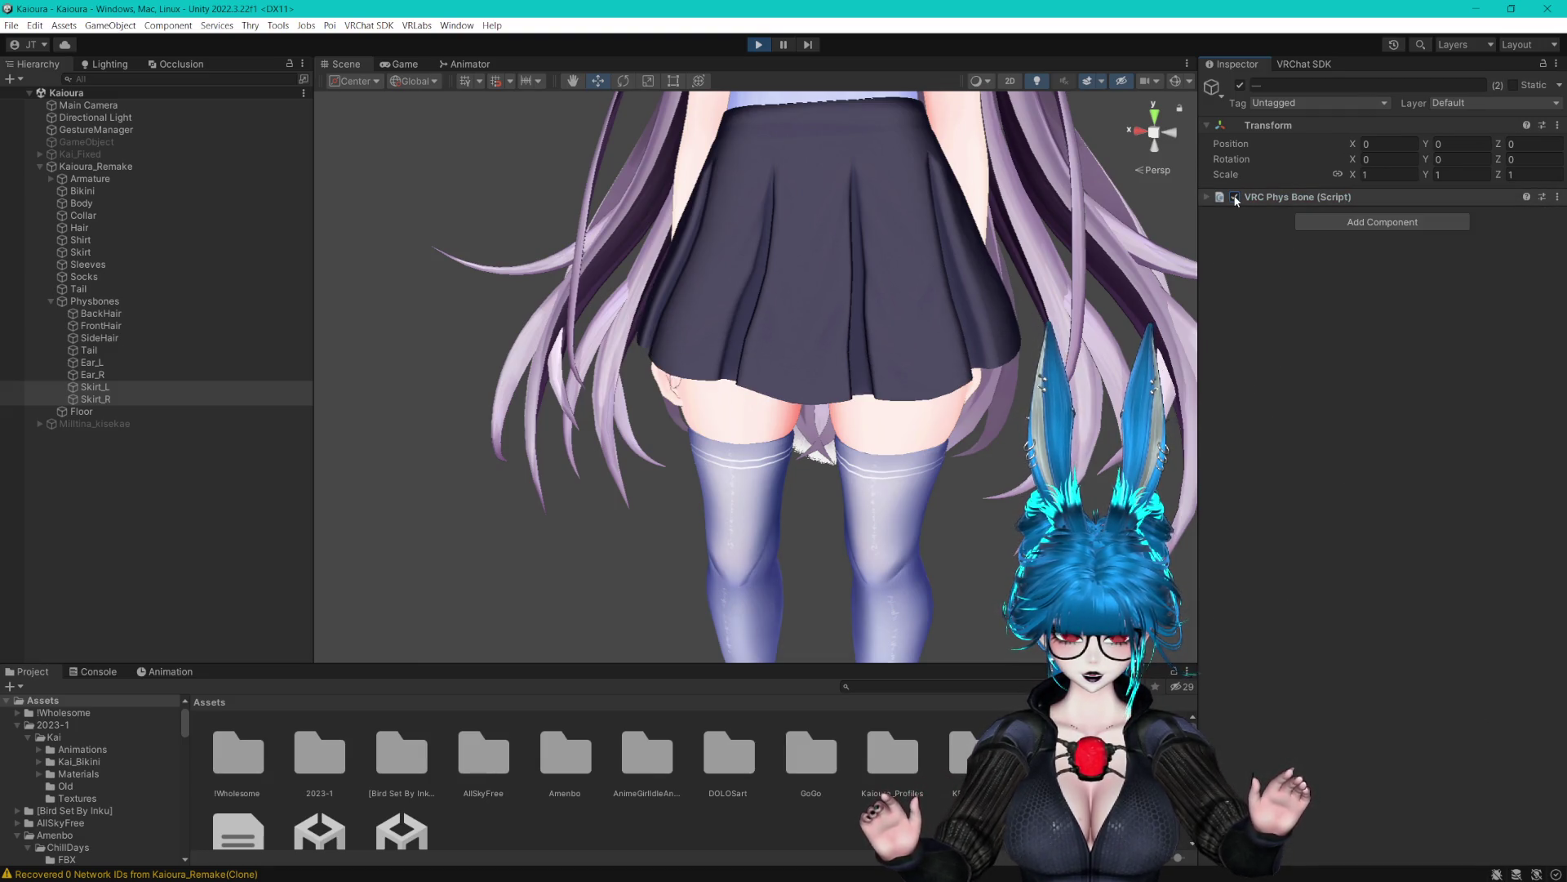
Set both skirt bones' max stretch to 0.3 and max squish to 0.2
click(1208, 196)
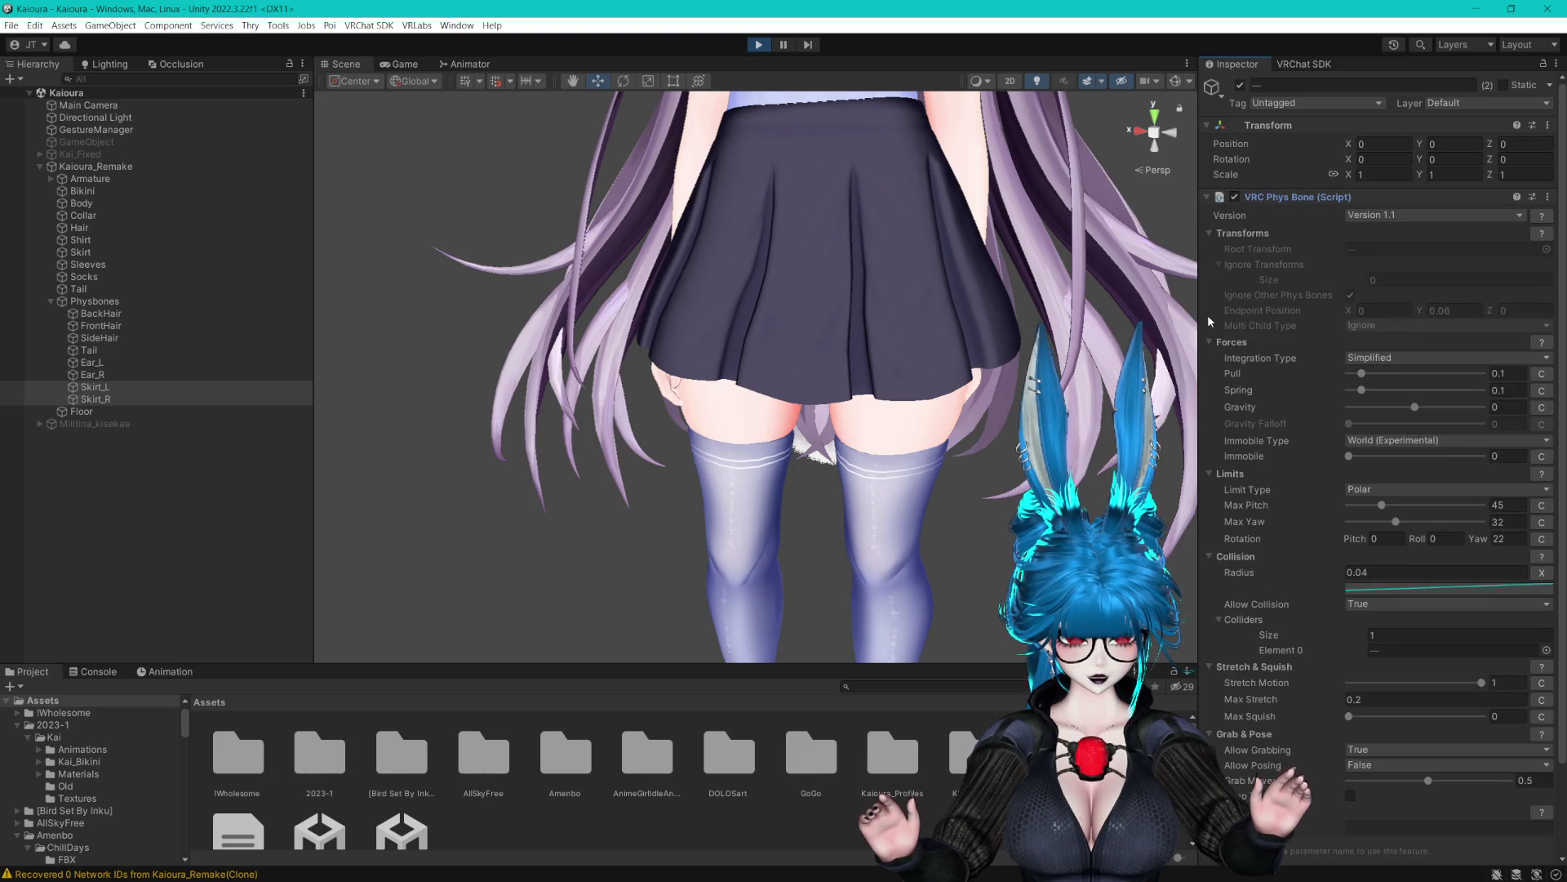
scroll(1248, 413, down, 3)
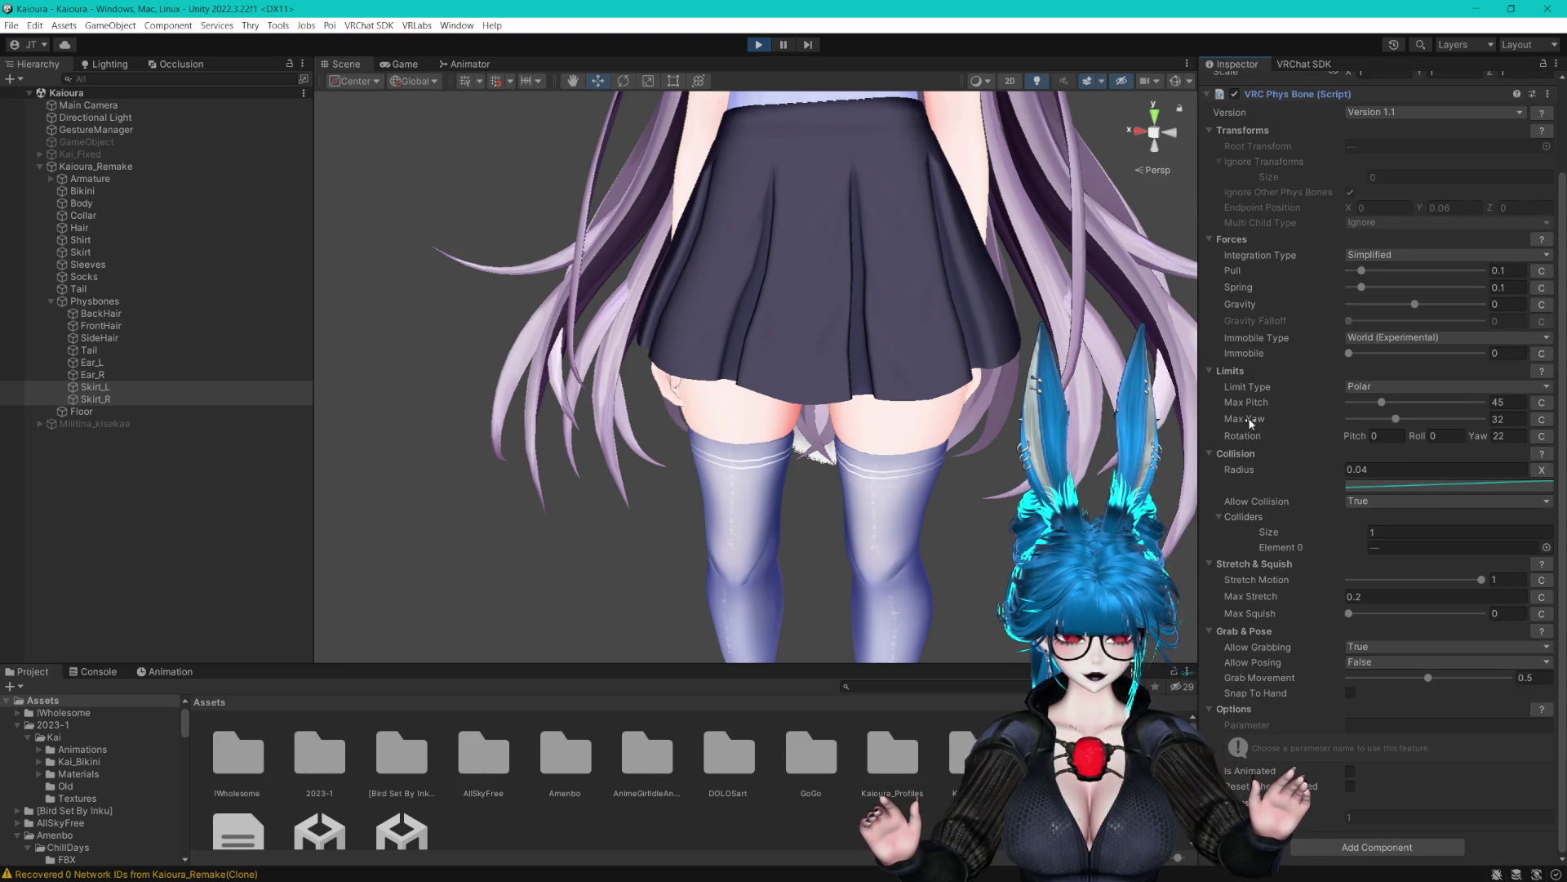
click(1370, 597)
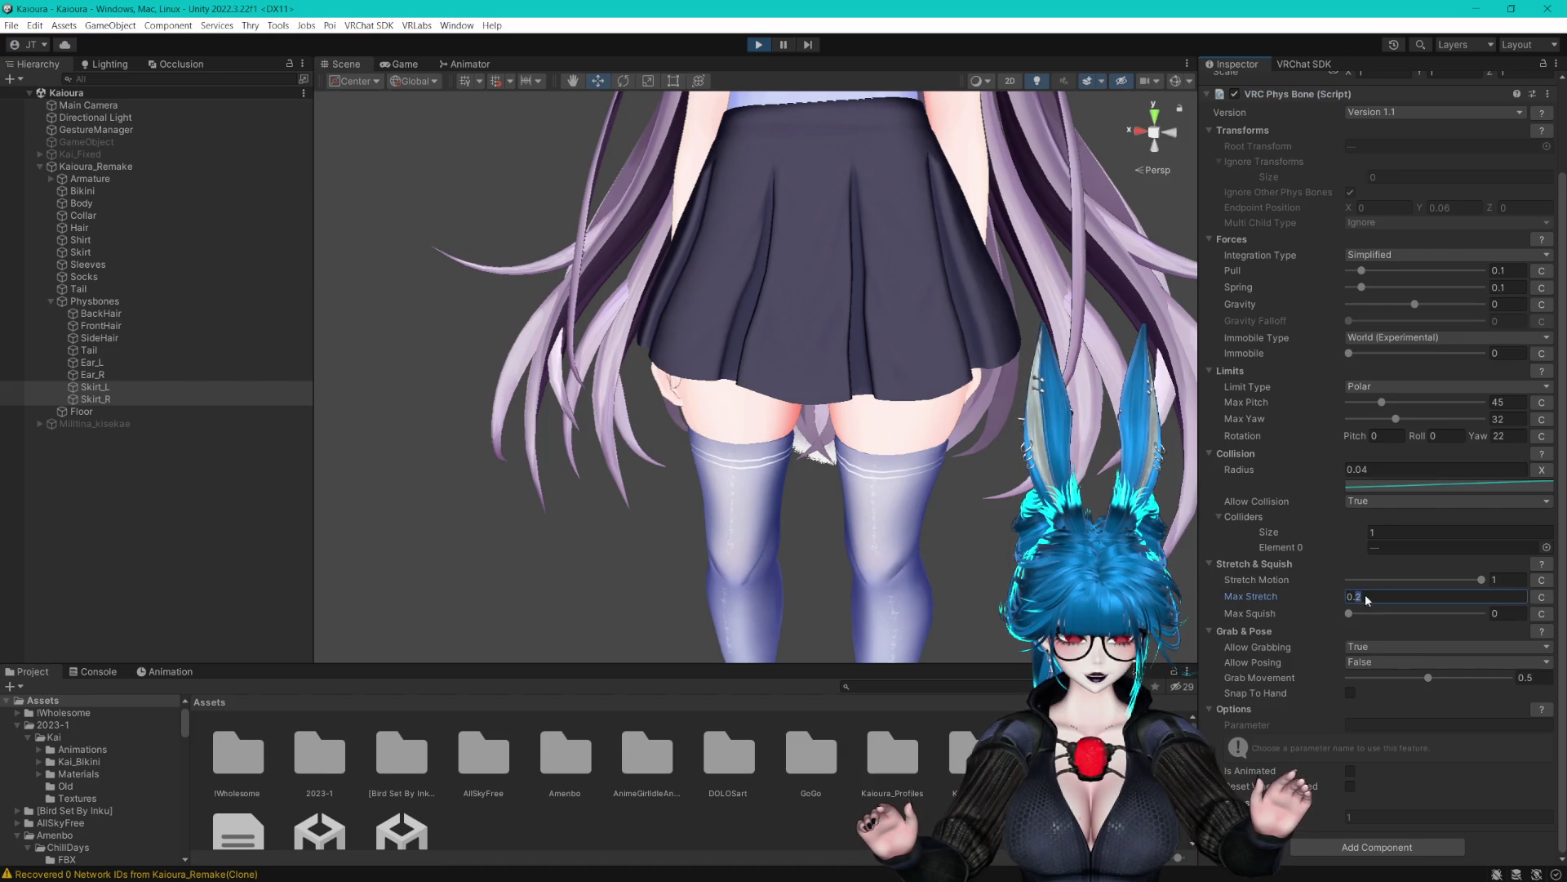
text(0.3)
drag(1370, 614, 1401, 614)
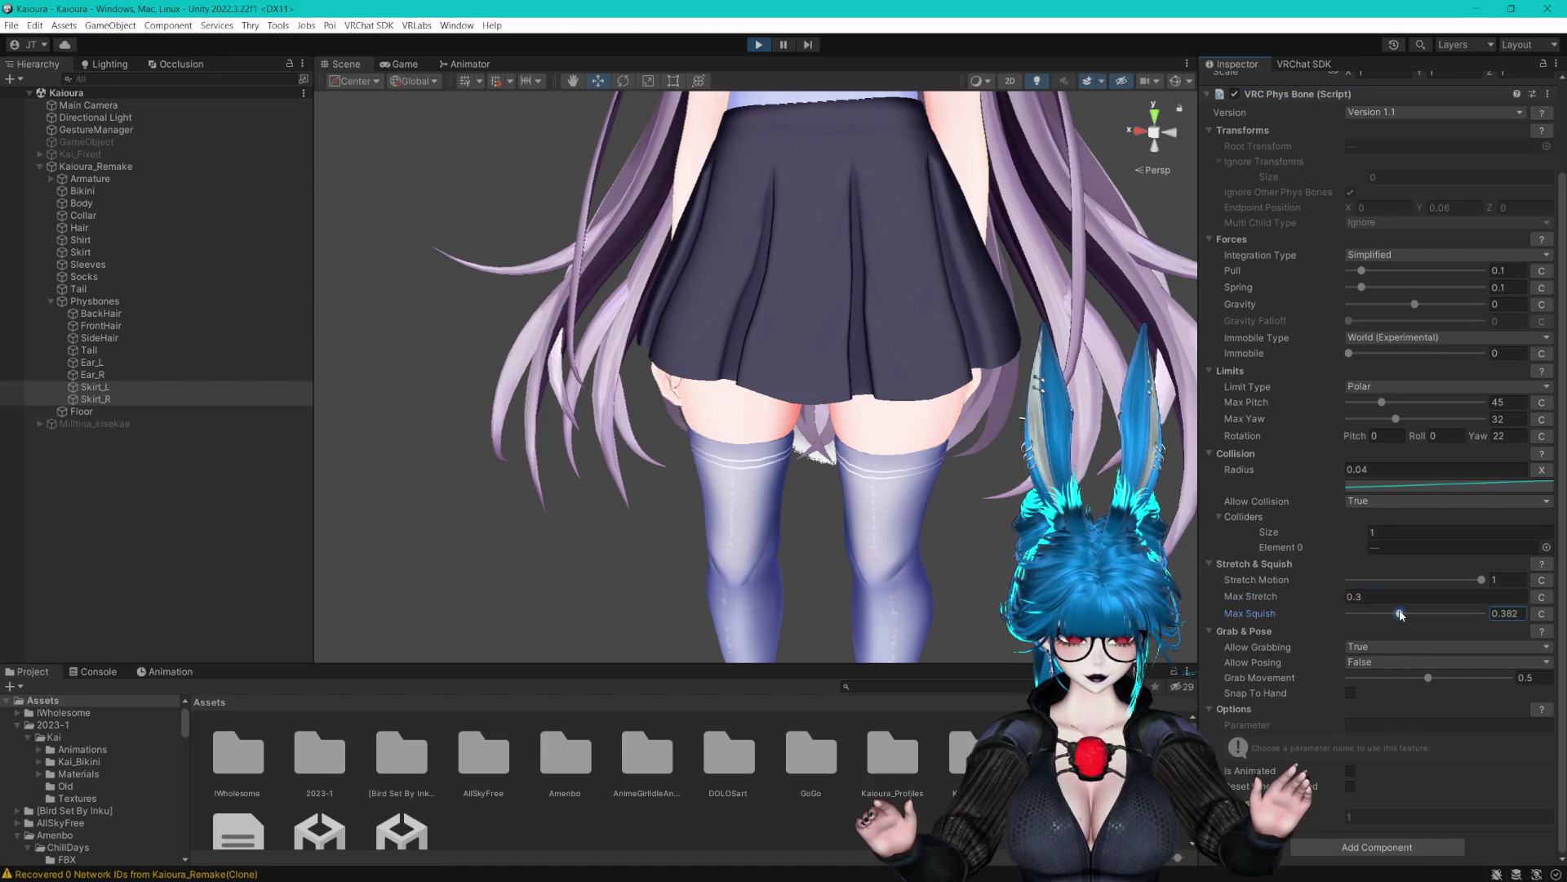
double_click(1504, 613)
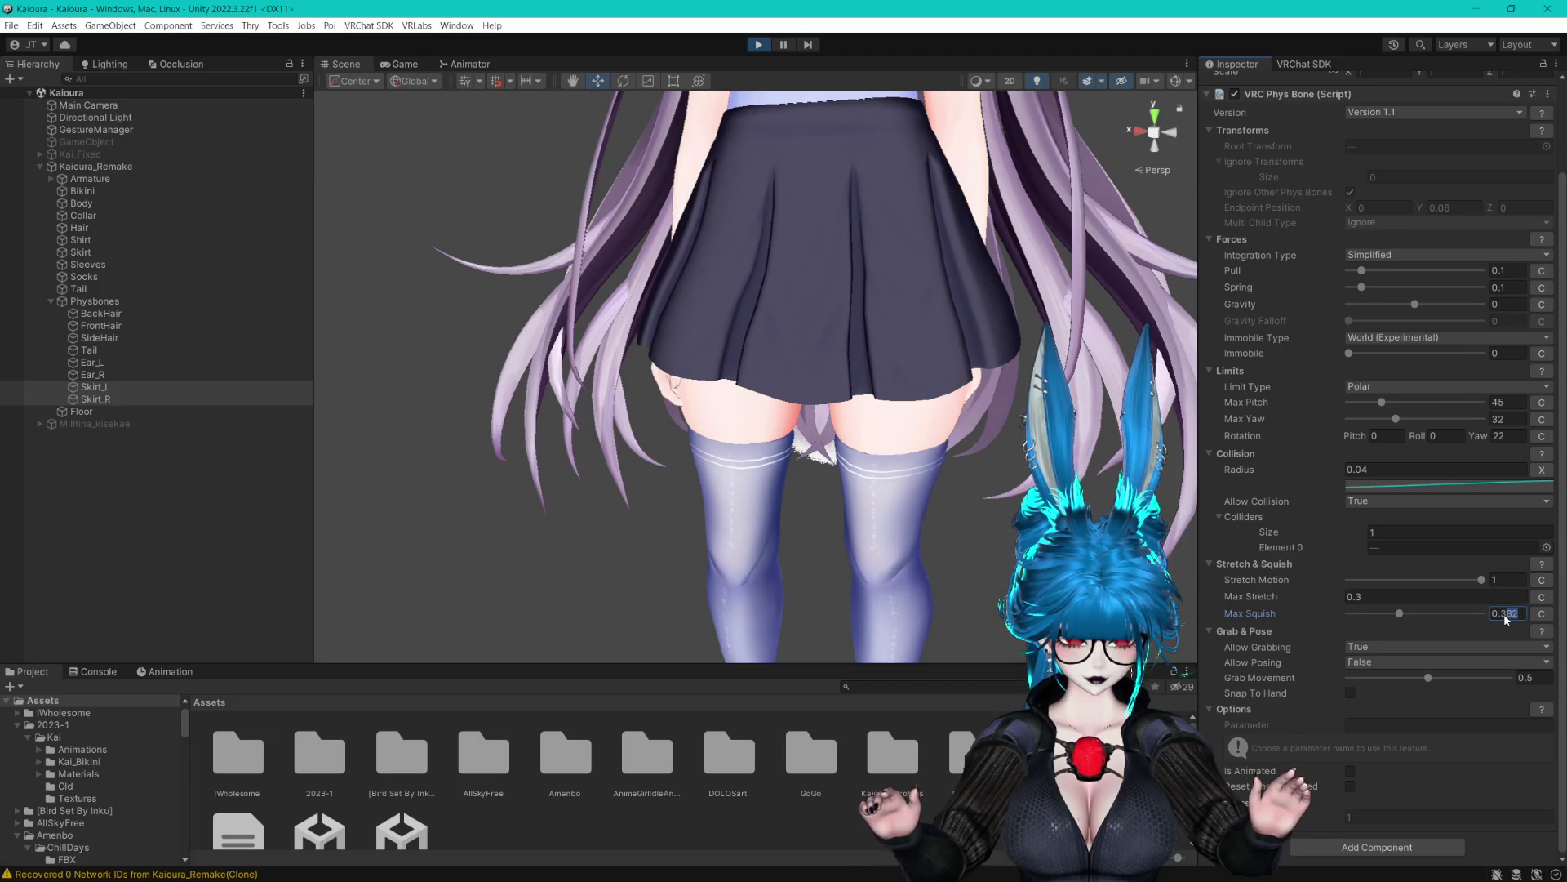
text(2)
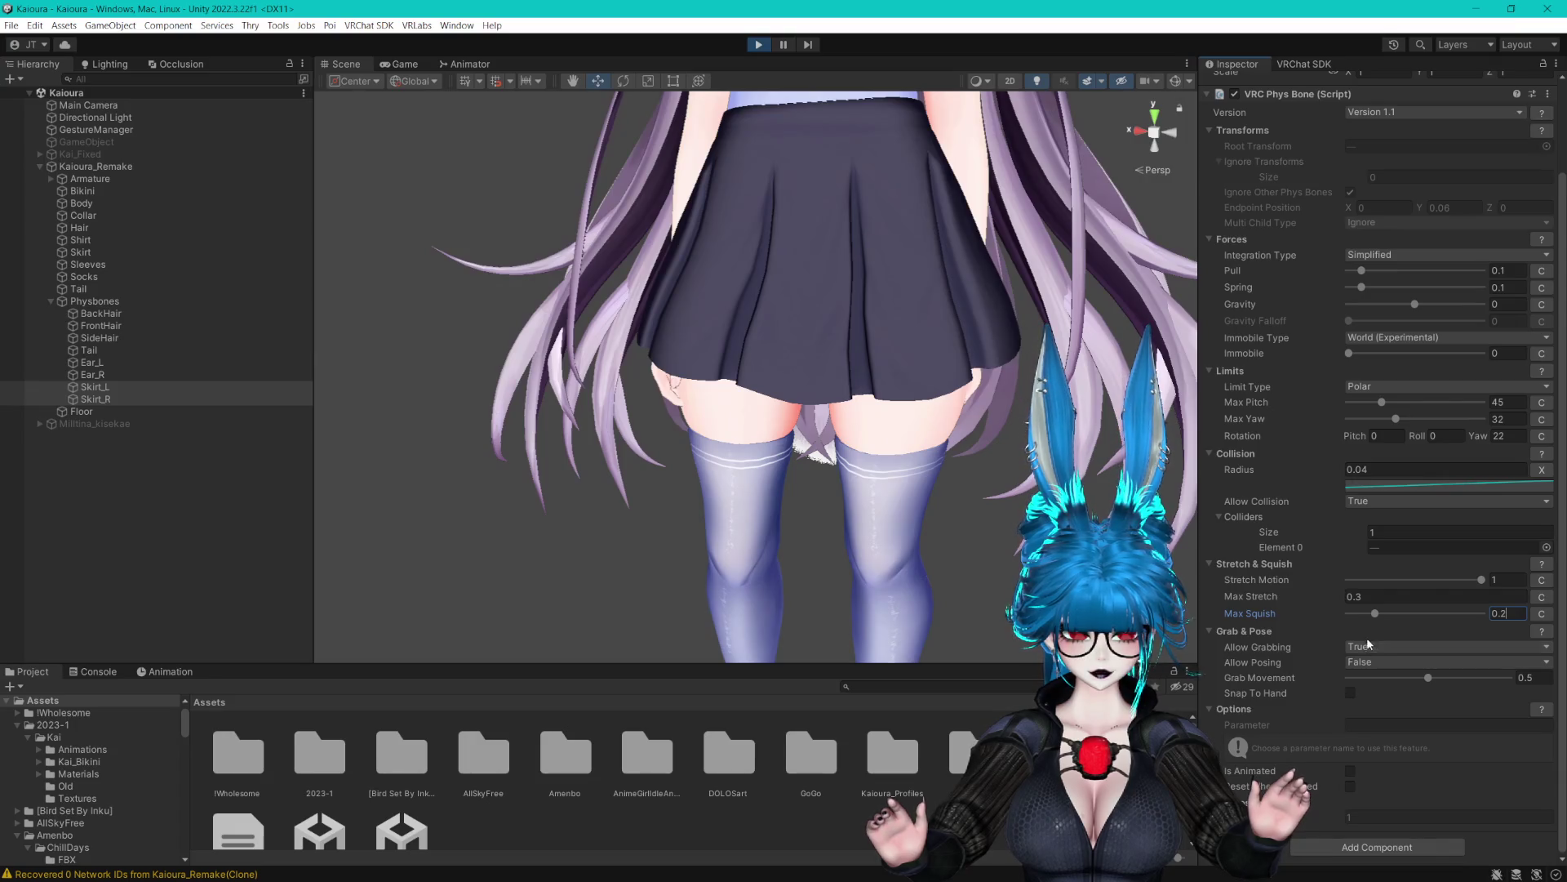
click(94, 386)
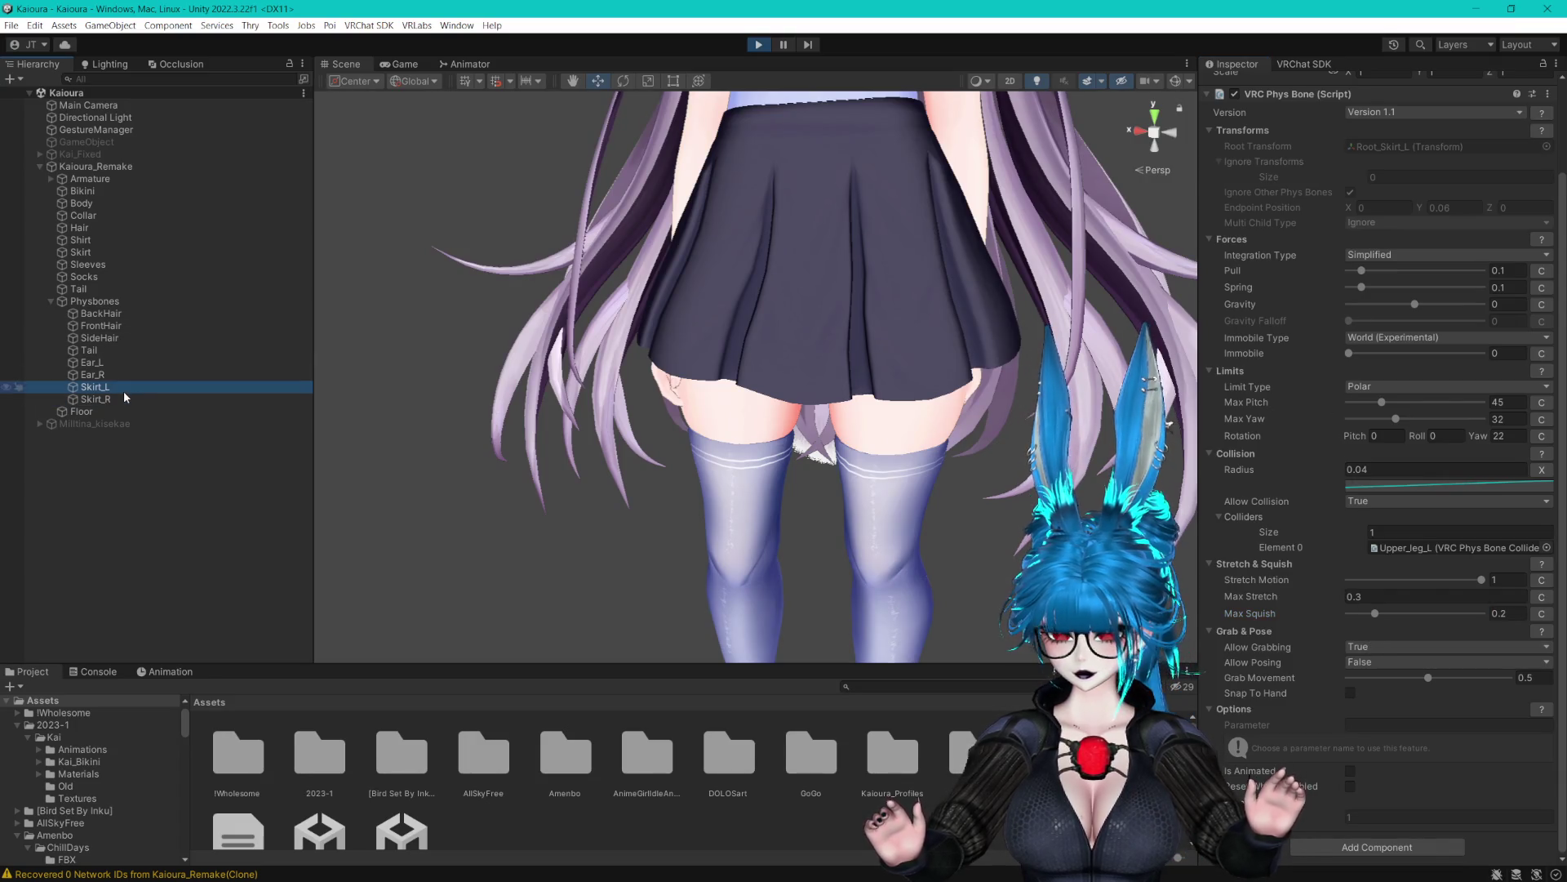
Copy Skirt_L's tuned Phys Bone, exit Play mode, and paste the values back onto Skirt_L
click(1550, 99)
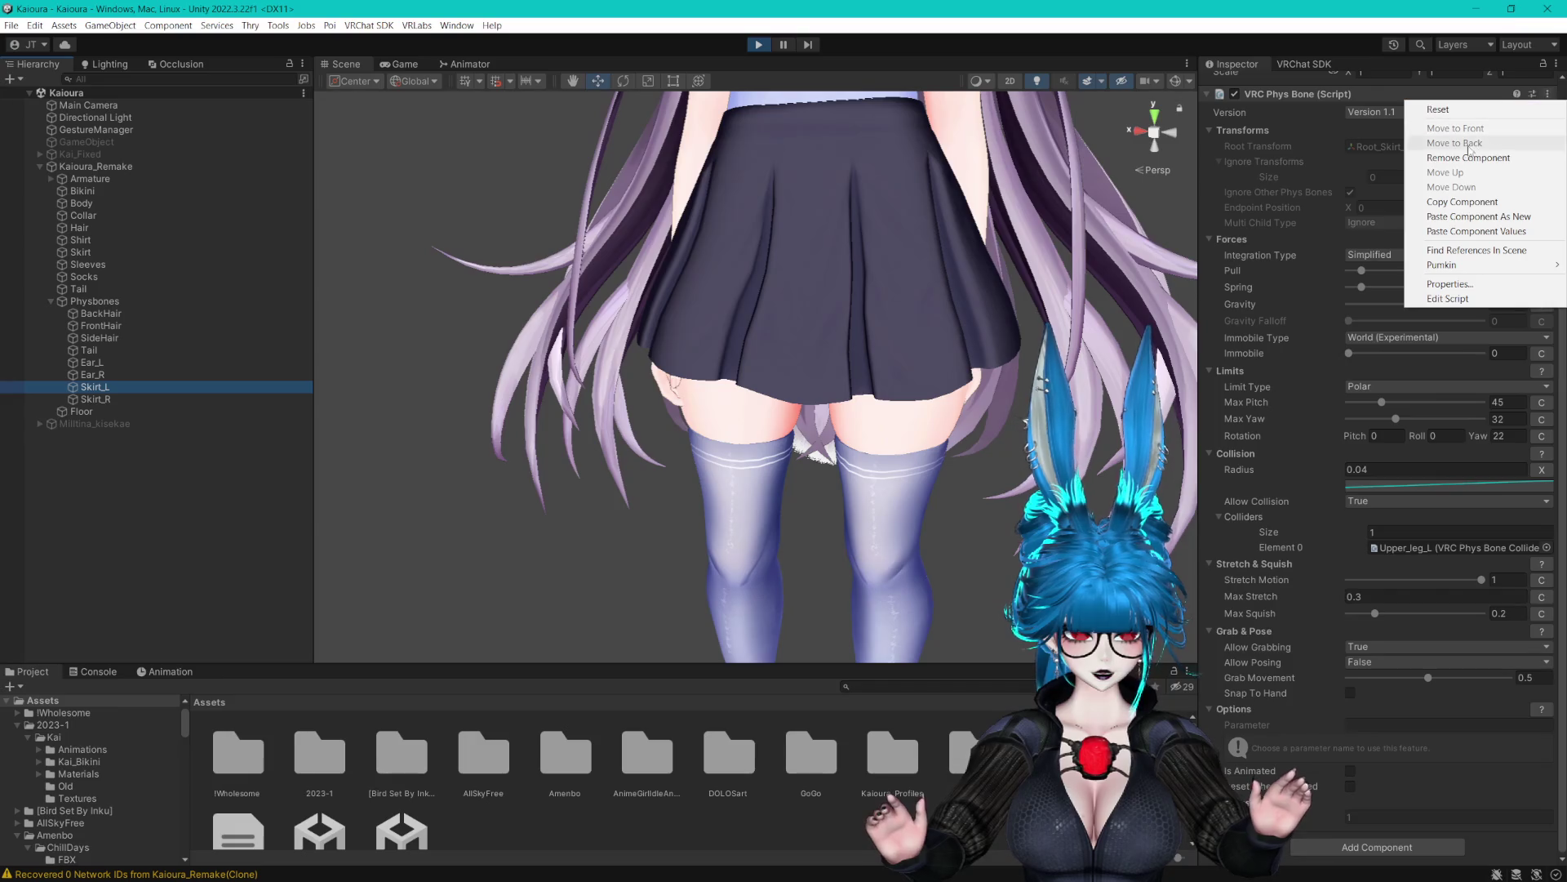
click(1462, 196)
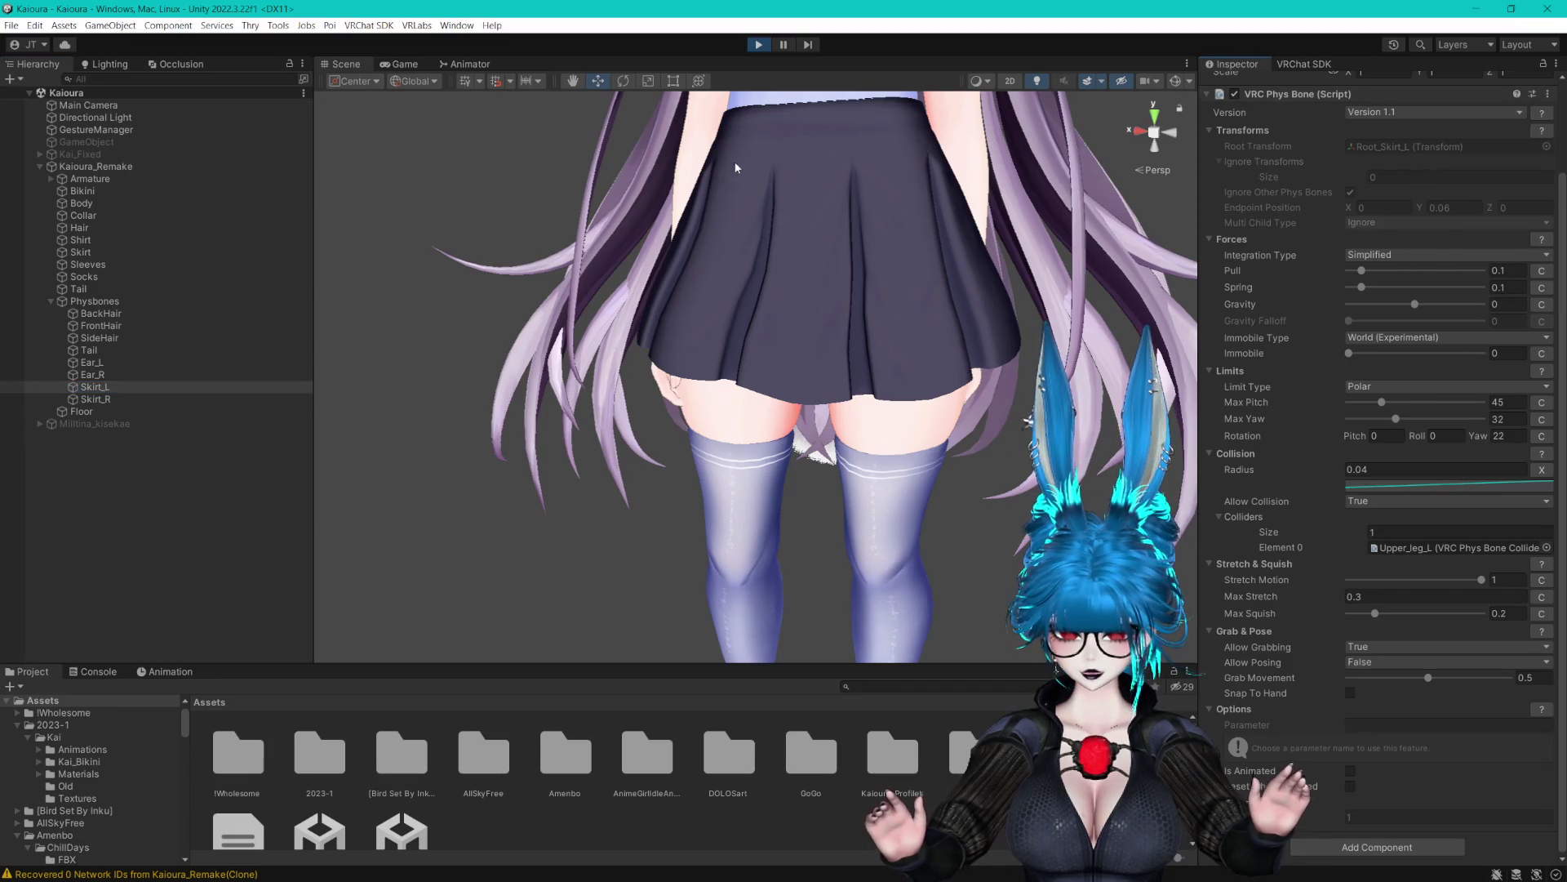
click(102, 129)
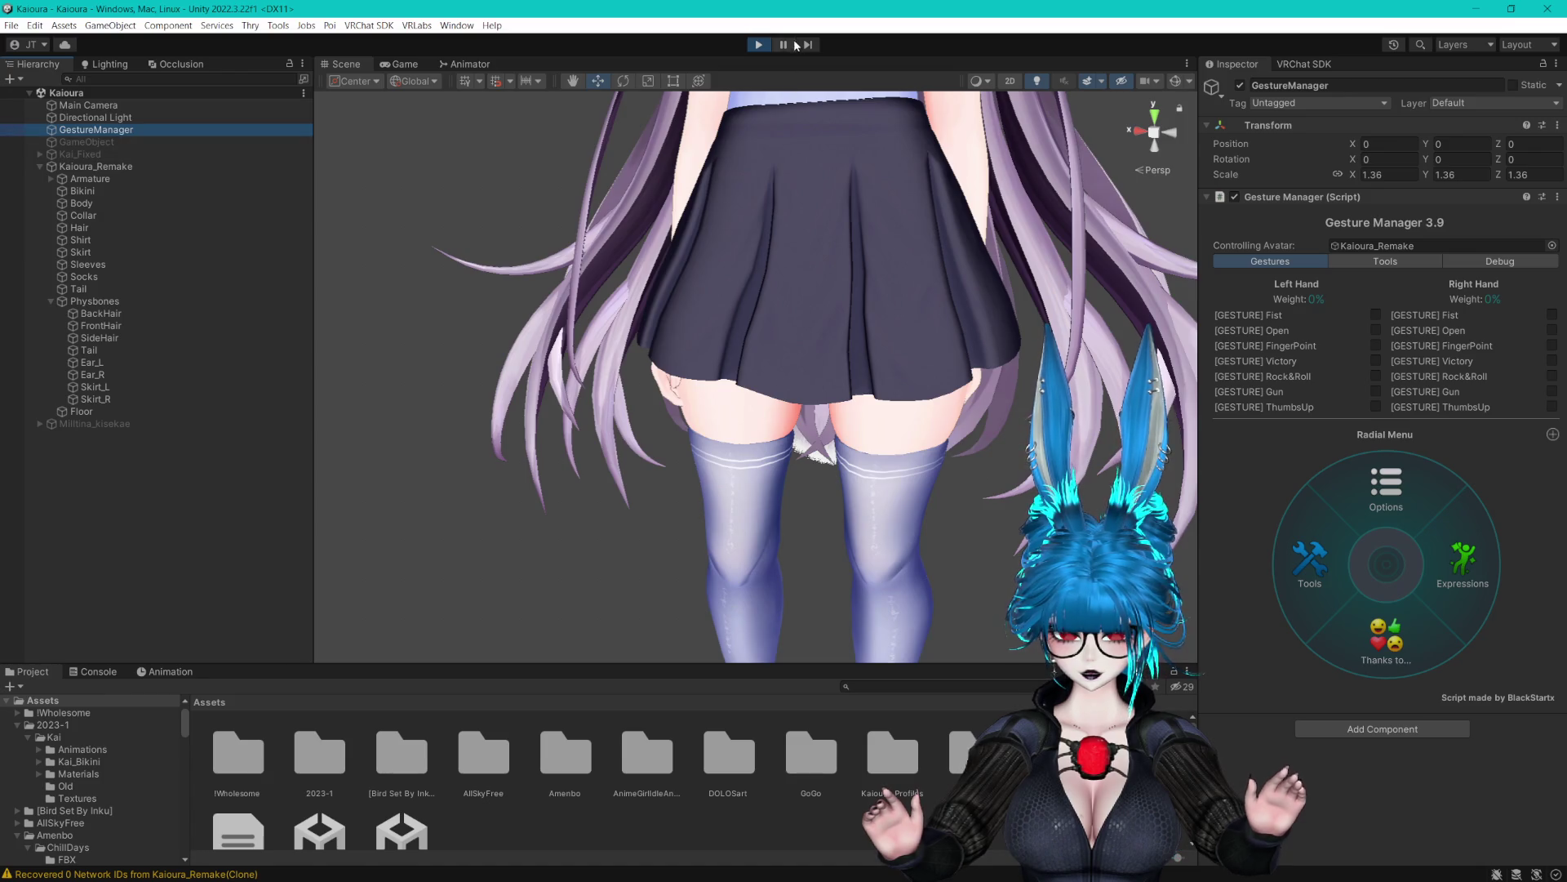
click(755, 46)
click(98, 387)
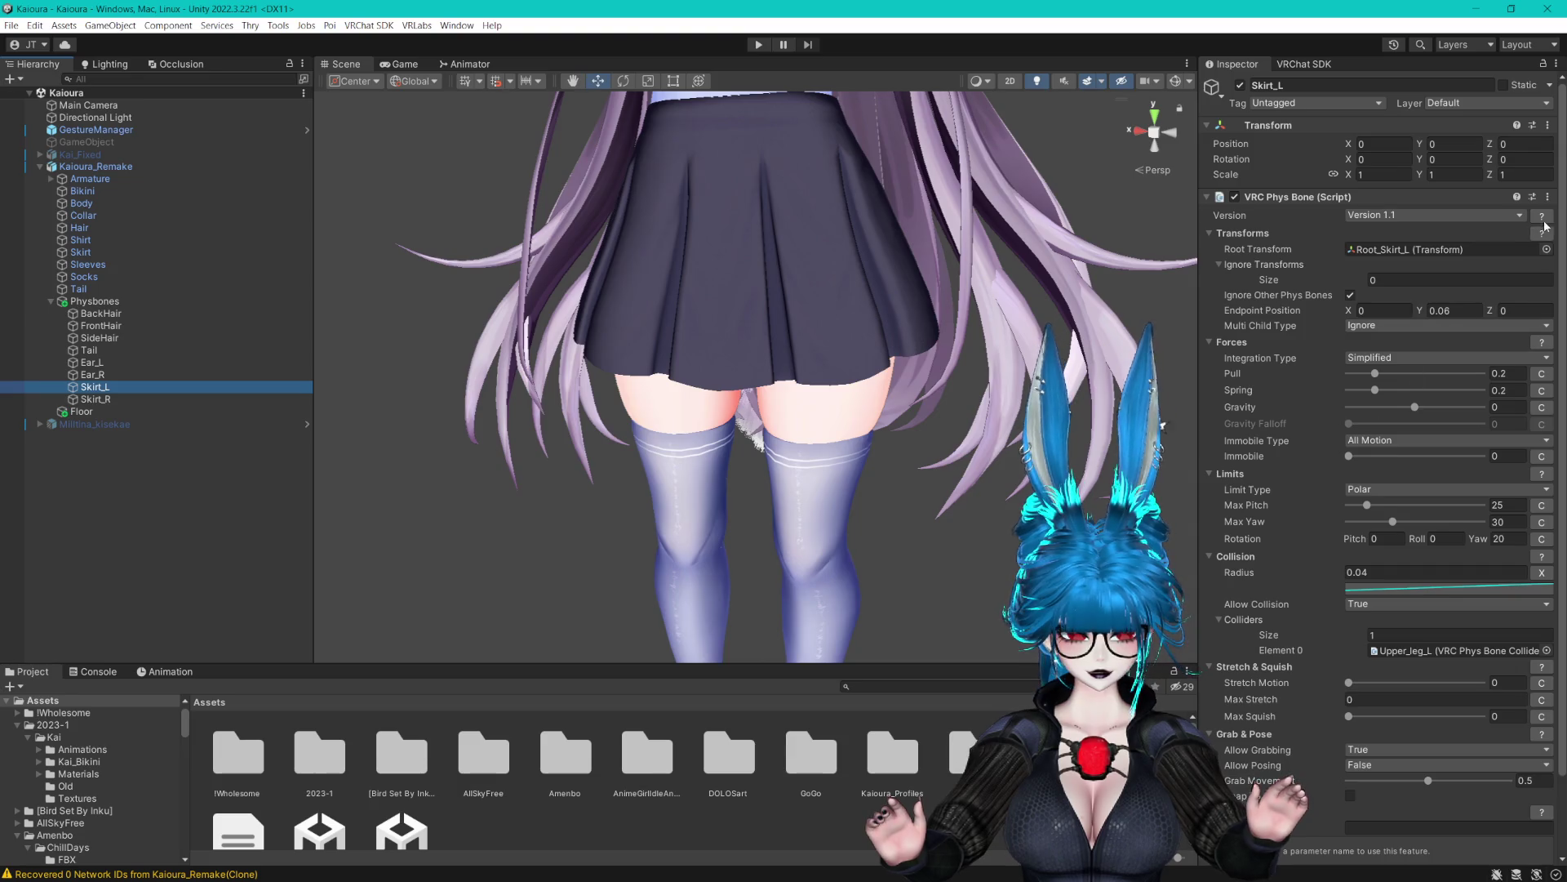
click(1548, 197)
click(1486, 334)
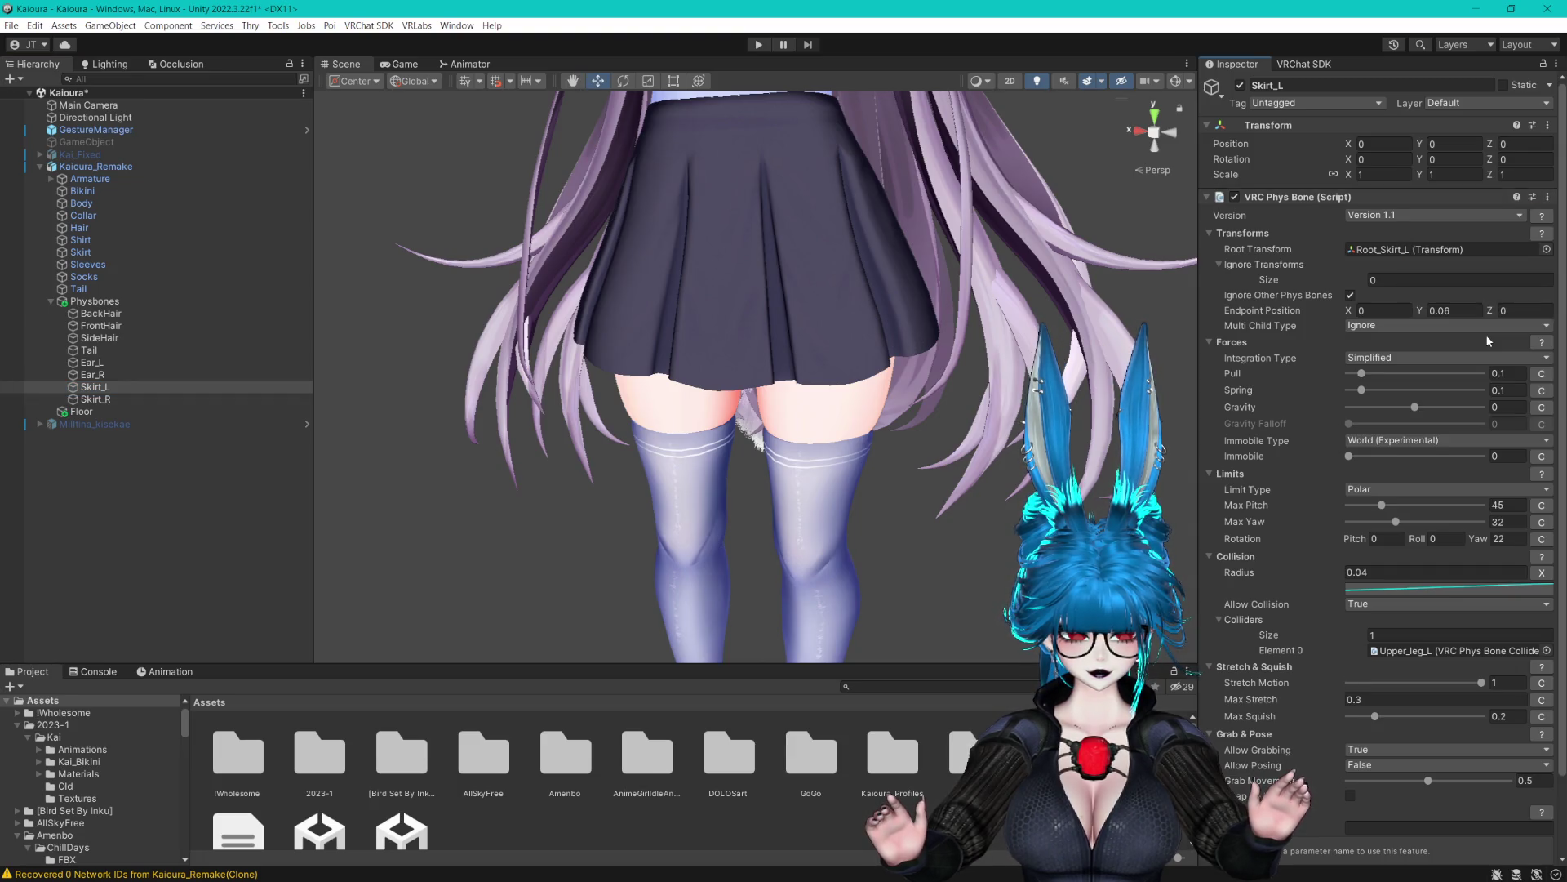
Paste the tuned values onto Skirt_R, with Root_Skirt_R as root and Upper_leg_R as collider
click(96, 398)
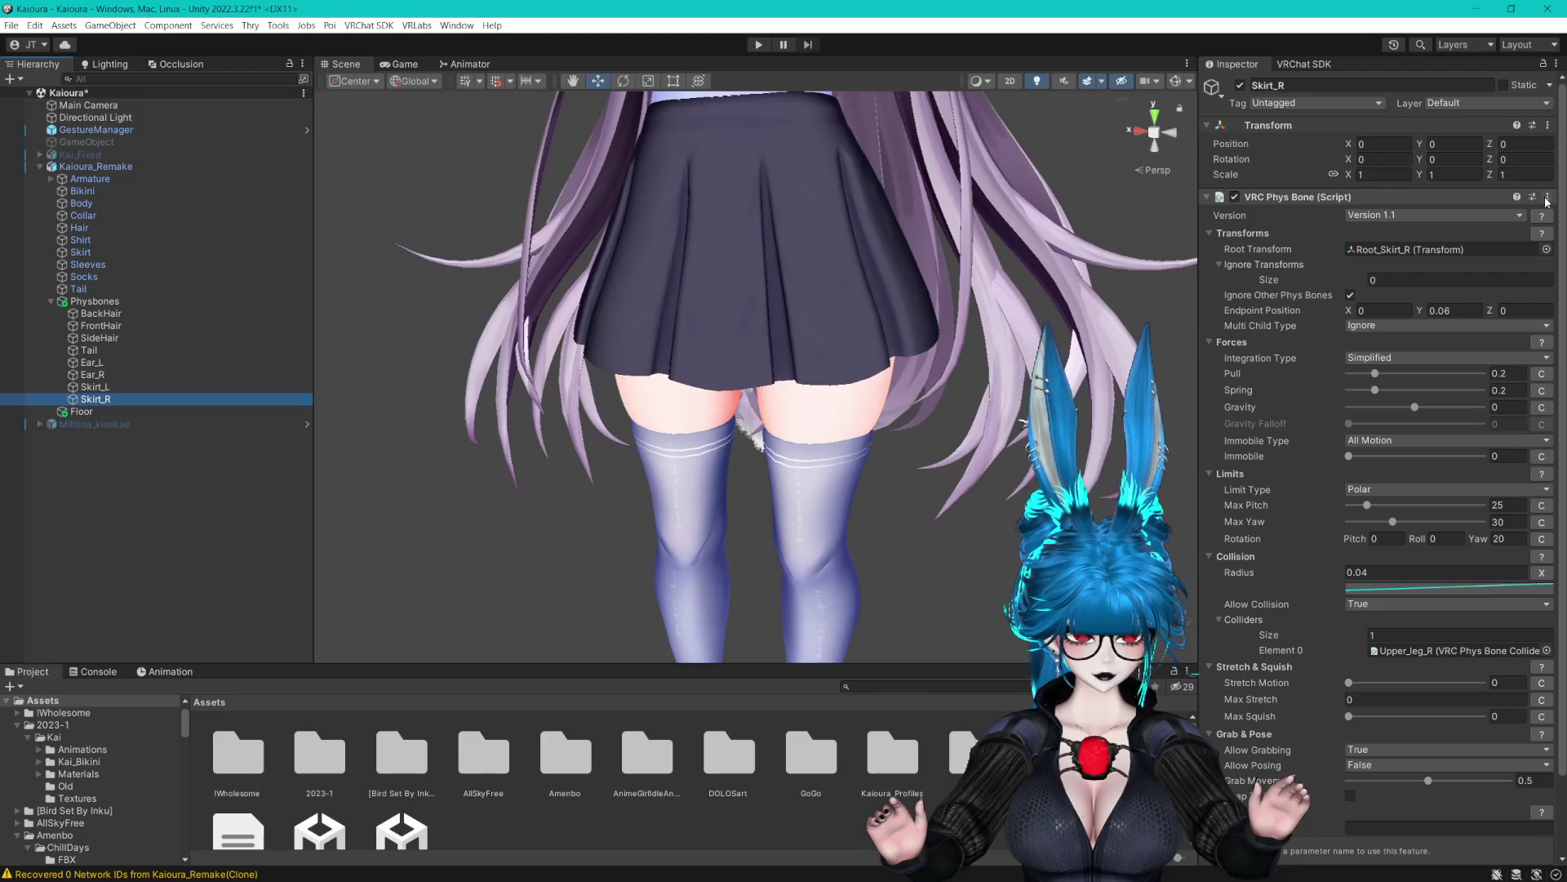
click(1548, 197)
click(1494, 335)
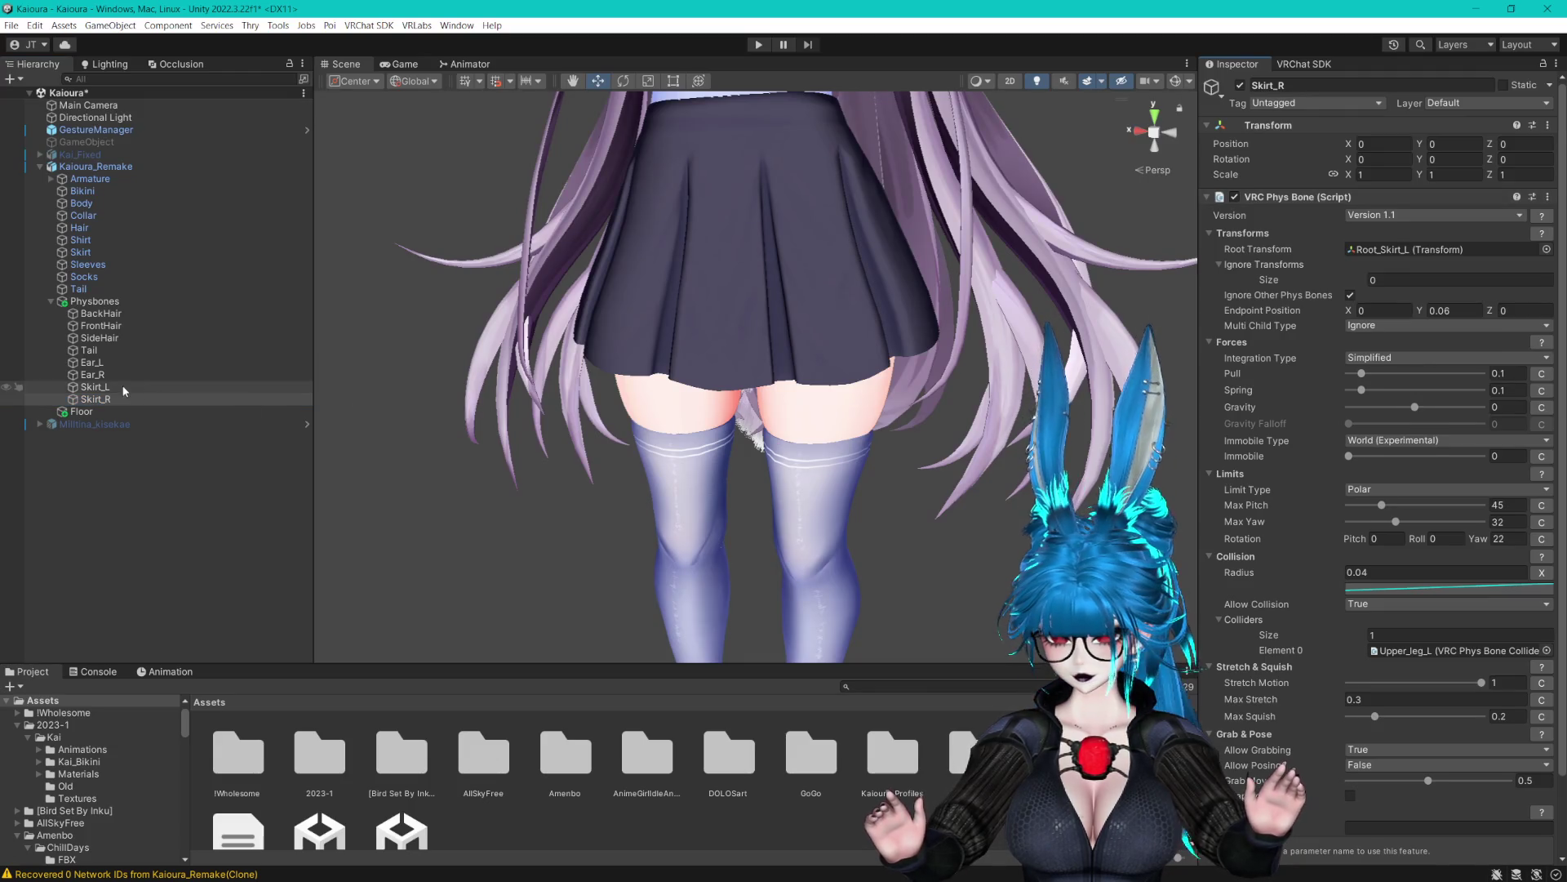
key(ctrl+z)
click(1424, 250)
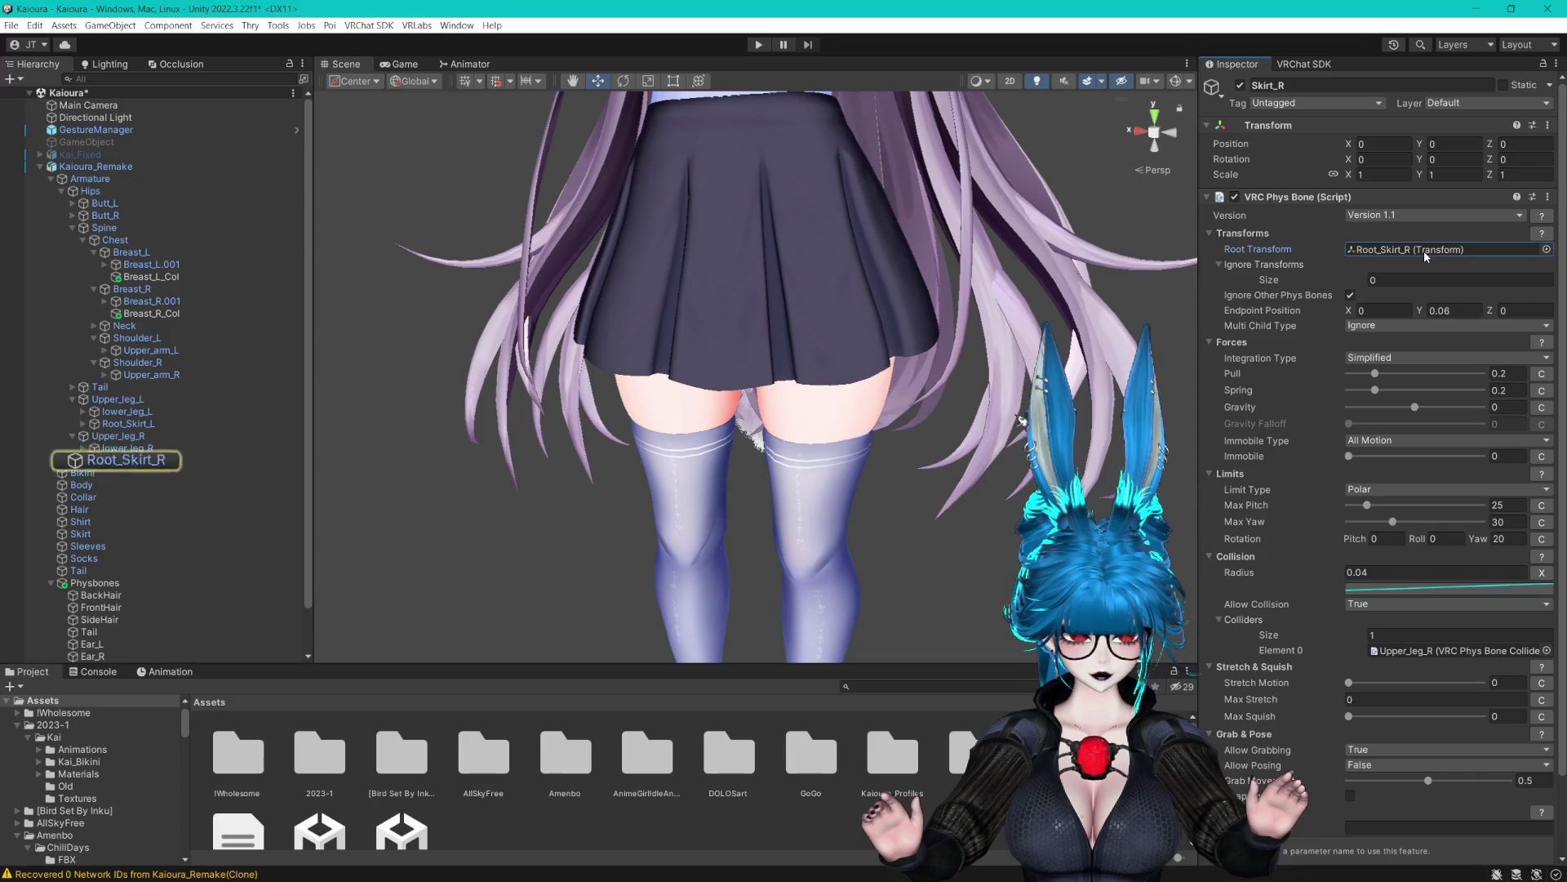
click(1548, 196)
click(1470, 322)
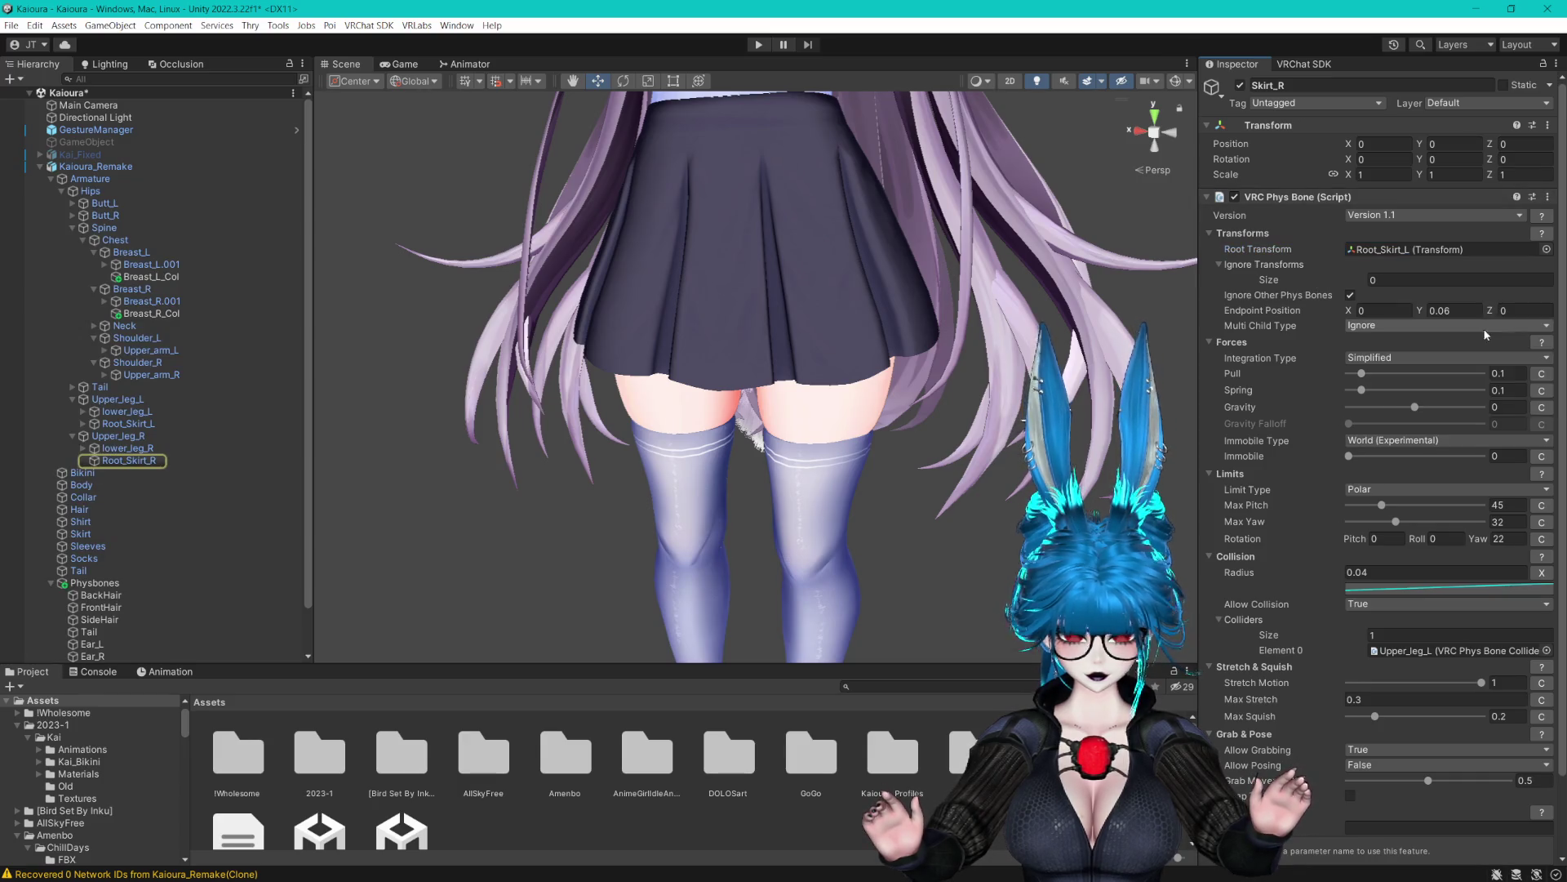
drag(140, 462, 1392, 250)
drag(123, 436, 1461, 653)
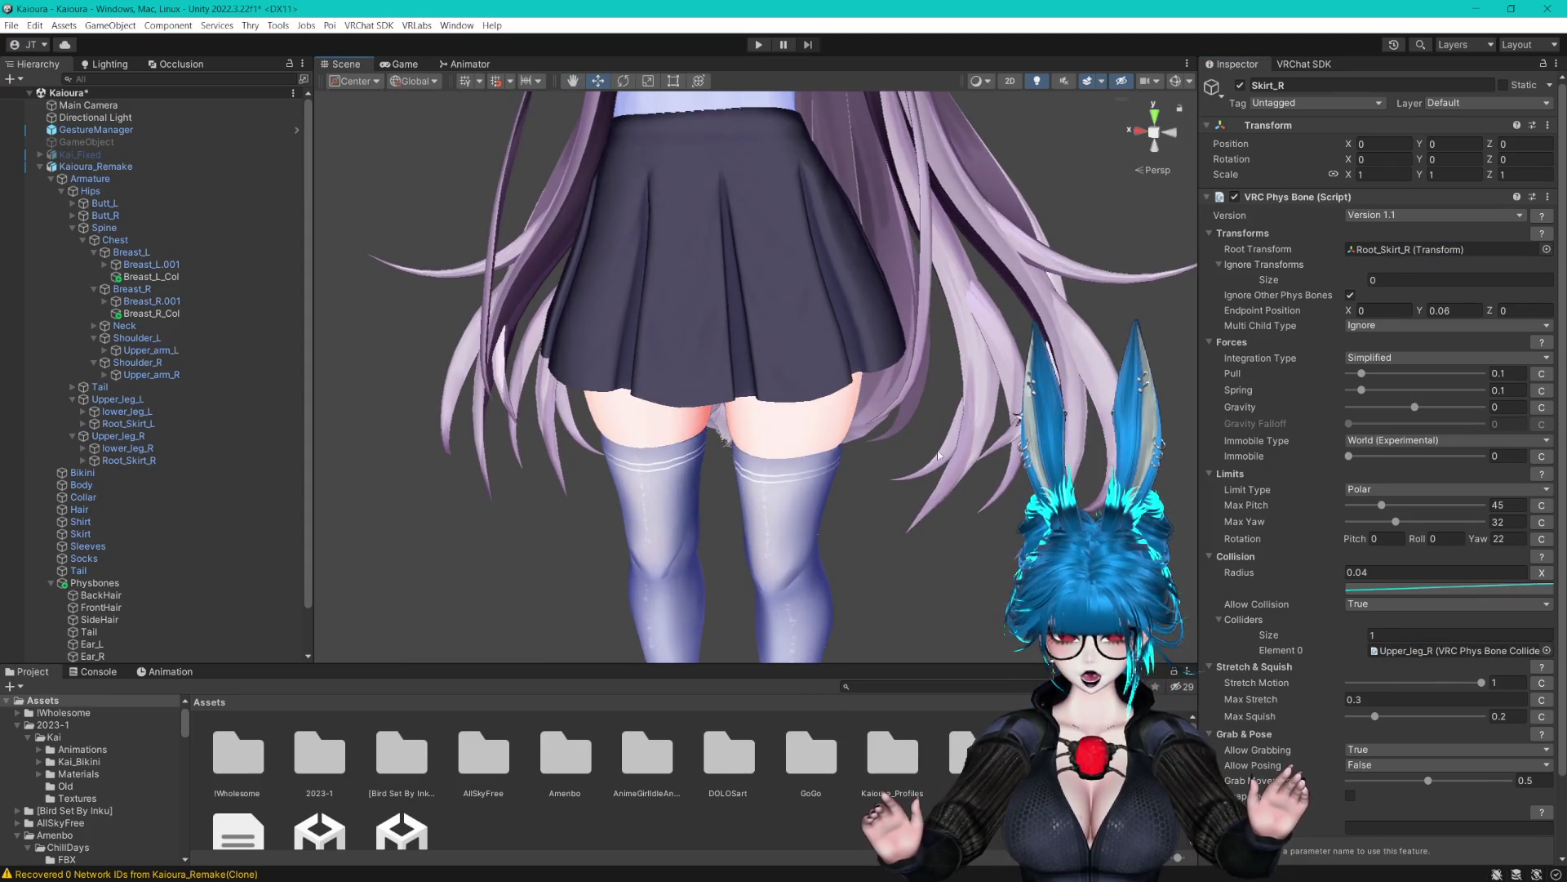
scroll(922, 406, down, 5)
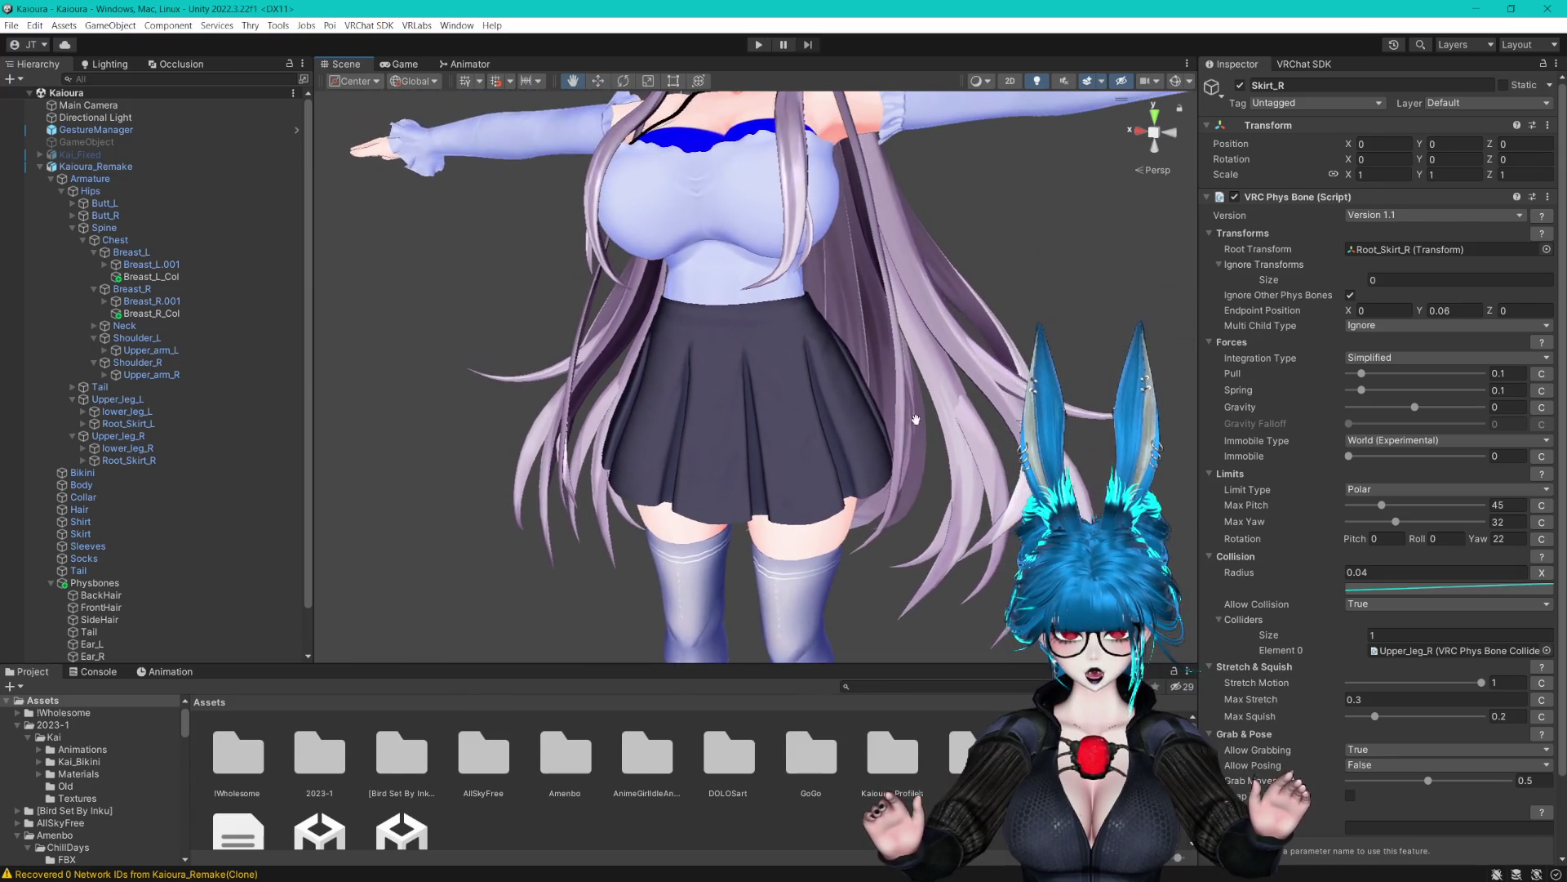
Tidy the Kaioura_Remake hierarchy, framing the avatar and collapsing the Physbones group
click(40, 166)
click(90, 166)
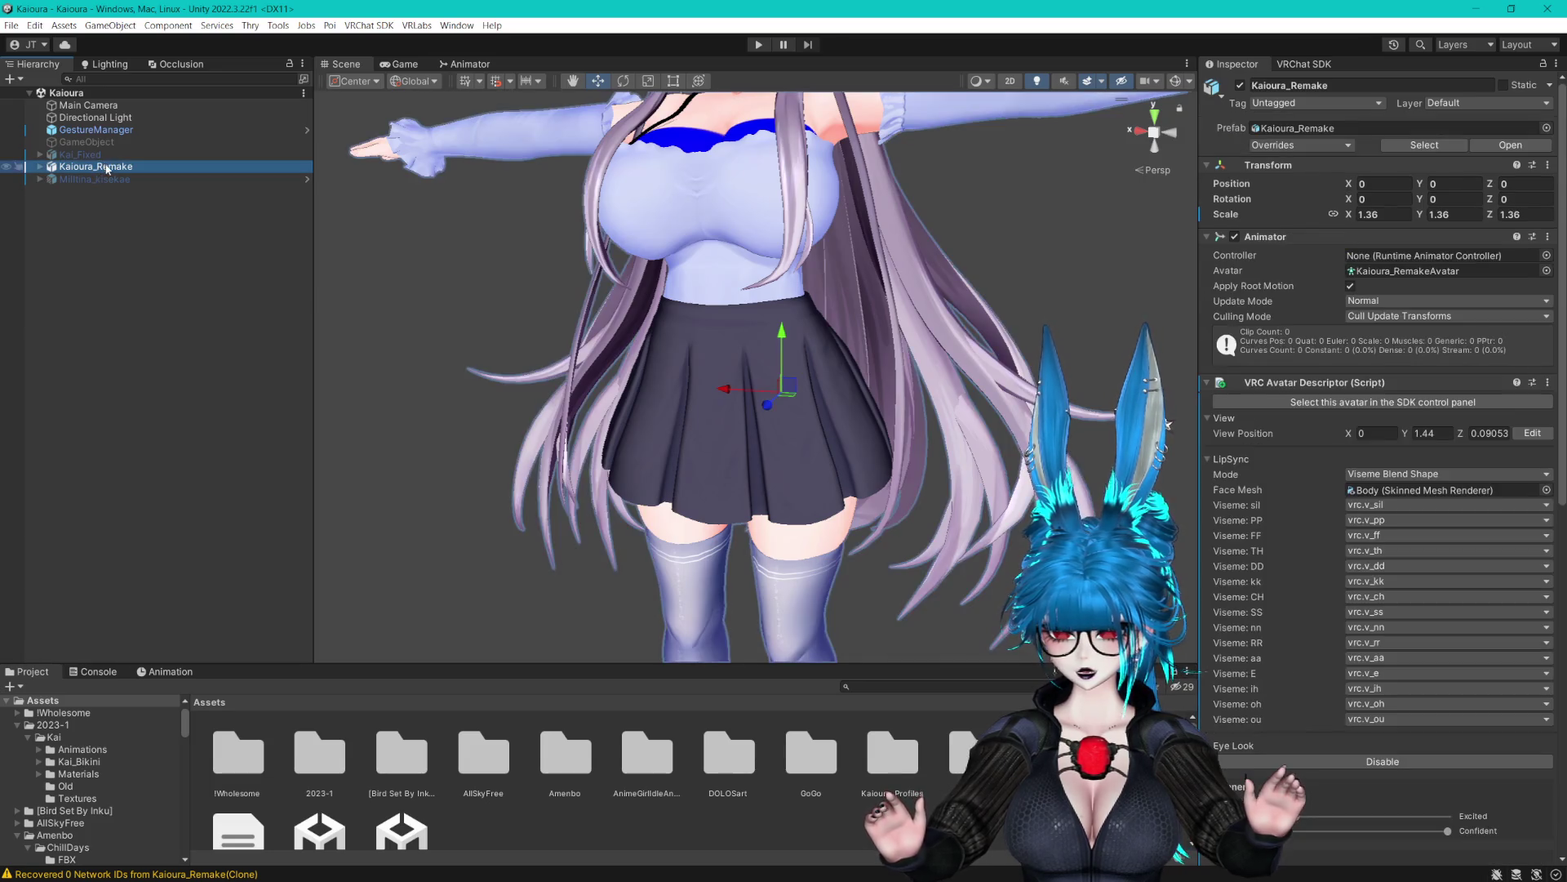
double_click(94, 167)
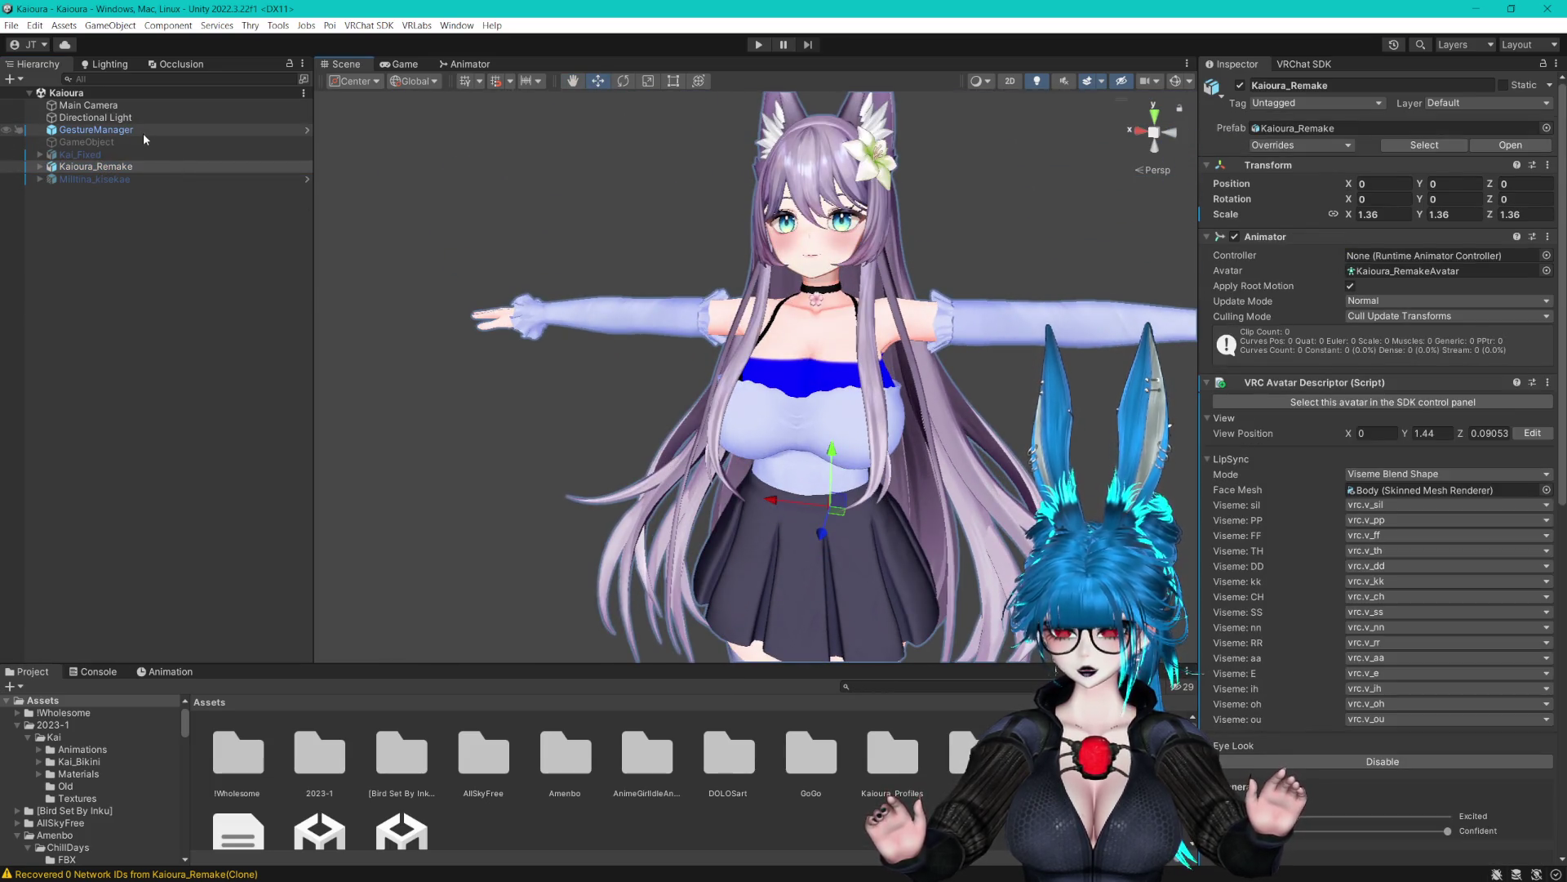
scroll(663, 297, up, 3)
scroll(663, 298, down, 2)
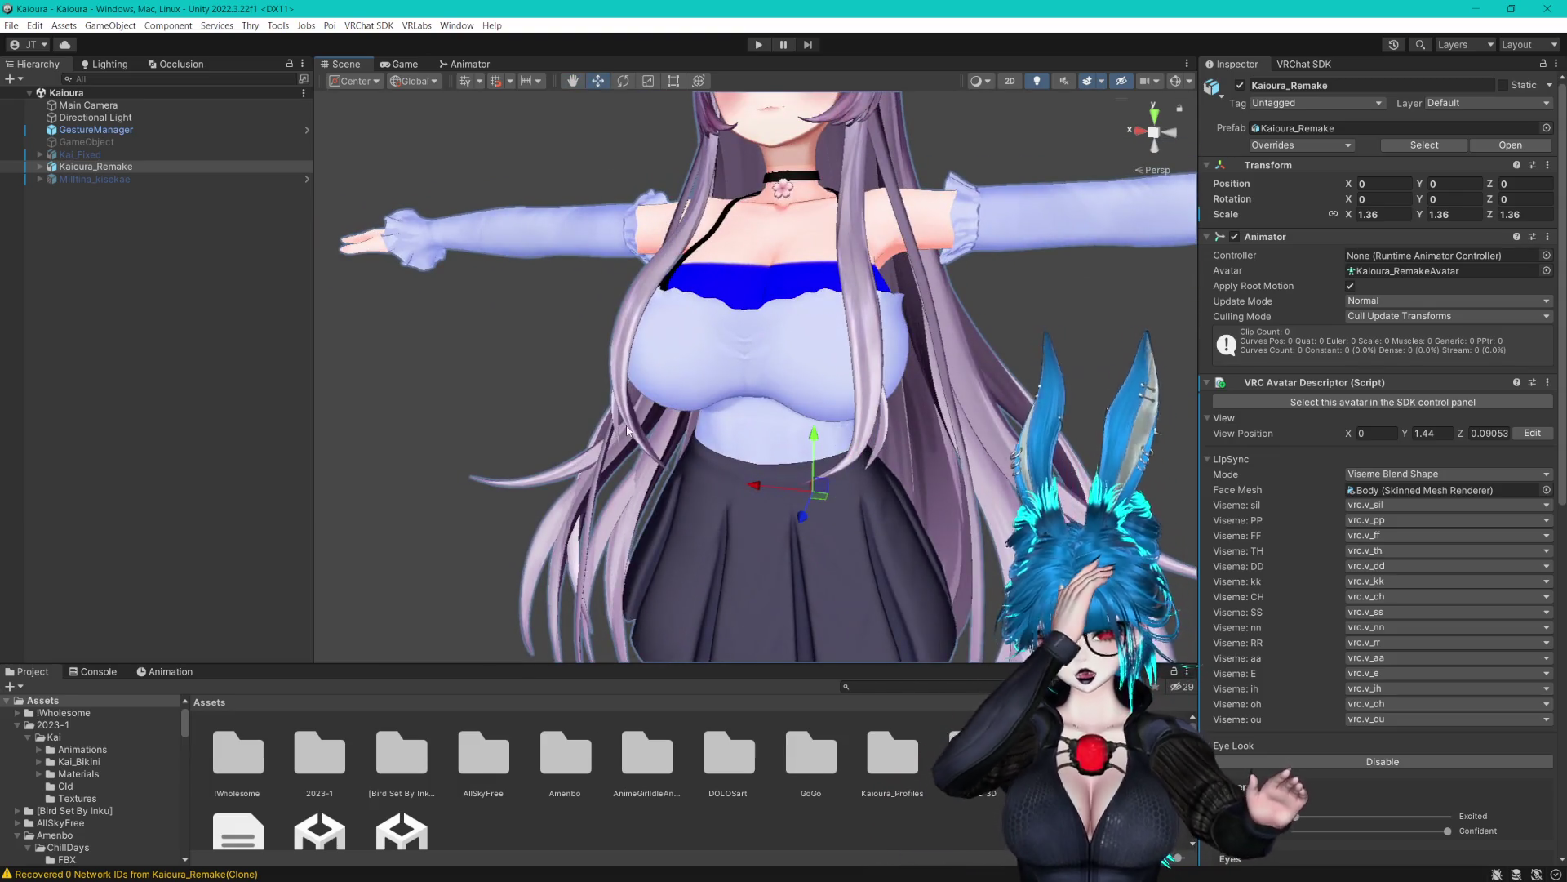
alt+click(40, 166)
scroll(488, 290, down, 2)
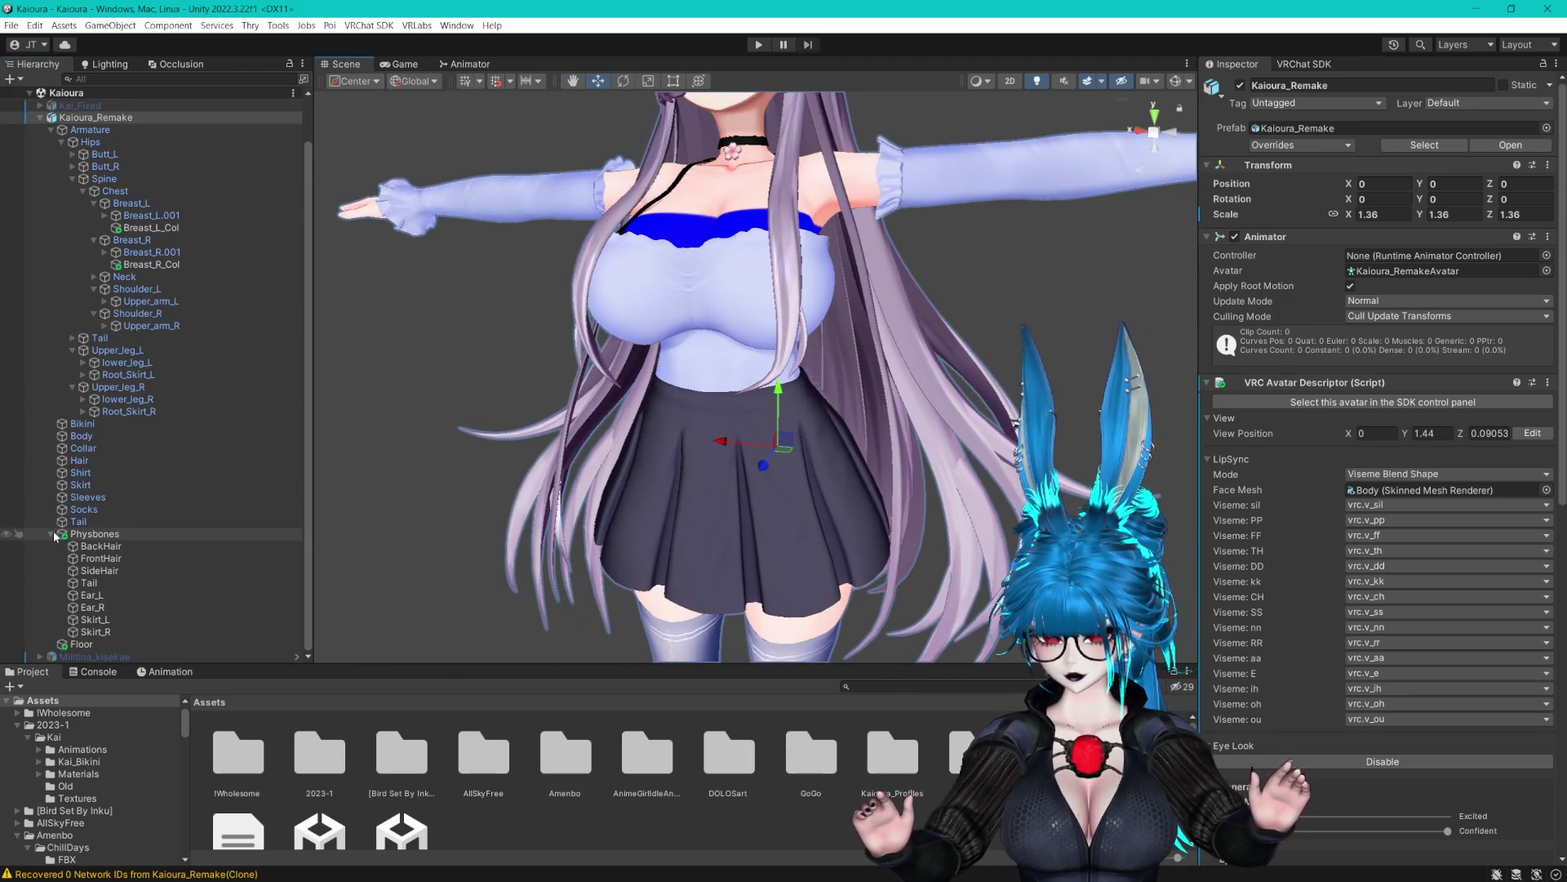
click(51, 583)
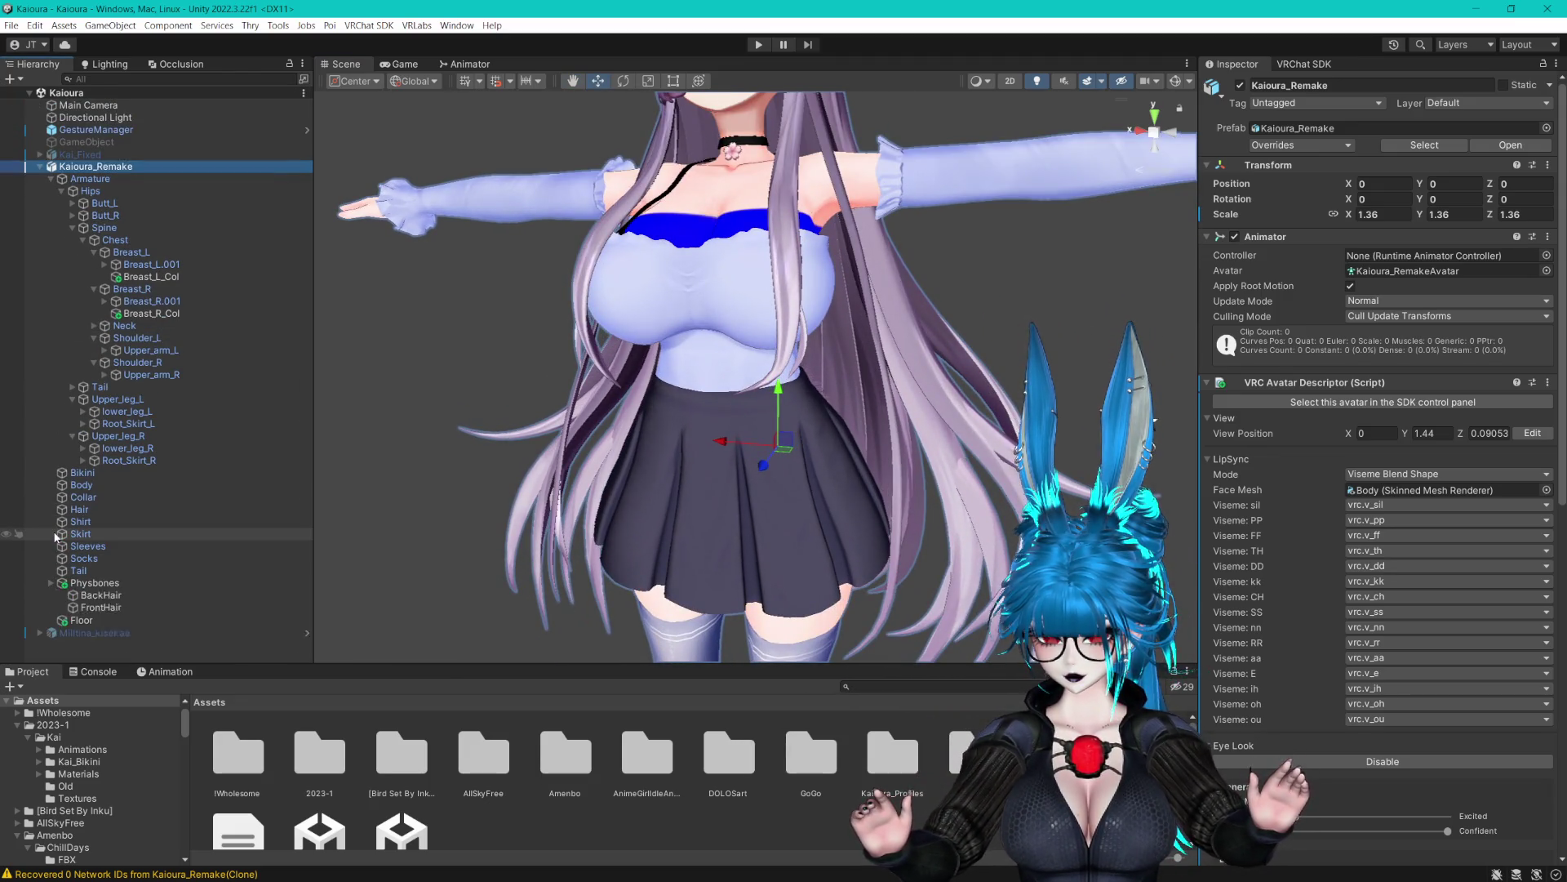
Create an empty child object under Kaioura_Remake named Toggles
right_click(86, 167)
click(189, 381)
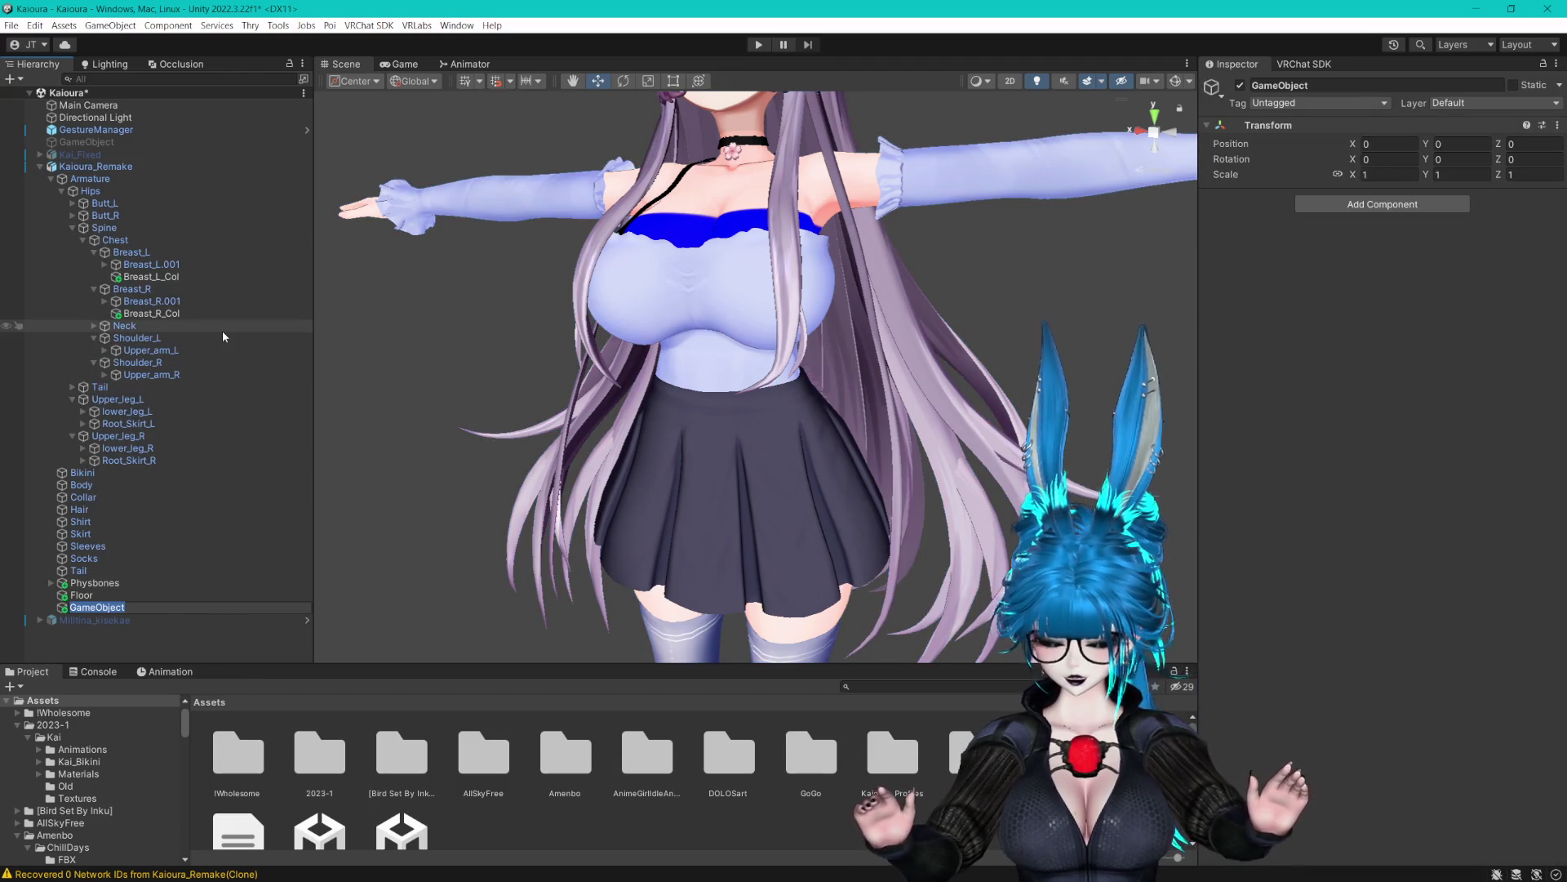
text(toggles)
key(Return)
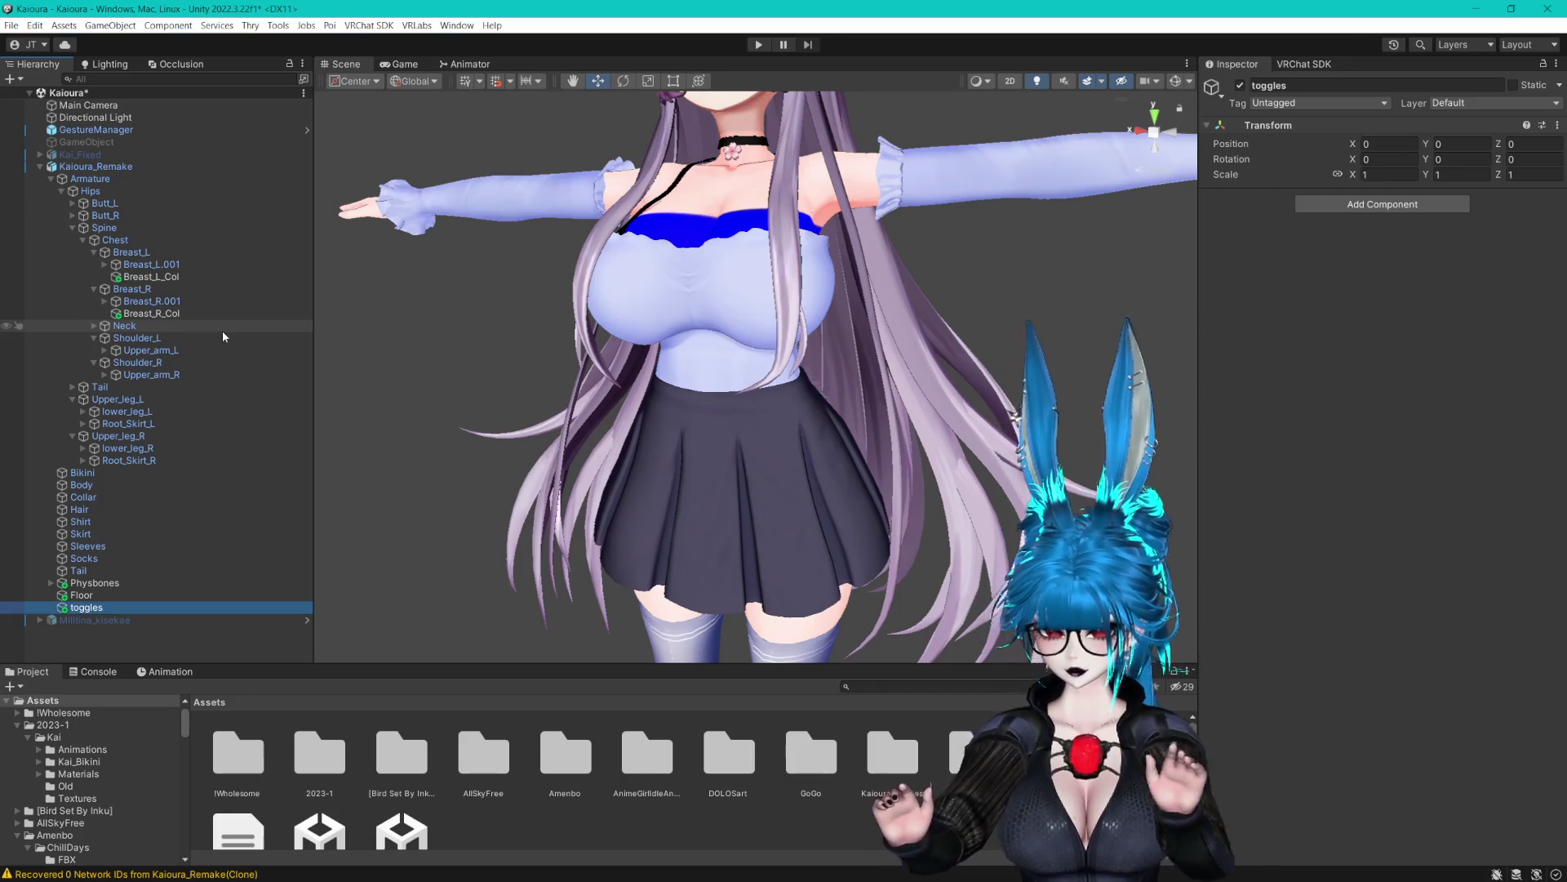
key(F2)
text(T)
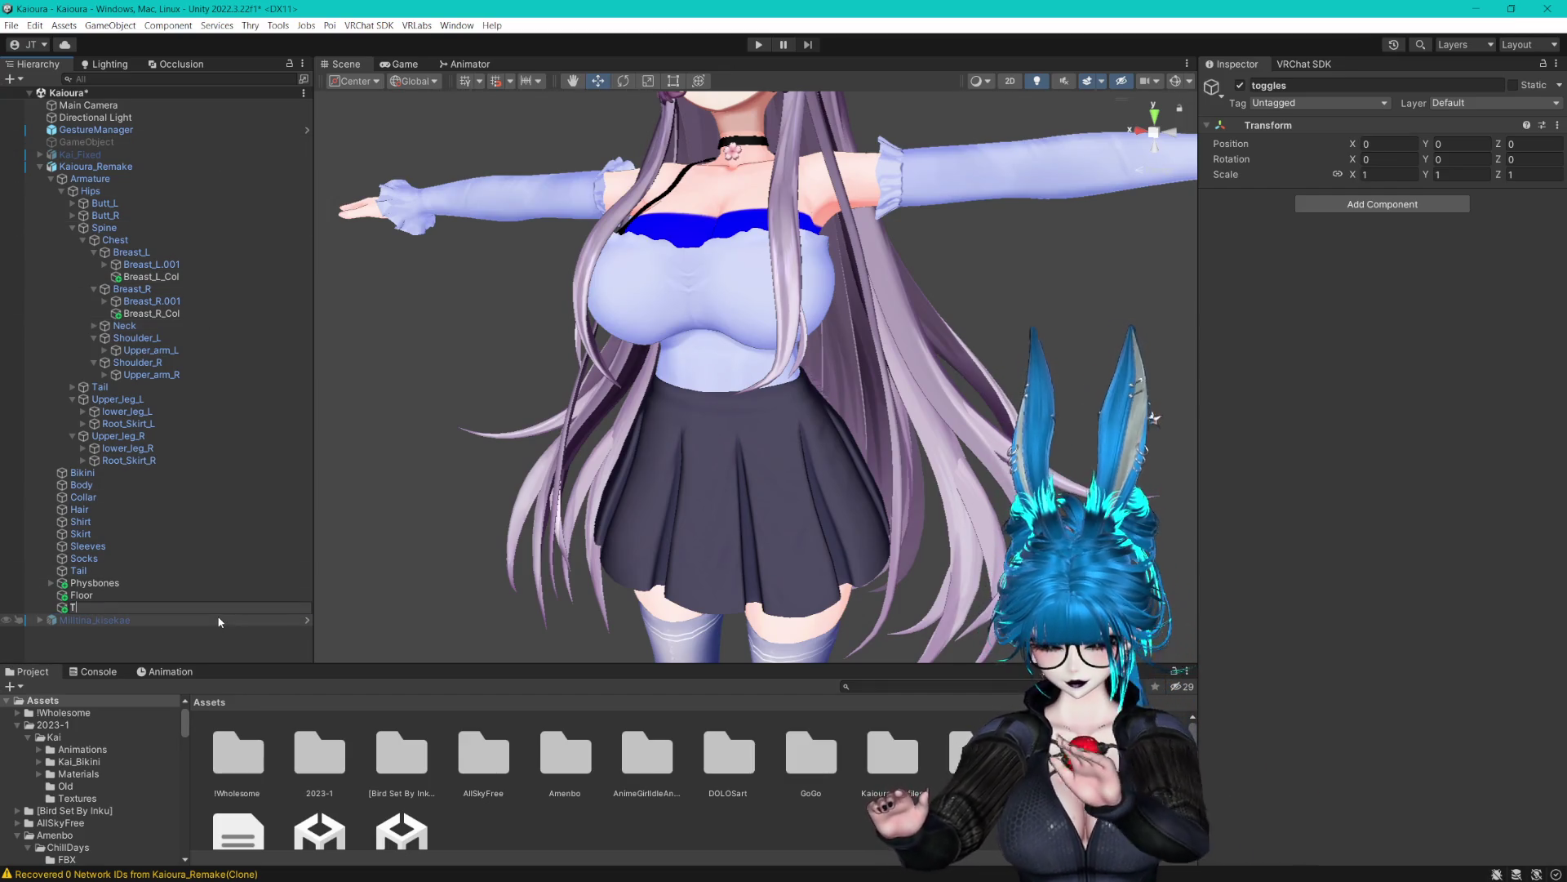
text(oggles)
key(Return)
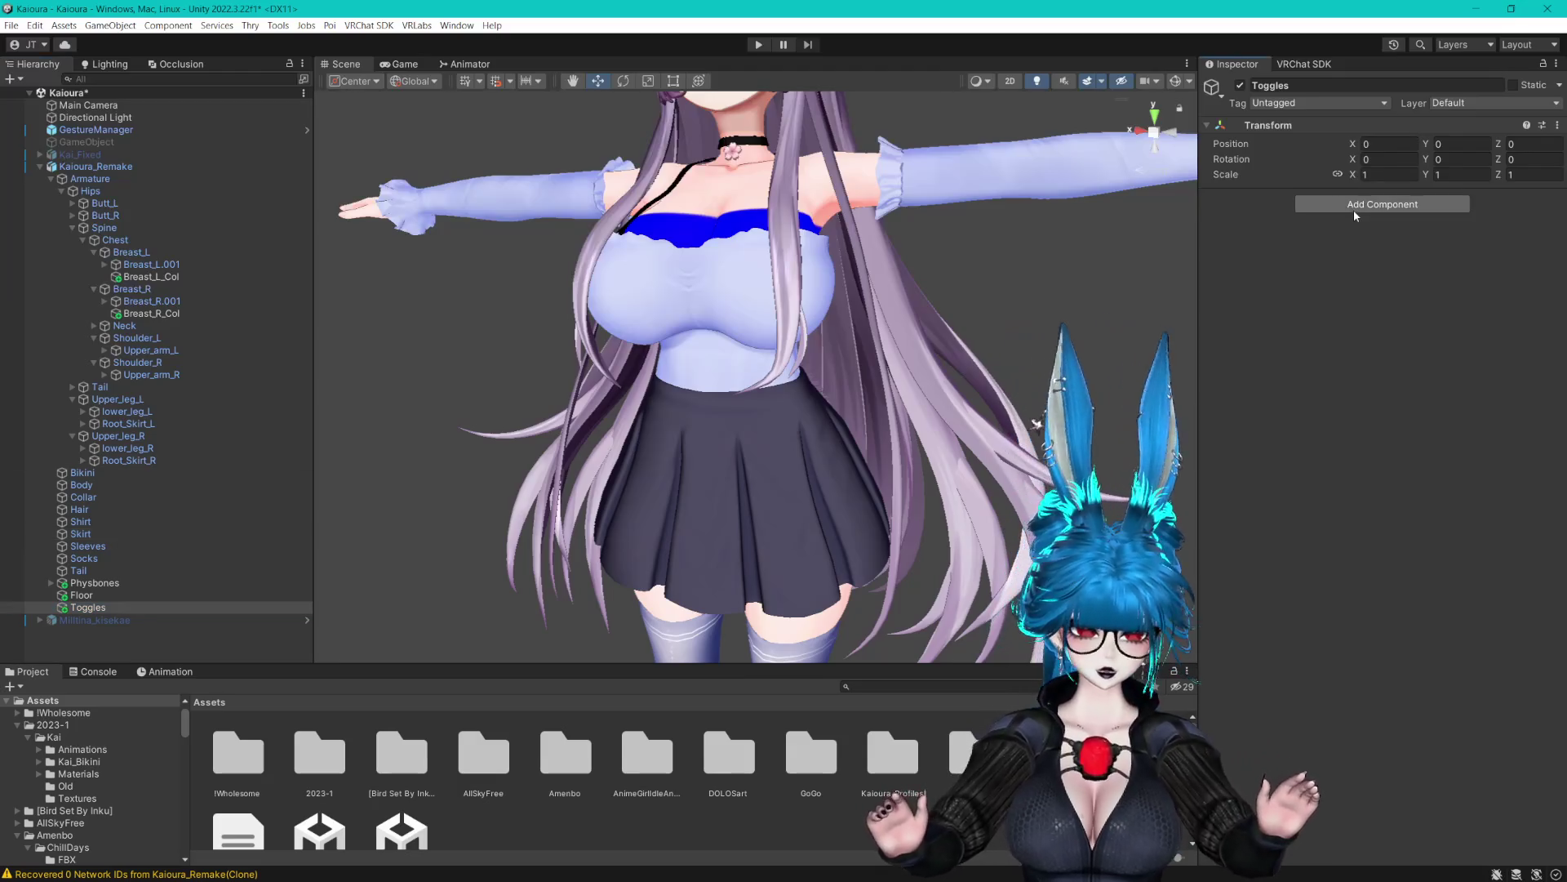
Add a Toggle (VRCFury) component to Toggles by searching 'togg'
click(1354, 211)
key(BackSpace)
text(togg)
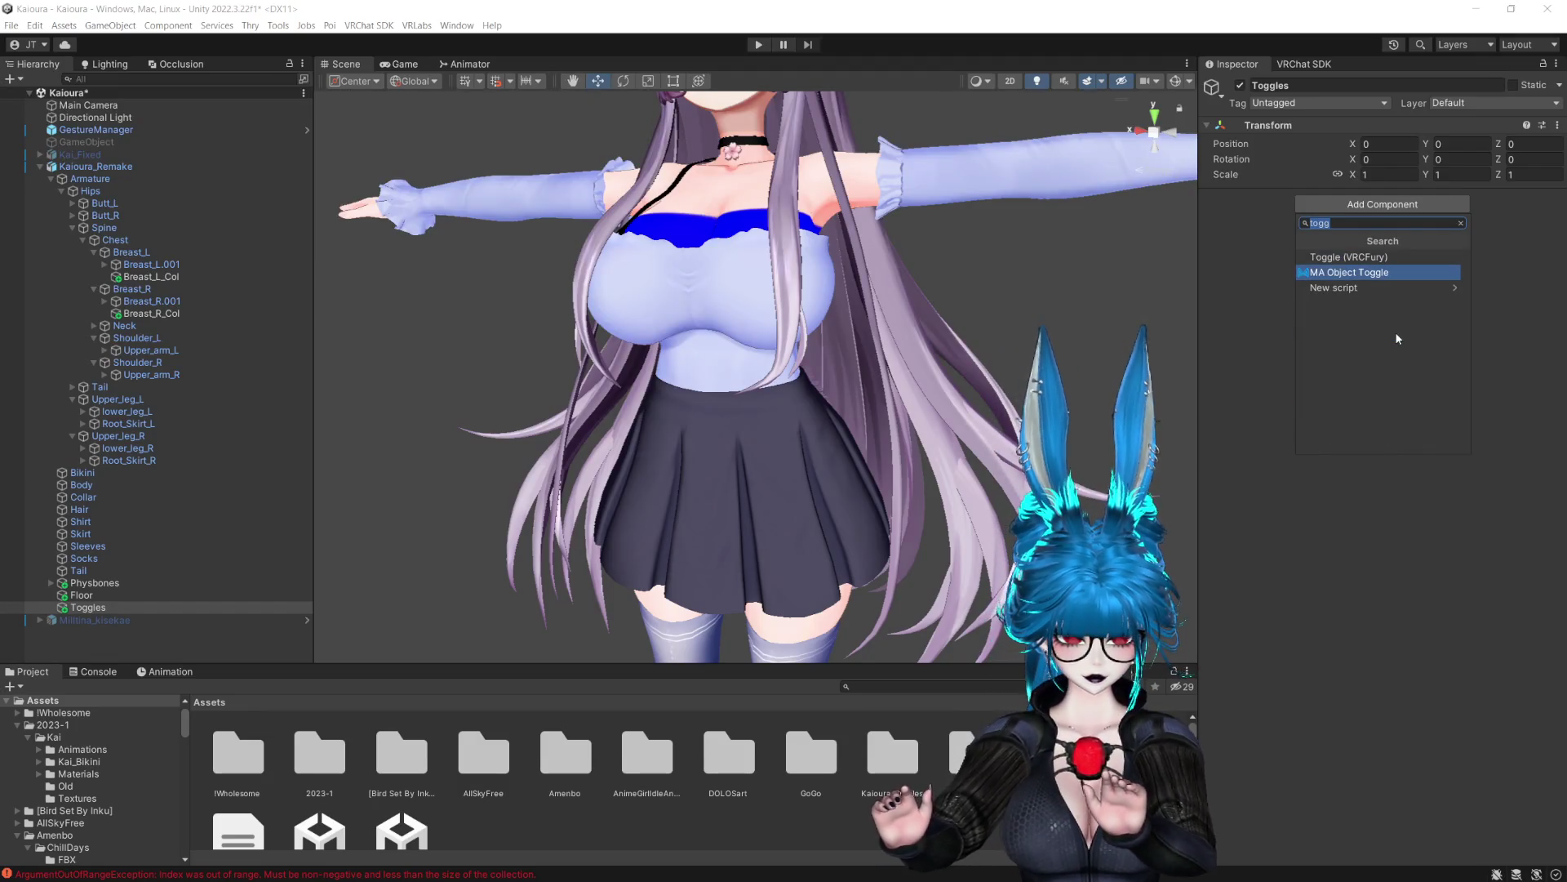
key(Return)
click(1372, 226)
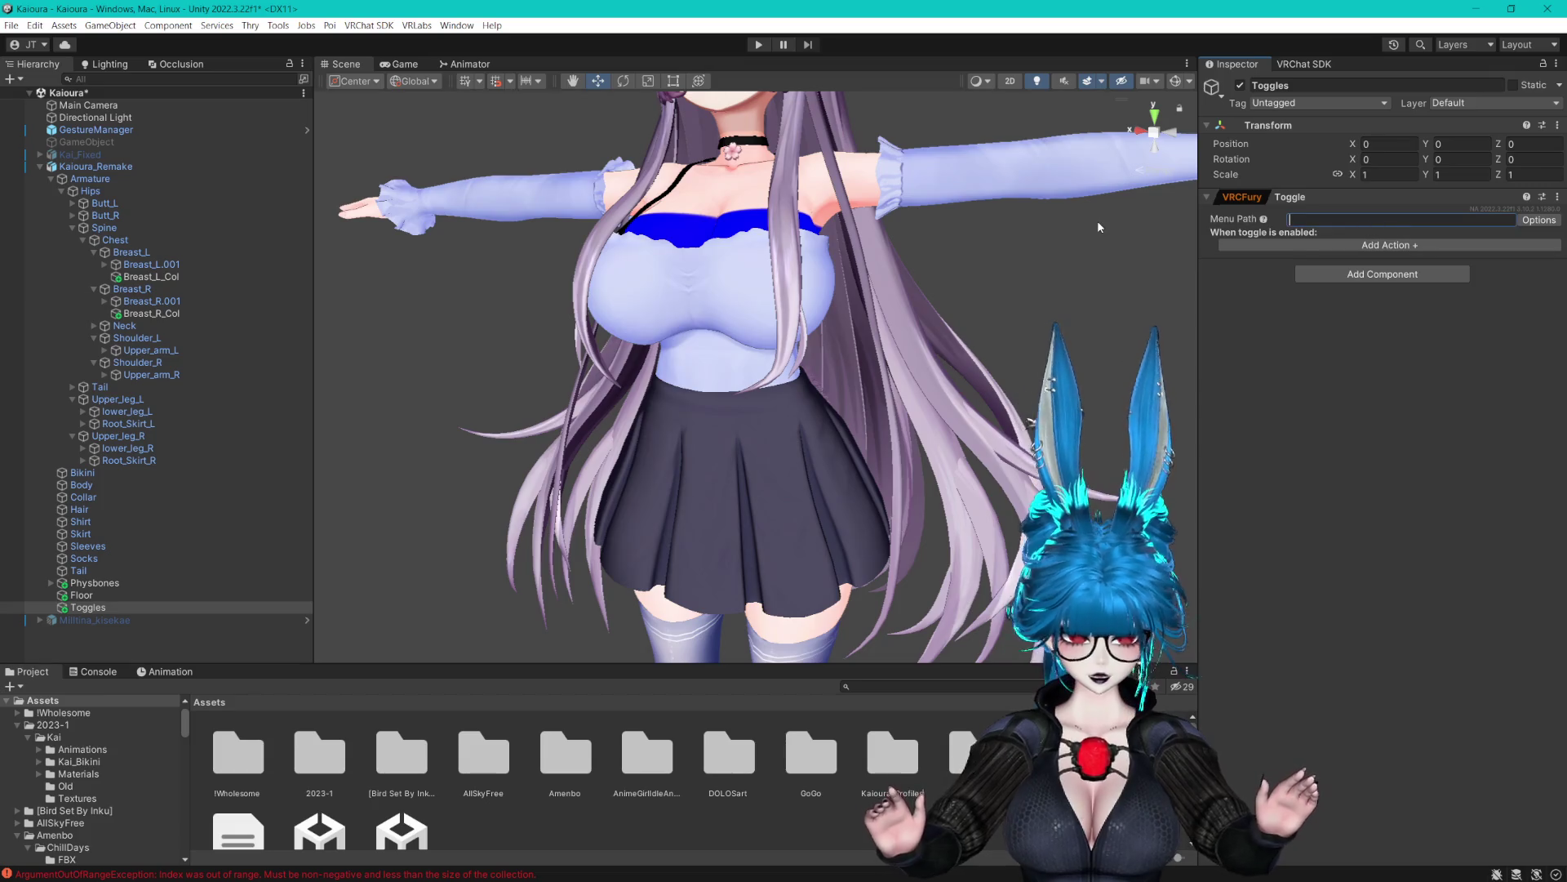
Set the toggle's menu path to Cloths/Shirt and make it Saved Between Worlds
text(Cloths)
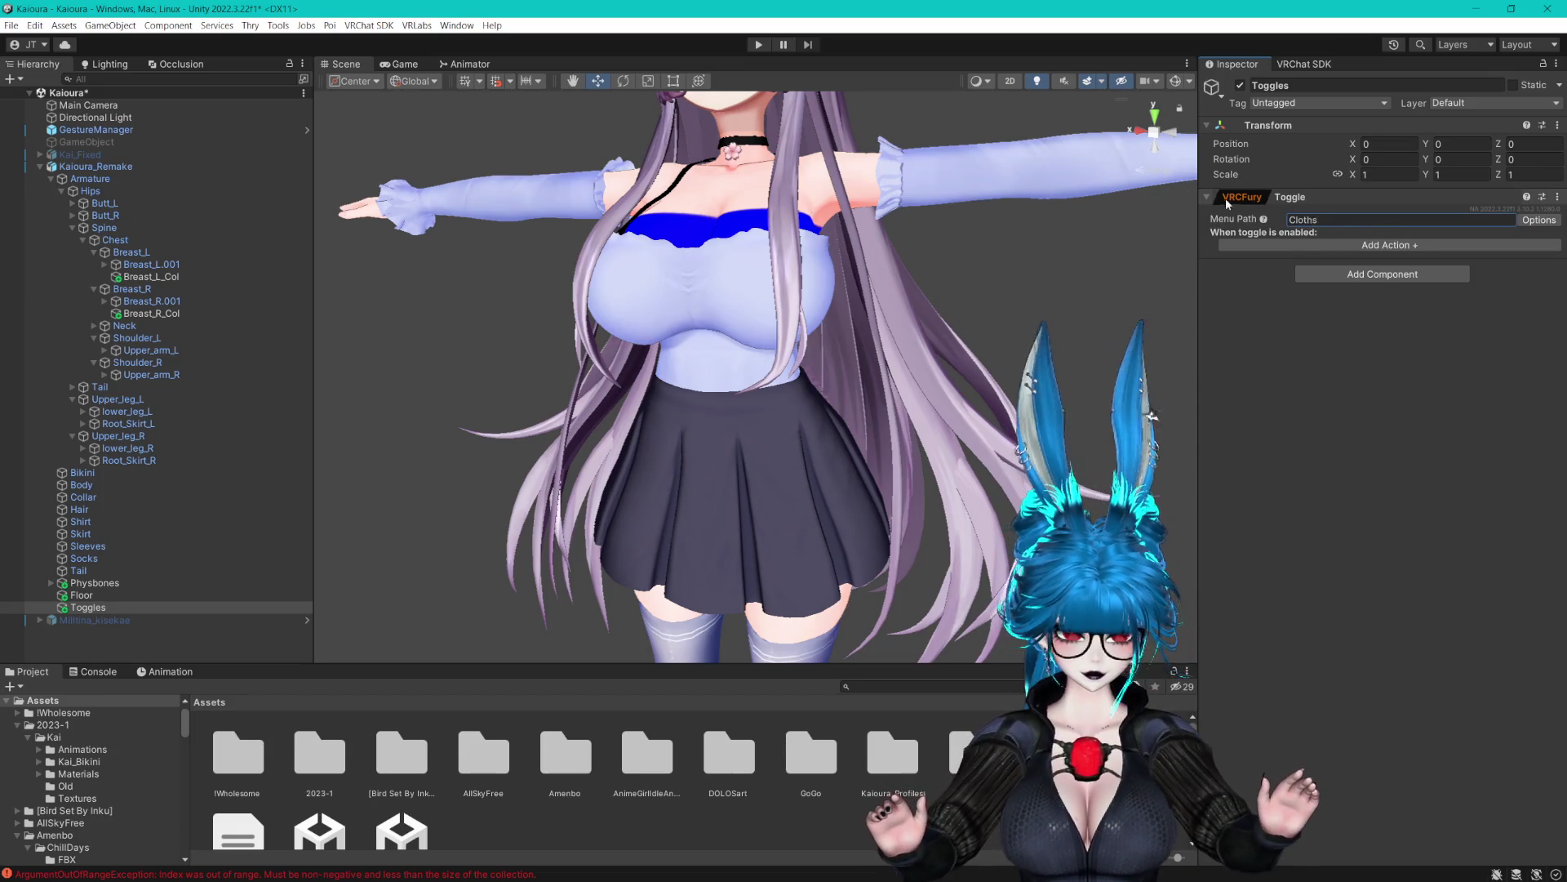
click(1291, 218)
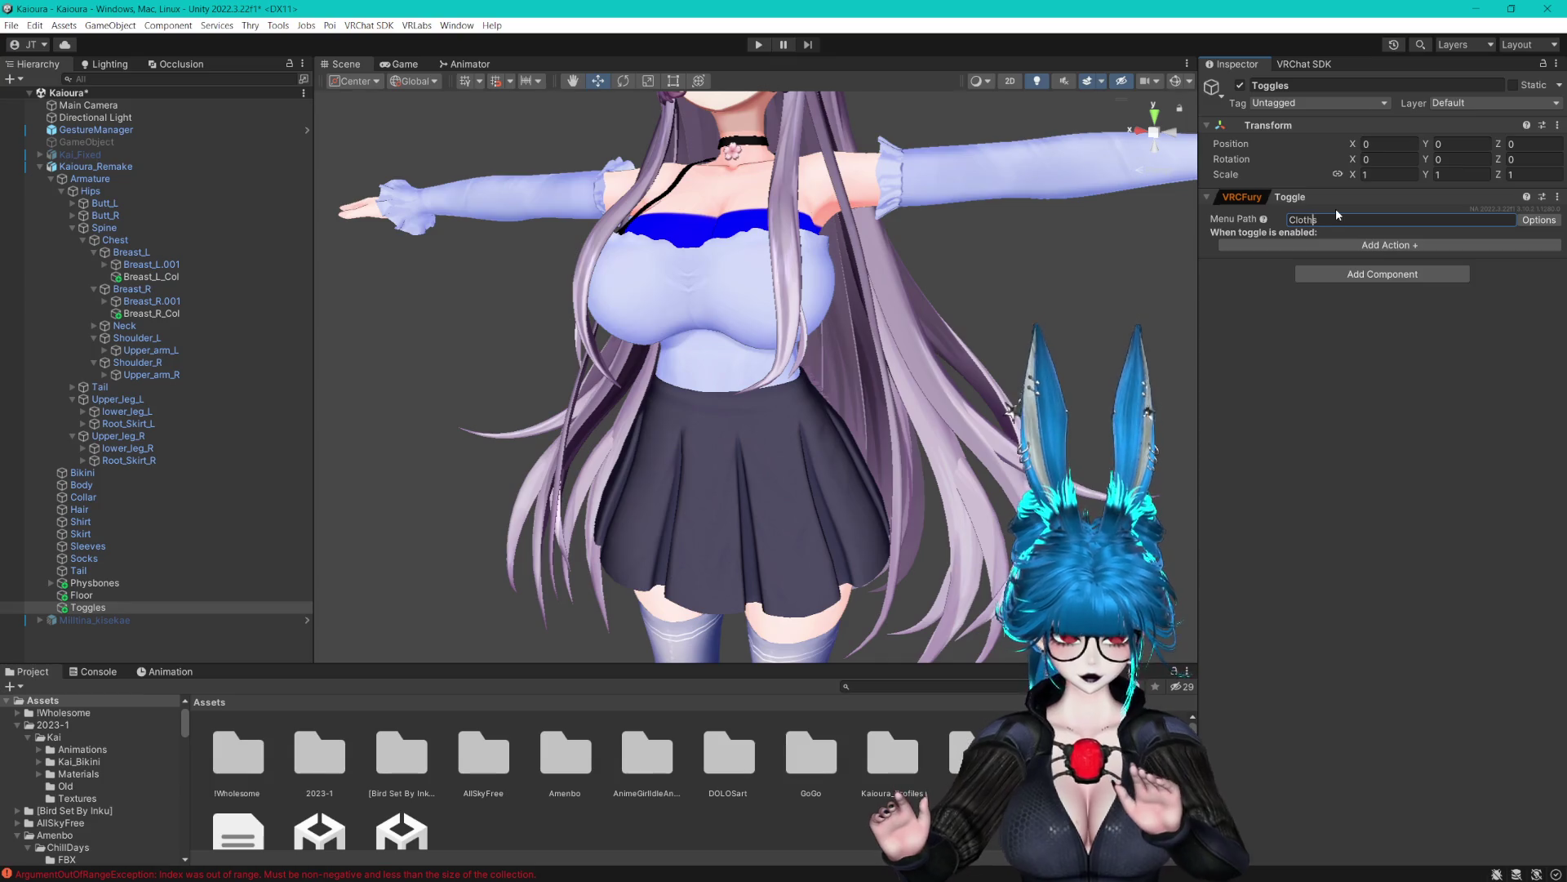
key(End)
text(/)
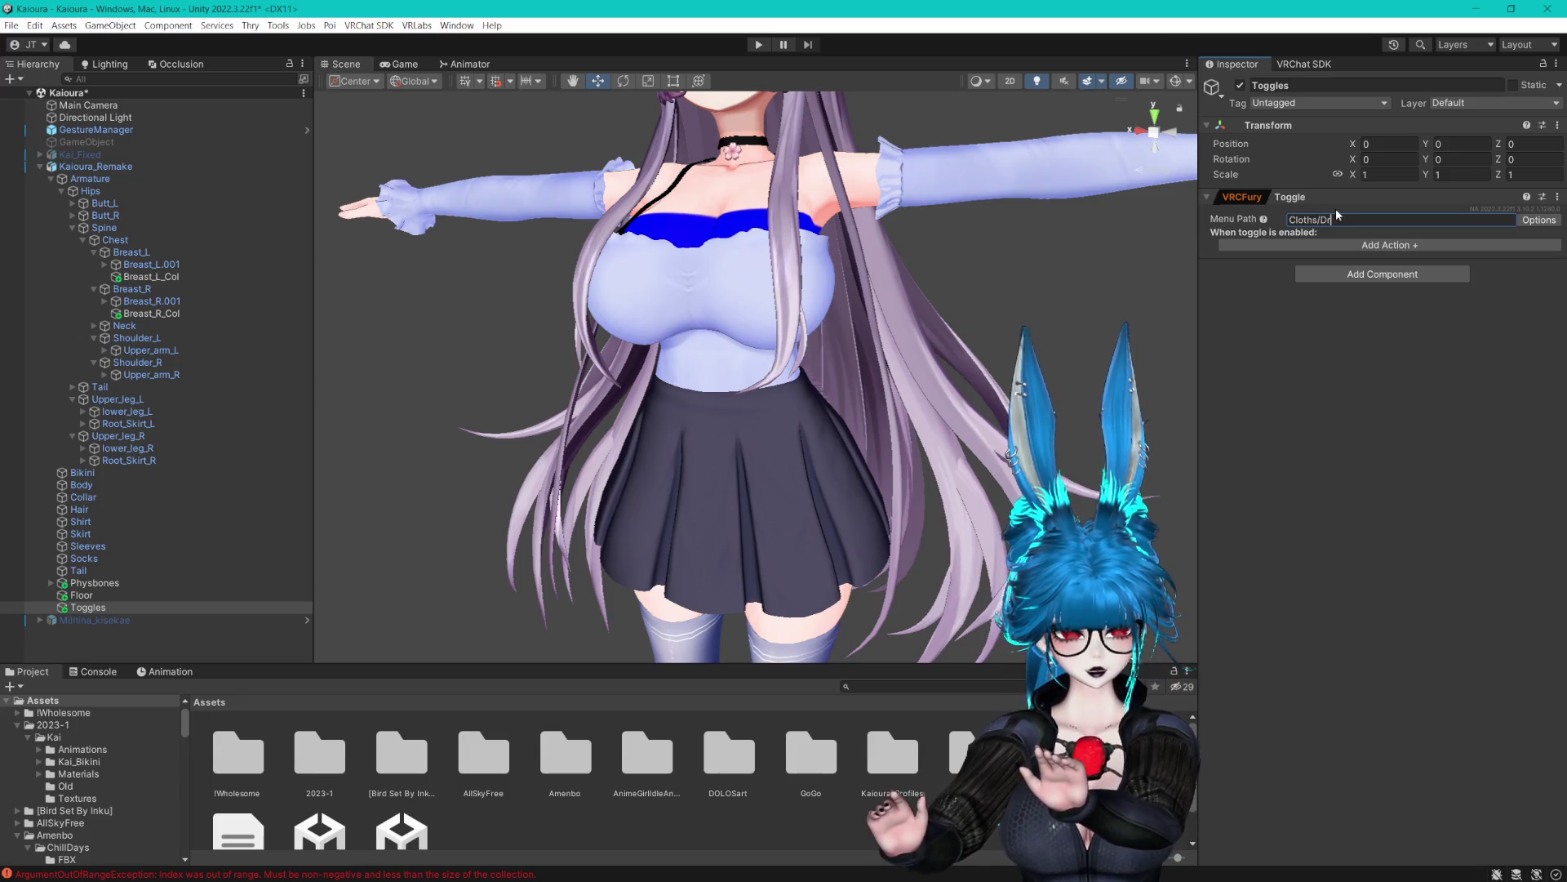
text(O)
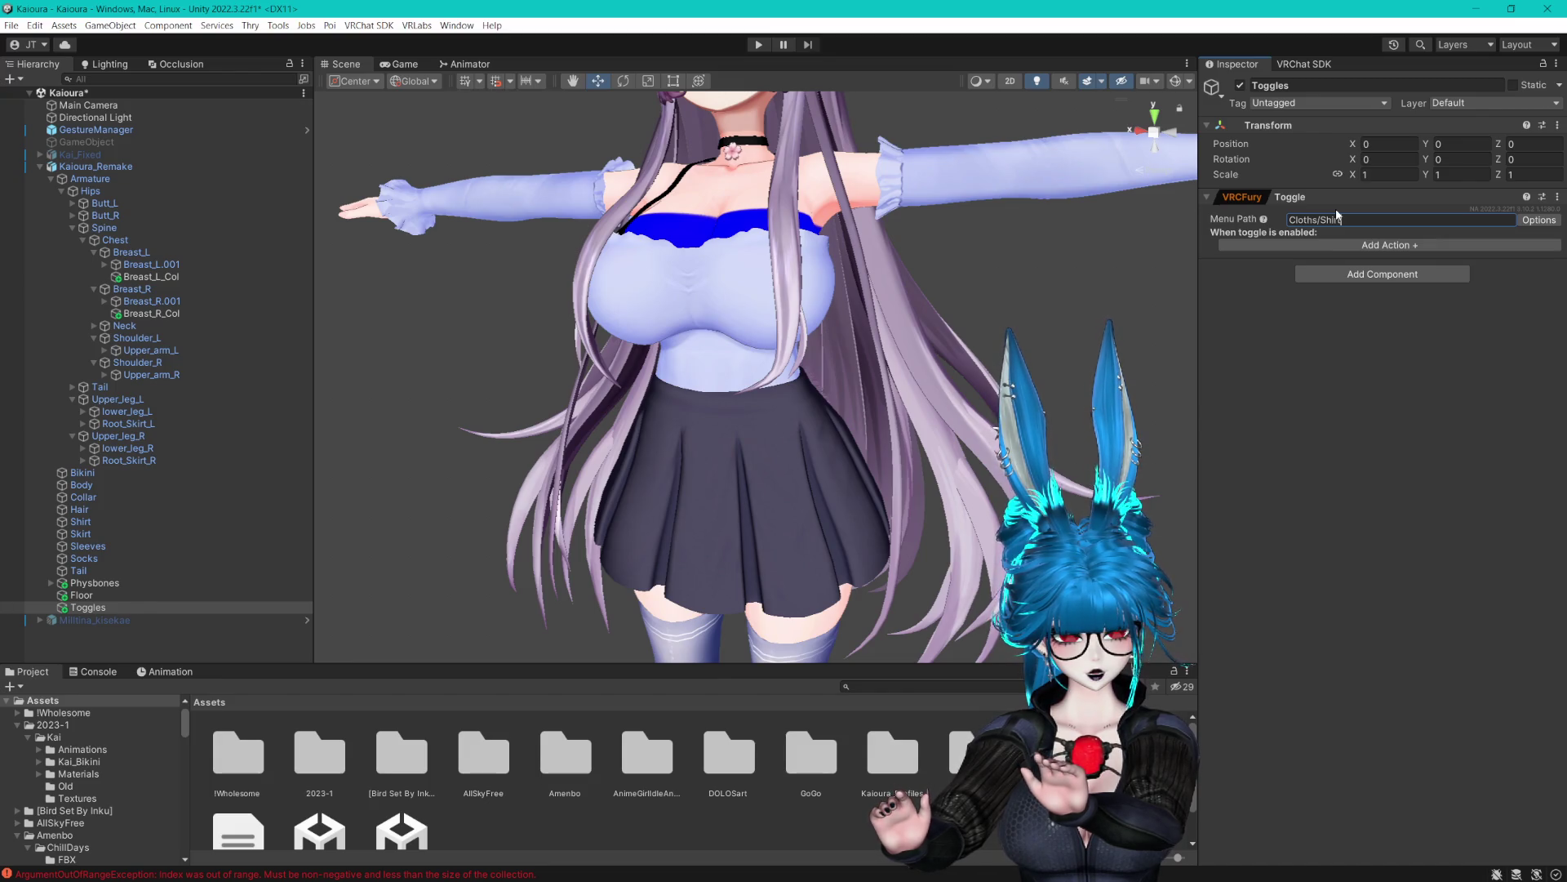
click(1539, 220)
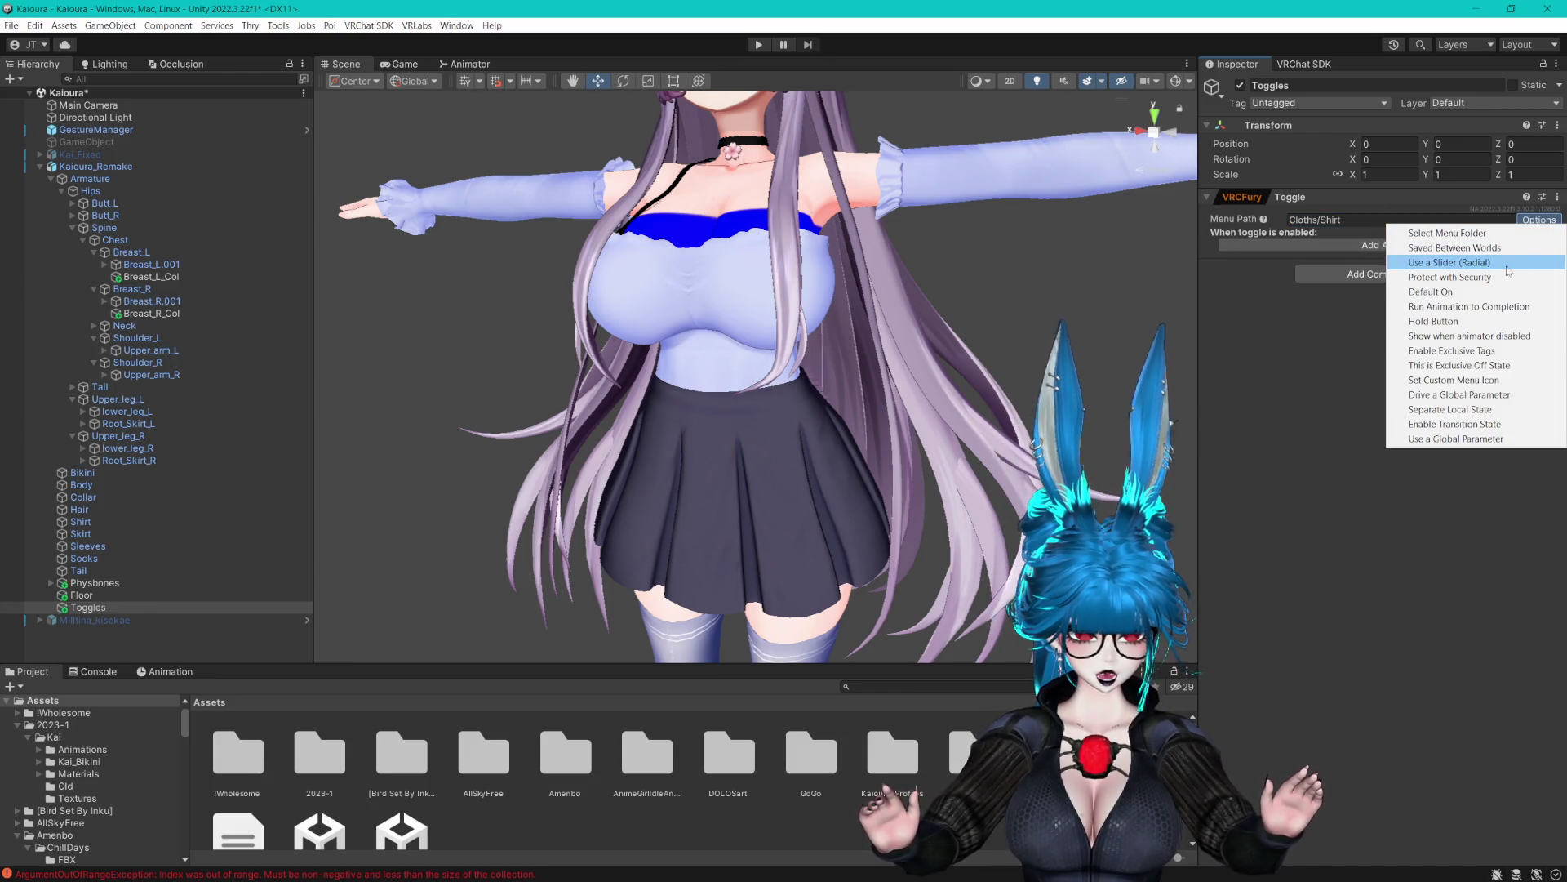
click(1456, 249)
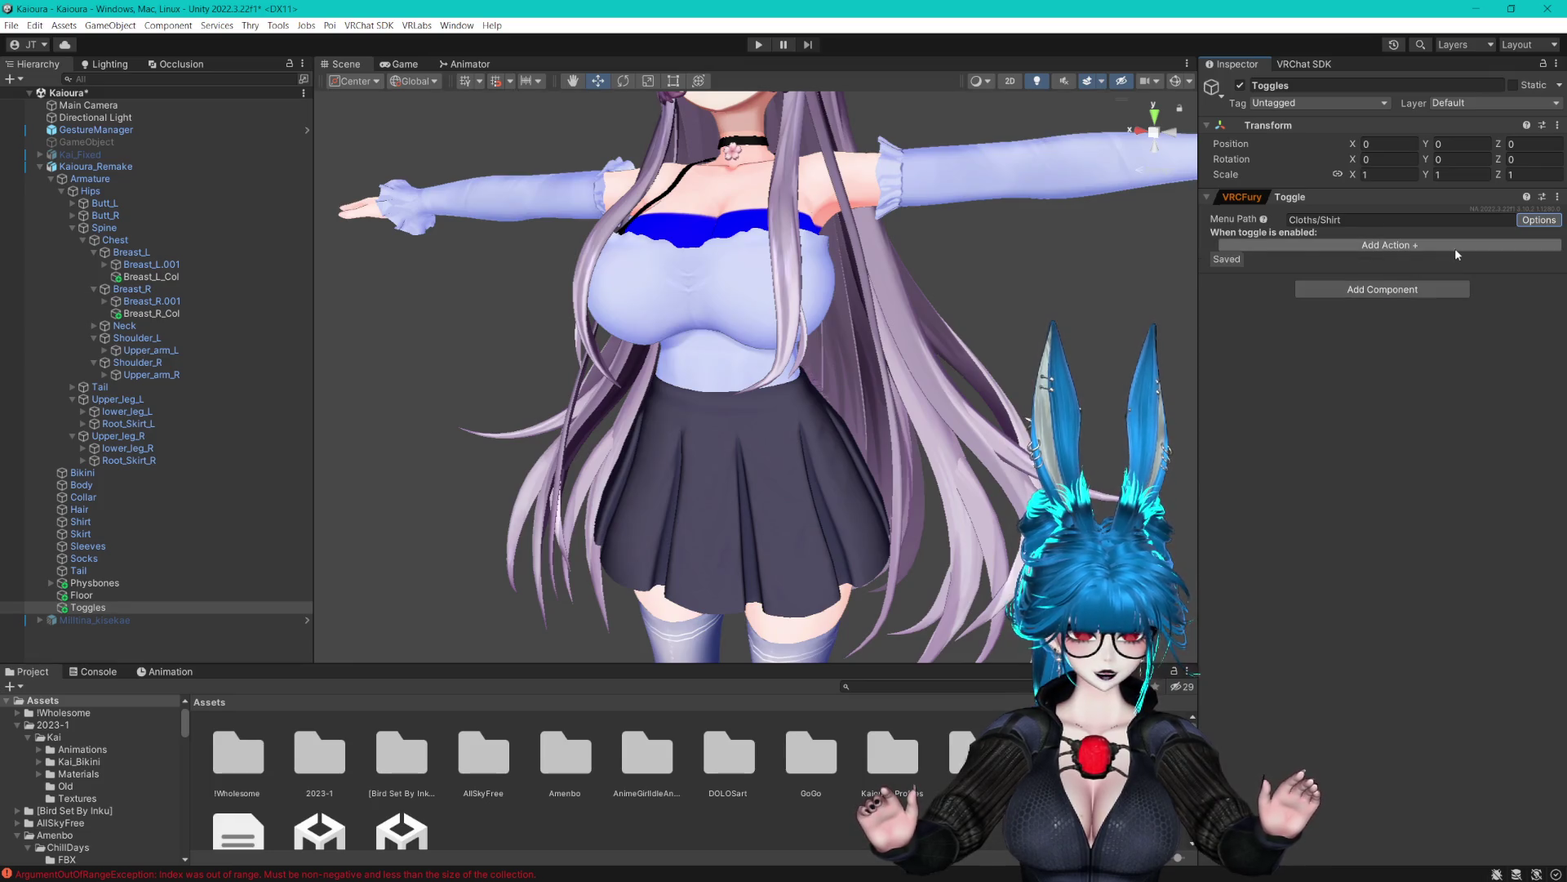
Add an Object Toggle action that turns on the Shirt object
click(1312, 245)
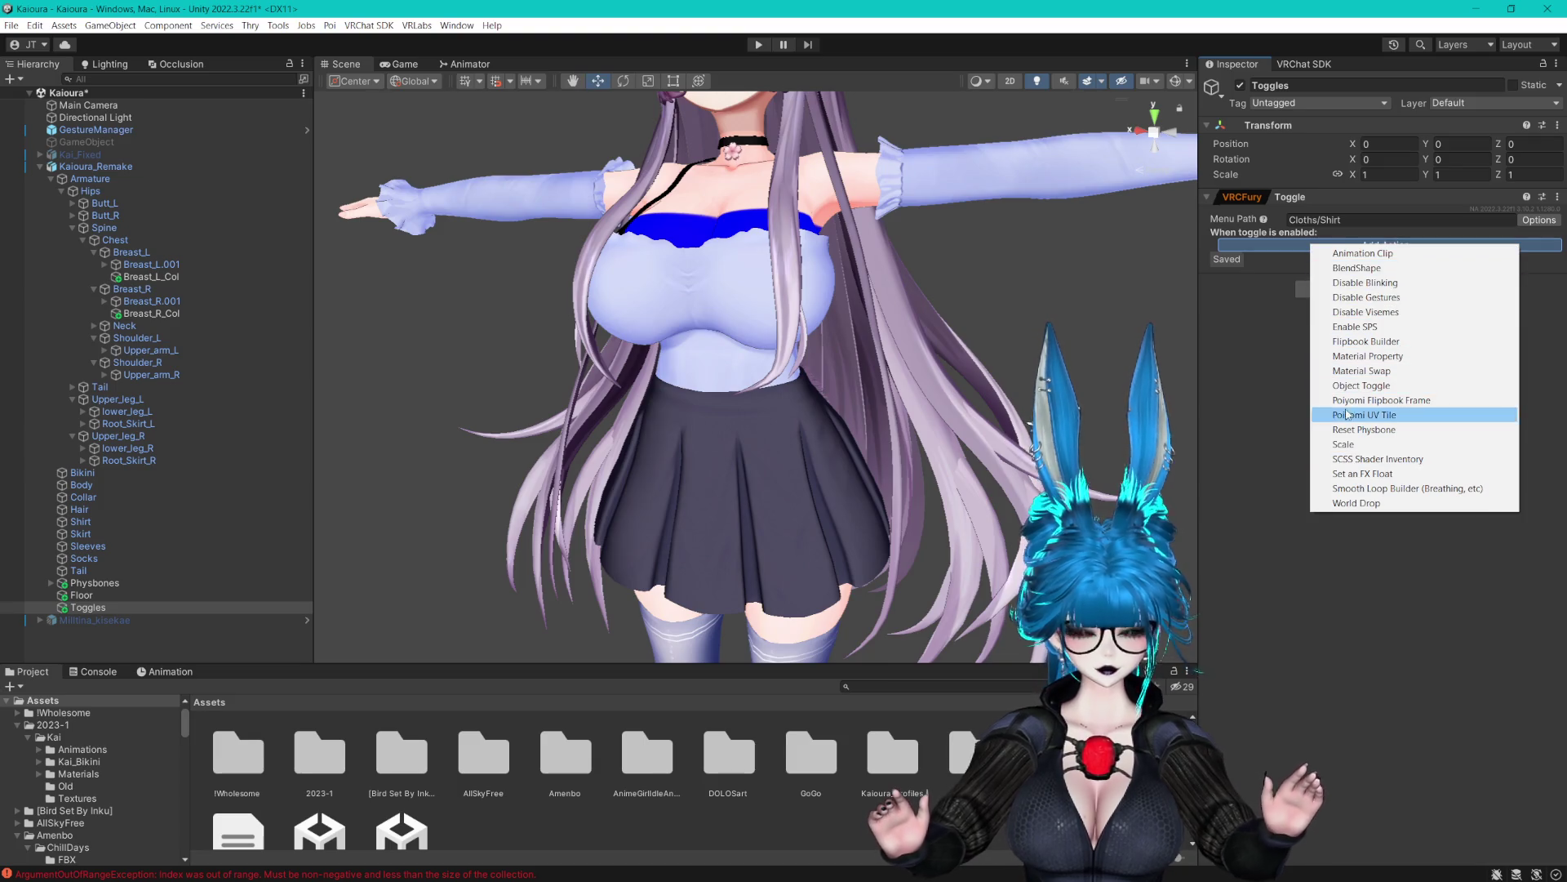
click(1272, 356)
click(1393, 247)
click(1409, 390)
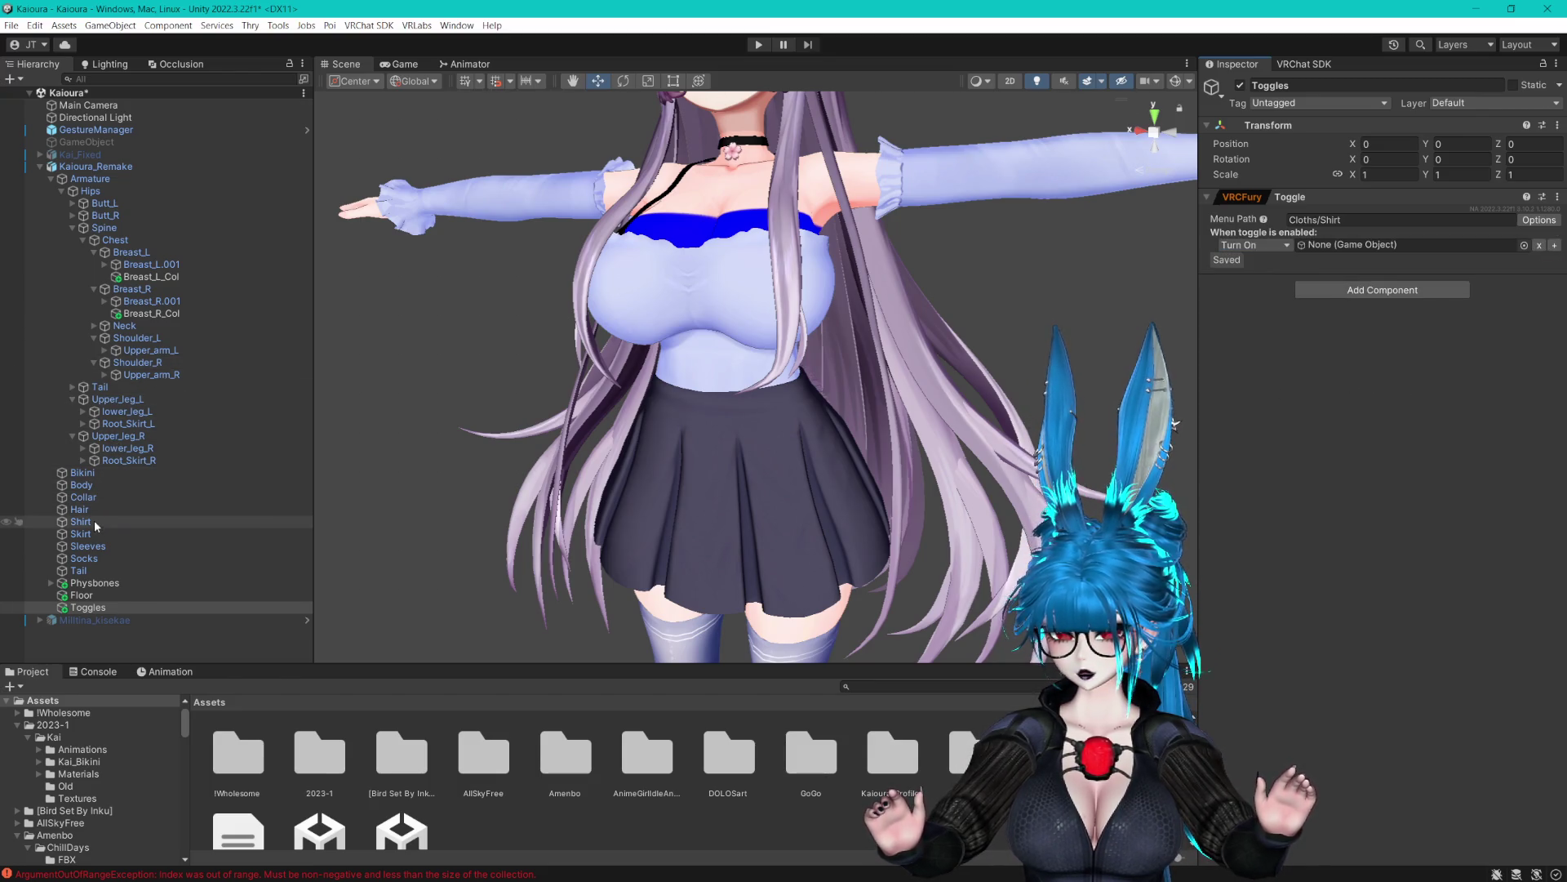
mouse_move(90, 523)
mouse_down()
mouse_move(1183, 269)
mouse_move(1347, 250)
mouse_up()
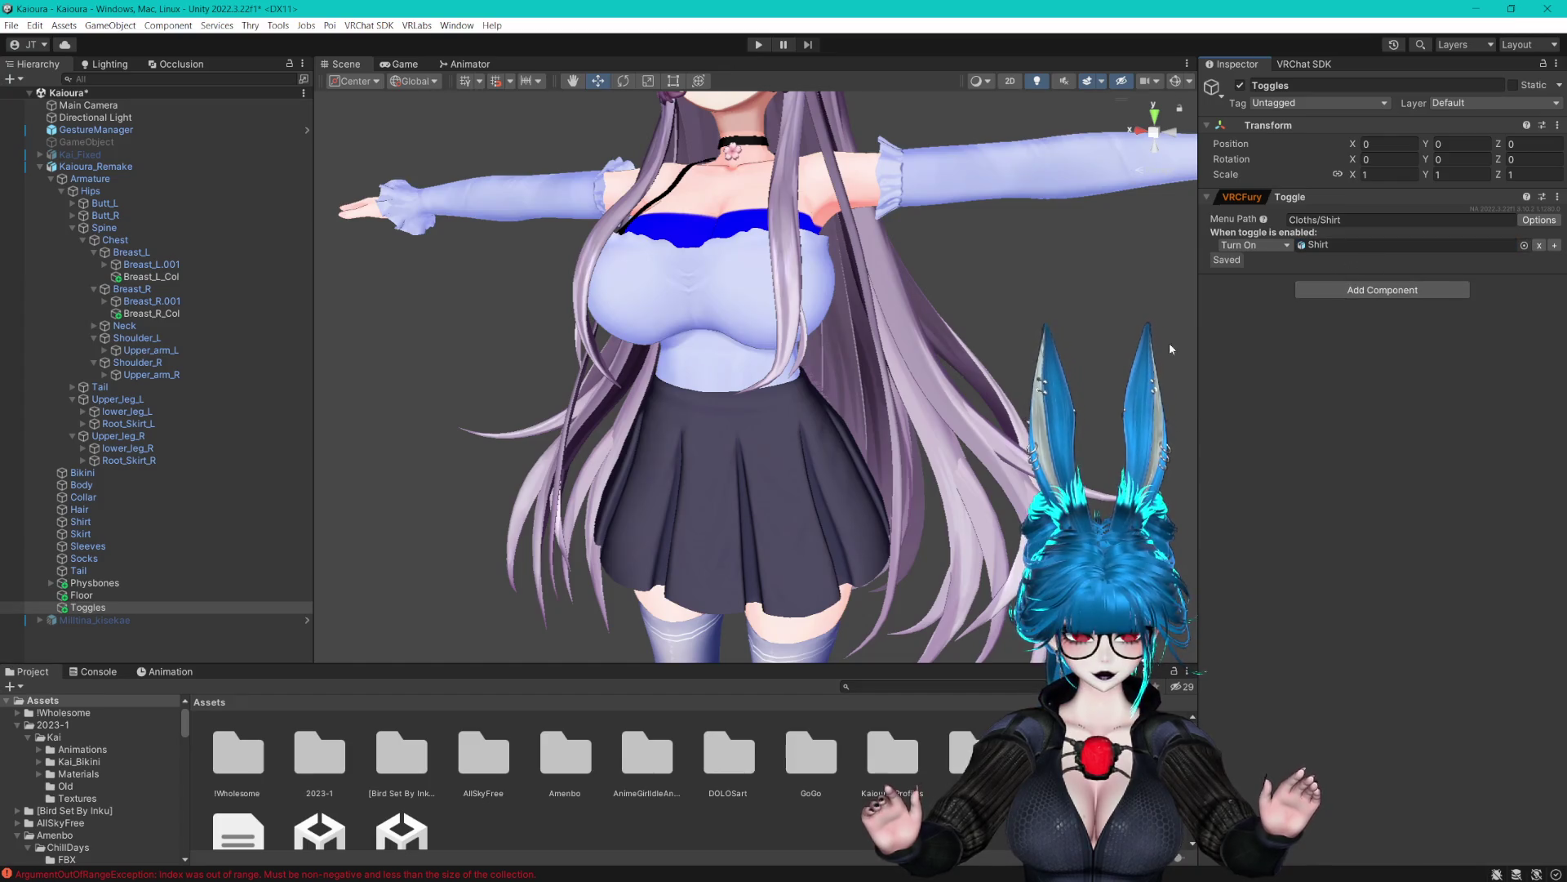
Copy the VRCFury Toggle component and remove it from the Toggles object
click(1557, 197)
click(1511, 302)
click(1557, 196)
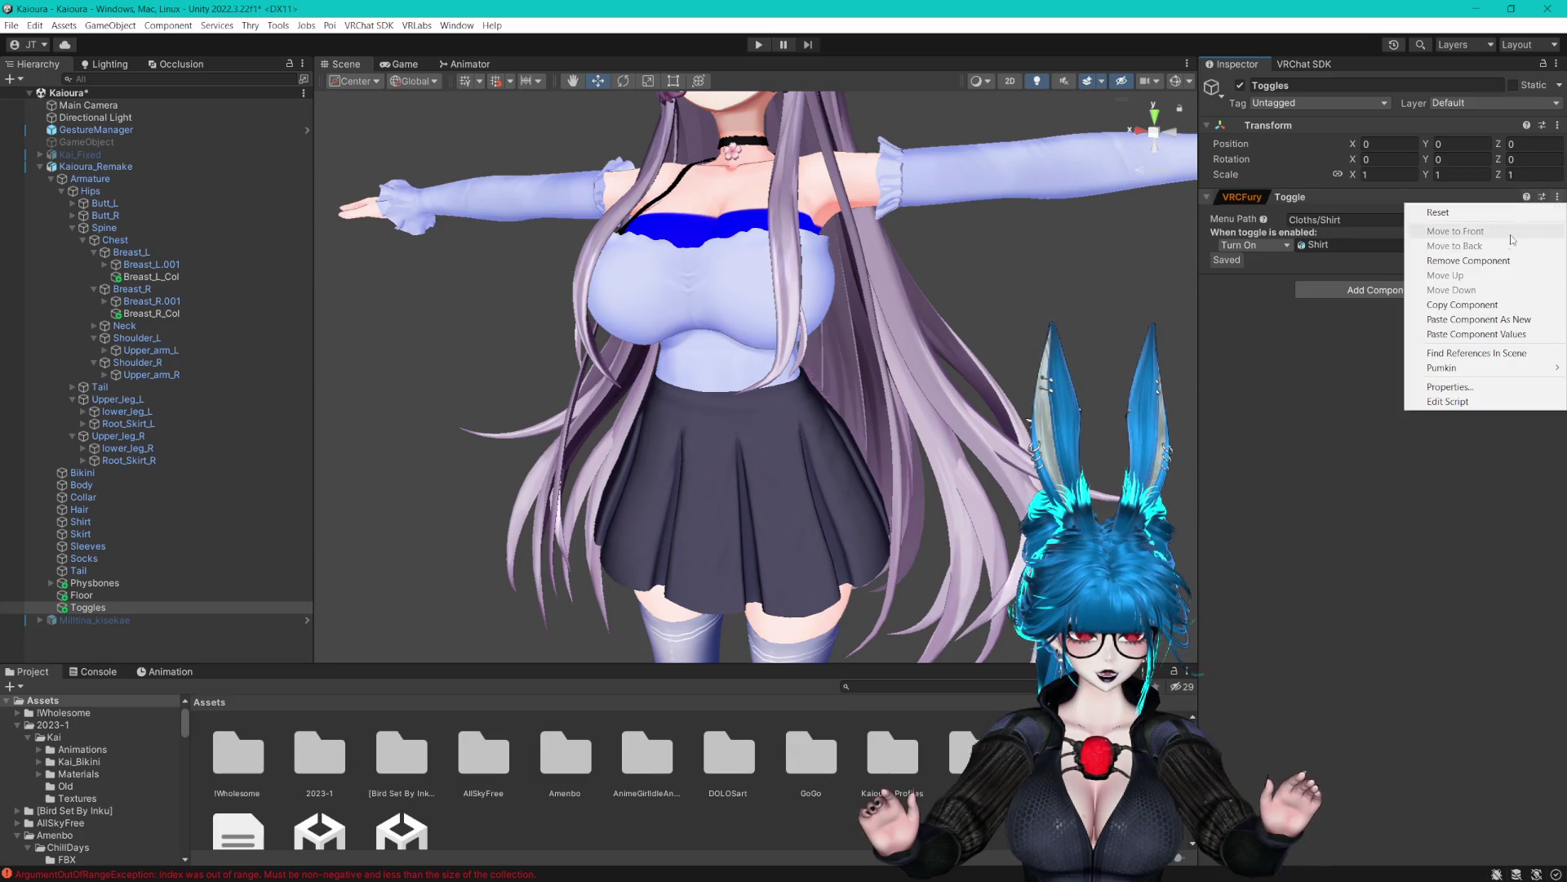
click(1461, 231)
Create an empty child Shirt under Toggles and paste the copied toggle onto it
right_click(98, 607)
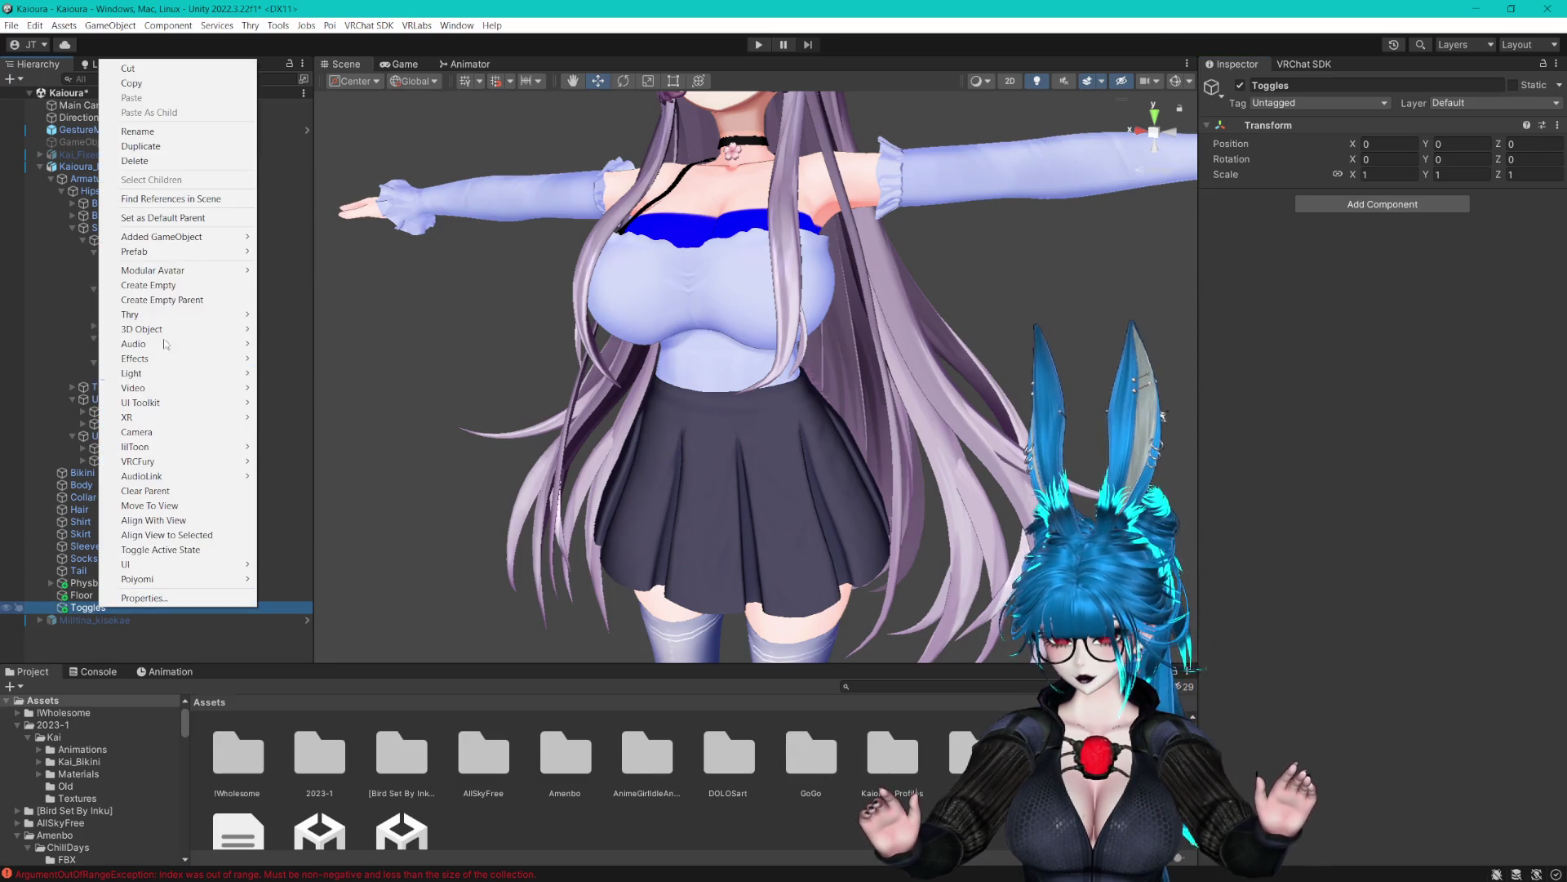
click(151, 285)
text(Shirt)
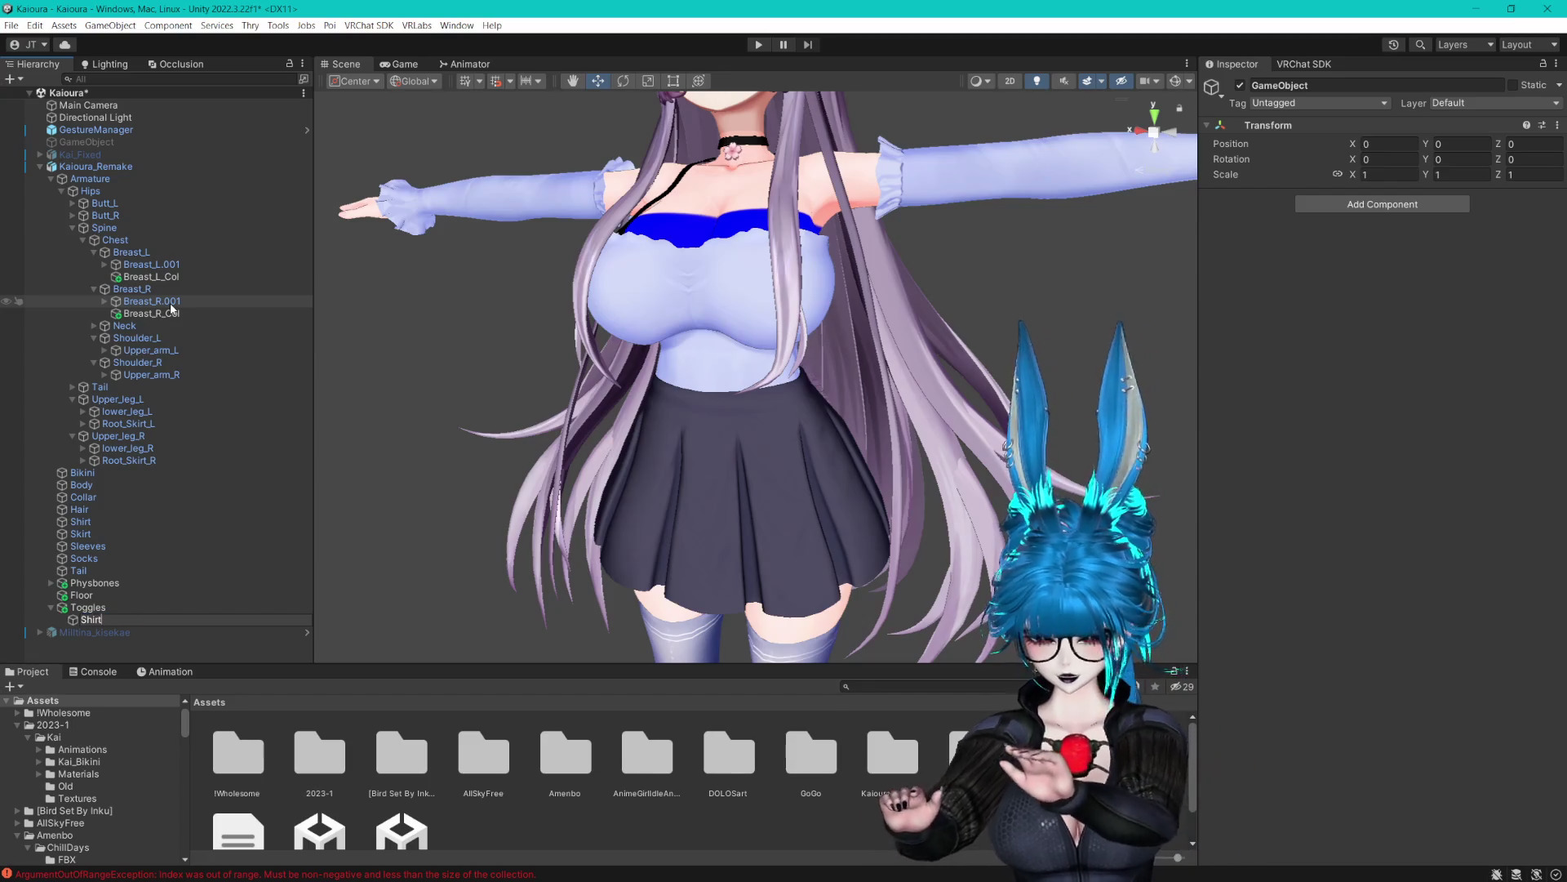
key(Return)
click(1555, 125)
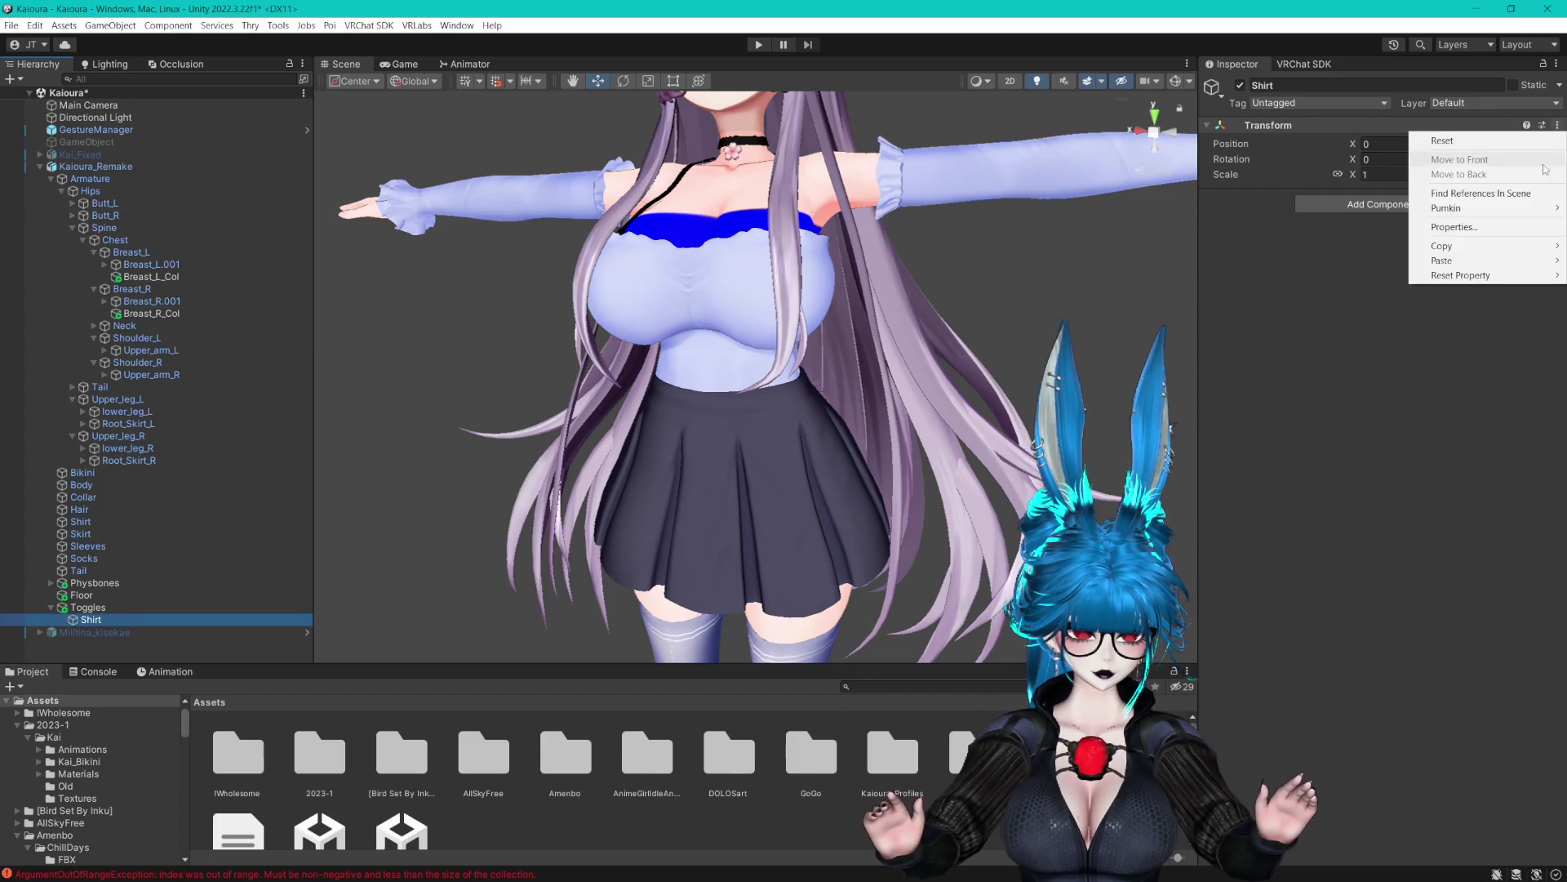
mouse_move(1469, 255)
click(1359, 319)
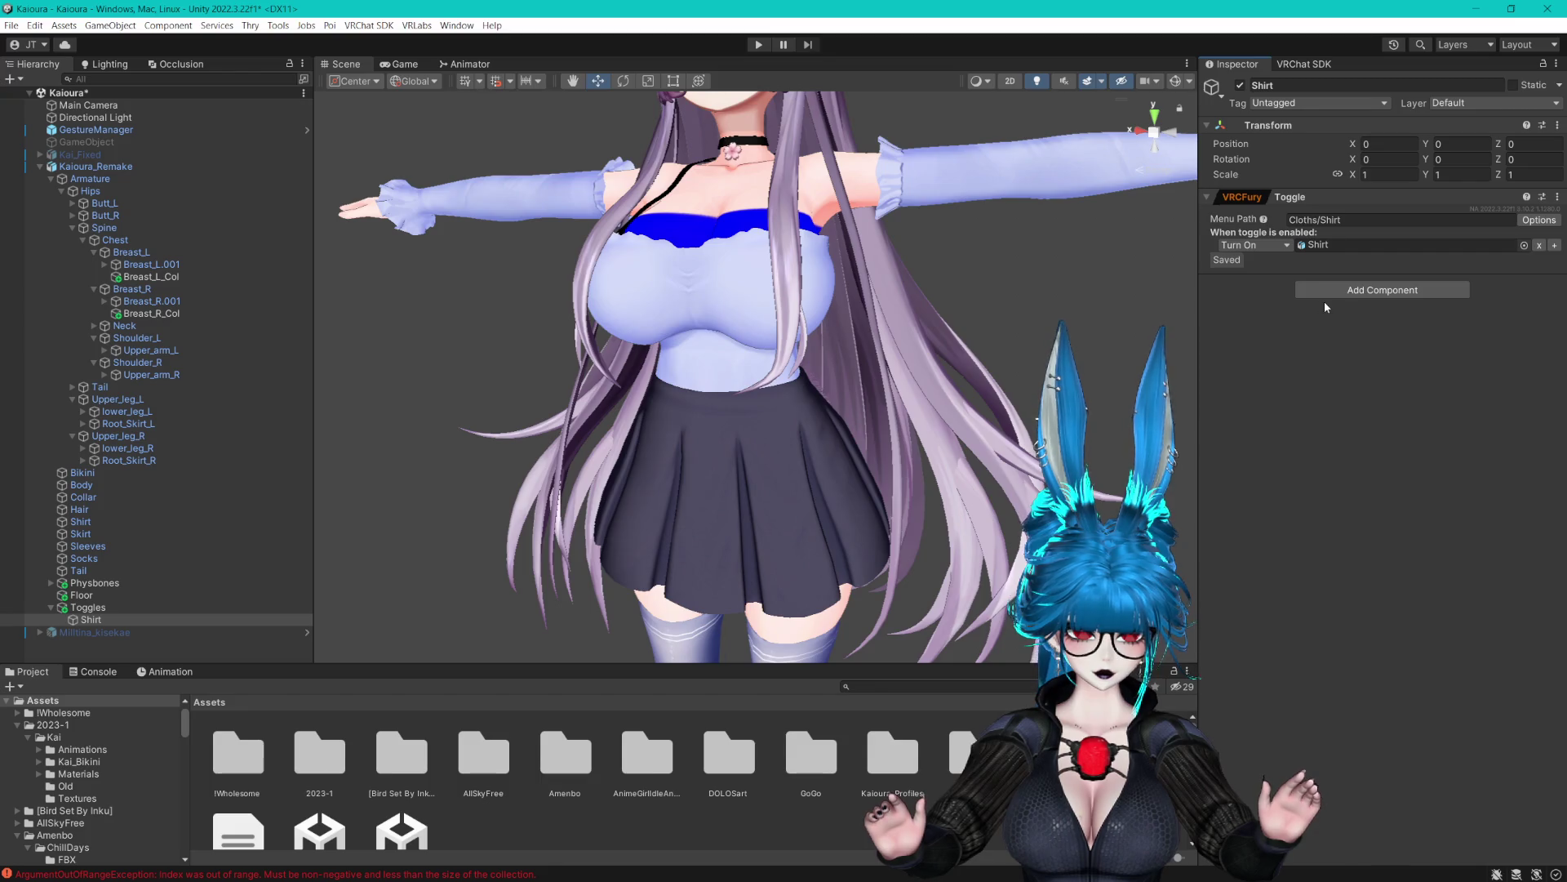
Duplicate Shirt with Ctrl+D into copies renamed Skirt, Sleeves and Socks
key(ctrl+d)
key(ctrl+d)
click(92, 632)
key(F2)
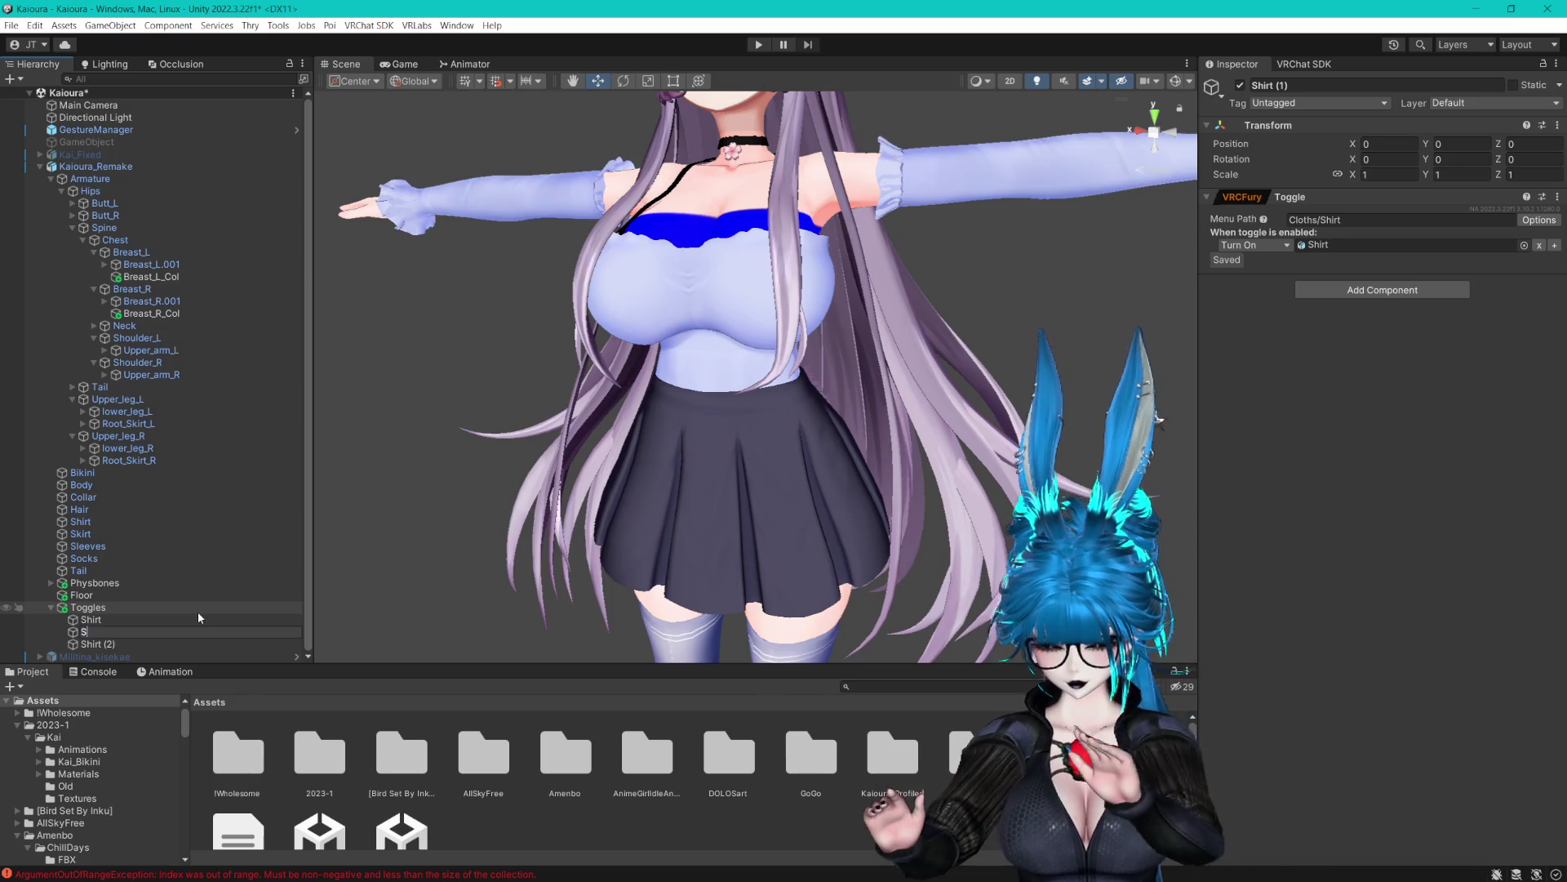
text(Skirt)
key(Return)
click(97, 644)
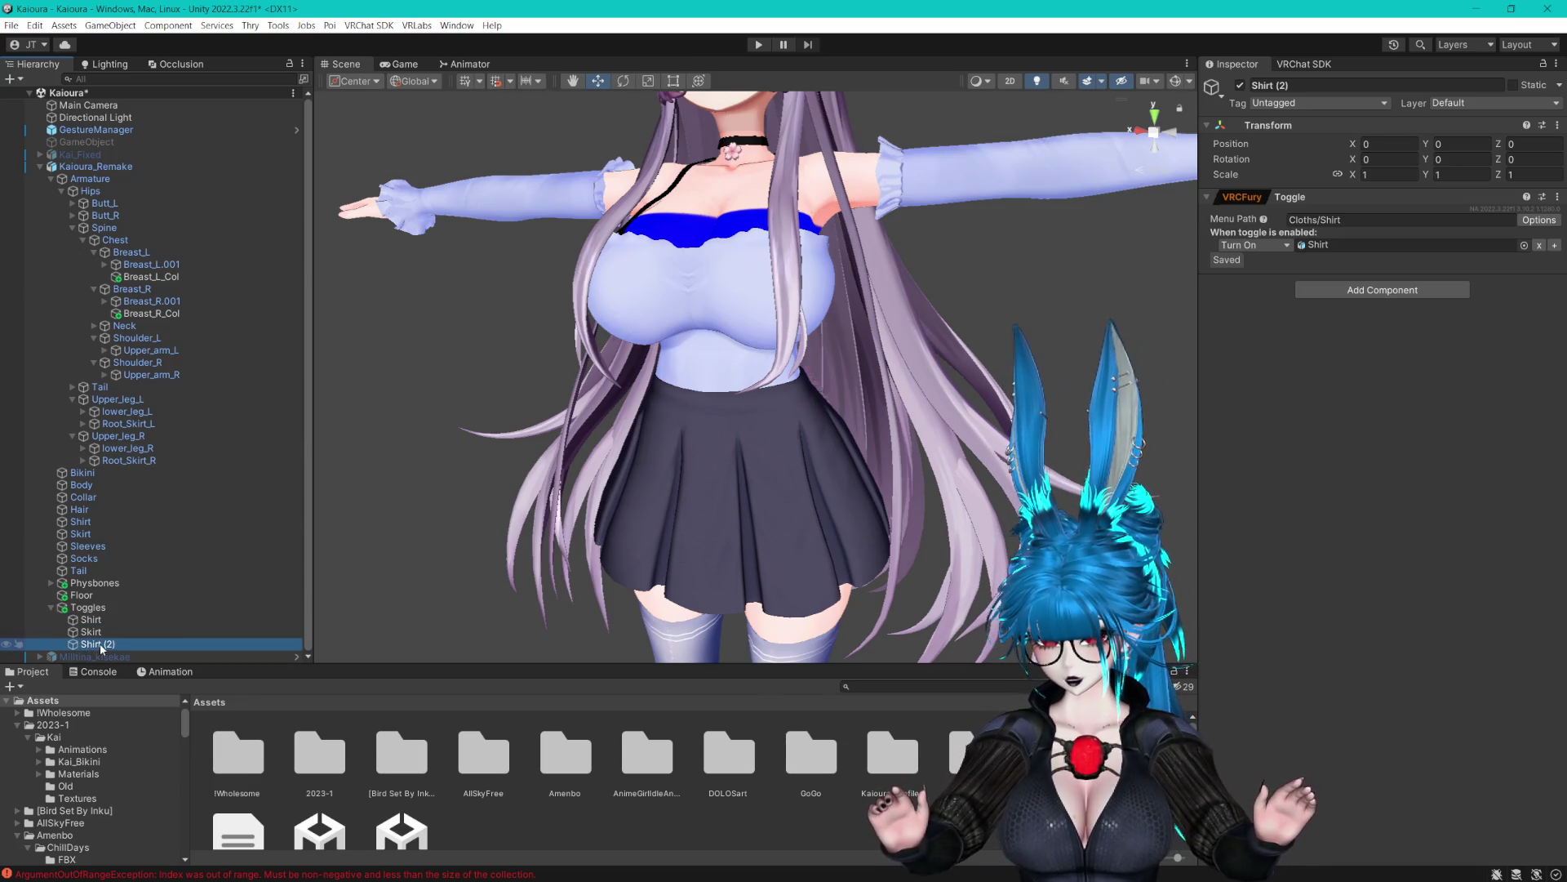
key(F2)
text(Sleeves)
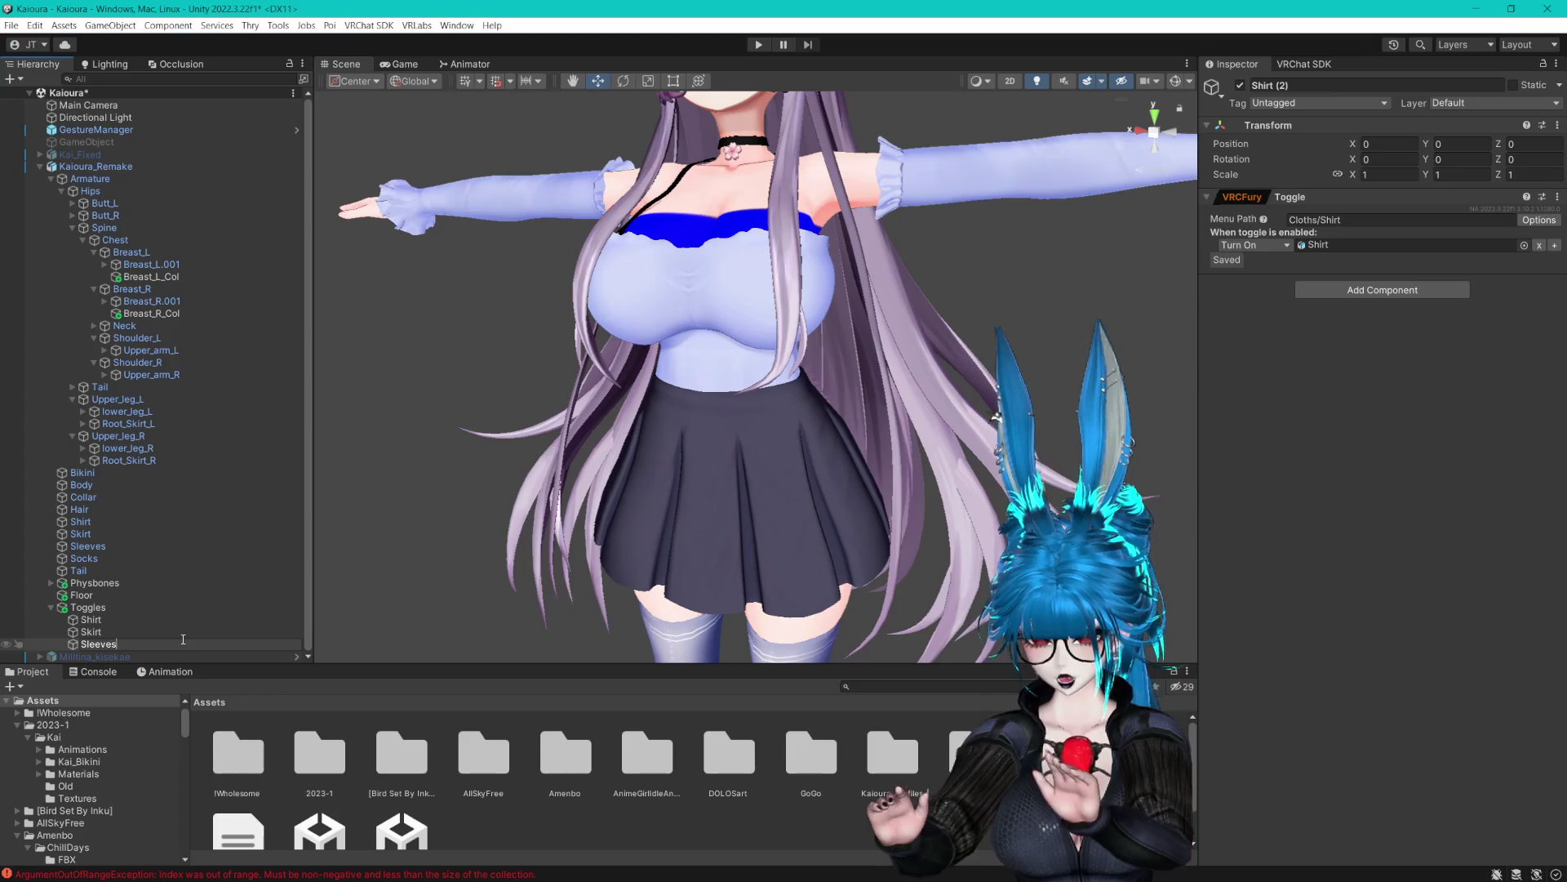
key(Return)
key(ctrl+d)
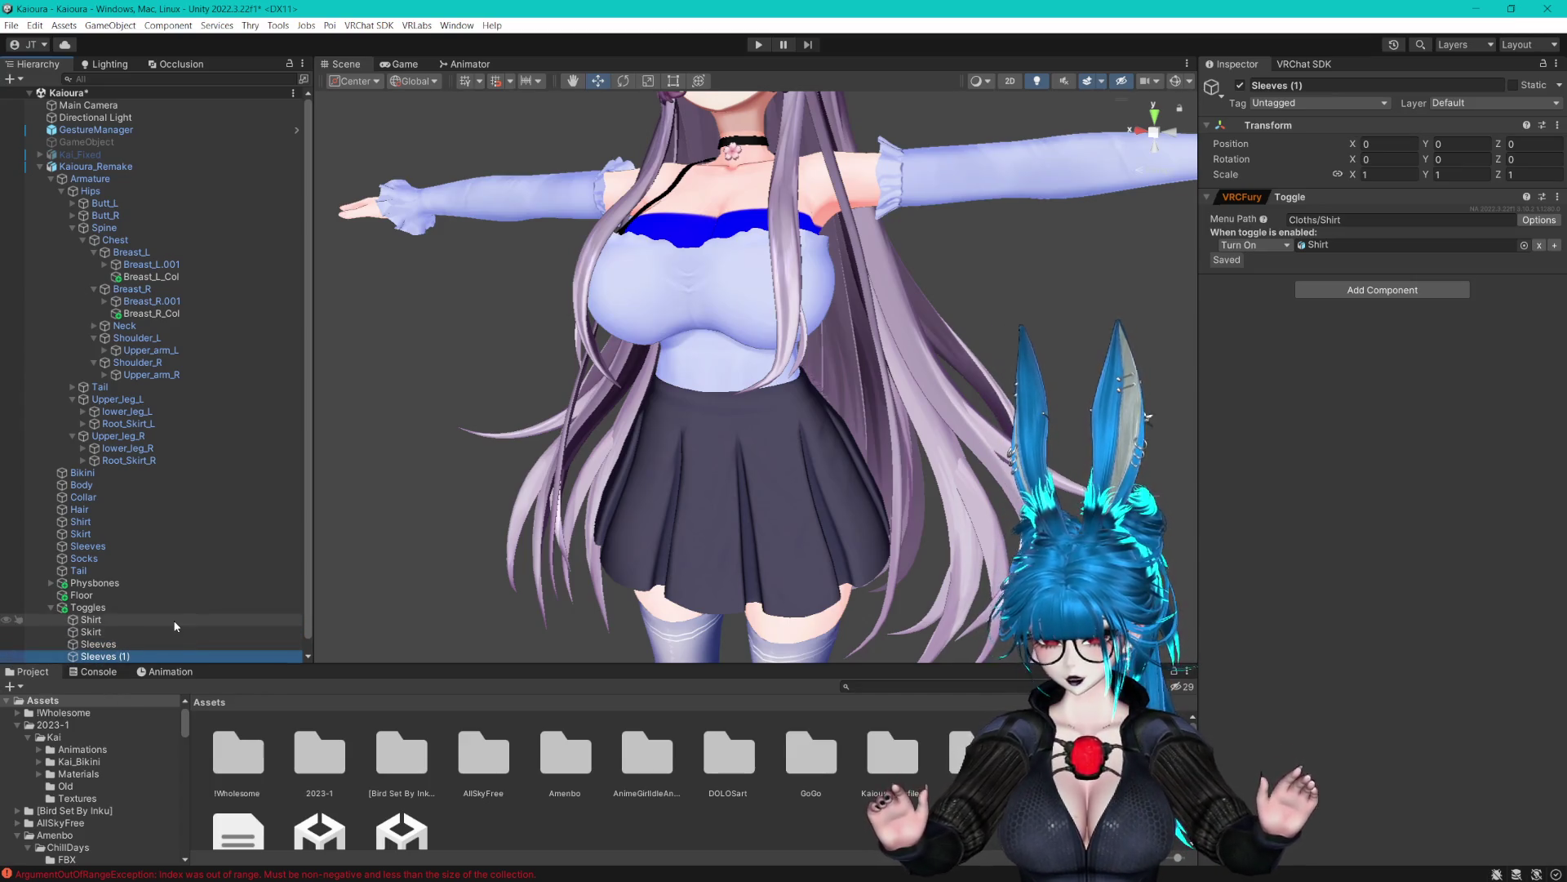
key(F2)
text(Socks)
key(Return)
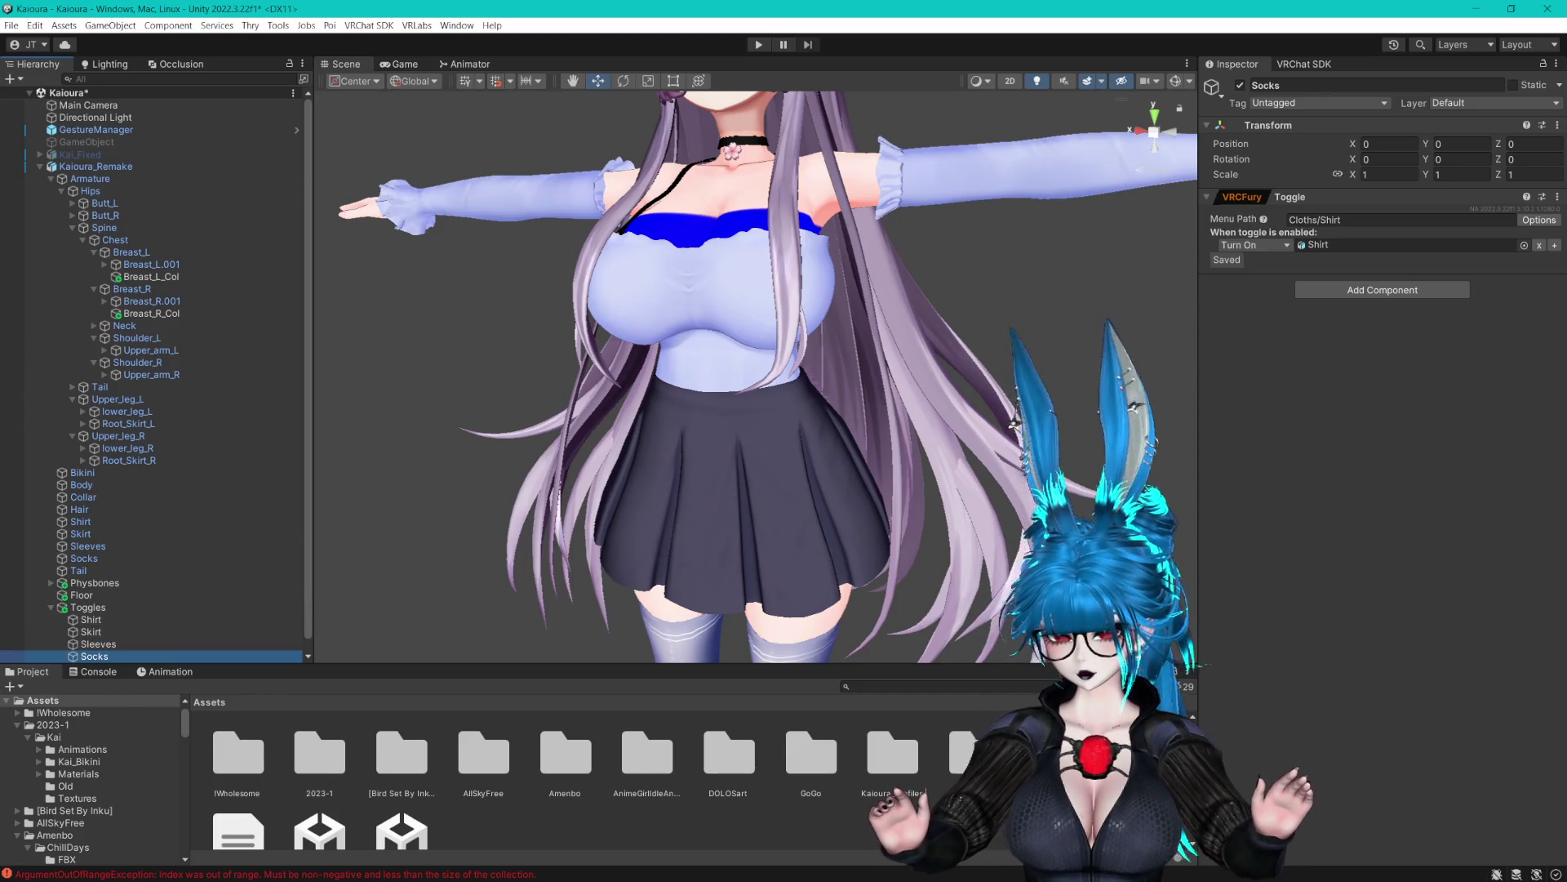
click(122, 620)
Change Shirt's path to Cloths/OC/Shirt and point the Skirt toggle at the Skirt object
double_click(1364, 218)
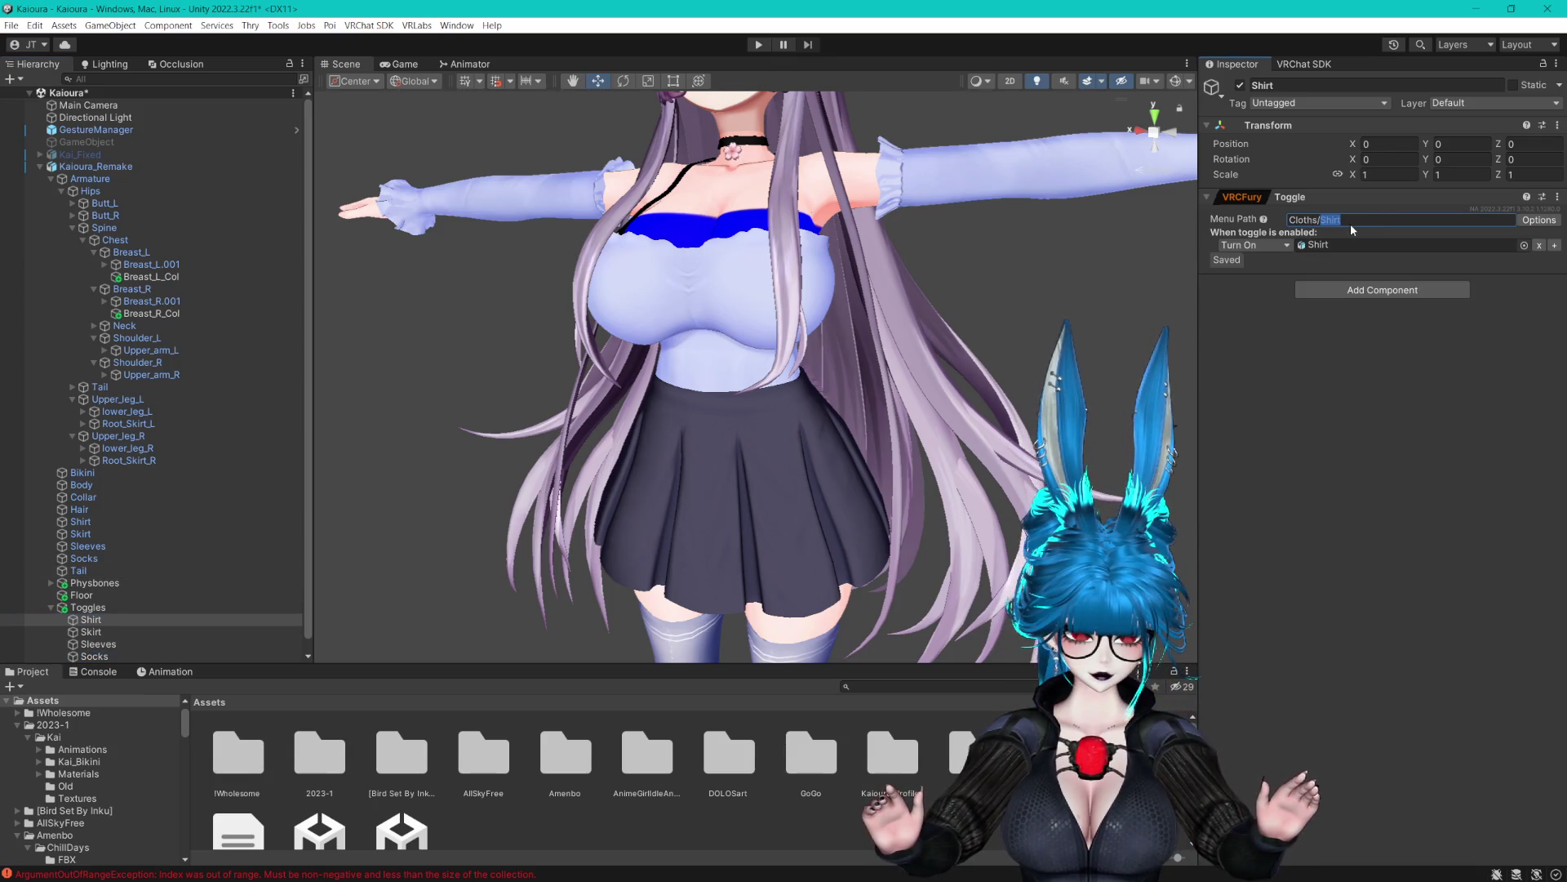
key(Left)
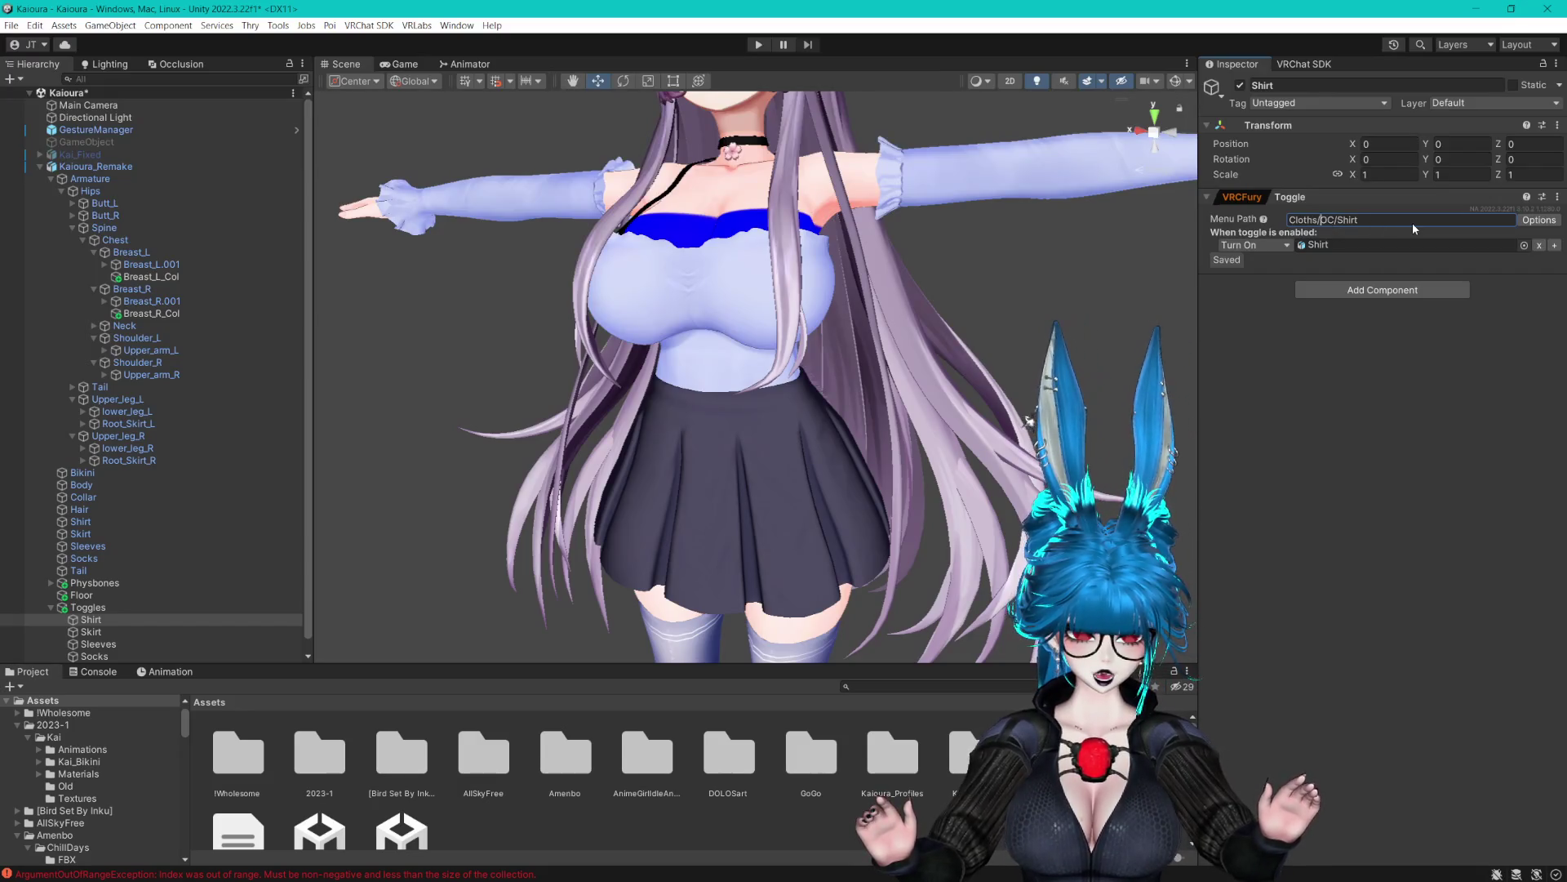
double_click(1329, 220)
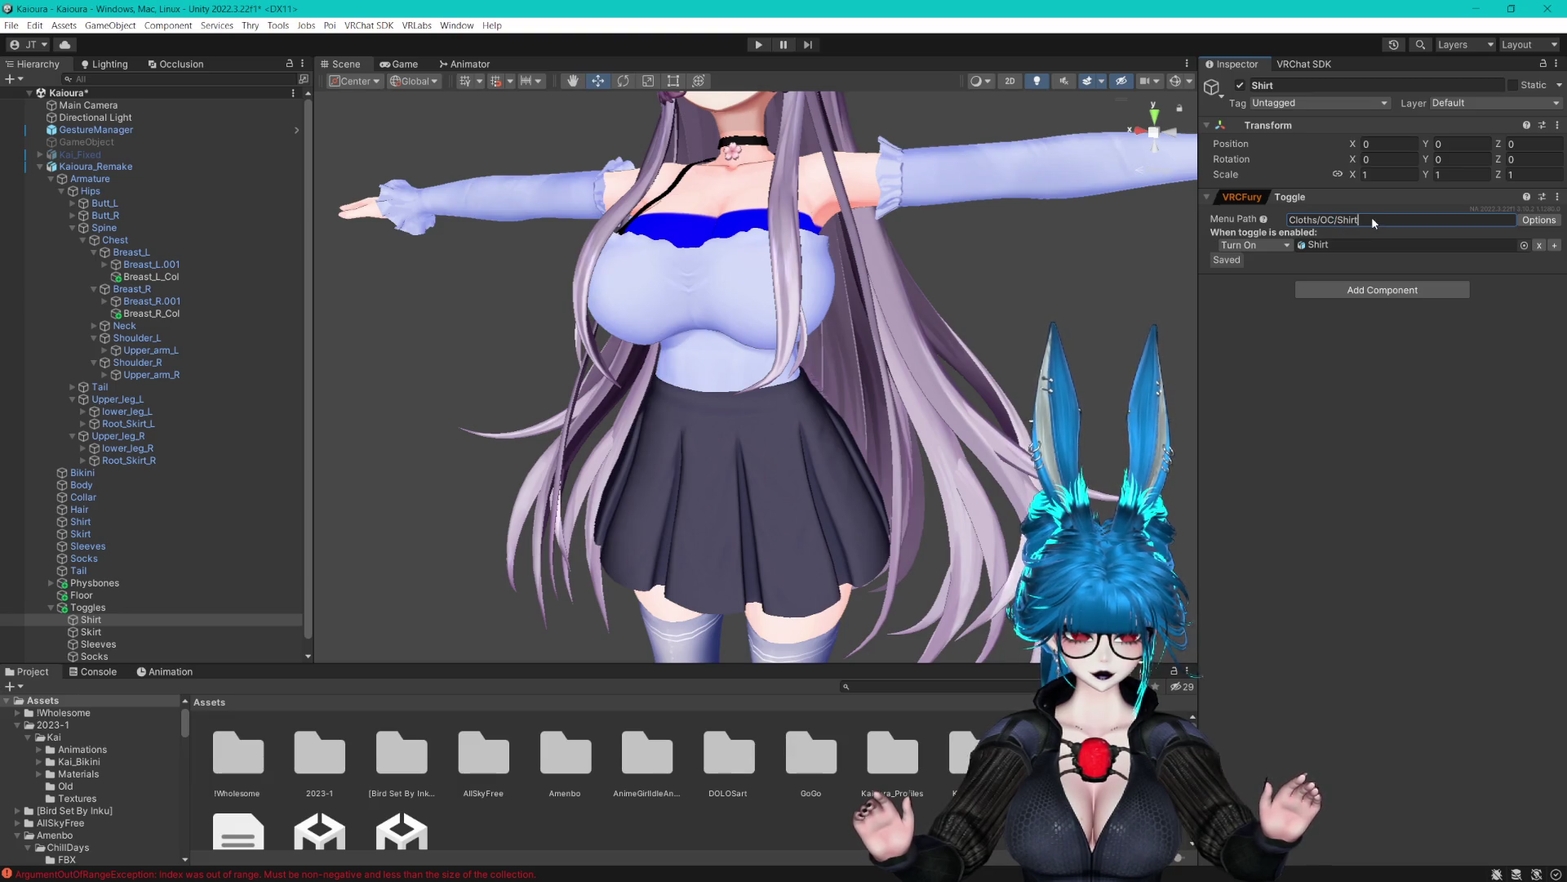
click(91, 631)
double_click(1331, 221)
double_click(1324, 221)
text(k)
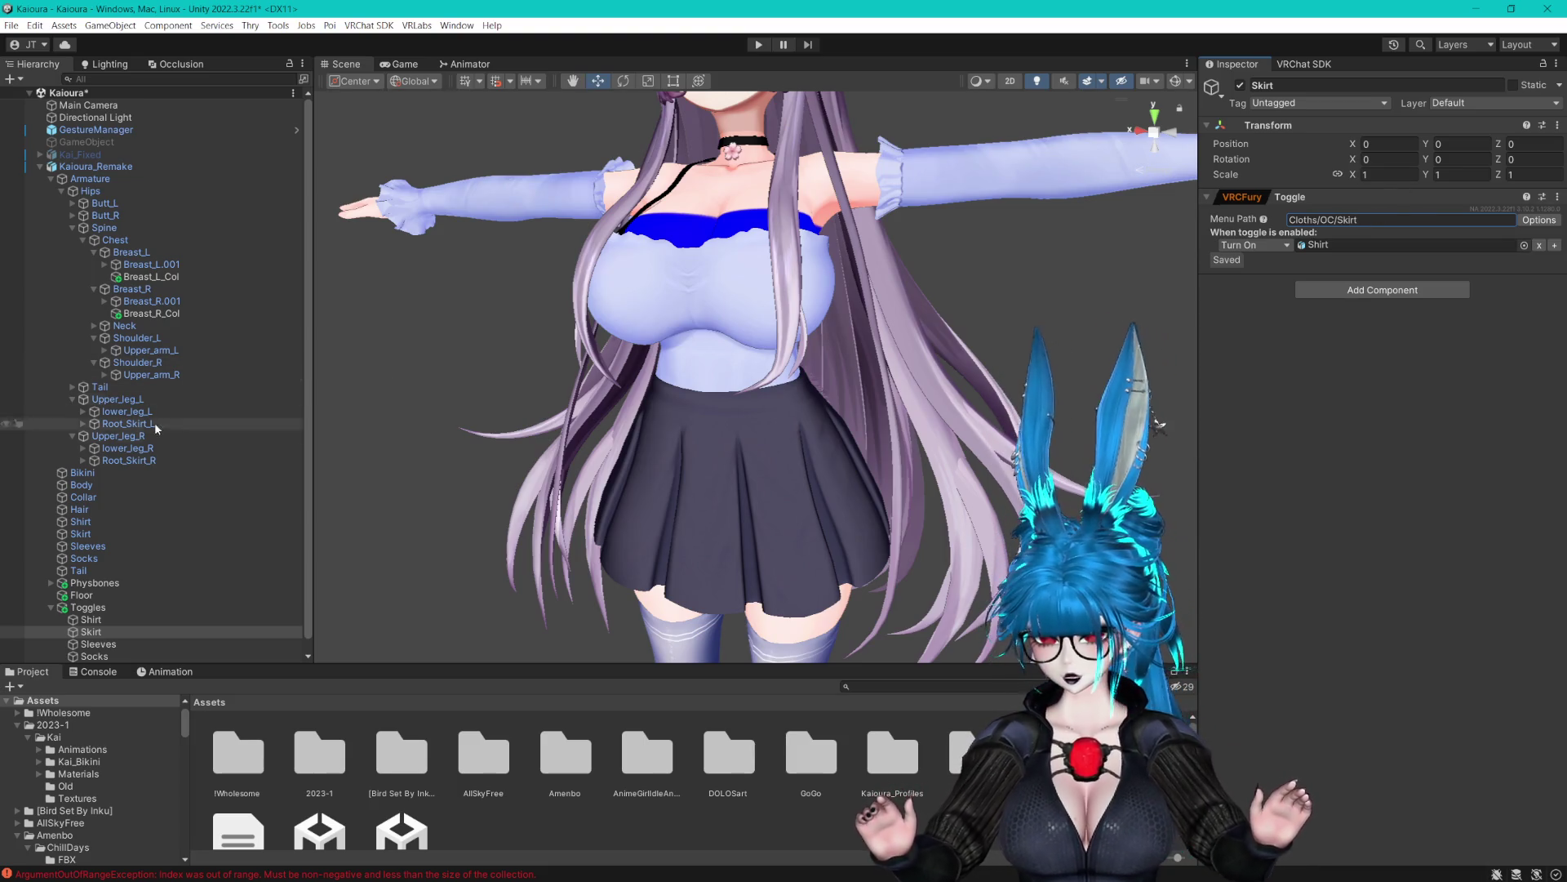
drag(131, 534, 1342, 249)
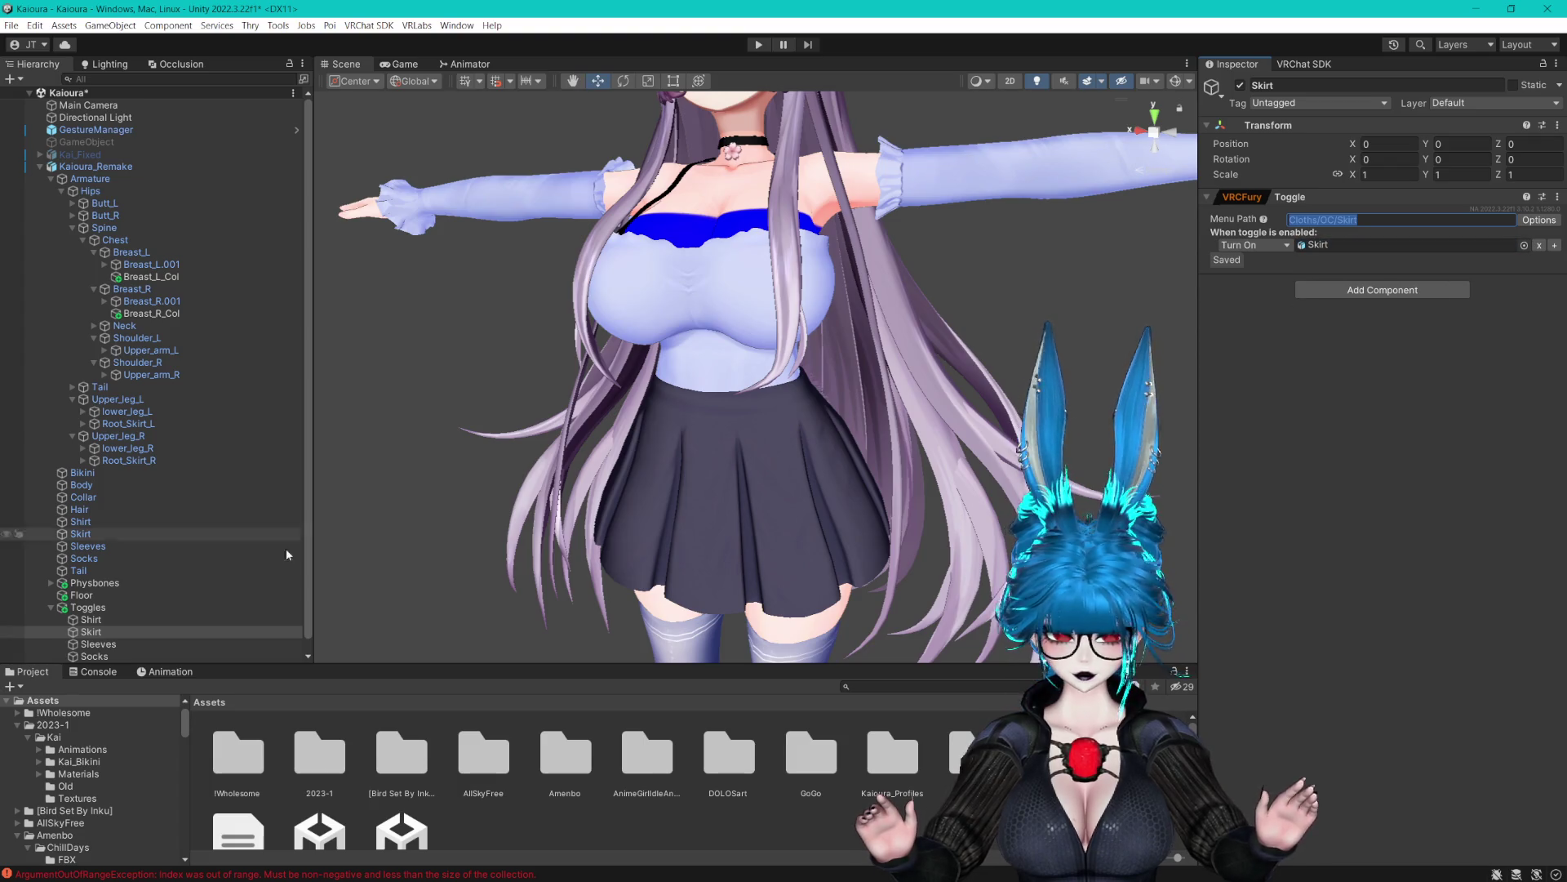
Give Sleeves and Socks Cloths/OC/ menu paths and target their matching clothing objects
click(134, 641)
click(1468, 217)
text(Cloths/OC/Sleeves)
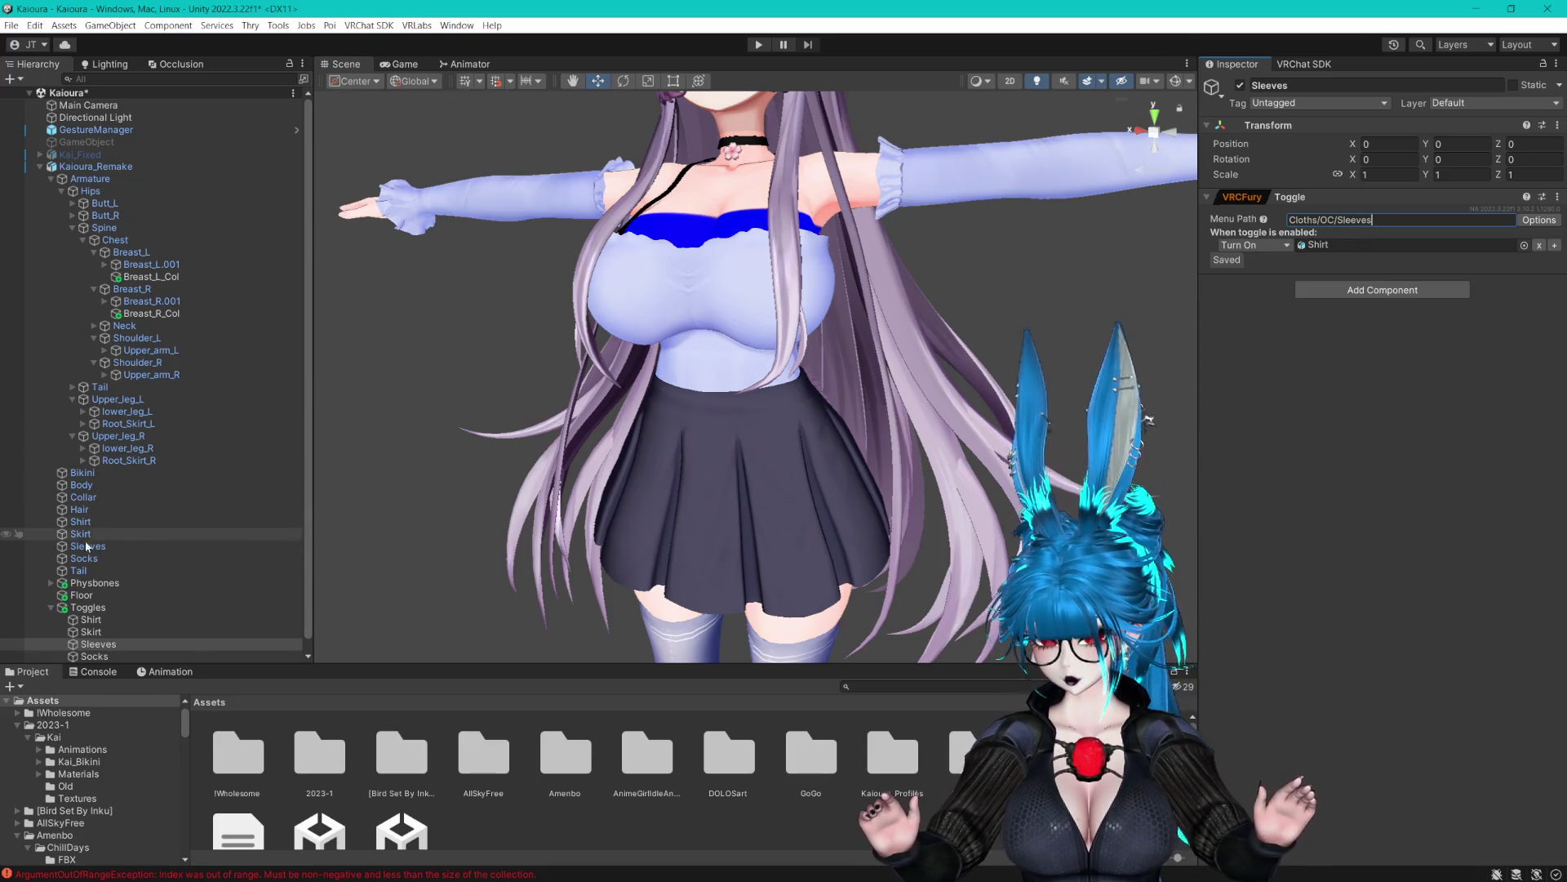
mouse_move(88, 546)
mouse_down()
mouse_move(1331, 214)
mouse_move(1367, 230)
mouse_move(1347, 249)
mouse_up()
scroll(131, 613, down, 1)
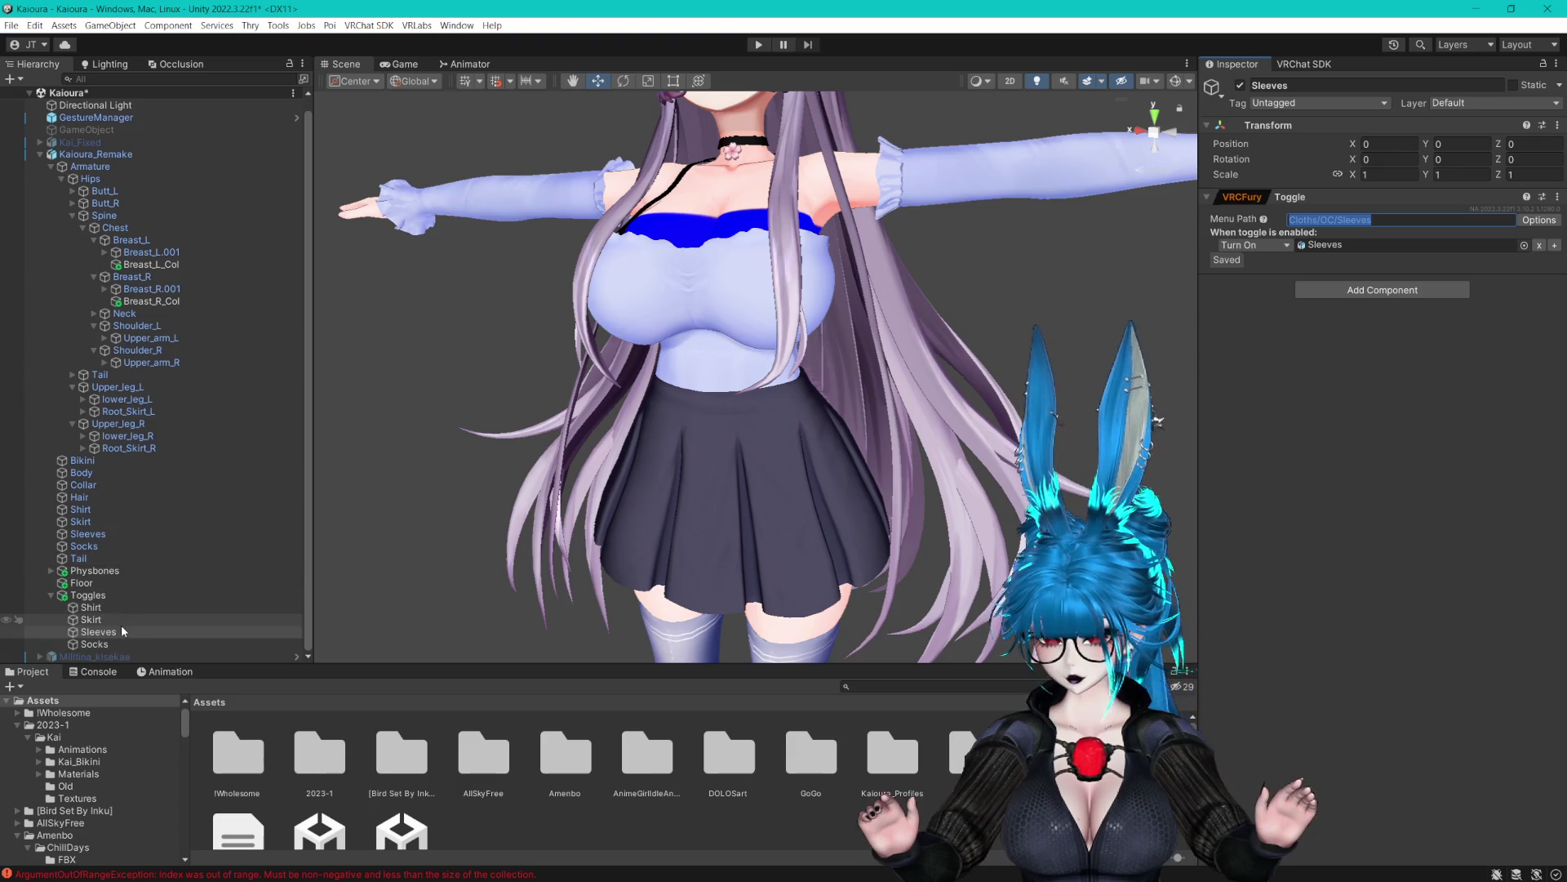
click(119, 644)
click(1365, 219)
key(BackSpace)
key(BackSpace)
key(BackSpace)
text(OC/)
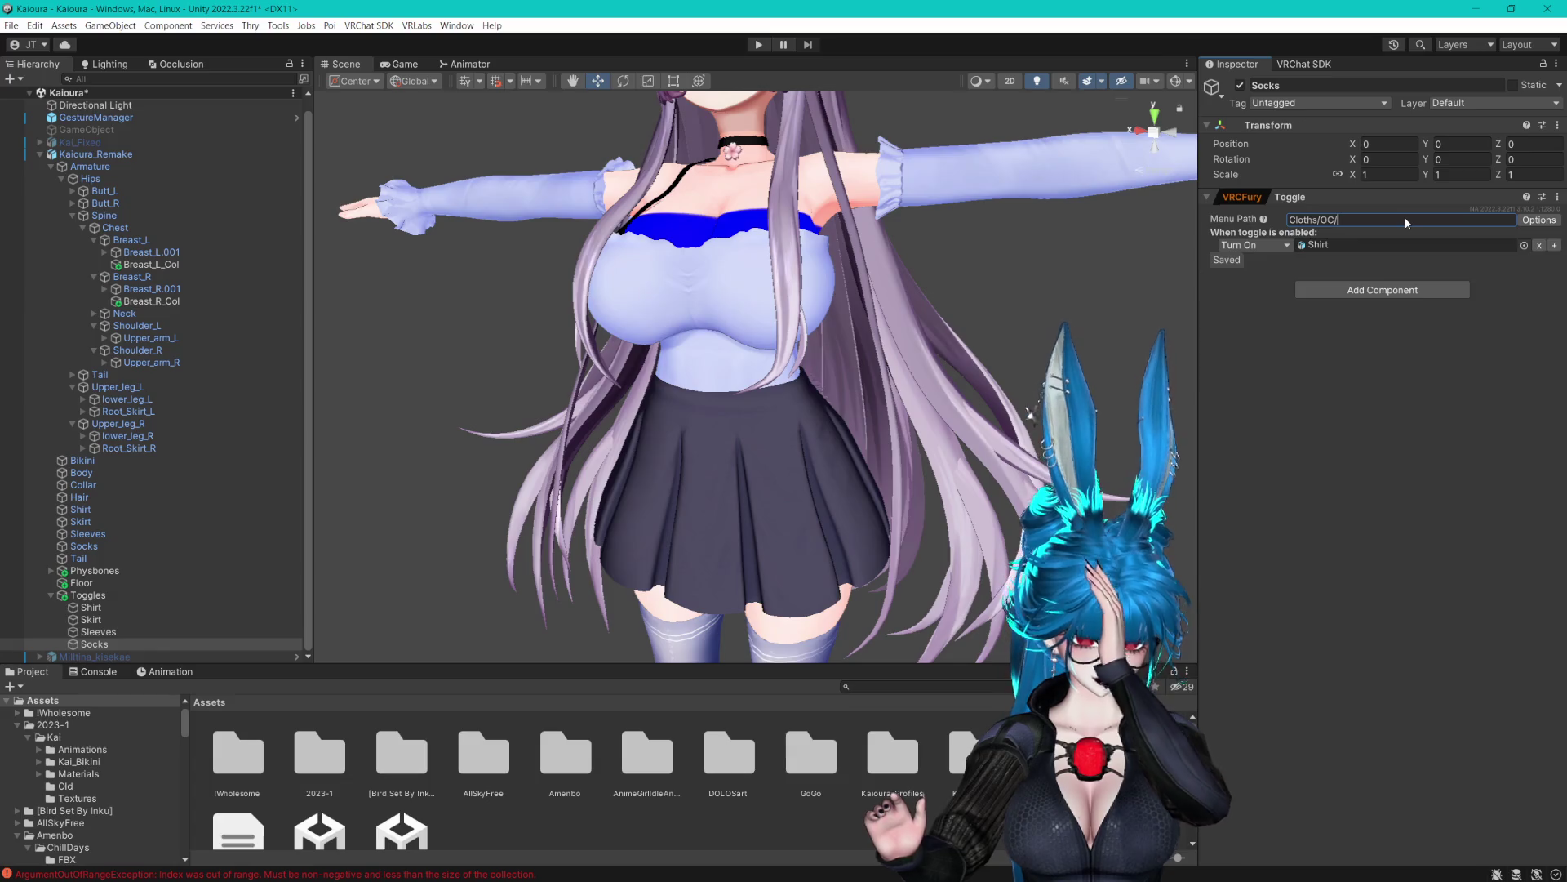
text(Socks)
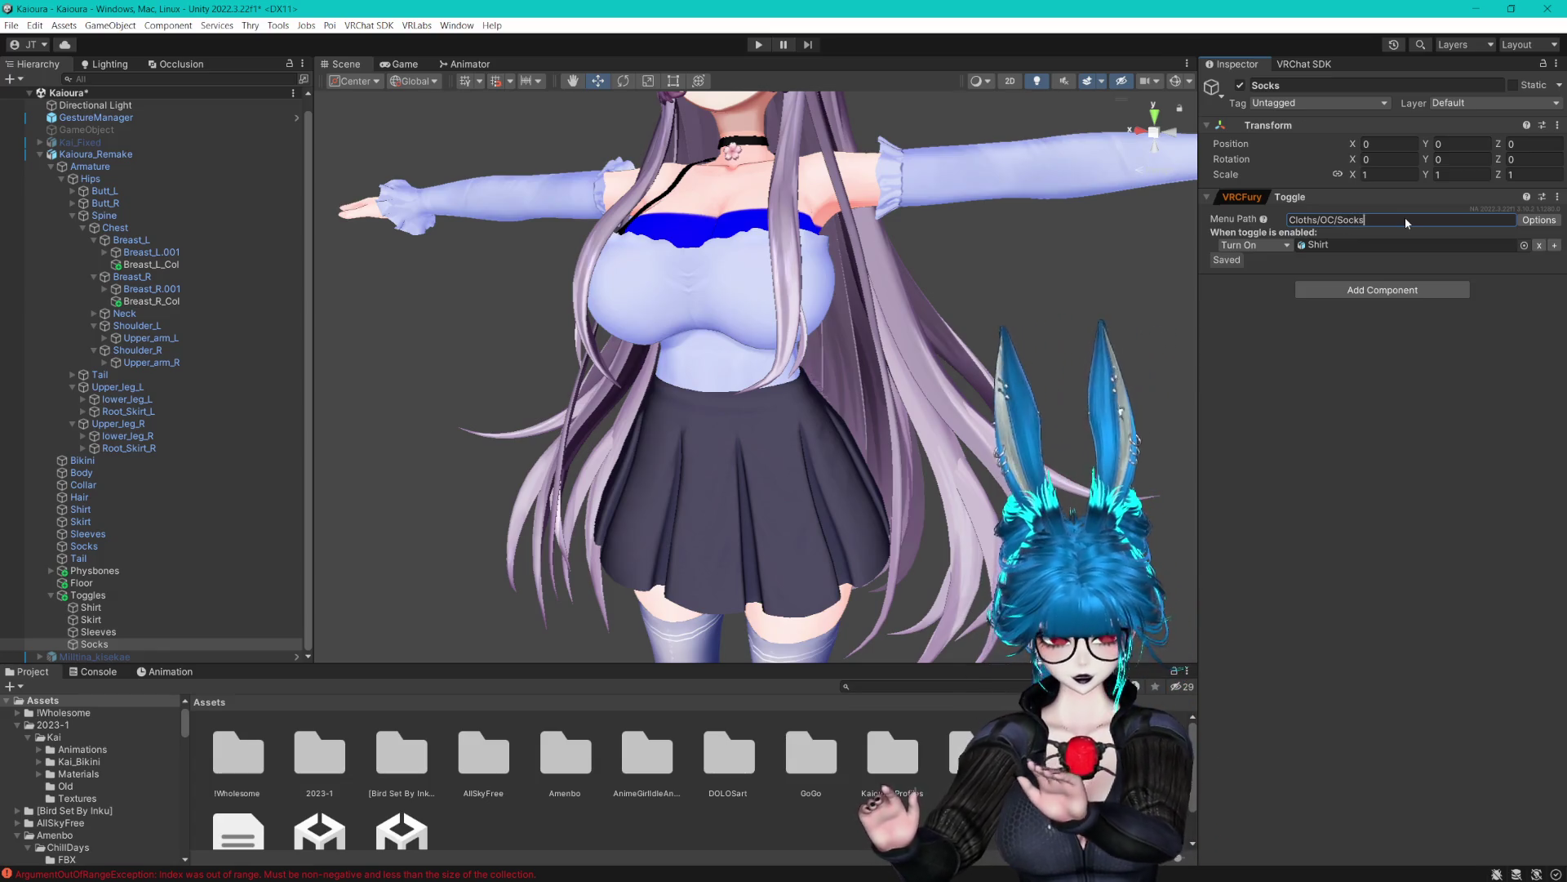
drag(84, 546, 1343, 245)
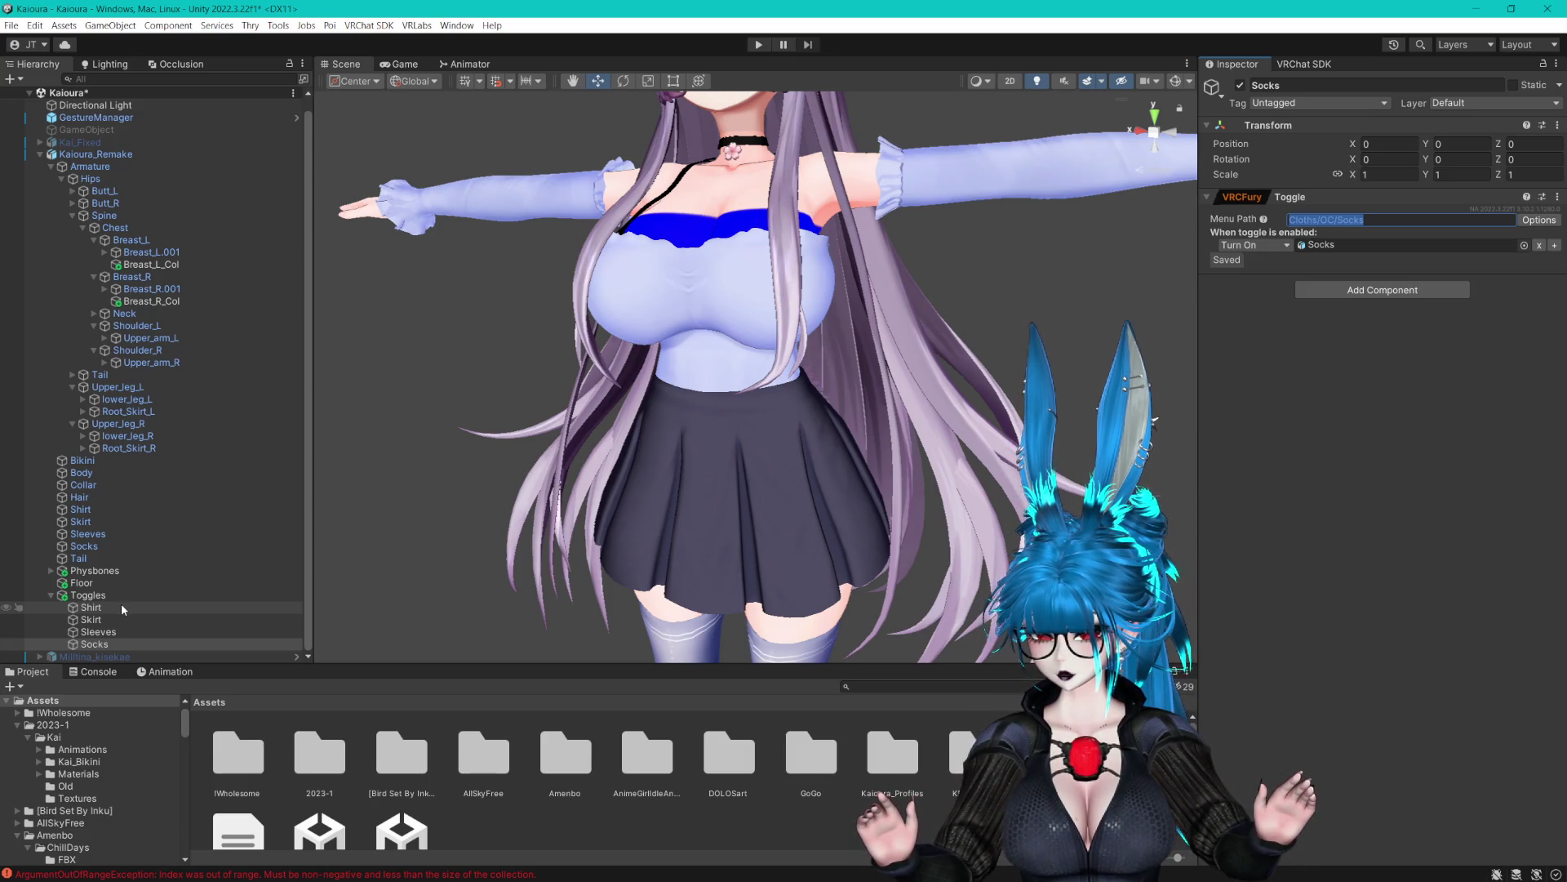
click(122, 608)
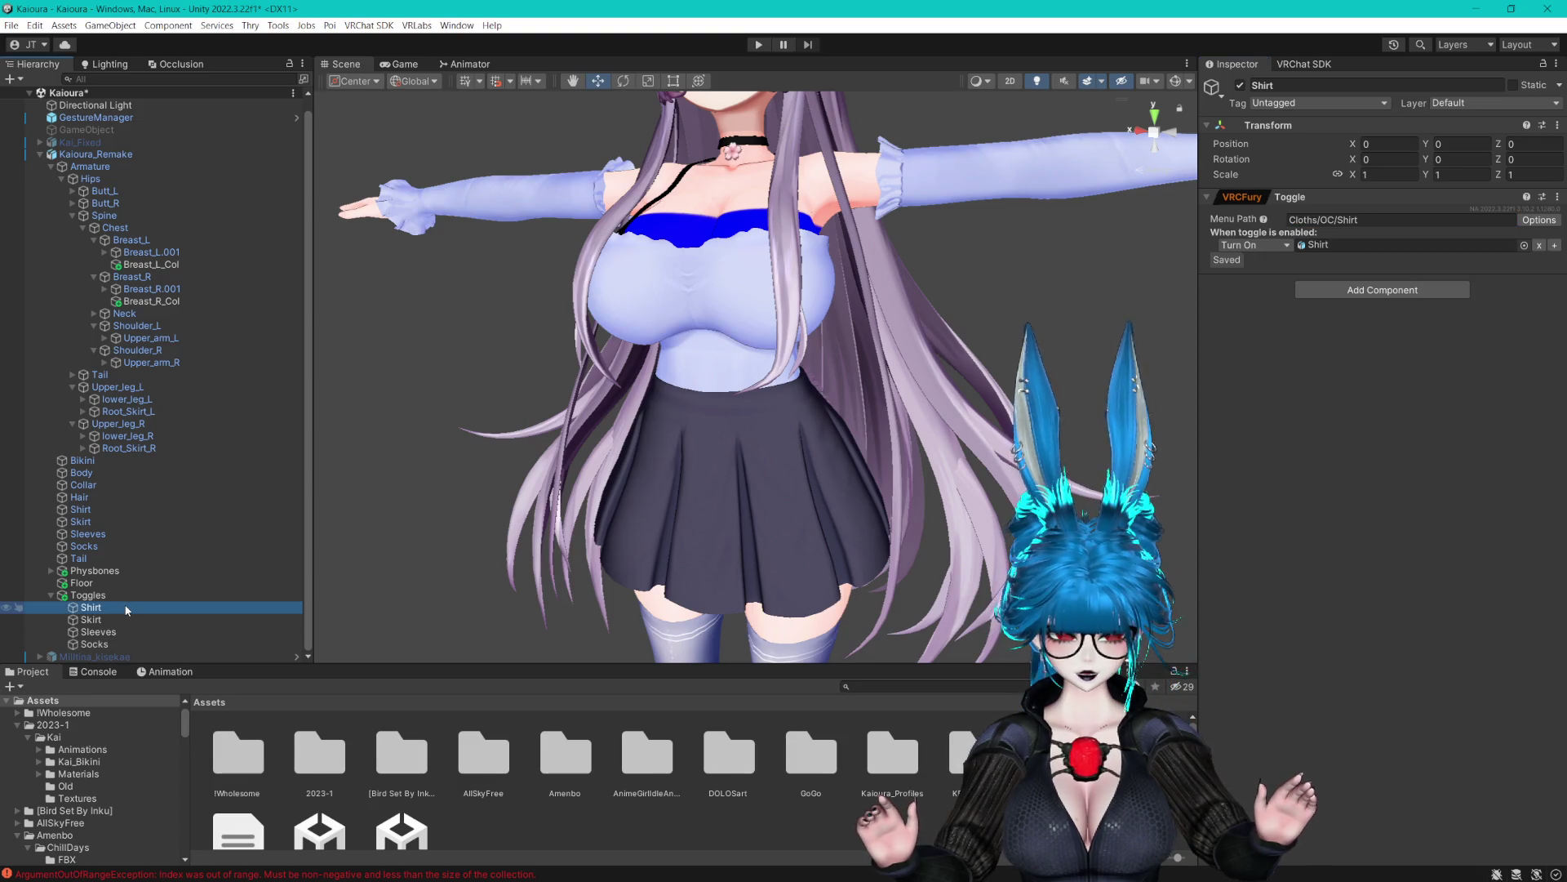
Select Socks under Toggles to show its VRCFury Toggle in the Inspector
click(94, 644)
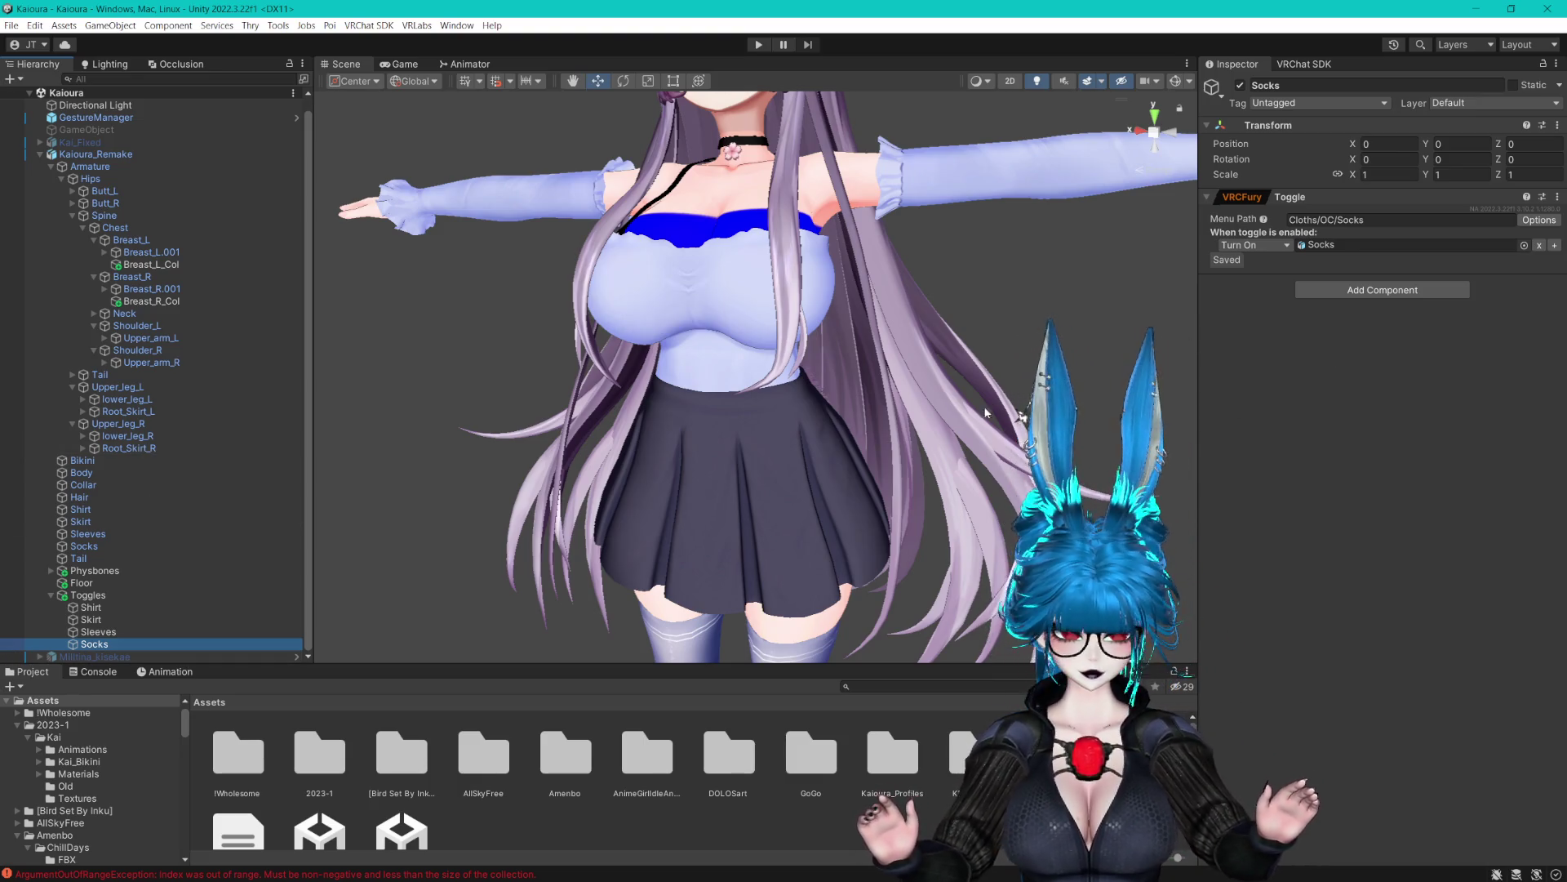
Add a BlendShape action to Socks turning on the Body mesh's Sock_squeeze blendshape
click(1555, 245)
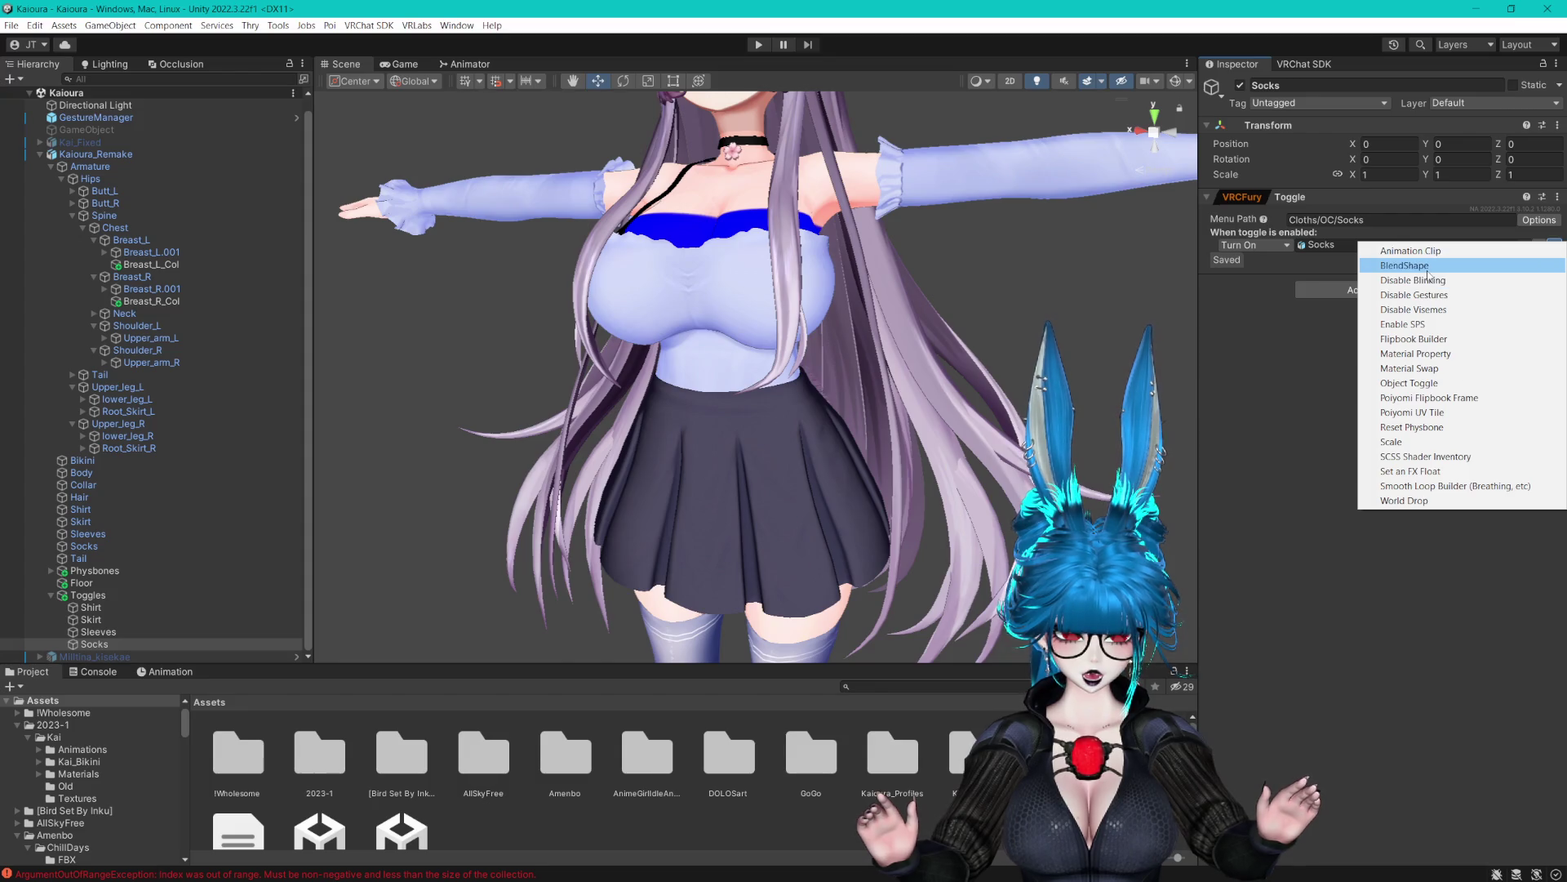
click(1427, 269)
drag(914, 204, 928, 326)
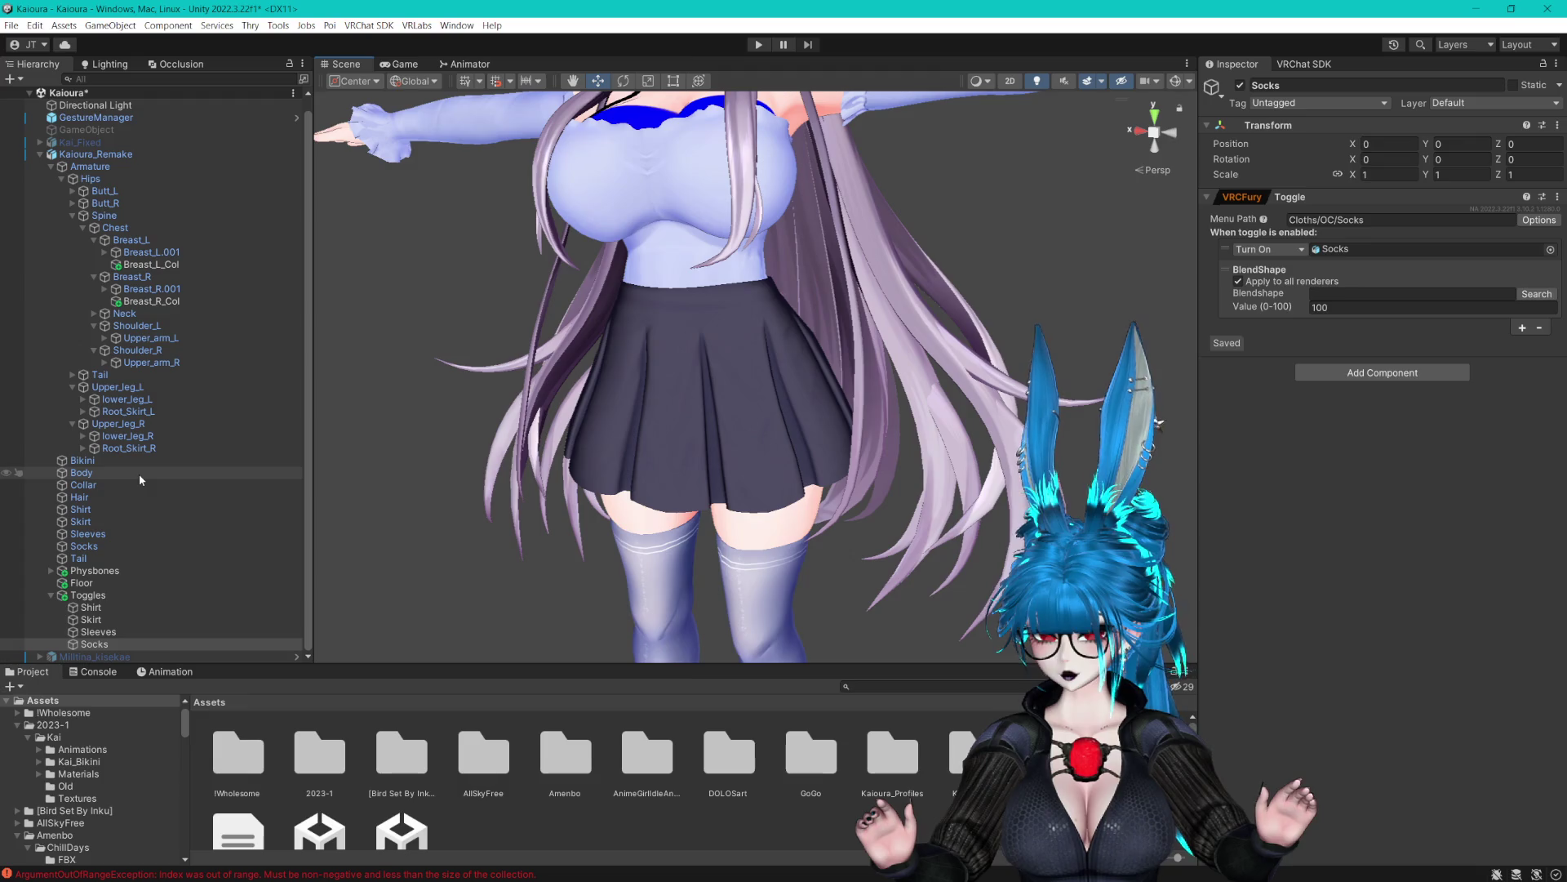
click(73, 217)
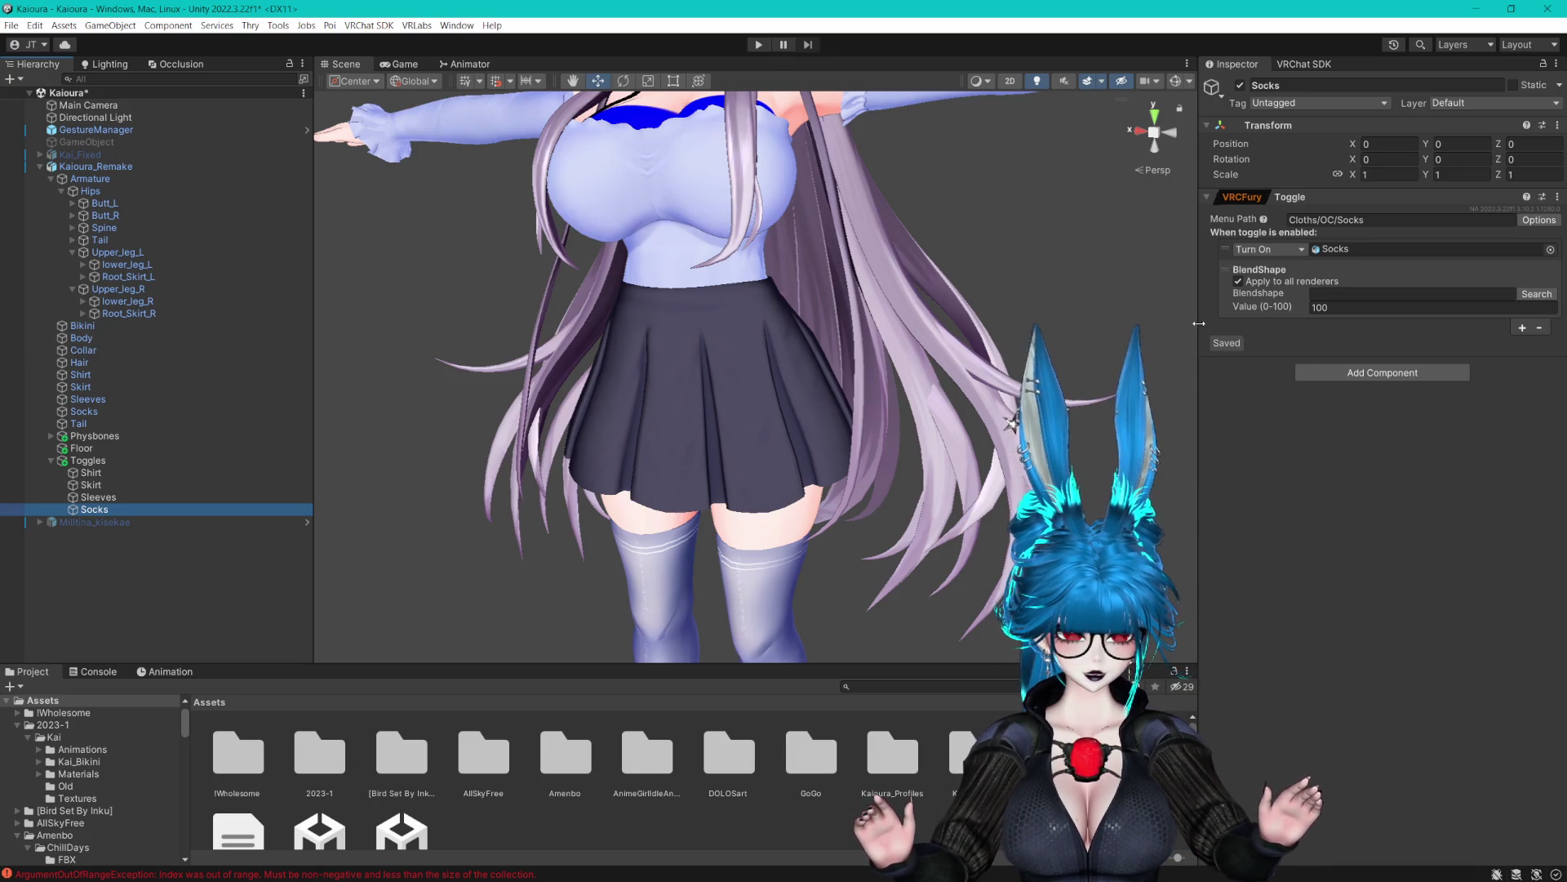
click(1237, 281)
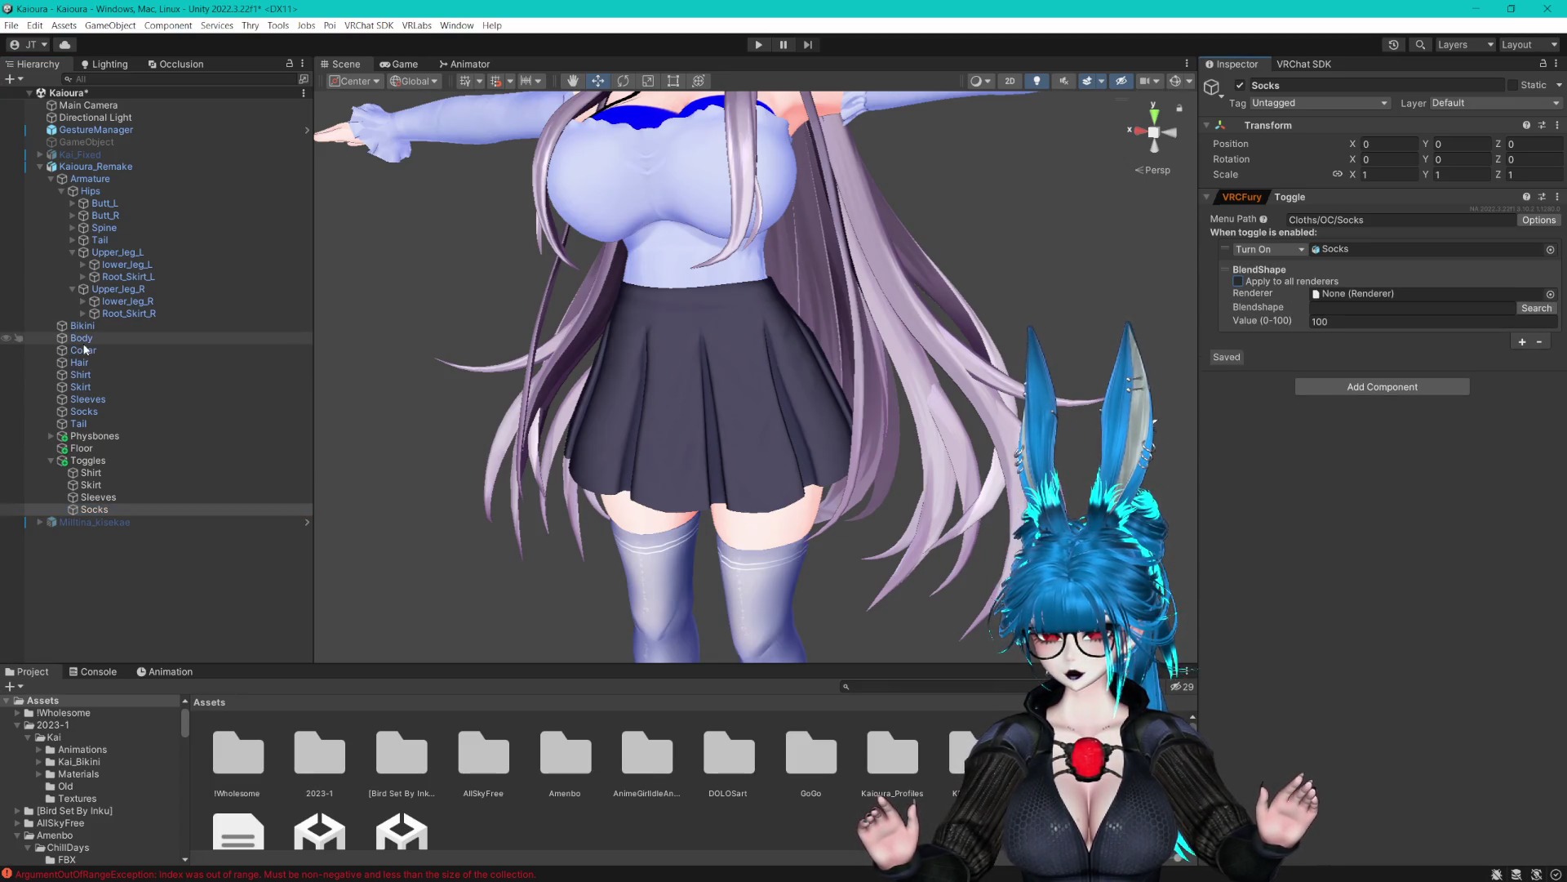
mouse_move(97, 413)
mouse_down()
mouse_move(204, 270)
mouse_move(204, 338)
mouse_move(1486, 295)
mouse_up()
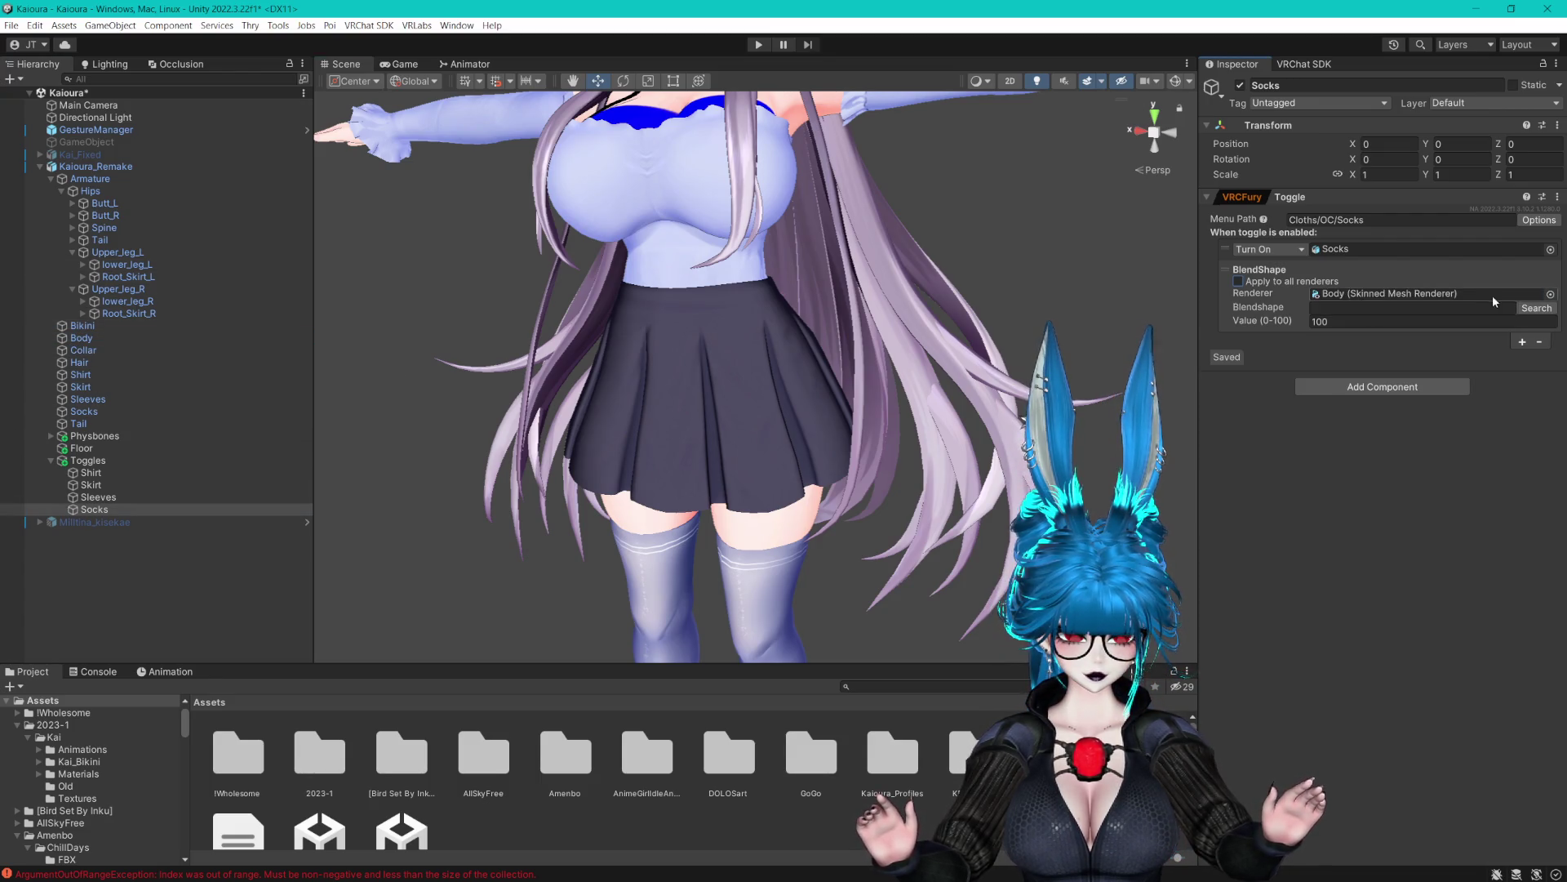
click(1535, 309)
text(sock)
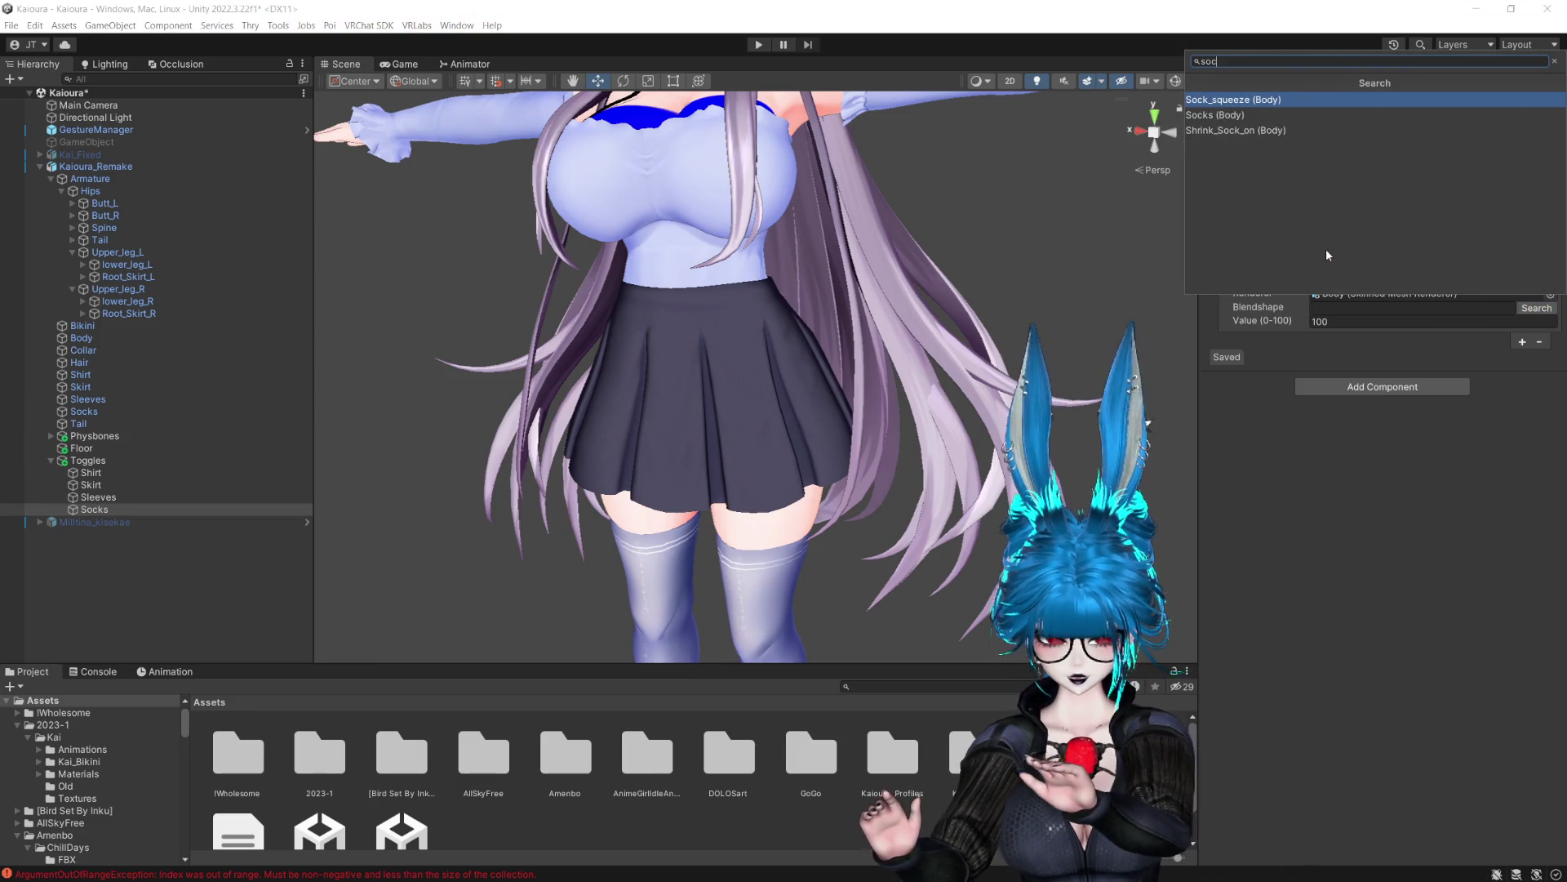
click(1274, 100)
drag(1030, 327, 1015, 260)
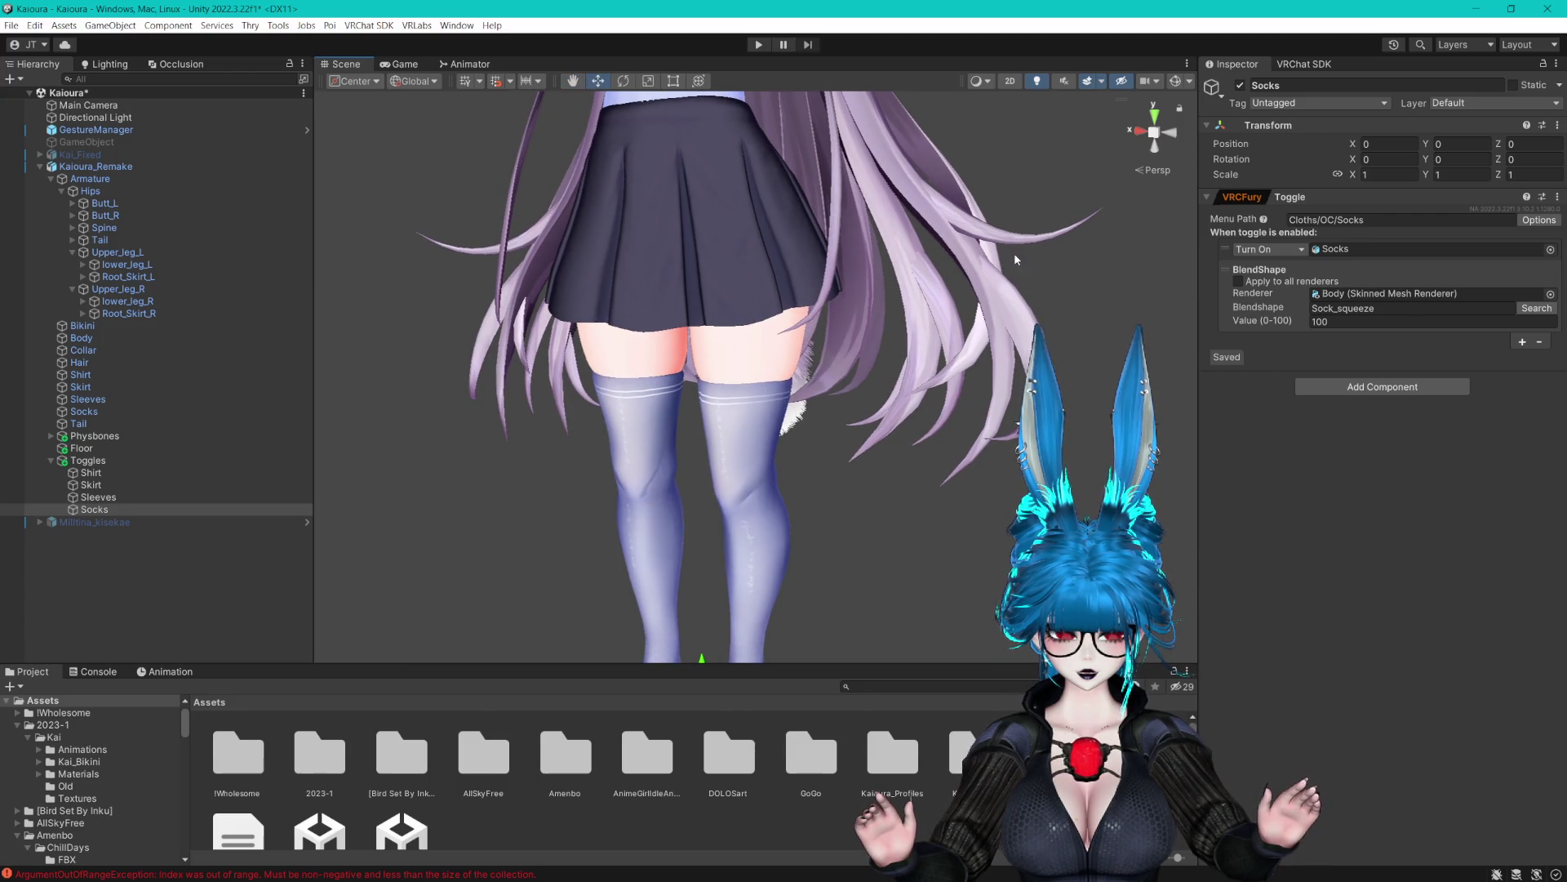
click(1301, 252)
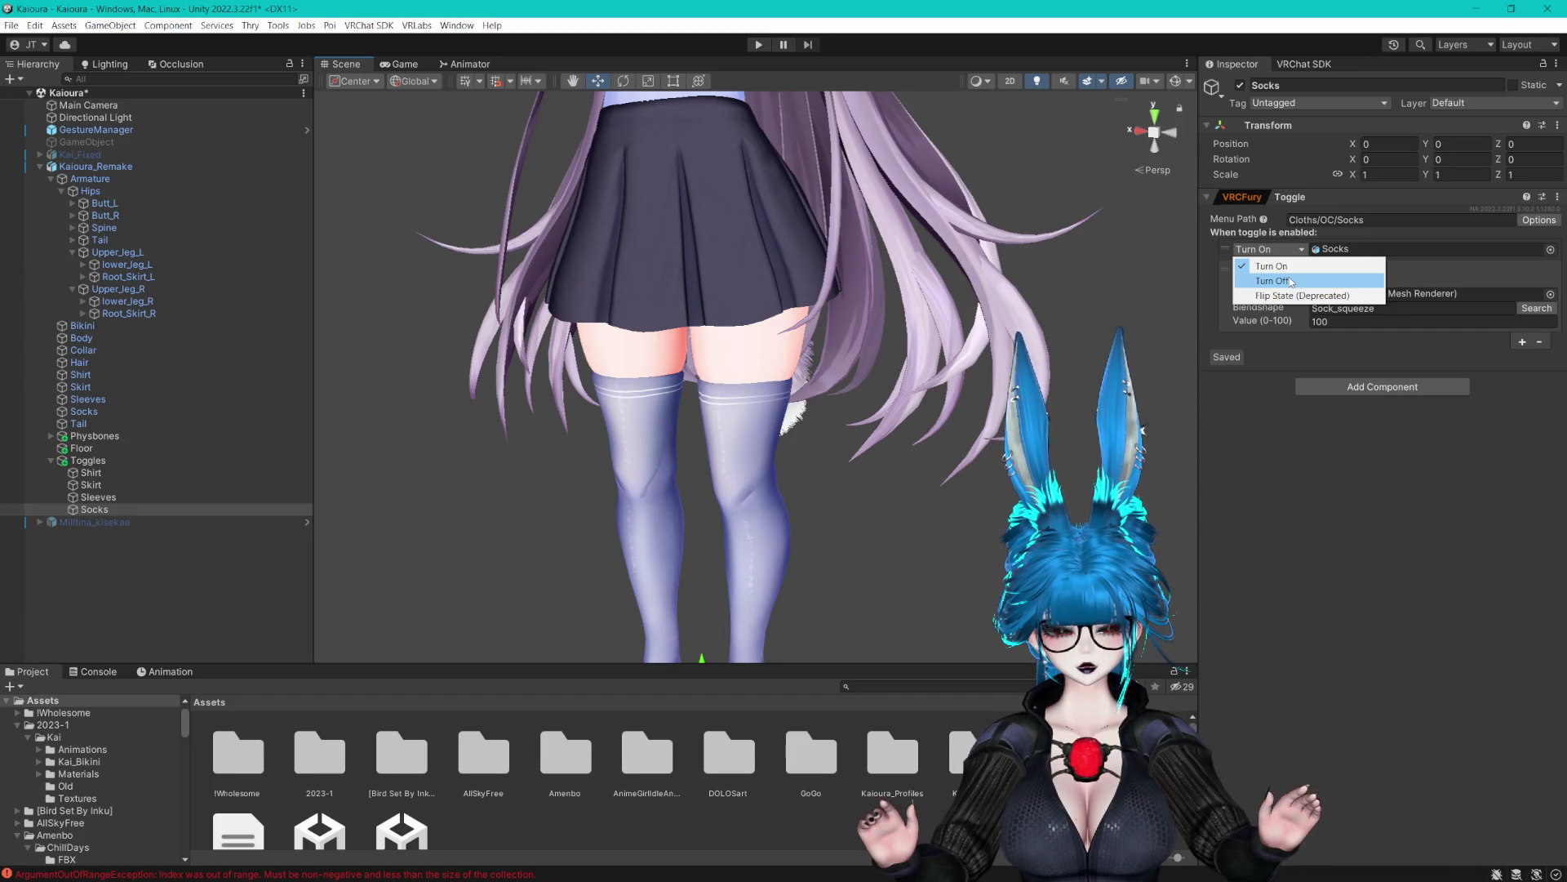
key(Escape)
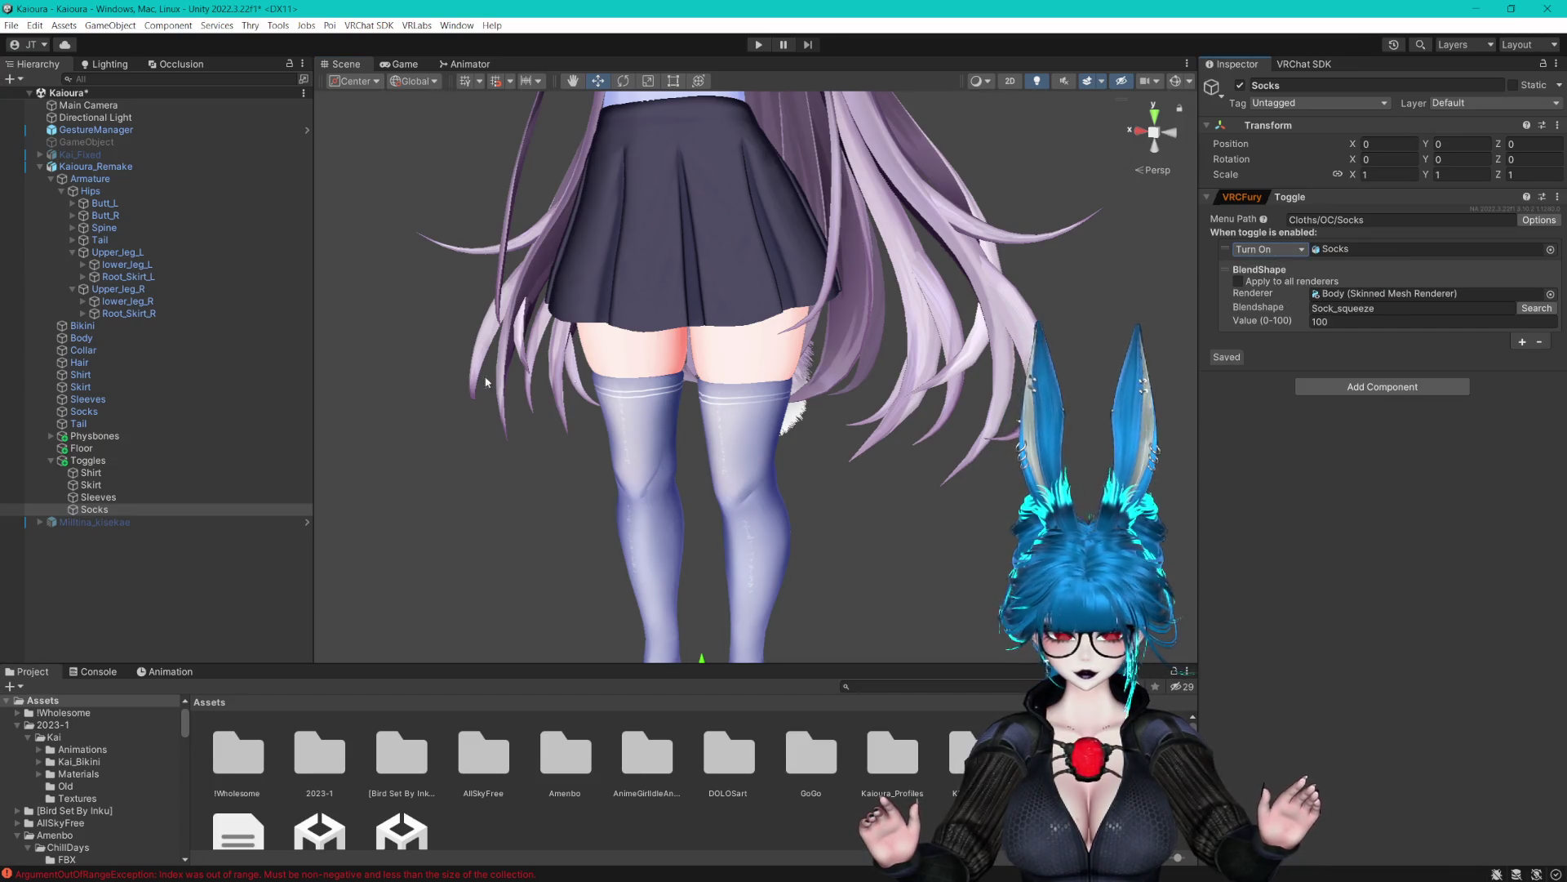
Return the Body mesh's Sock_squeeze blendshape to 0 and select Kaioura_Remake
click(165, 340)
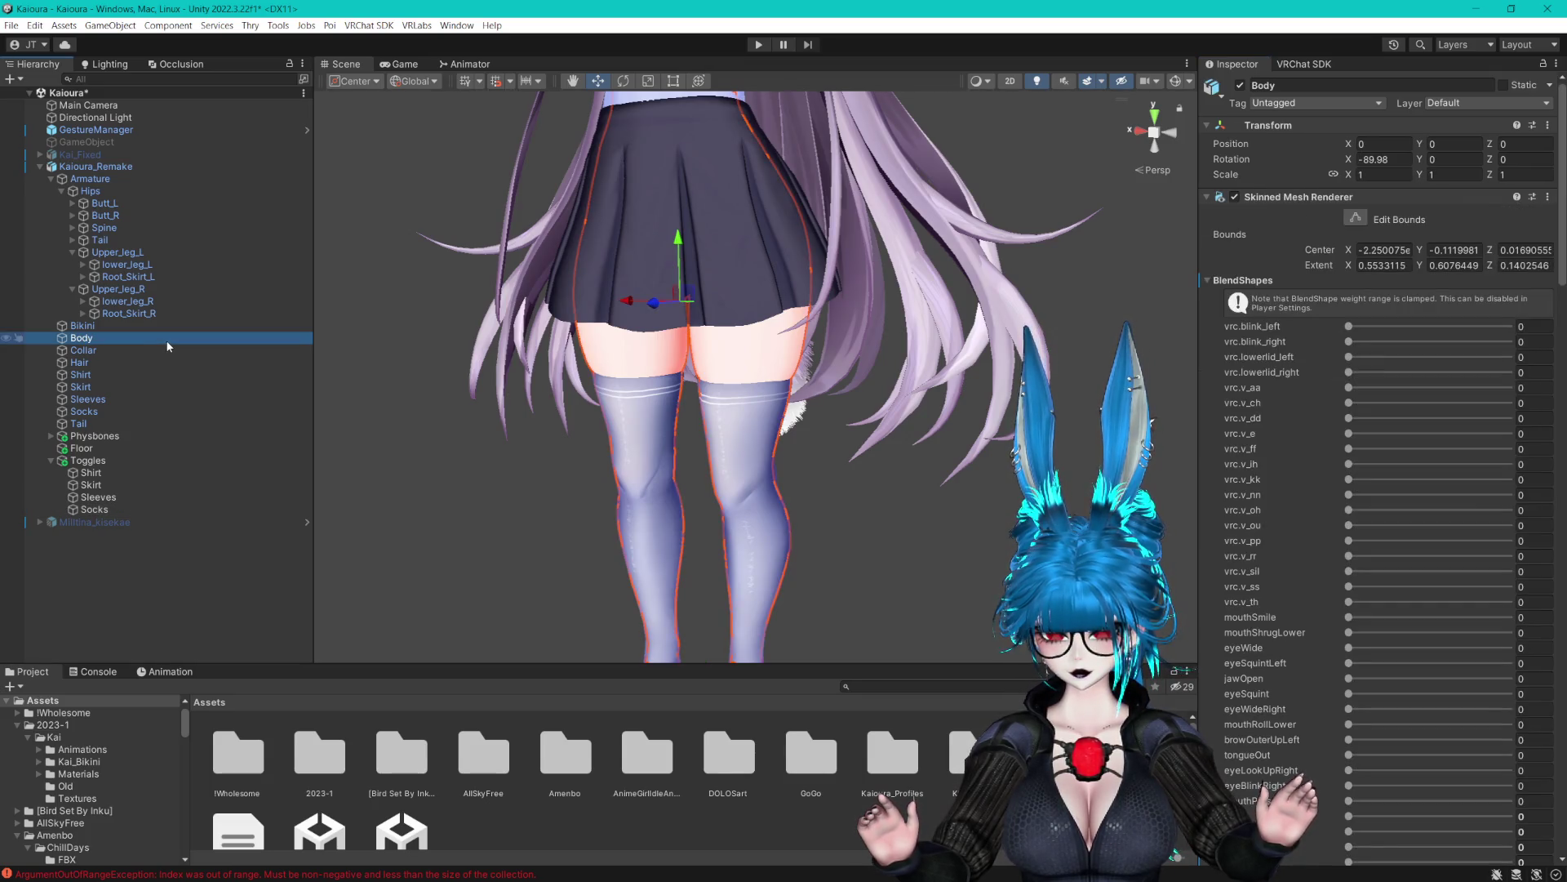
scroll(1255, 387, down, 15)
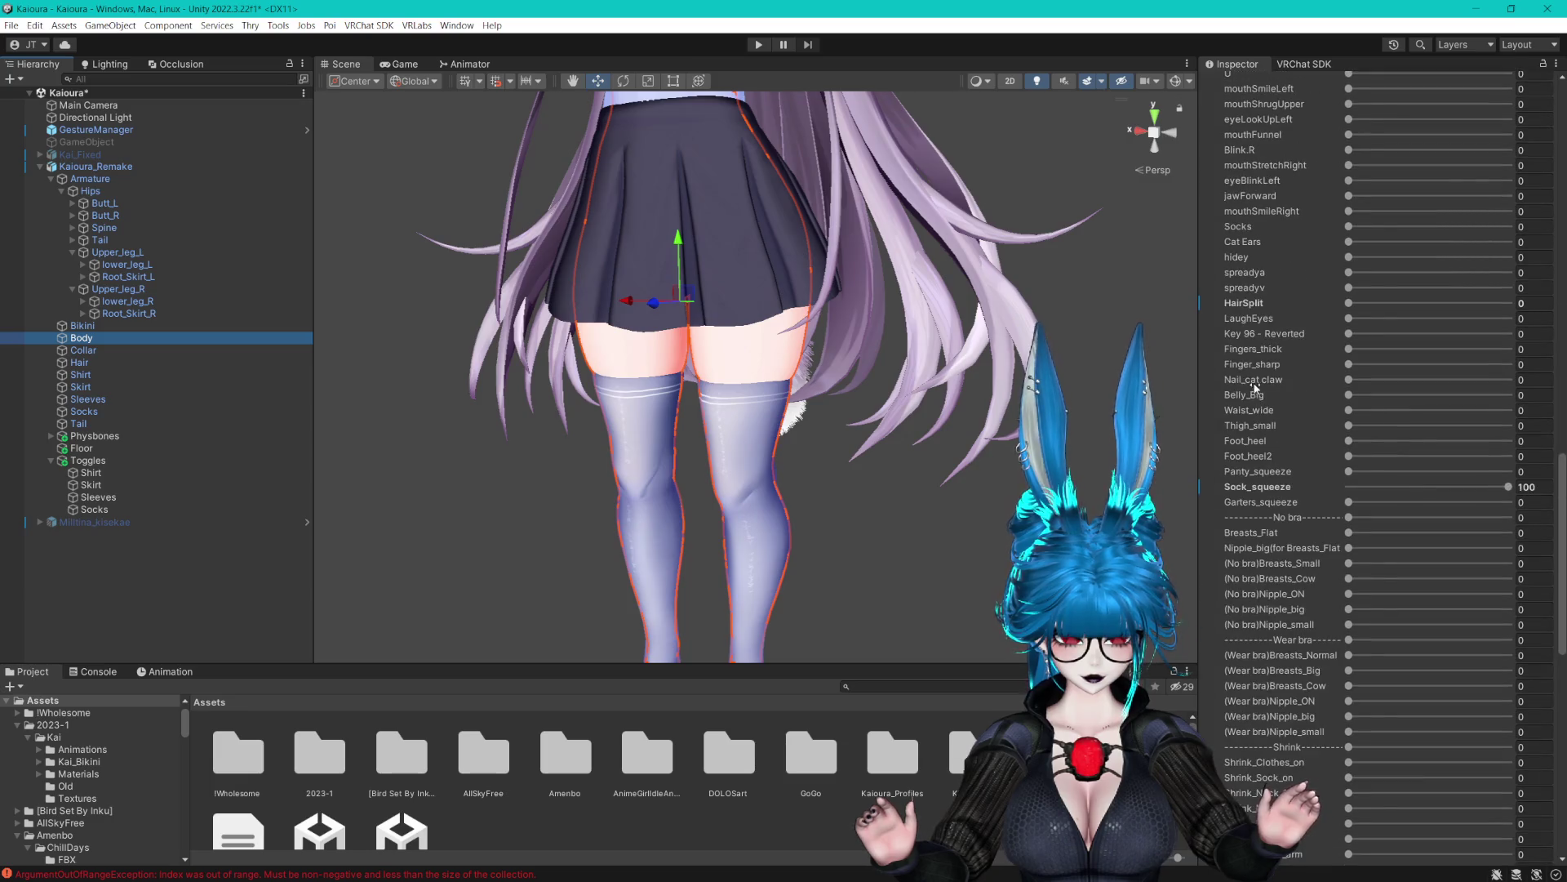
drag(1441, 487, 1256, 486)
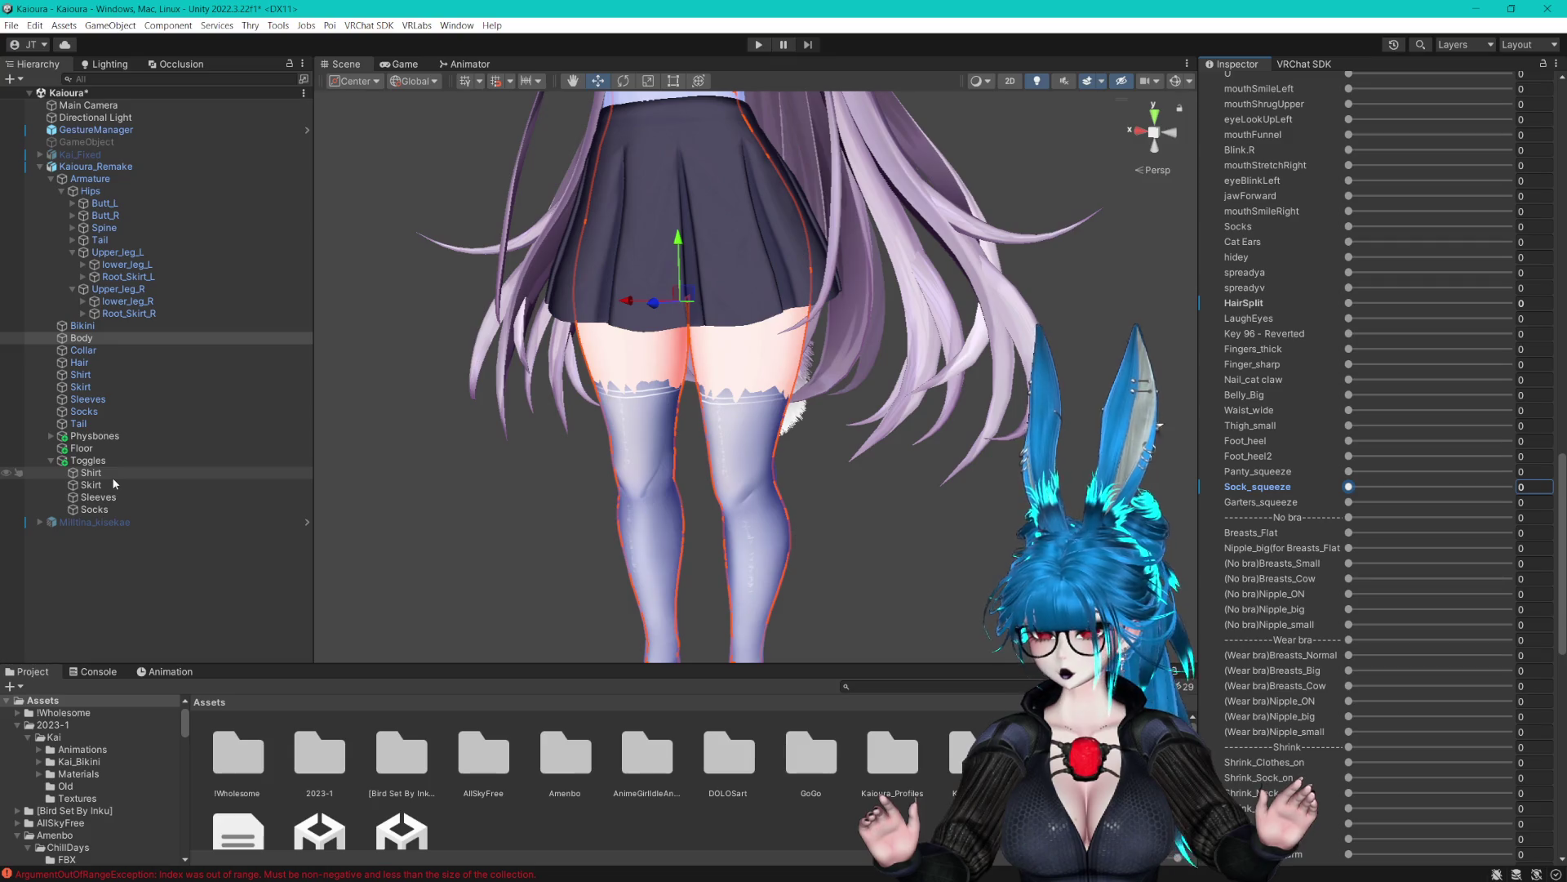
click(96, 166)
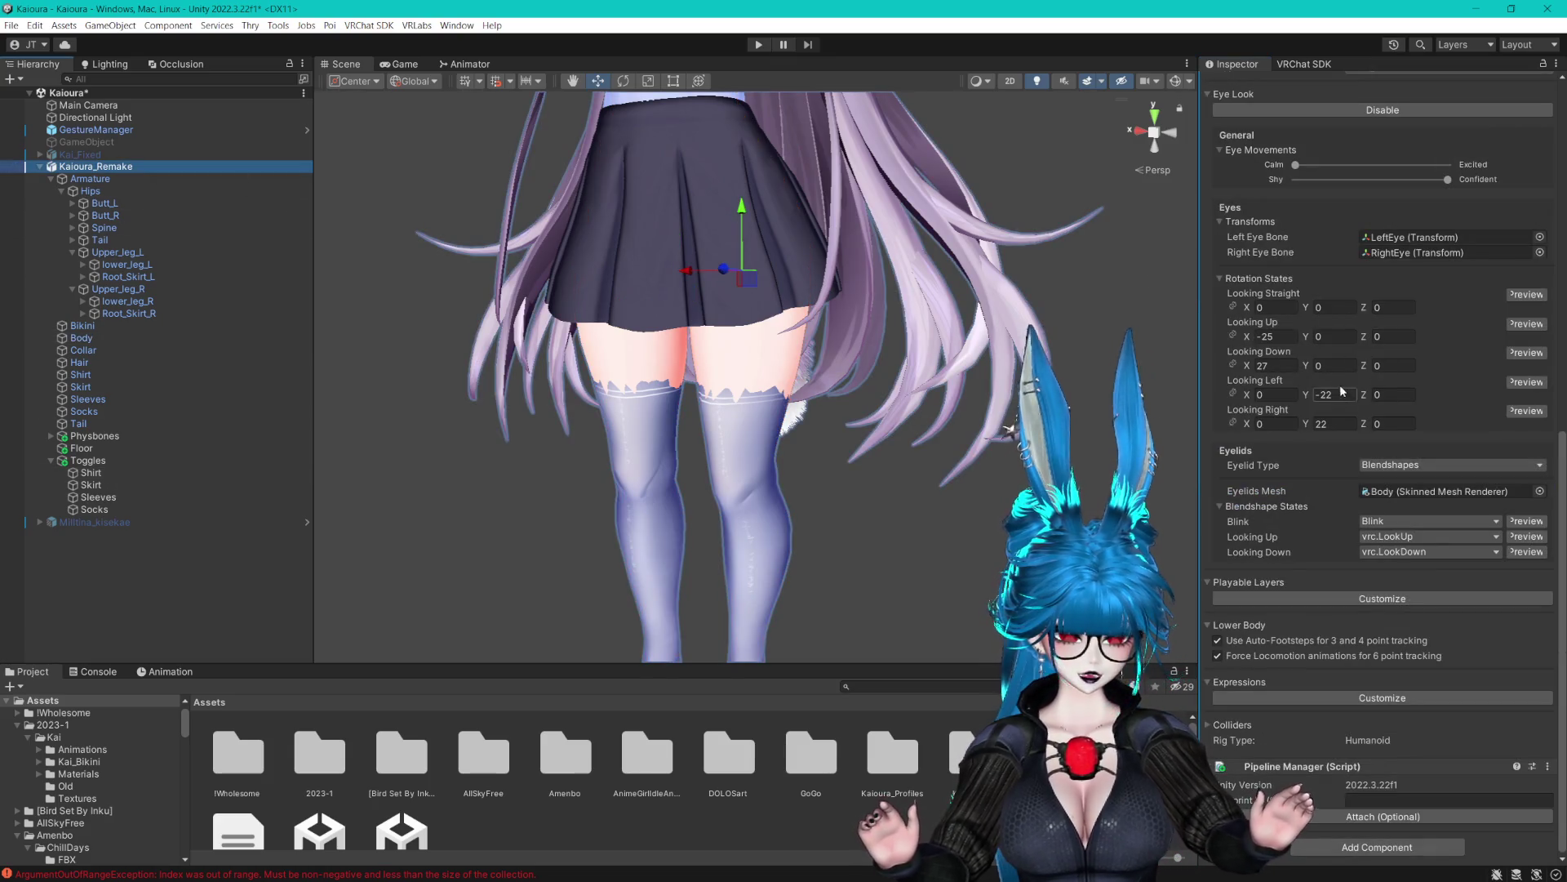
Add VRCFury MMD Compatibility and Blendshape Optimizer components to Kaioura_Remake
click(1352, 848)
text(mmd)
key(Return)
scroll(1408, 821, down, 3)
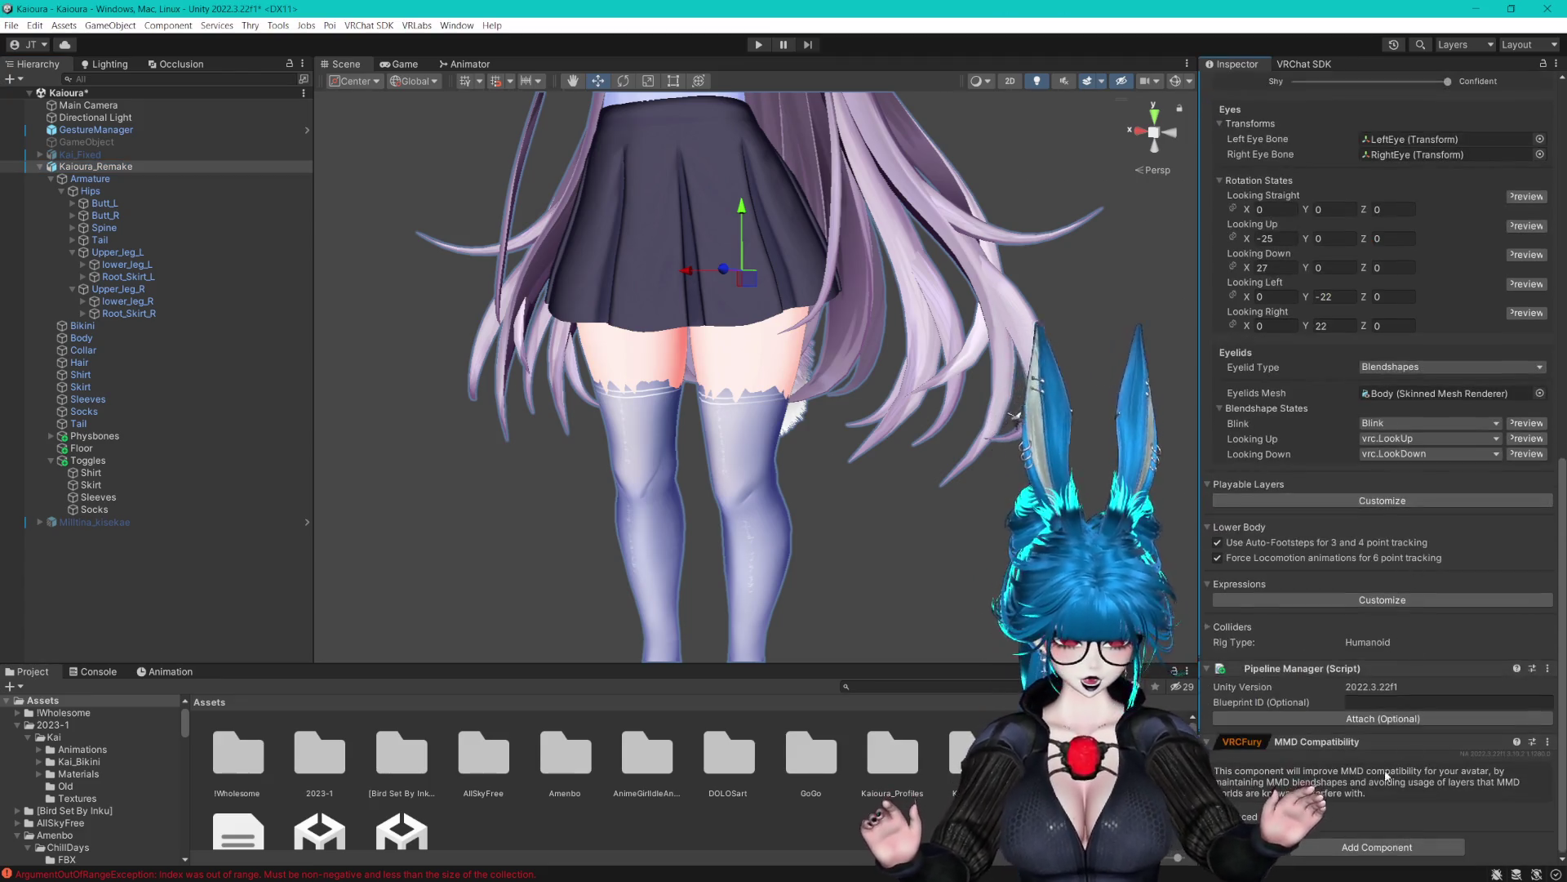
click(1348, 873)
key(BackSpace)
key(BackSpace)
key(BackSpace)
text(blendshape)
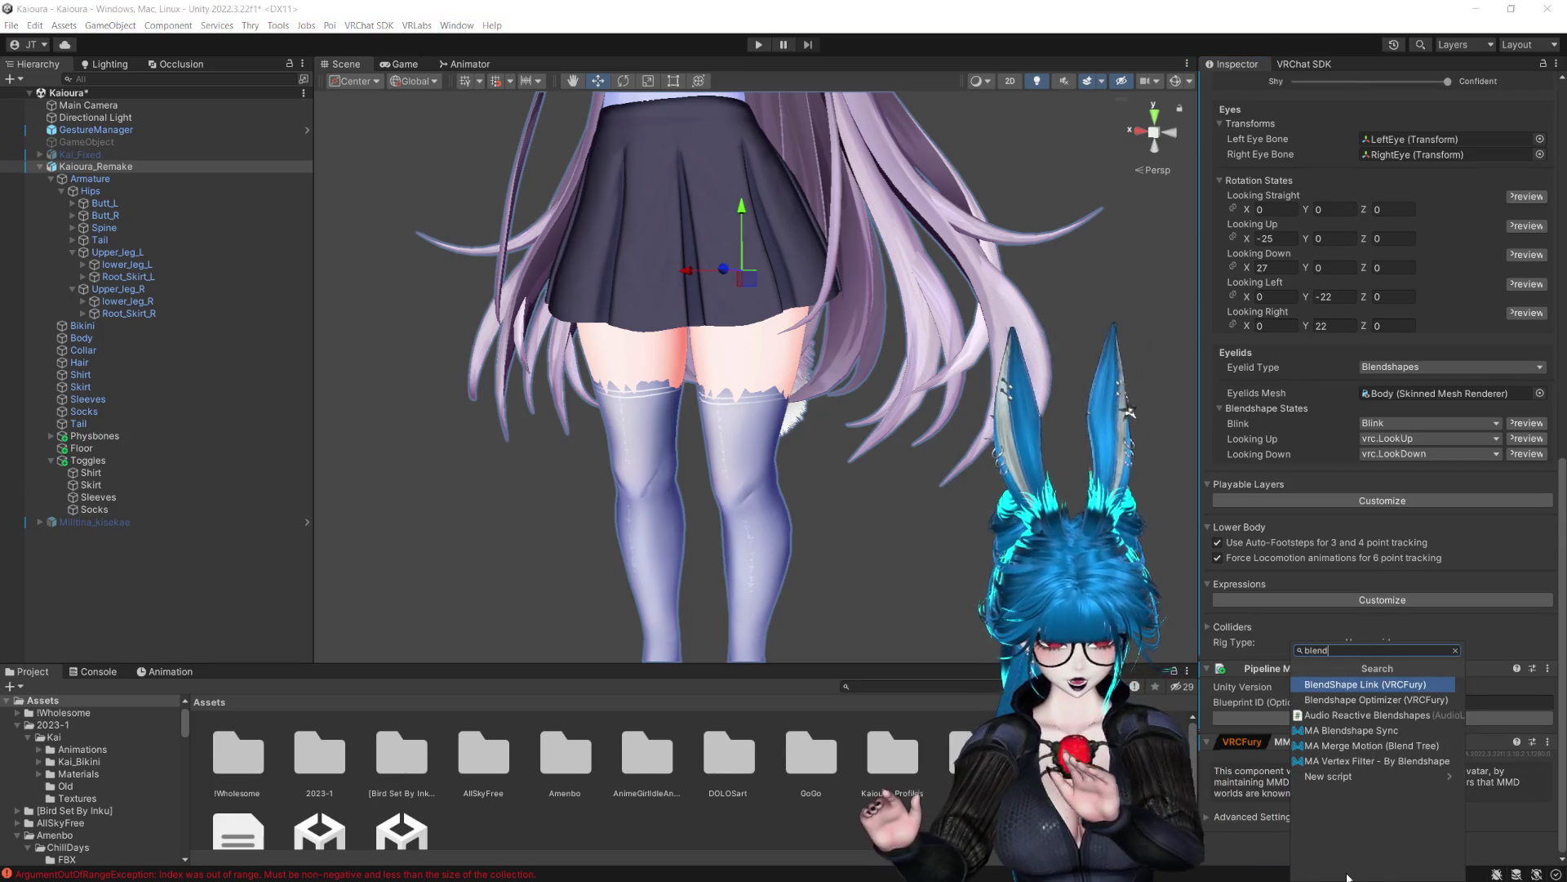
key(Down)
key(Return)
Add VRCFury Anchor Override Fix and Direct Tree Optimizer components to the avatar
scroll(1355, 849, down, 2)
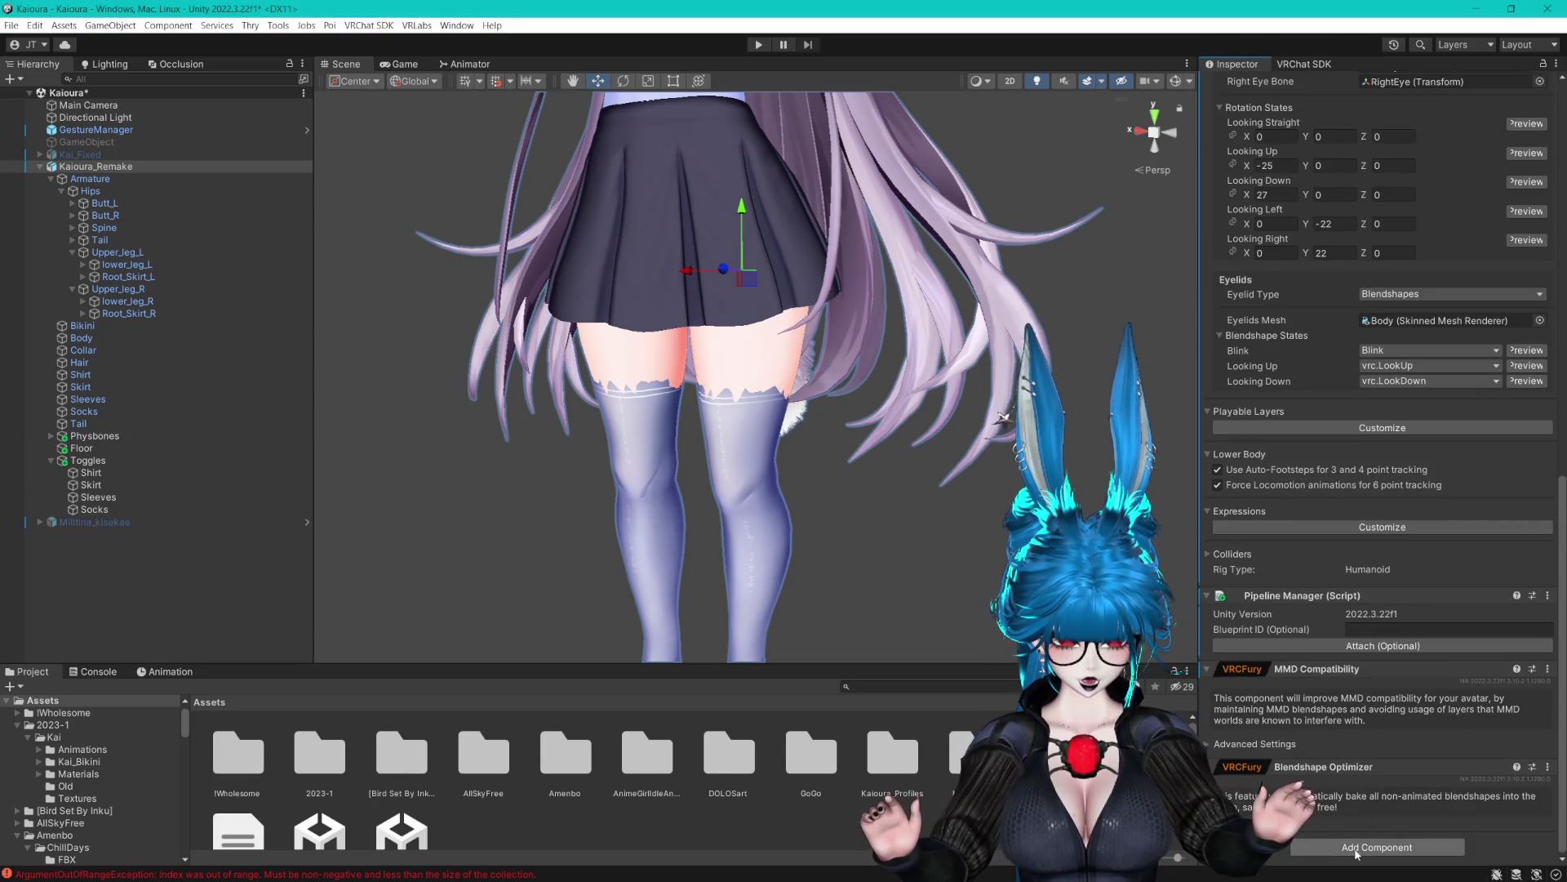
click(1382, 853)
text(anch)
key(Return)
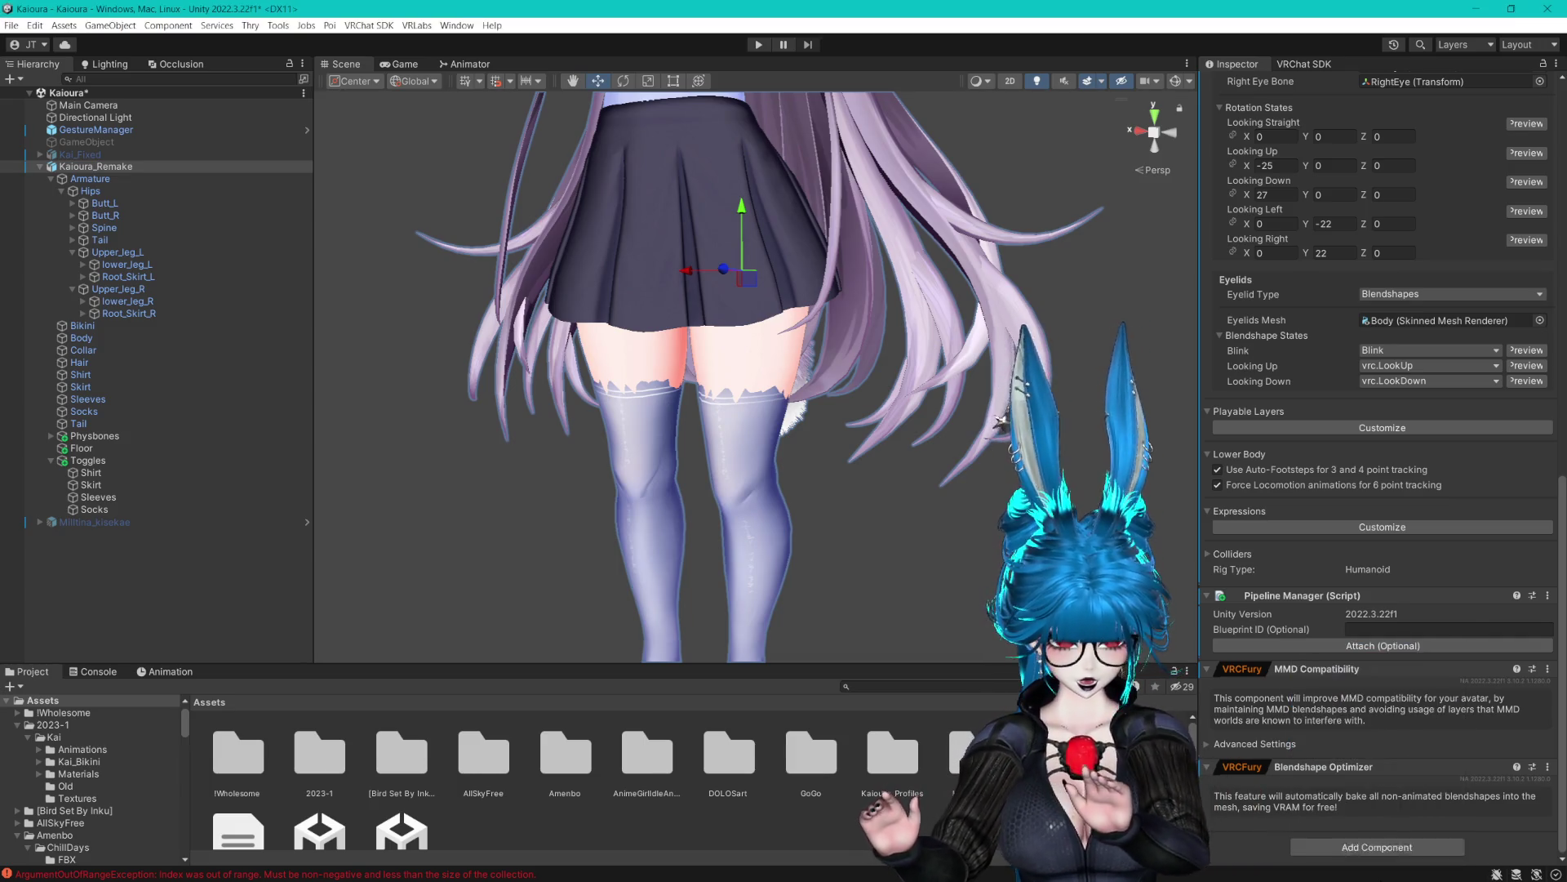
click(1327, 853)
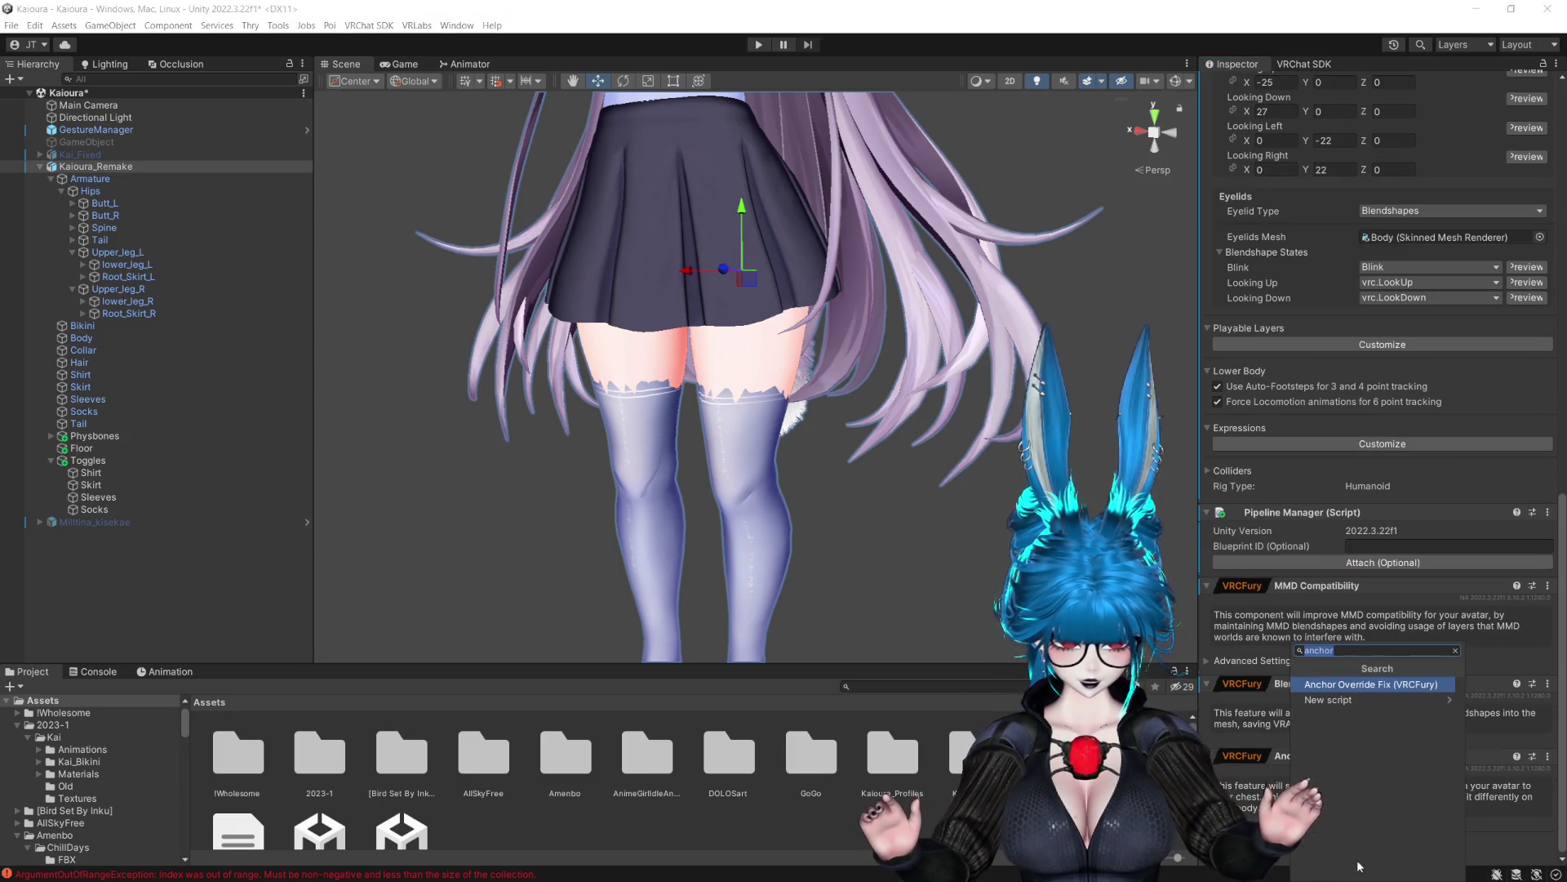
click(1288, 682)
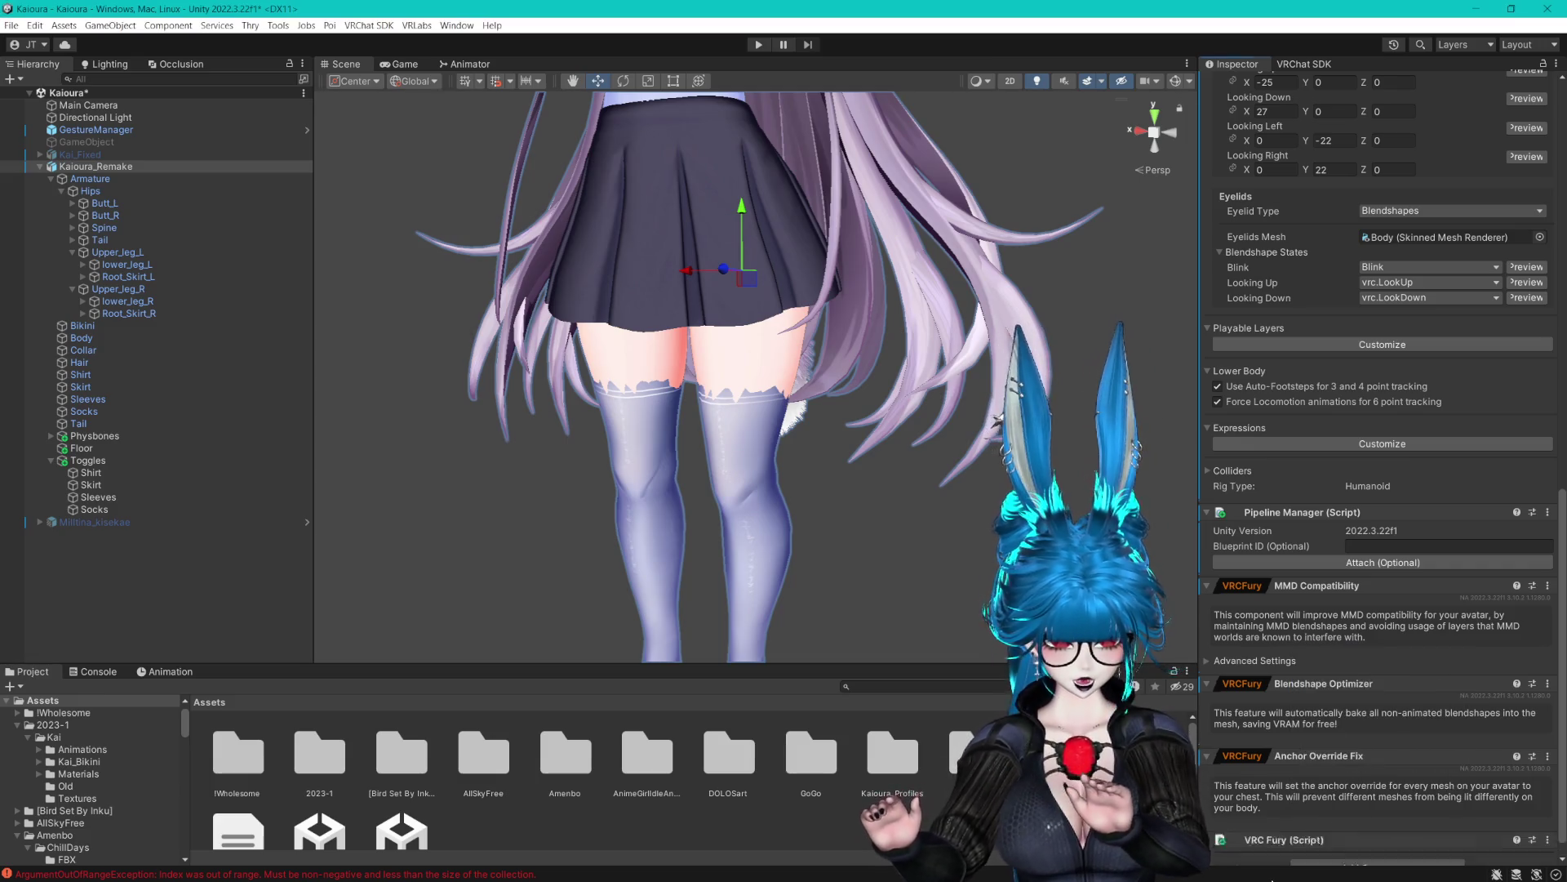
scroll(1288, 682, down, 2)
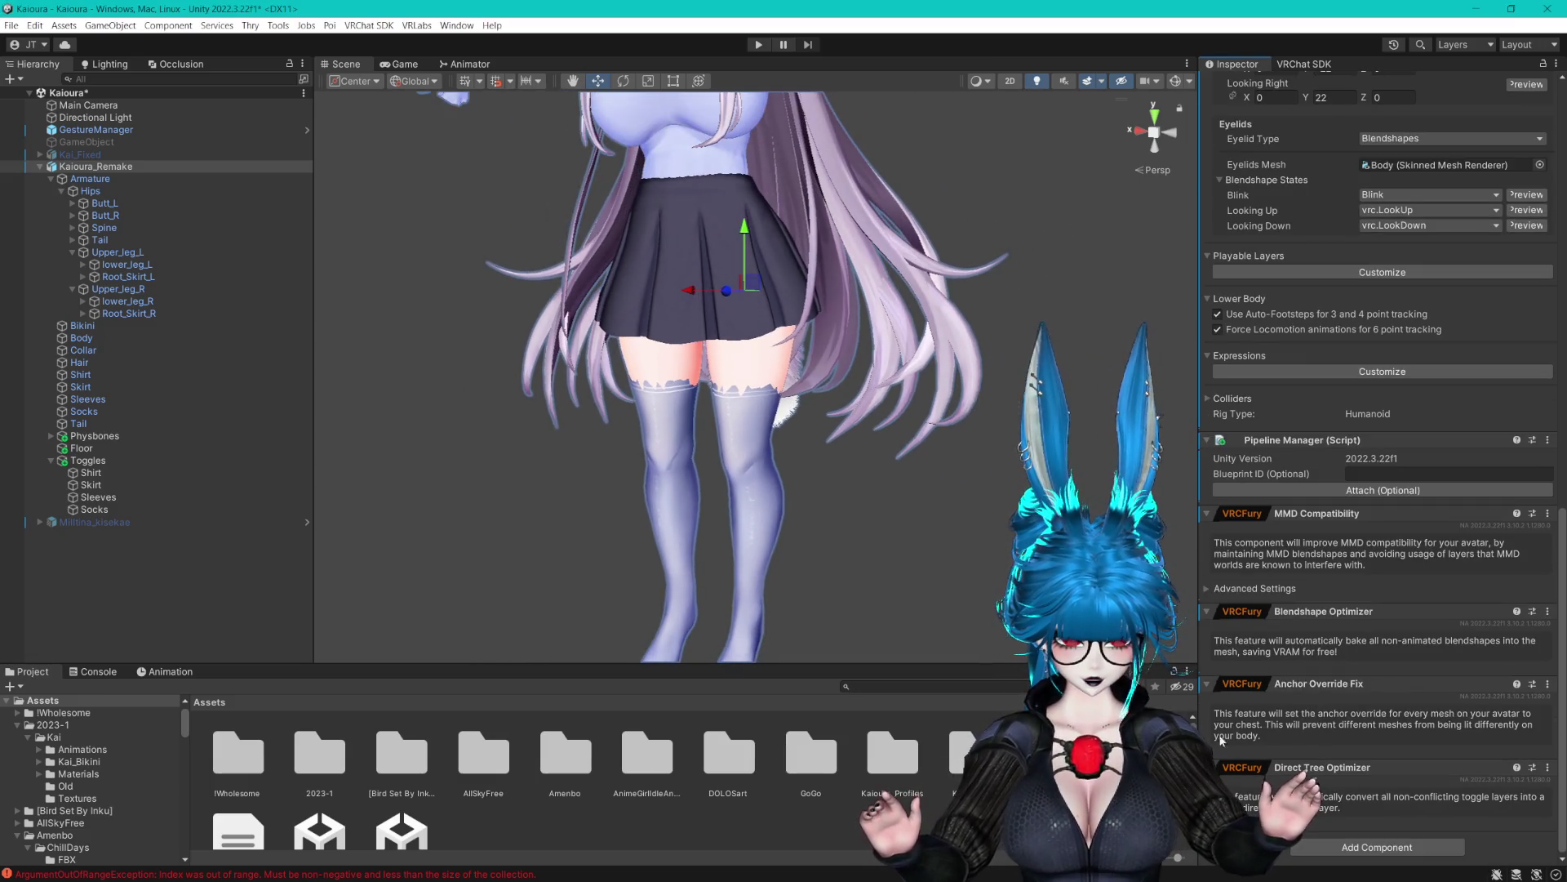
Select the Bikini through Tail meshes and set the Chest bone as their Anchor Override
click(50, 178)
click(105, 192)
shift+click(79, 288)
click(50, 178)
mouse_move(86, 247)
mouse_down()
mouse_move(96, 229)
mouse_move(1380, 483)
mouse_up()
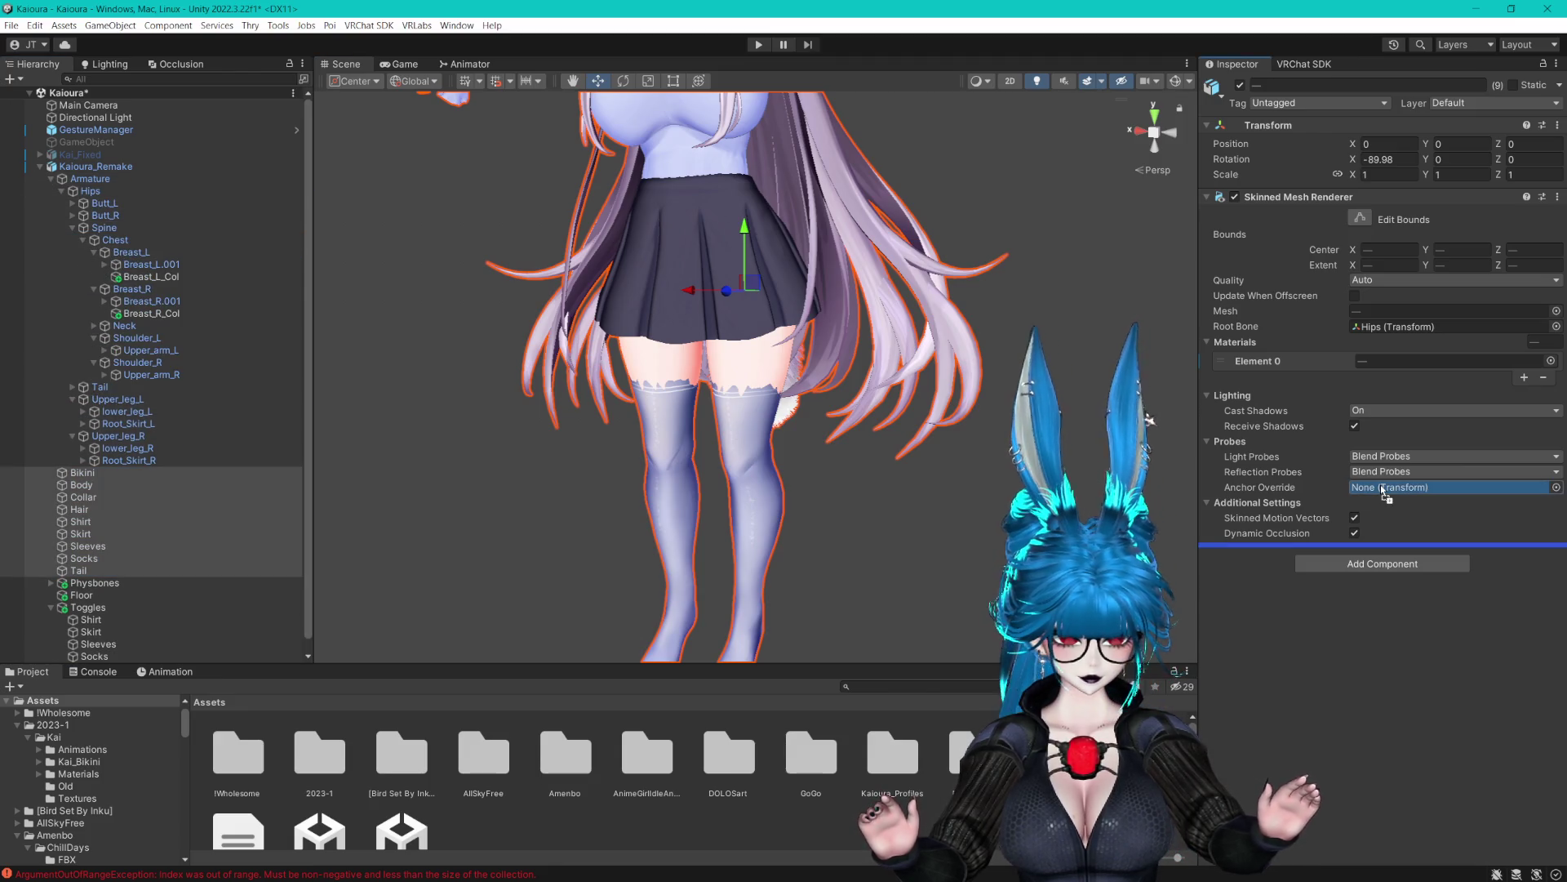
Set the meshes' bounds extent to 1, 1, 1 and the bounds center to 0
click(1388, 264)
text(1)
click(1463, 269)
text(1)
click(1521, 267)
text(1)
click(1396, 250)
text(0)
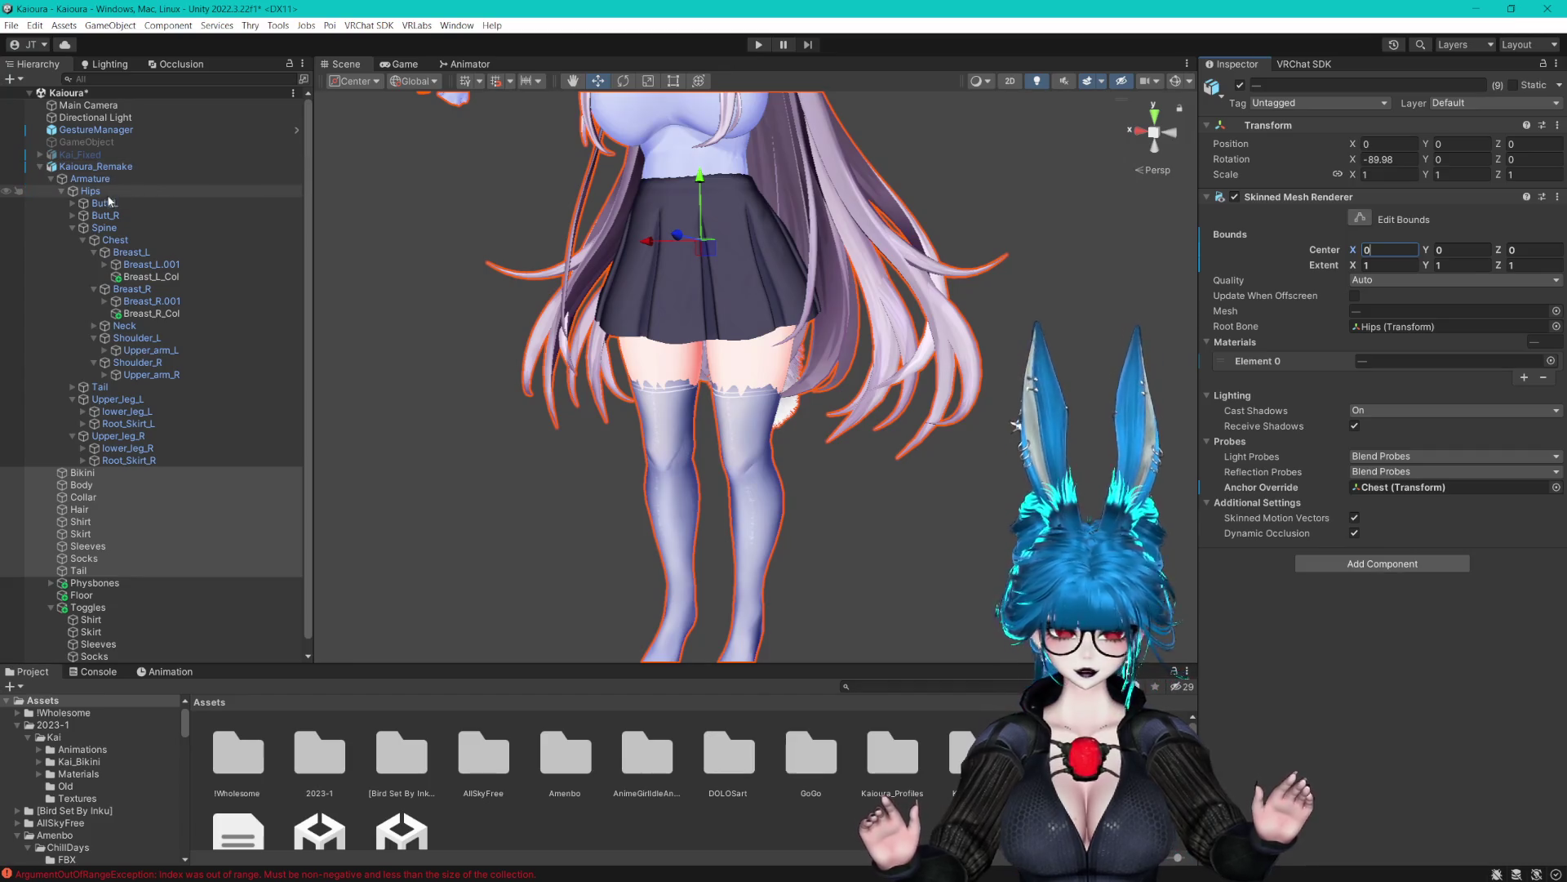
Deselect the nine meshes and save the scene
click(51, 178)
click(300, 406)
scroll(969, 453, up, 5)
key(ctrl+s)
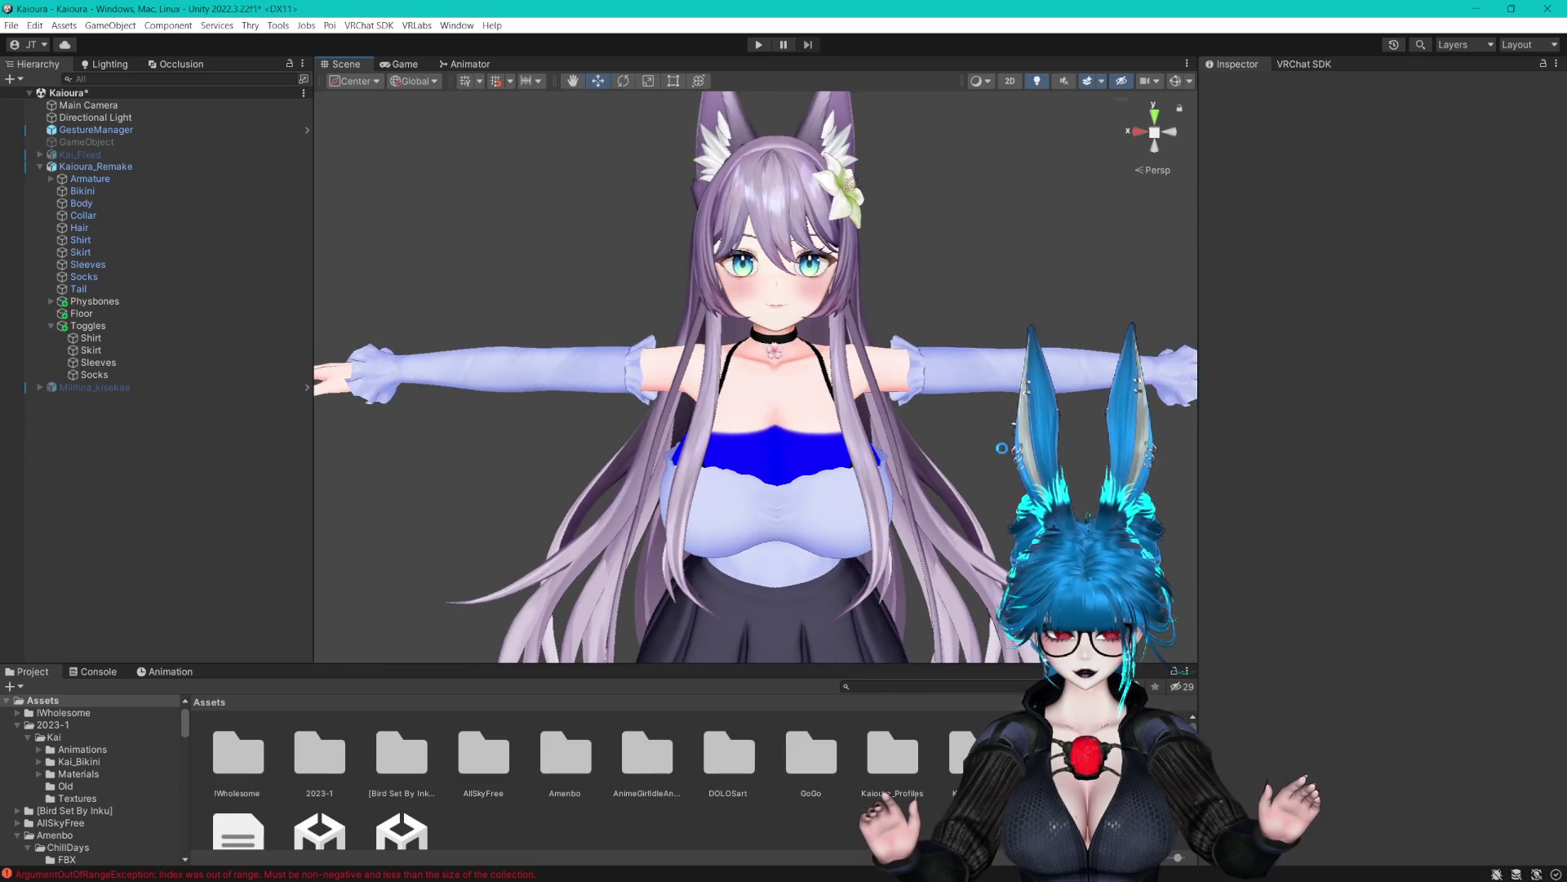
Reframe the view on the avatar and select the Sleeves toggle to copy
mouse_move(969, 453)
mouse_down()
mouse_move(966, 421)
mouse_move(994, 447)
mouse_up()
scroll(994, 448, down, 5)
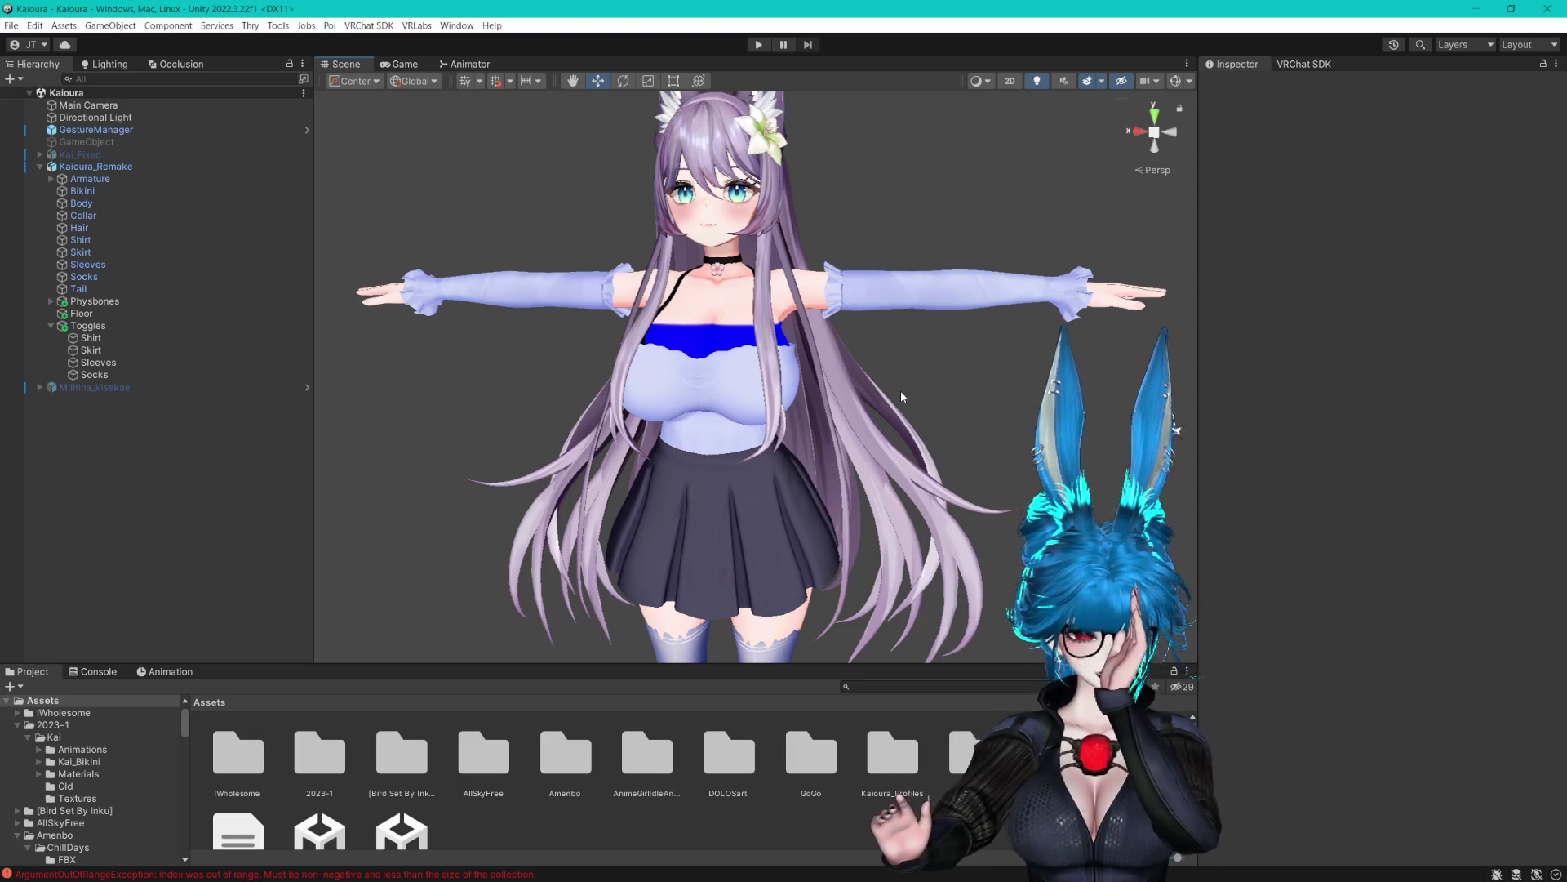
drag(901, 396, 942, 360)
scroll(805, 377, up, 2)
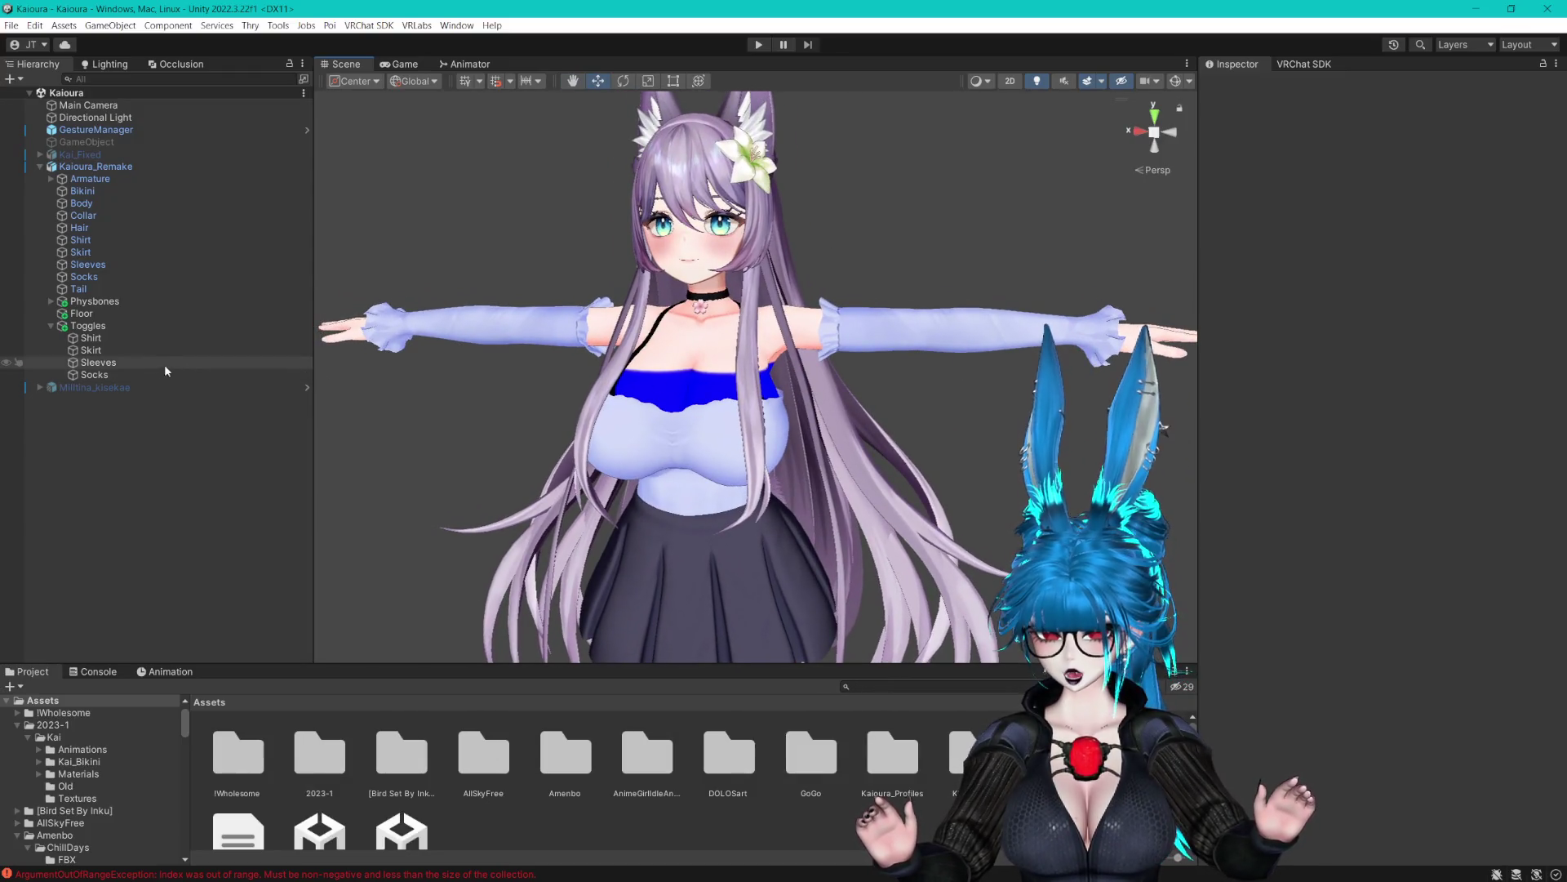
click(139, 373)
click(124, 361)
Duplicate the Sleeves toggle with Ctrl+D and name the copy Collar
key(ctrl+d)
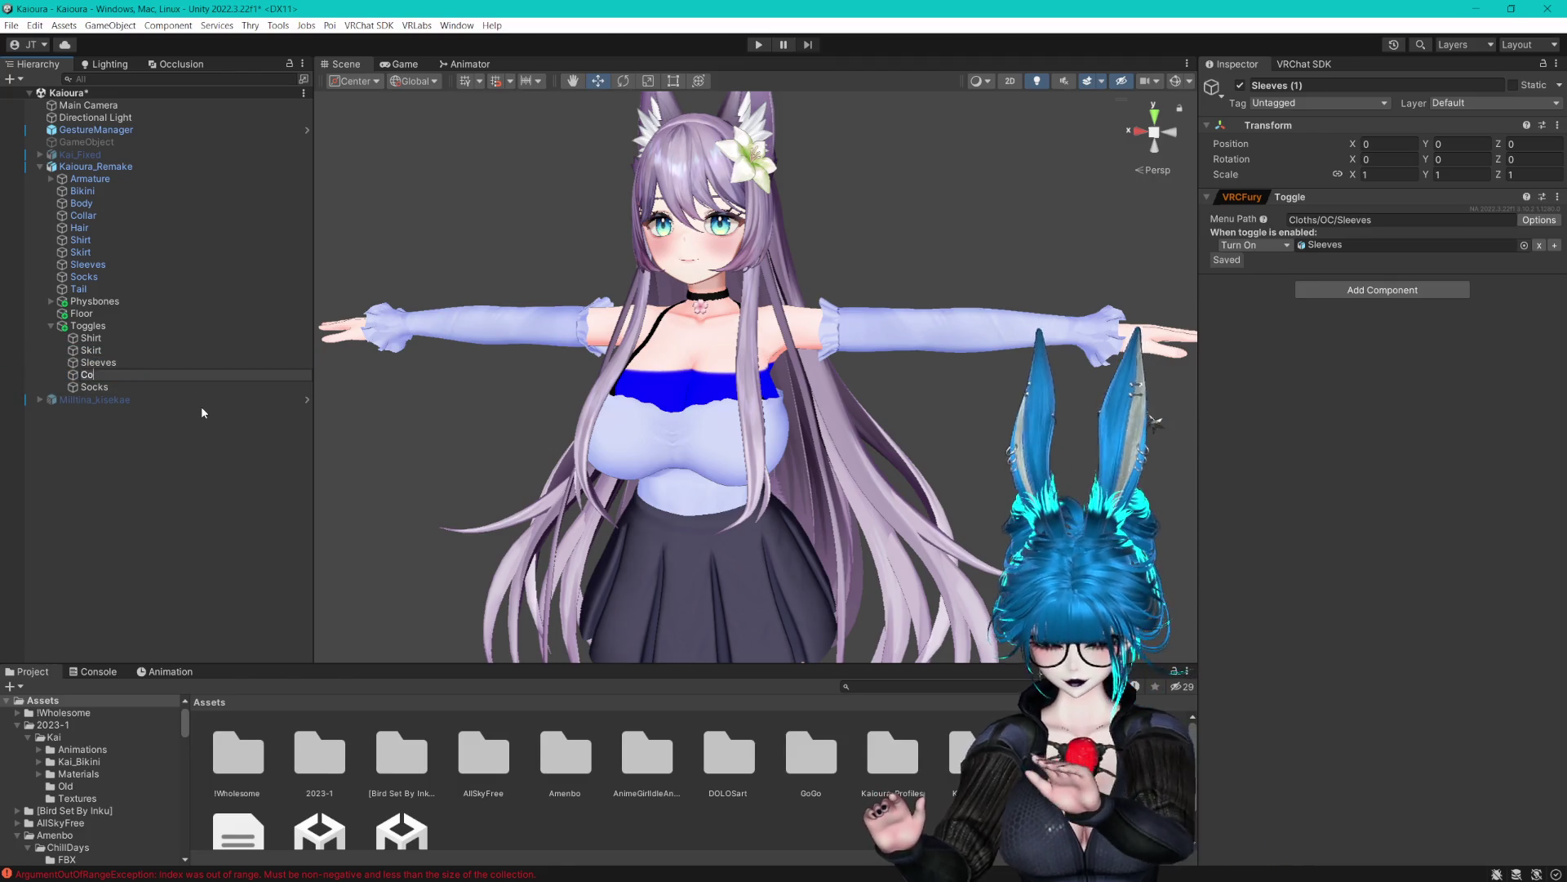
text(Colar)
key(Return)
click(95, 375)
text(l)
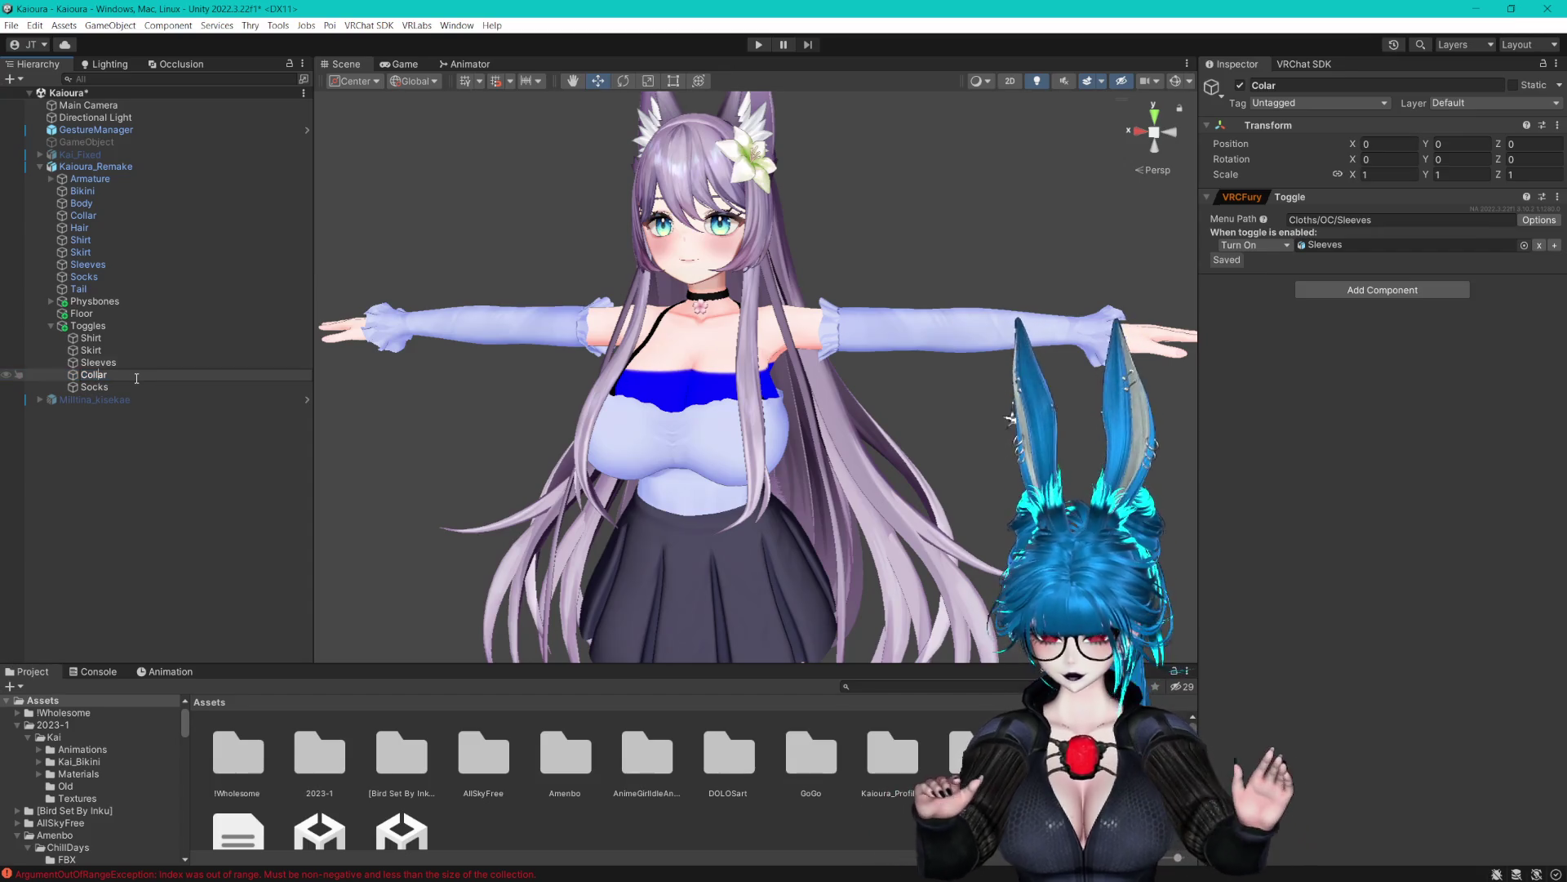
key(Return)
Set the Collar toggle's menu path to Cloths/OC/Collar and make it turn on the Collar object
double_click(1339, 220)
text(Collar)
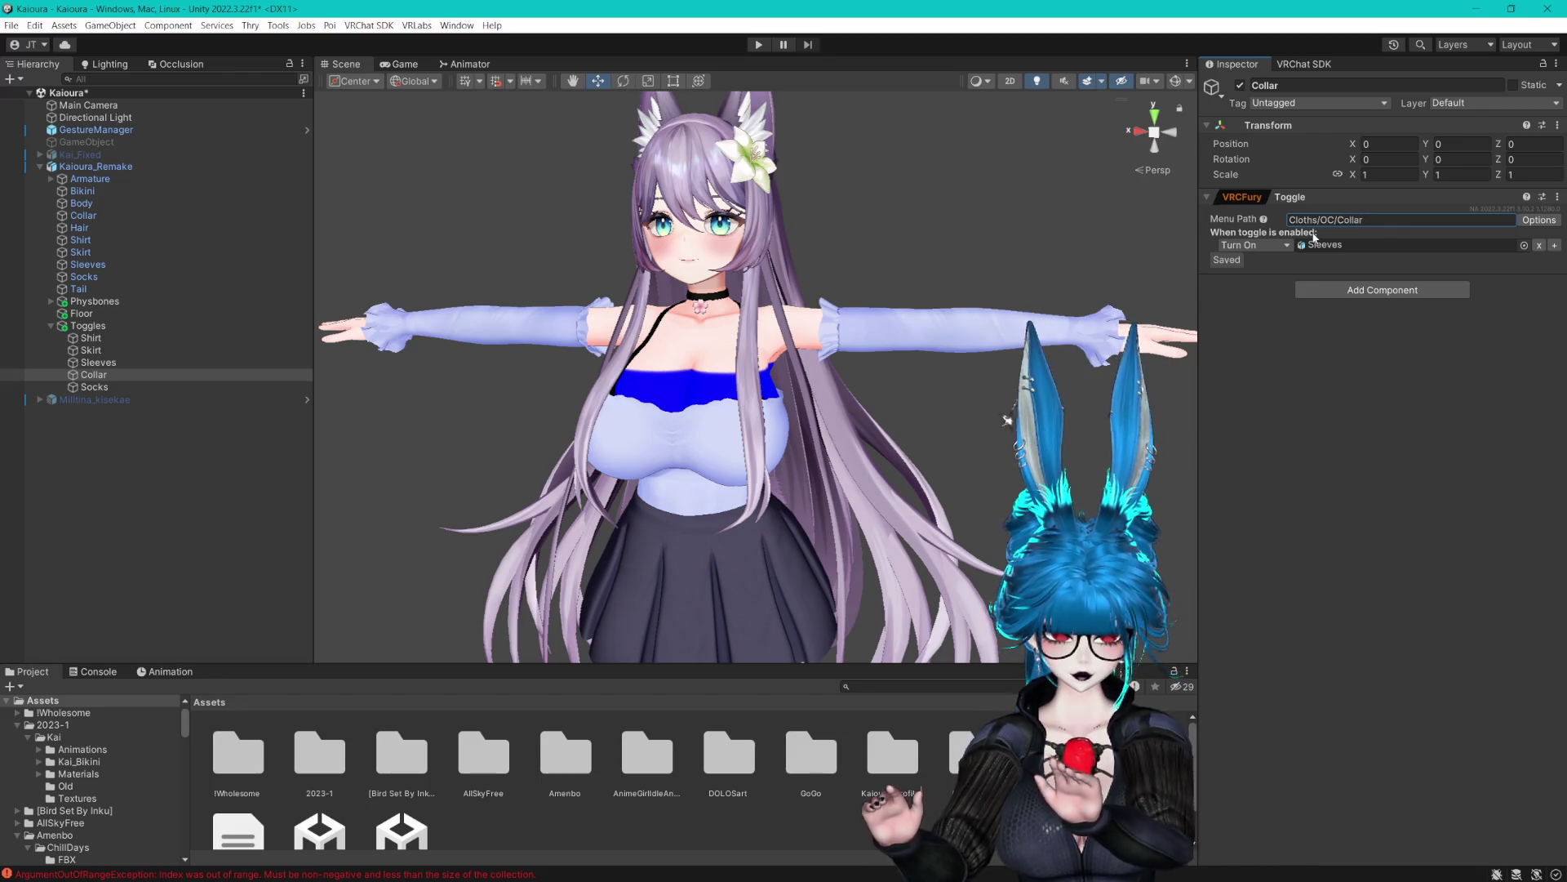
key(Return)
drag(93, 375, 1371, 245)
scroll(813, 369, up, 3)
drag(813, 368, 851, 367)
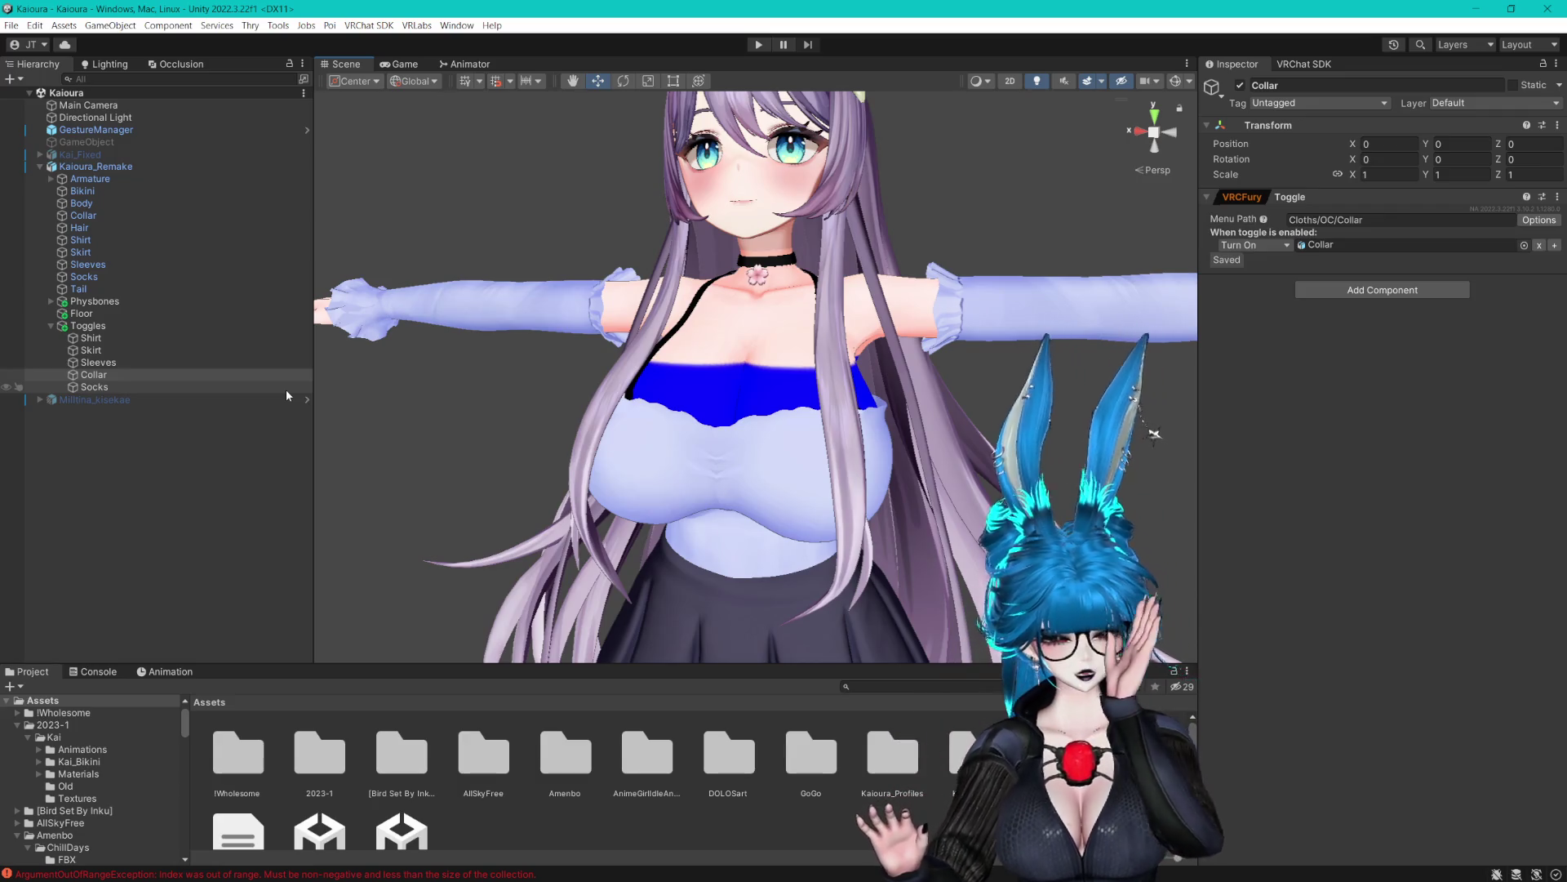
mouse_move(681, 260)
mouse_down()
mouse_move(874, 350)
mouse_move(850, 316)
mouse_move(834, 335)
mouse_move(861, 312)
mouse_up()
scroll(850, 312, down, 2)
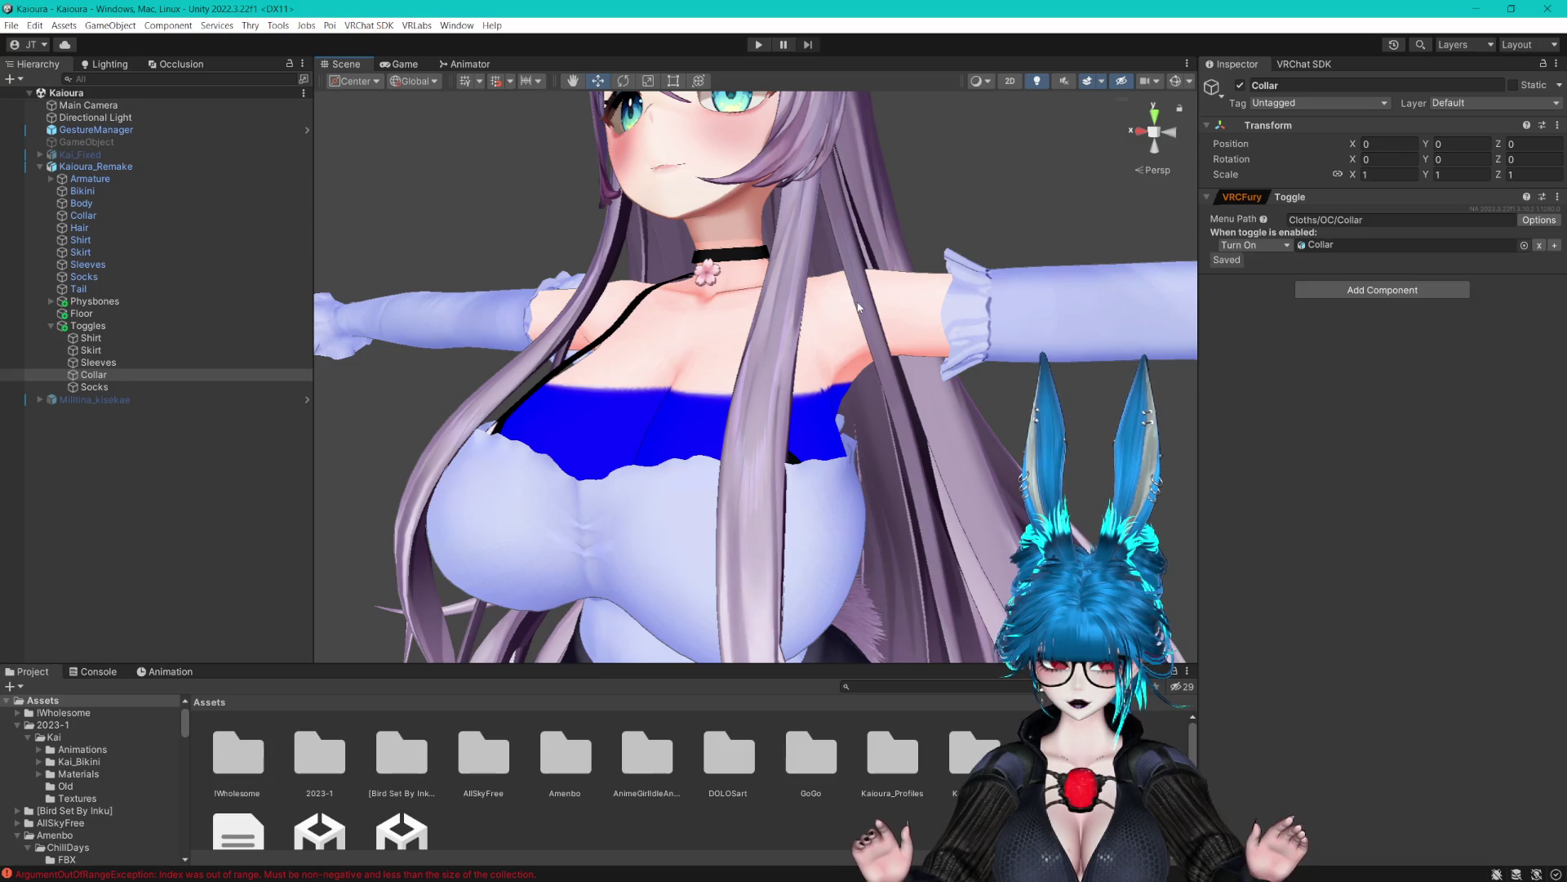
mouse_move(792, 421)
mouse_down()
mouse_move(781, 212)
mouse_move(790, 390)
mouse_up()
drag(805, 395, 783, 437)
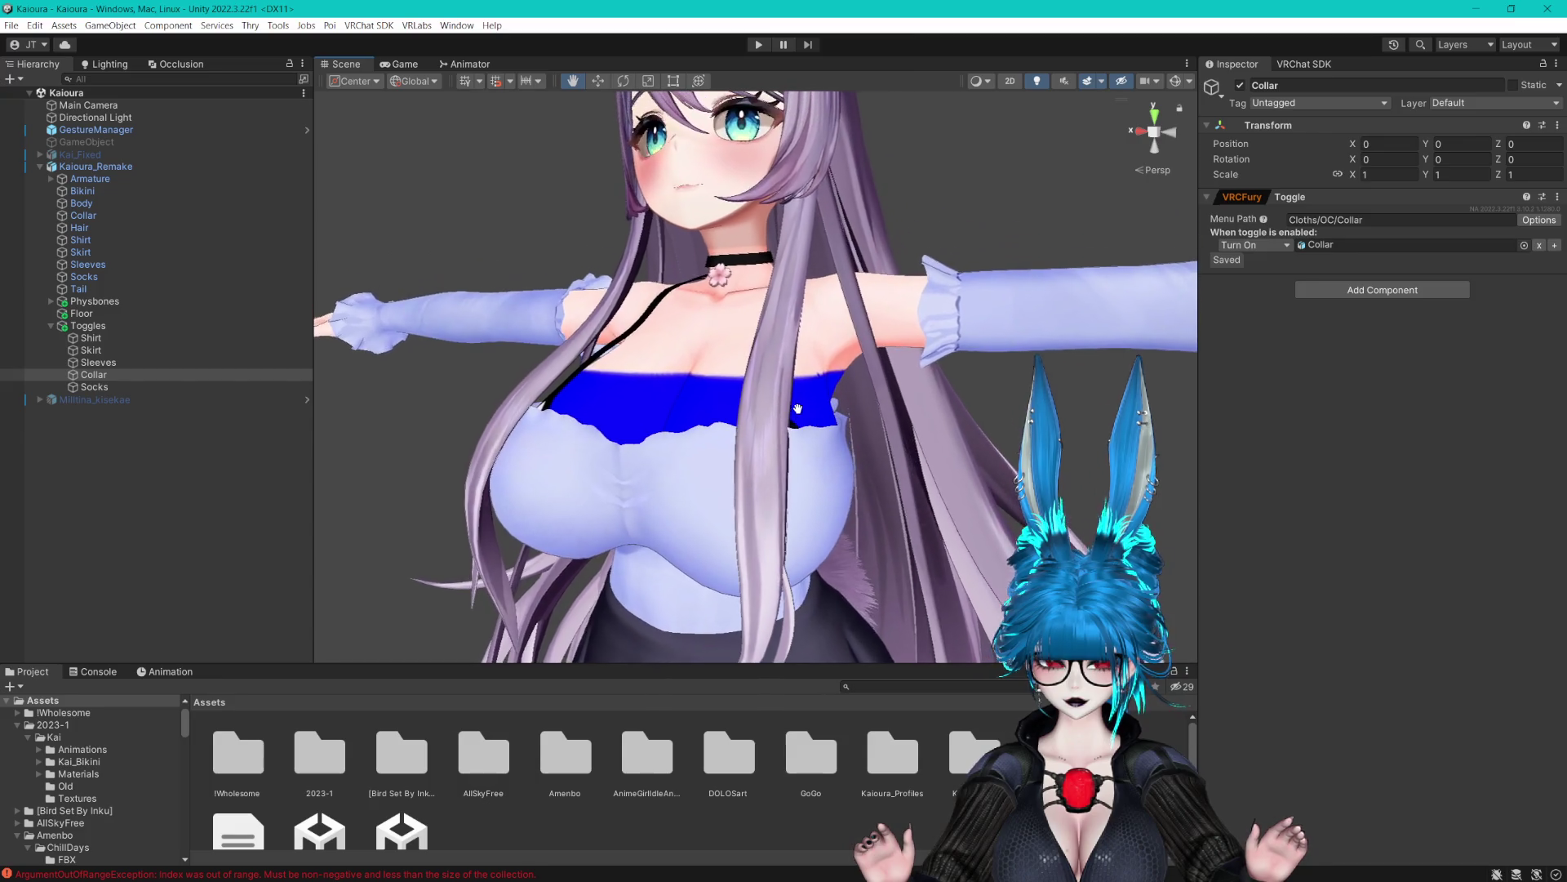
scroll(684, 346, down, 3)
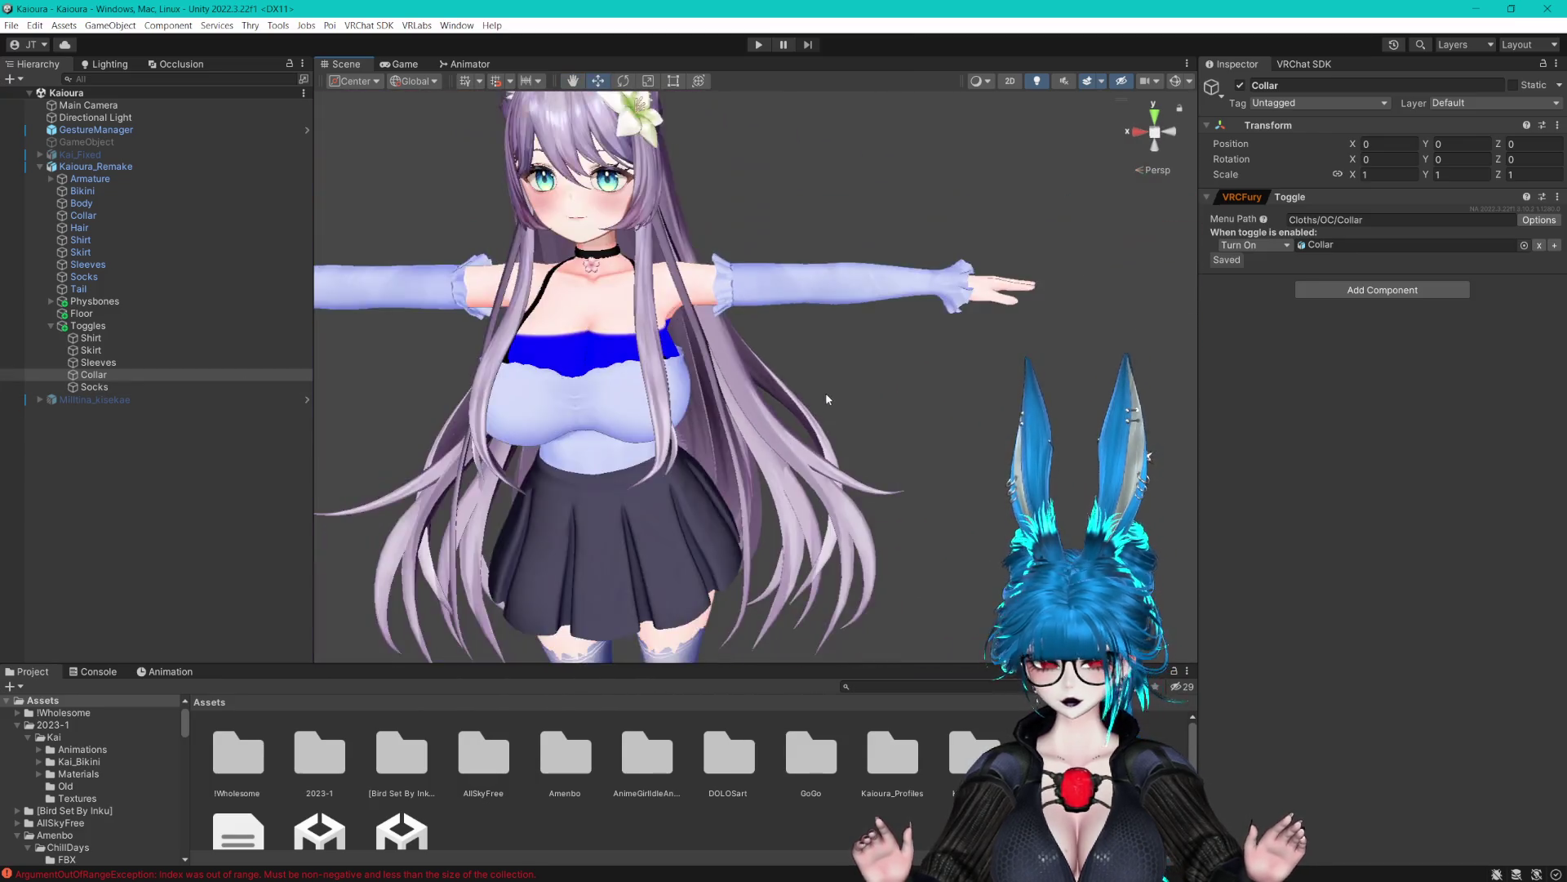
click(97, 351)
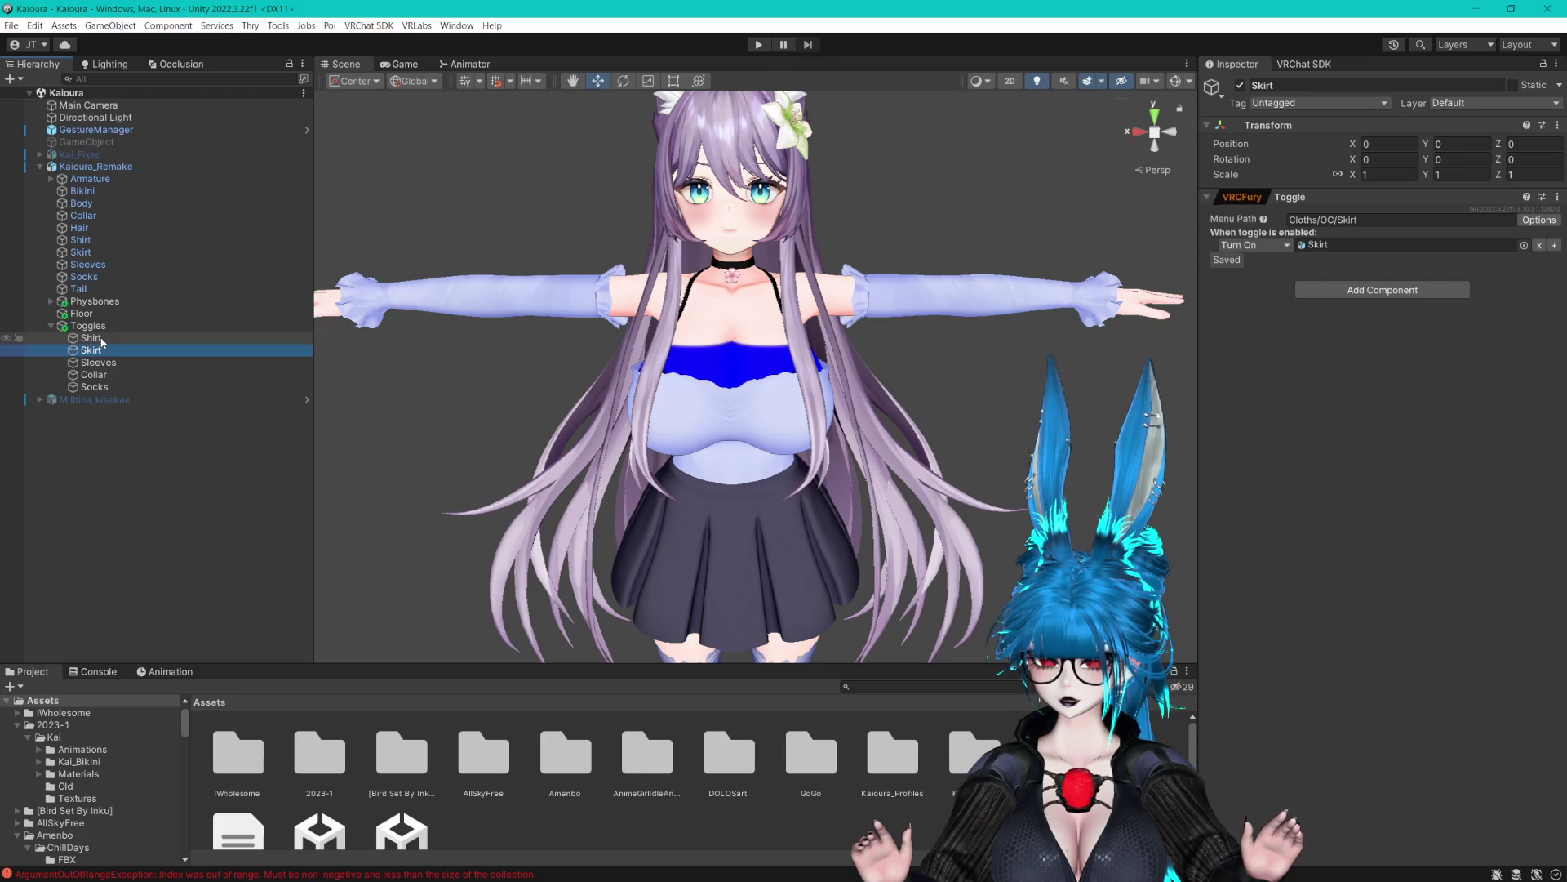
click(103, 363)
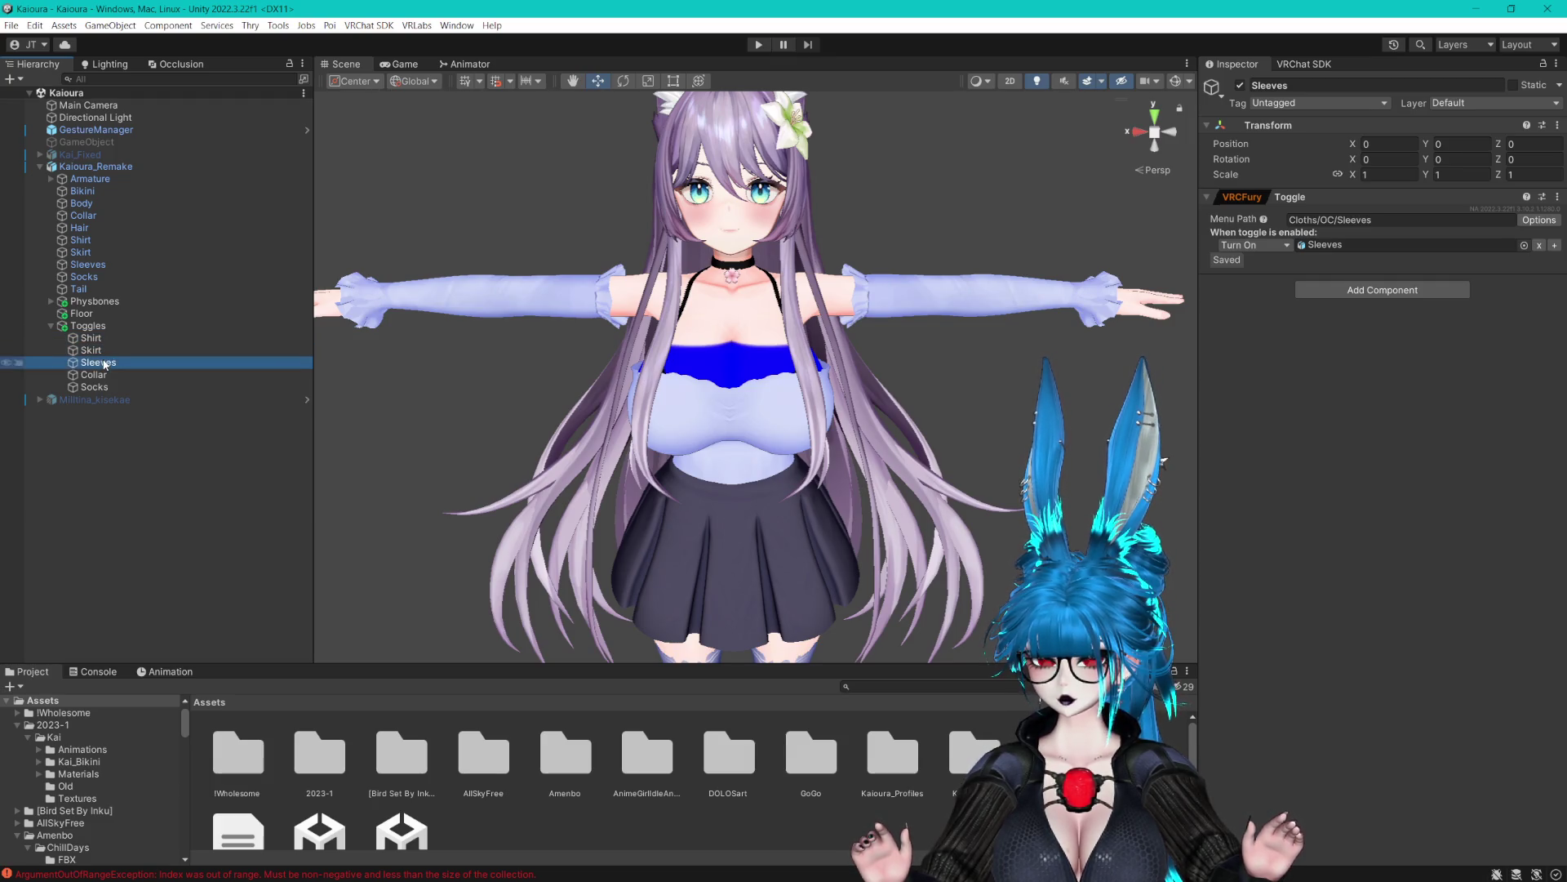
click(103, 339)
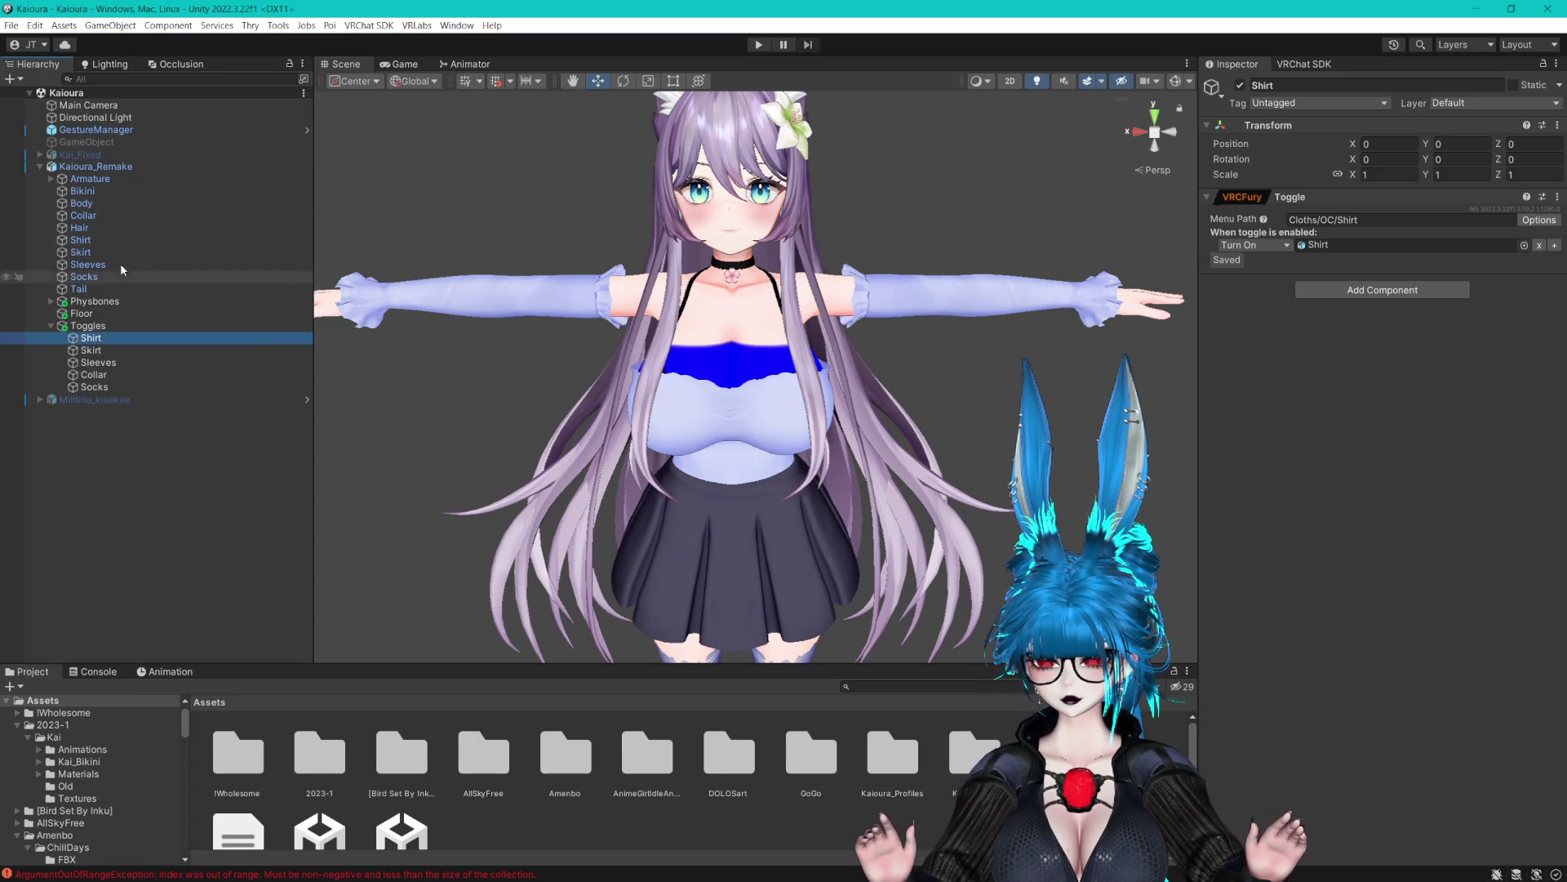
click(108, 351)
click(134, 362)
click(107, 374)
click(96, 387)
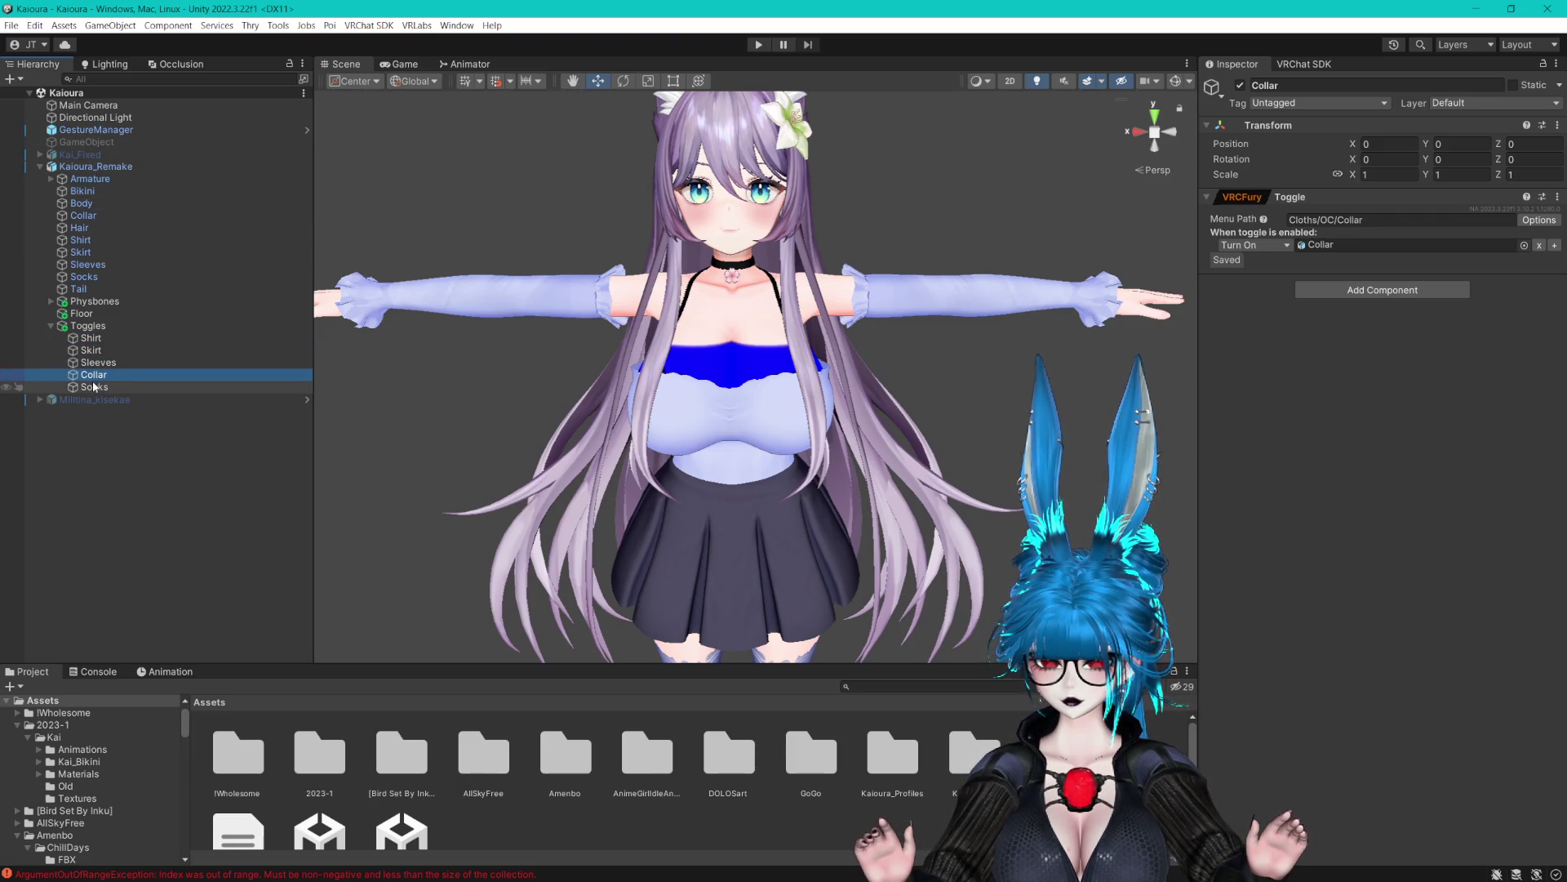
click(95, 349)
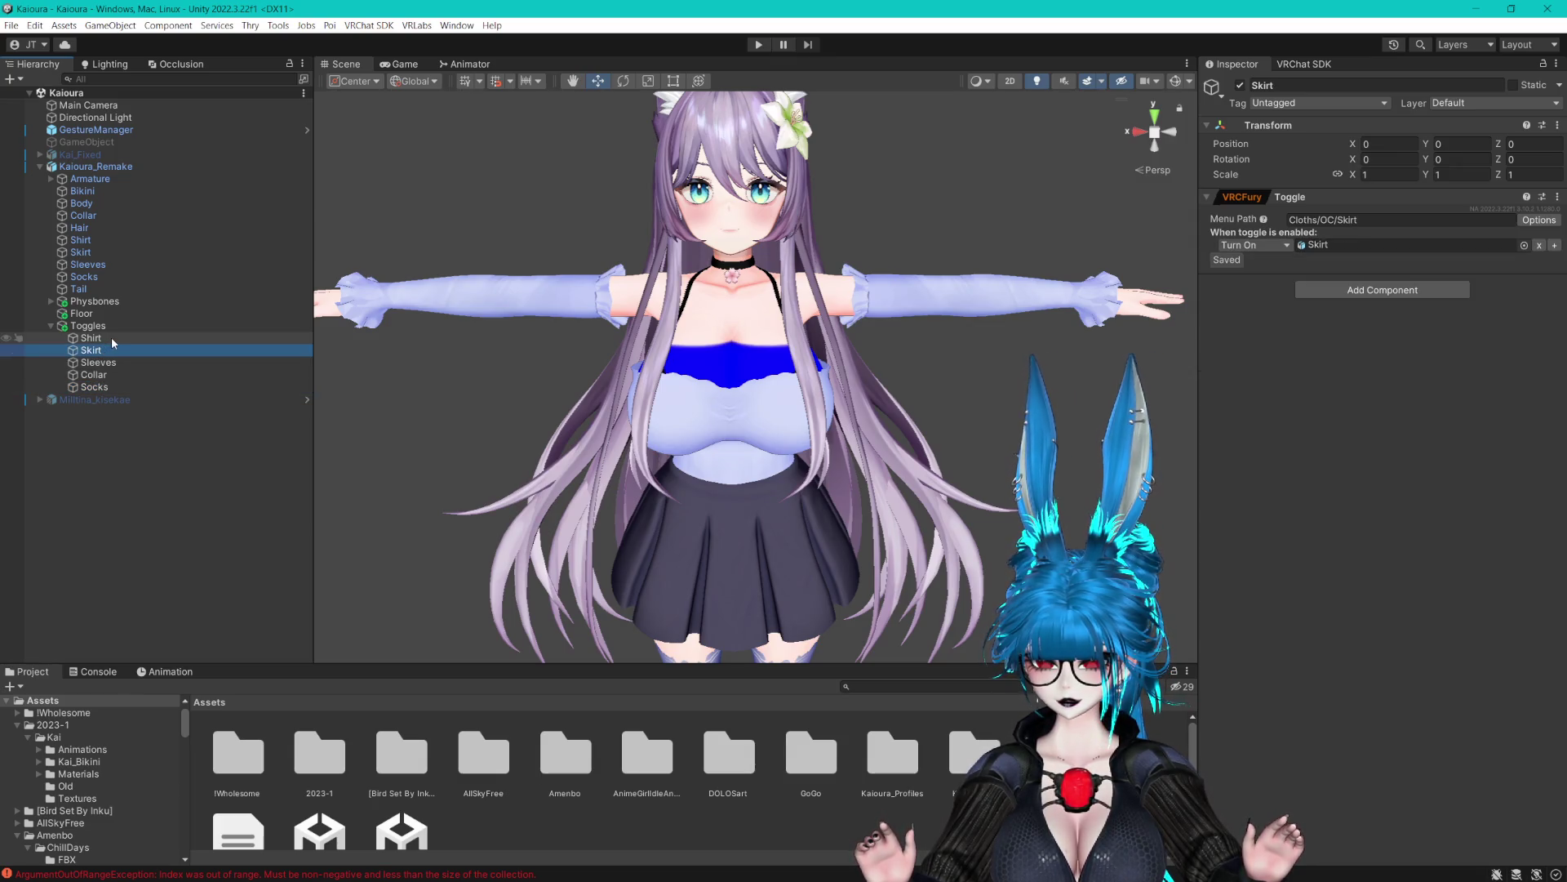
click(111, 337)
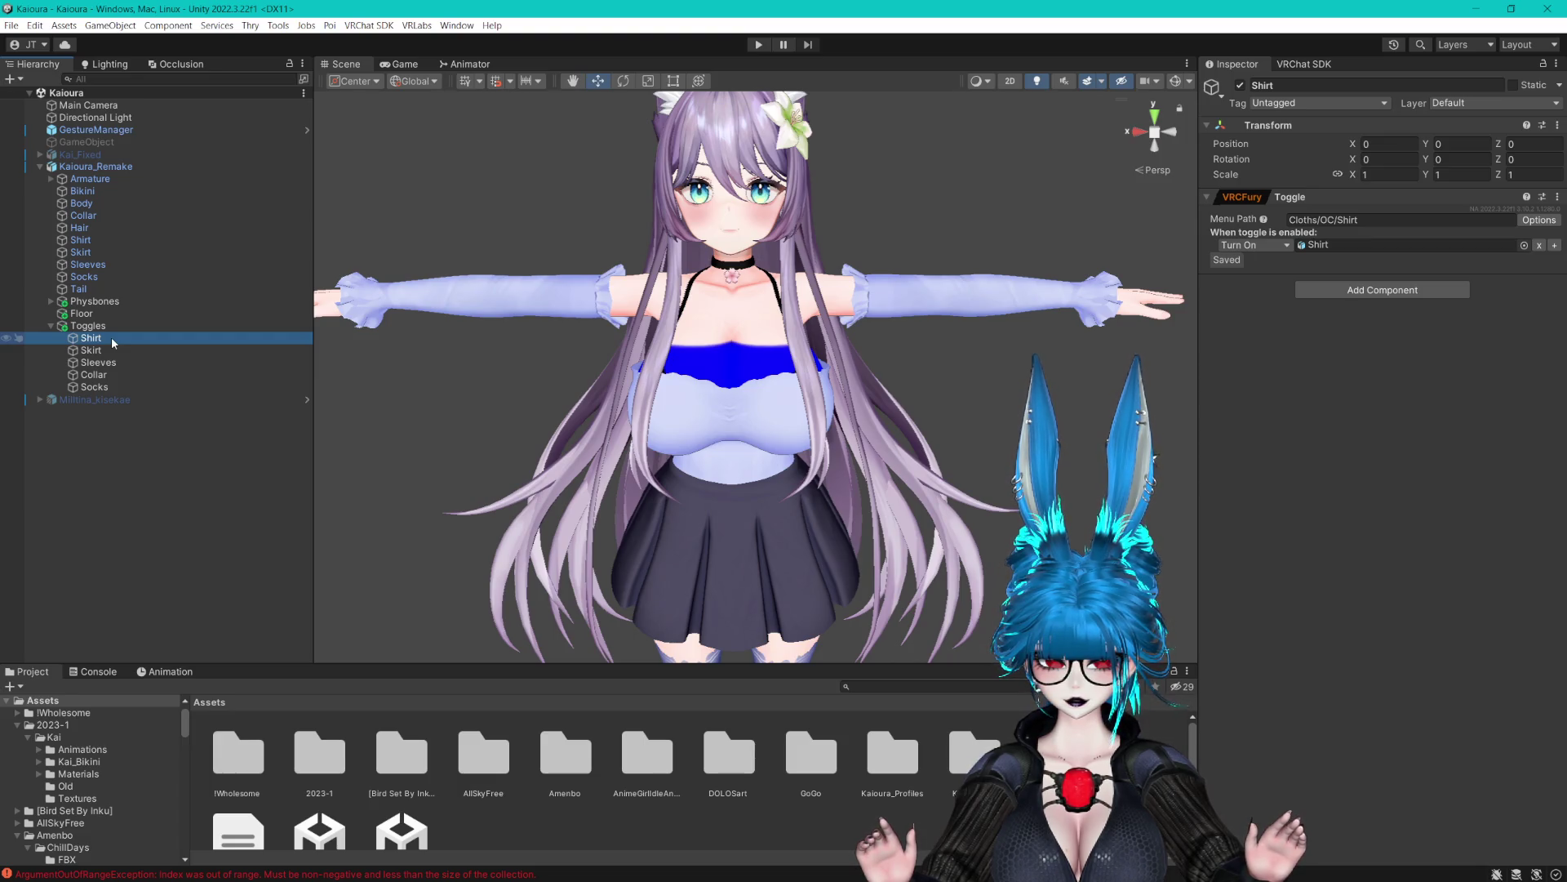
scroll(695, 331, up, 3)
Turn the view to face the avatar and bring up the Shirt toggle's settings
drag(695, 331, 825, 328)
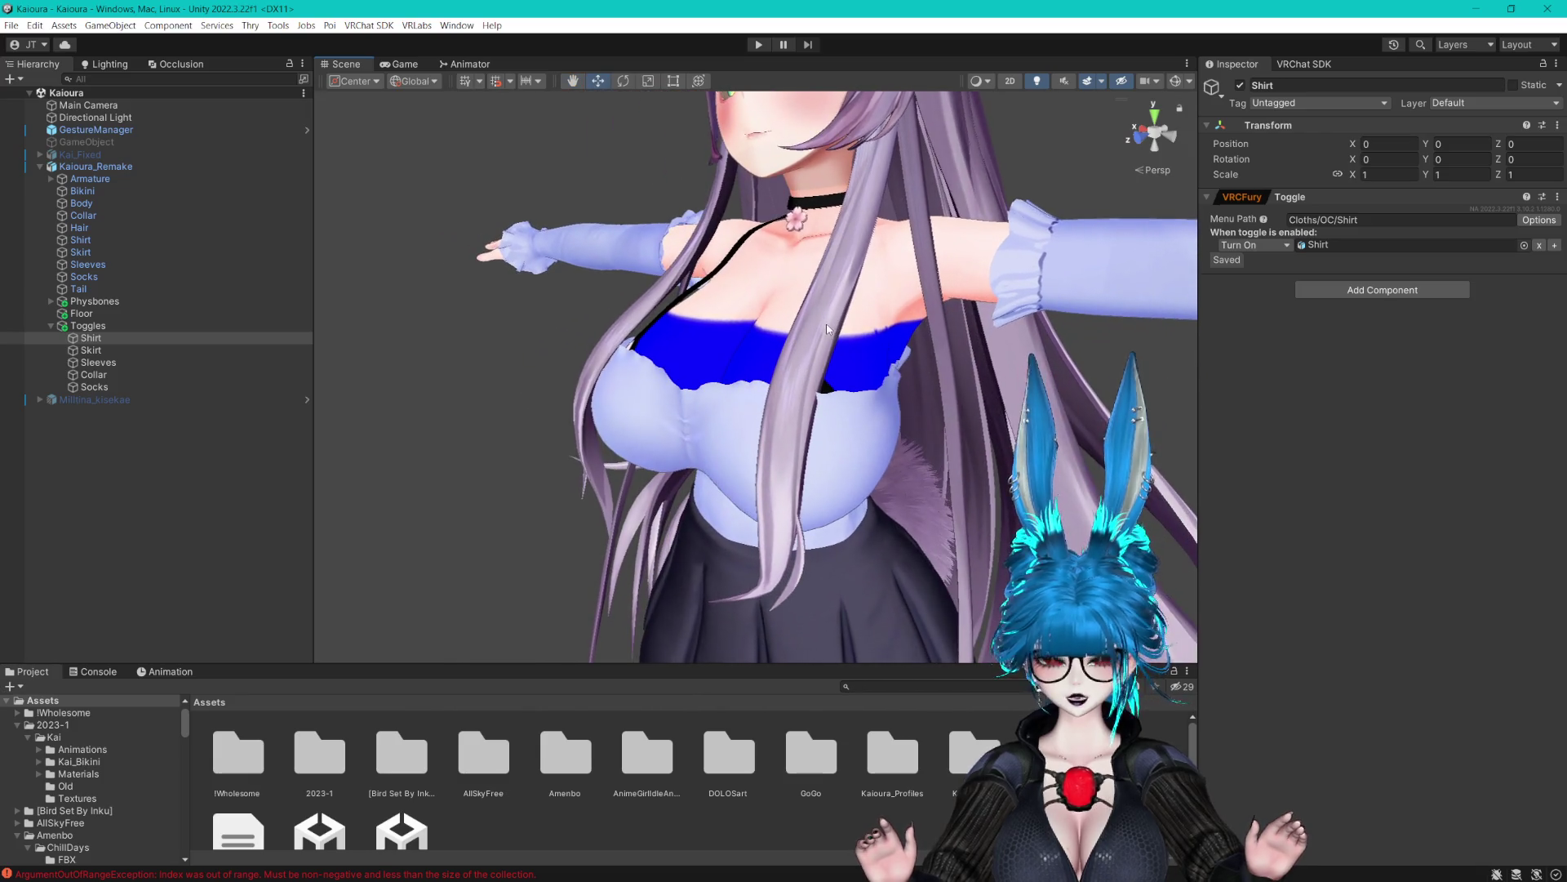
drag(725, 379, 874, 367)
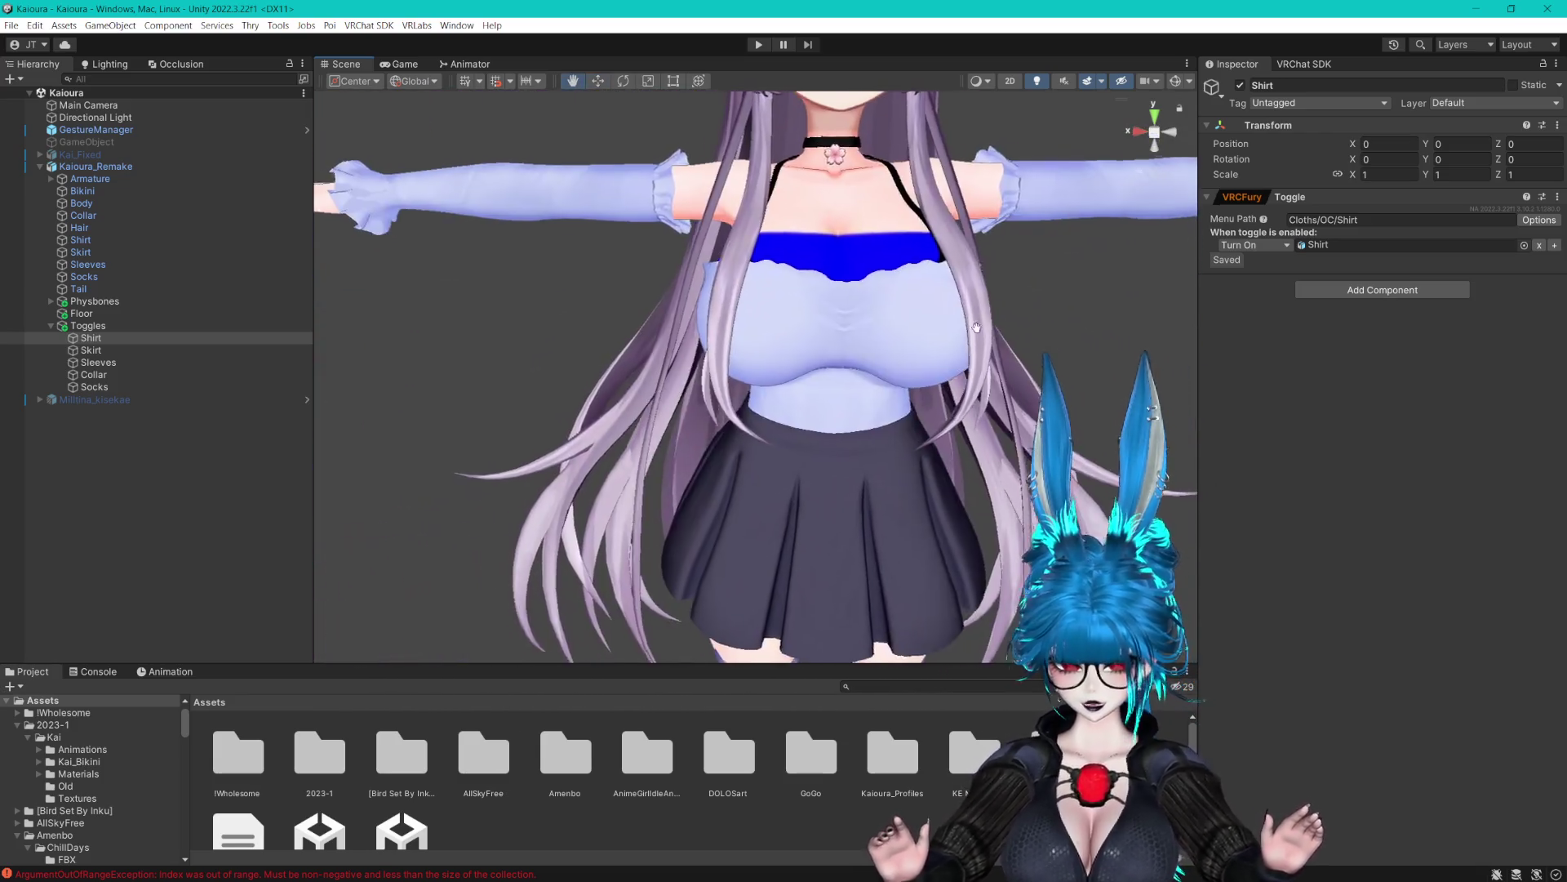
scroll(937, 357, up, 3)
scroll(936, 350, down, 1)
scroll(929, 350, down, 2)
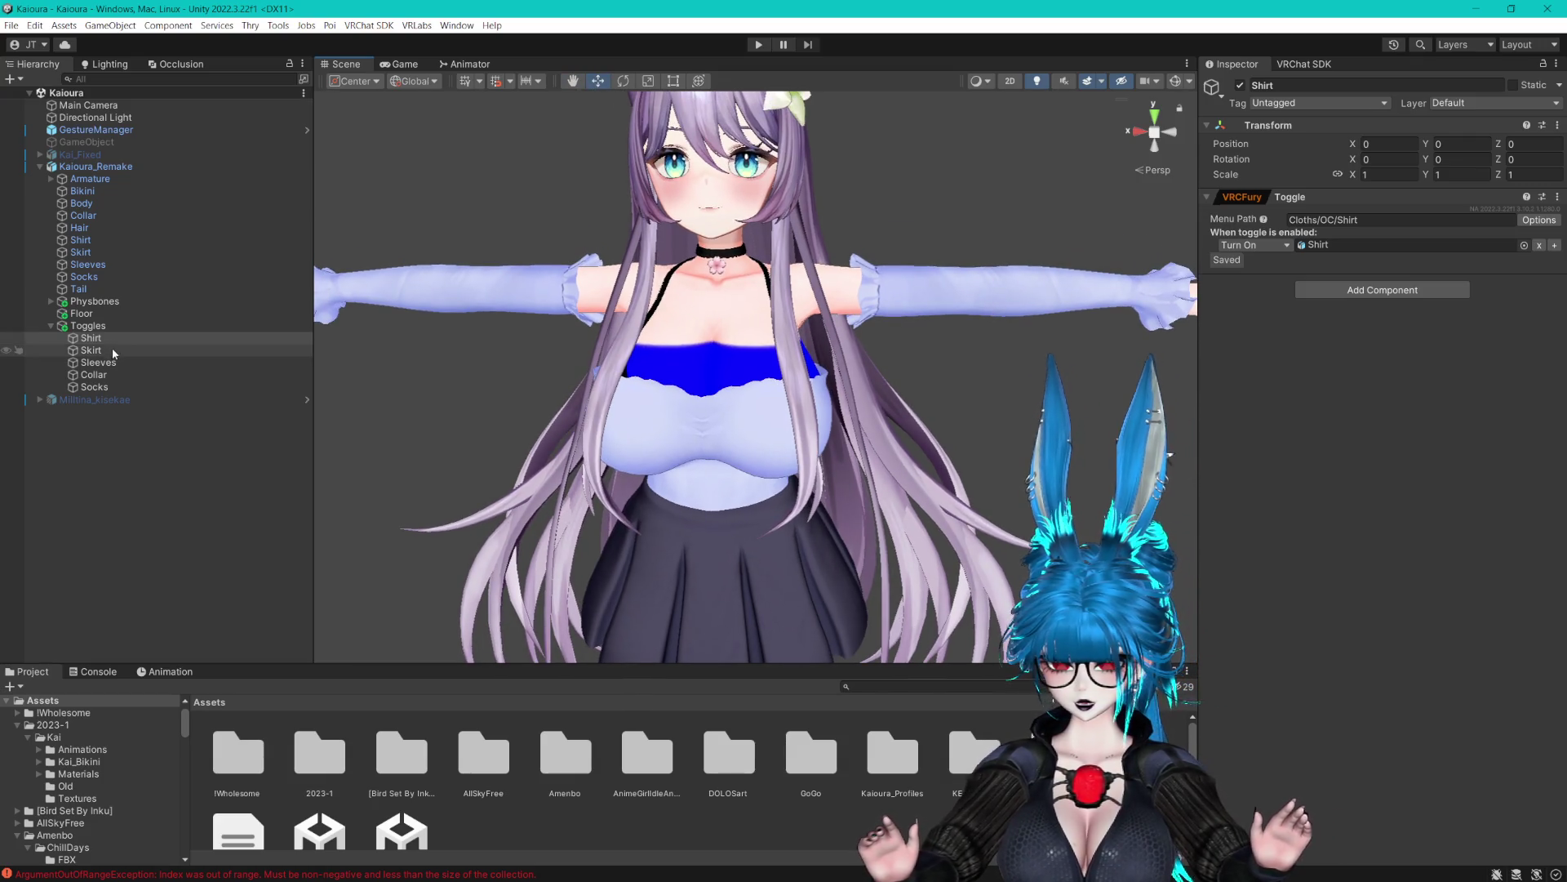
click(105, 350)
click(94, 339)
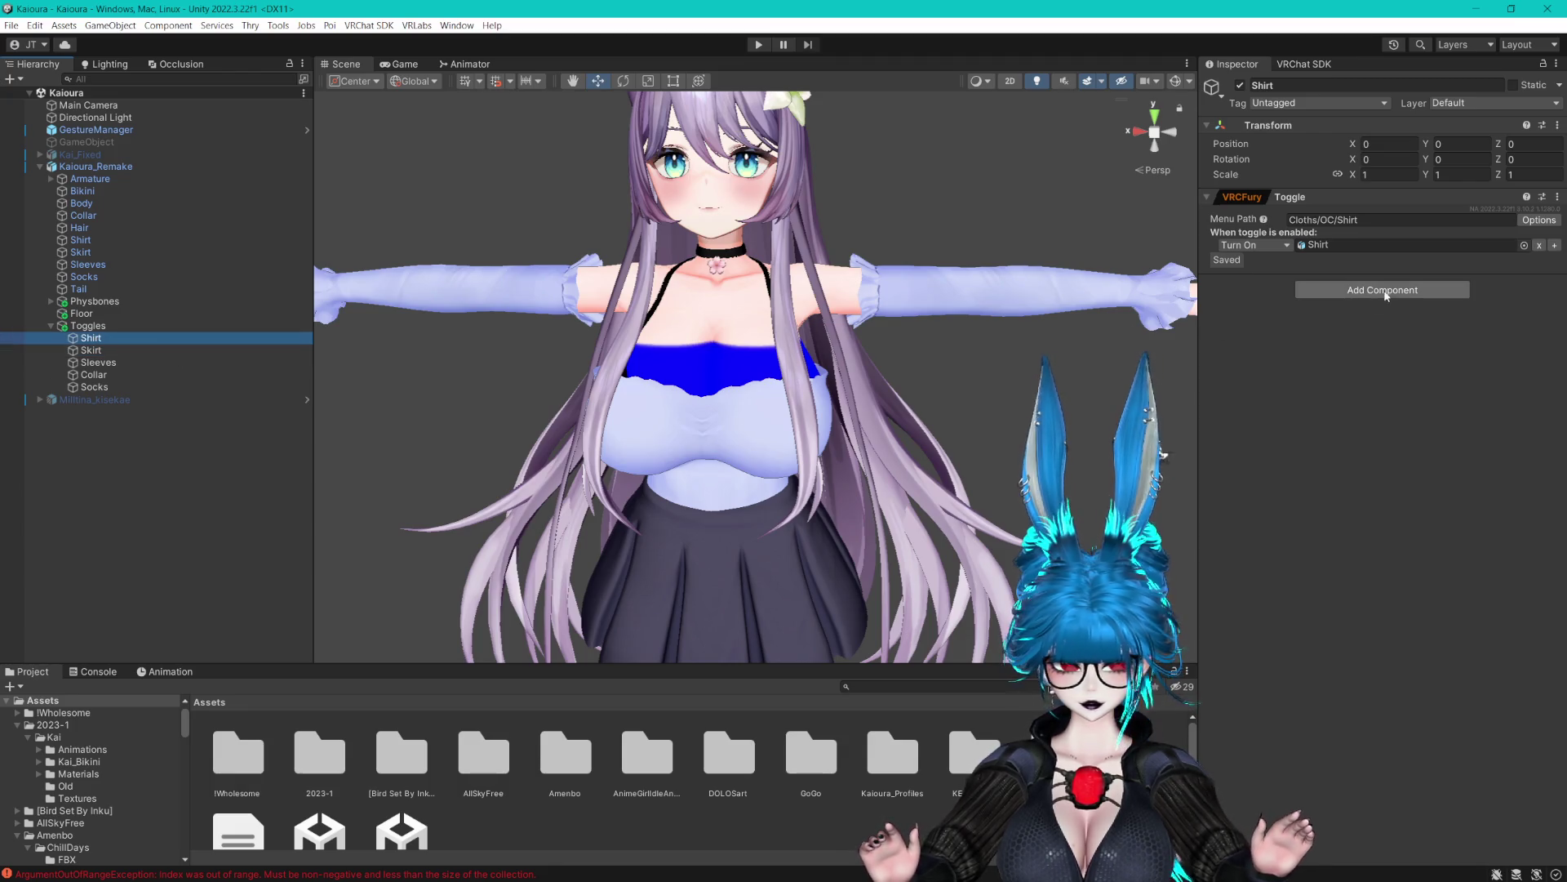
Add a BlendShape action to the Shirt toggle driving only Bikini's Shirt_On blendshape to 100
click(1555, 245)
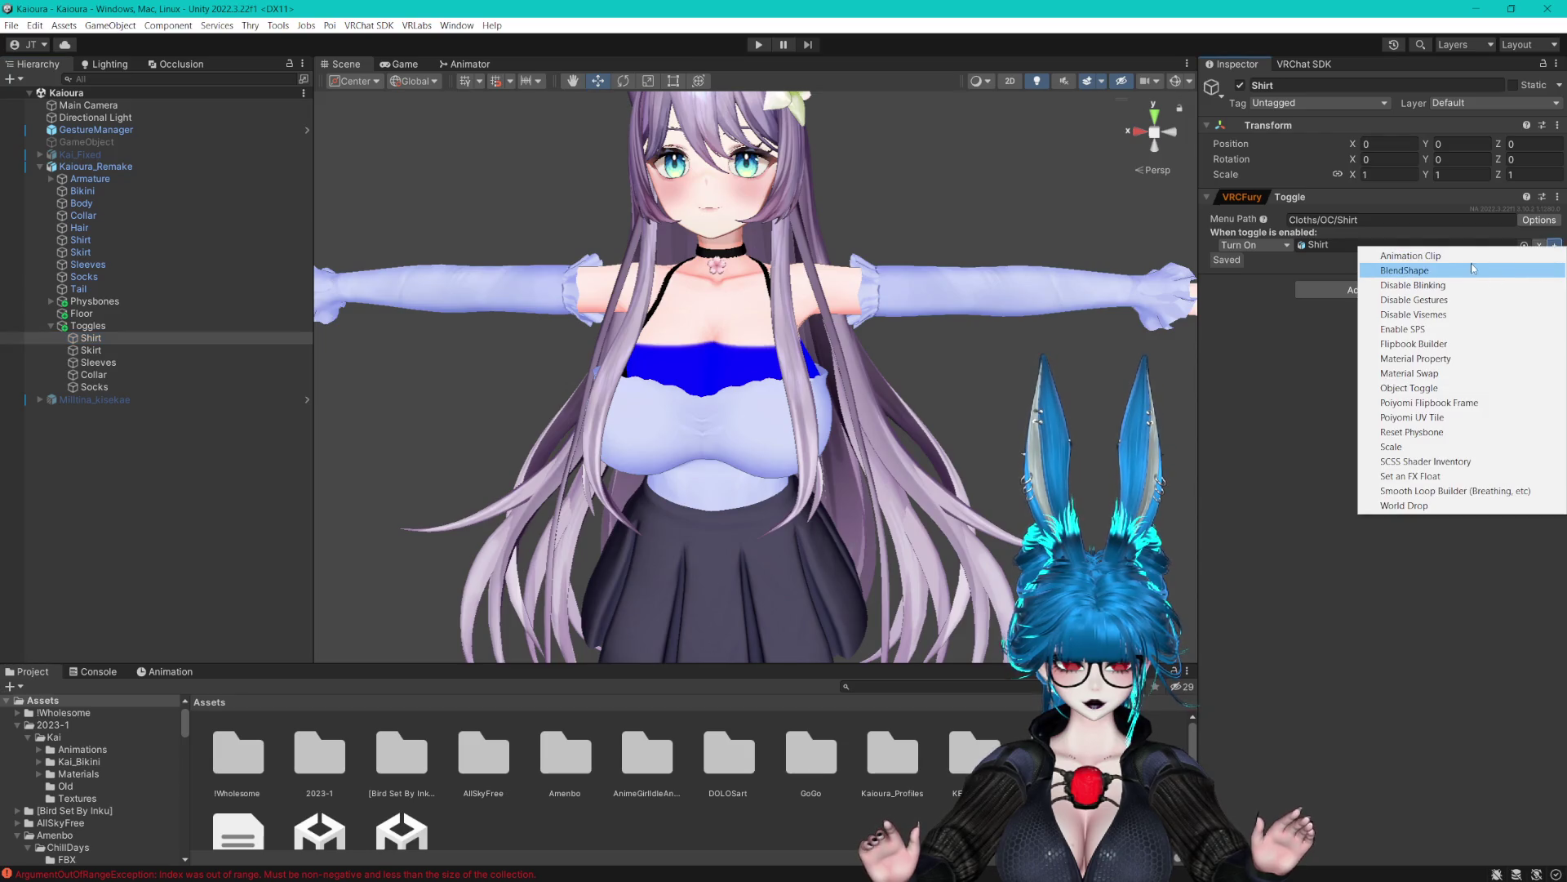
click(1451, 272)
click(1238, 280)
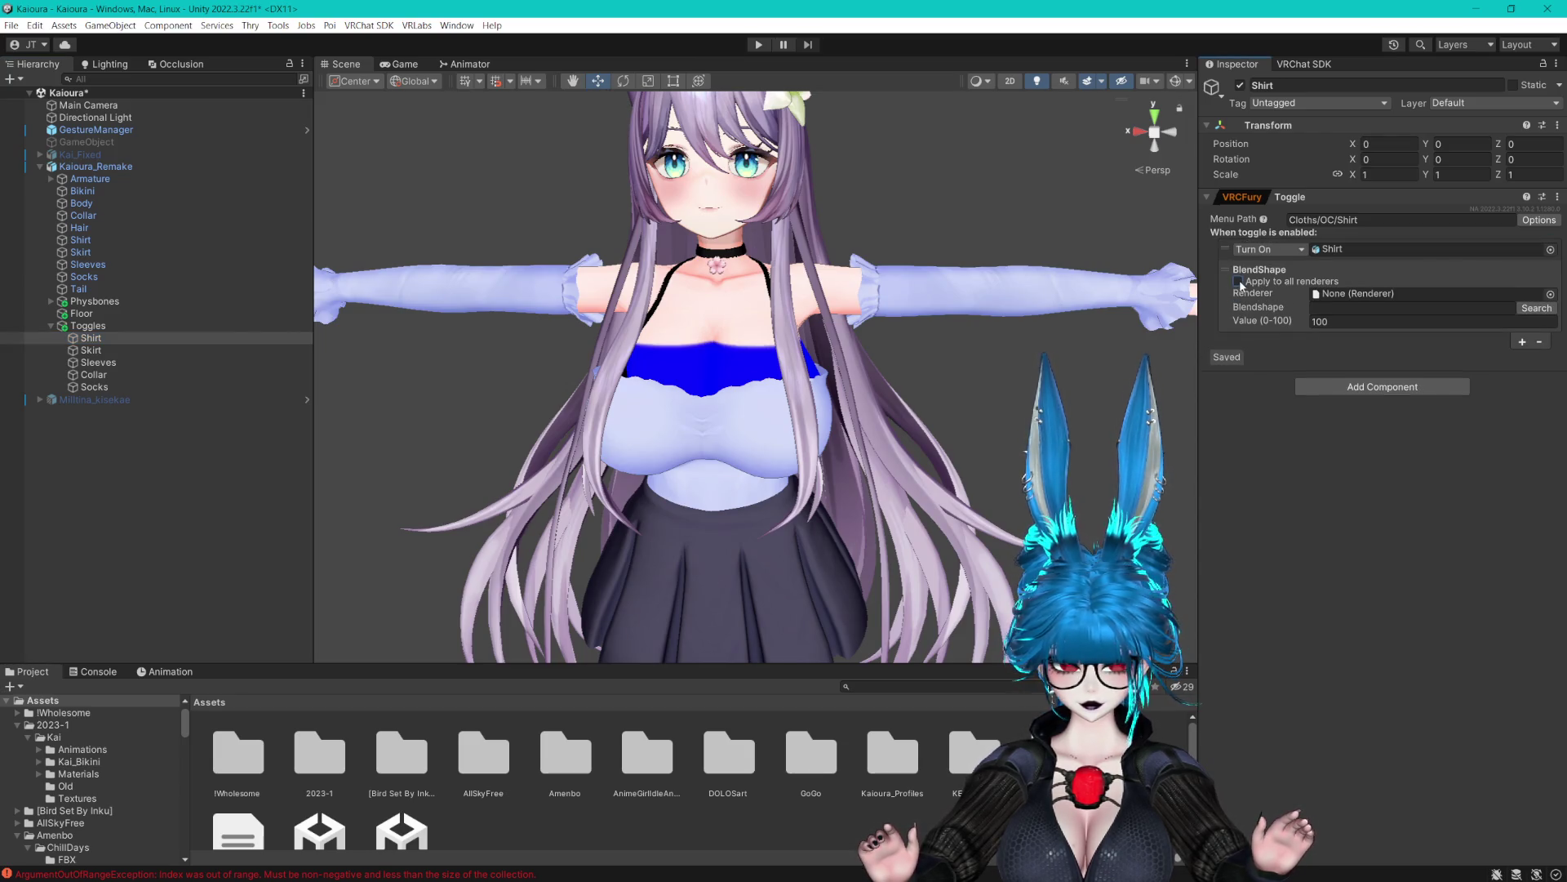
drag(82, 202, 1339, 312)
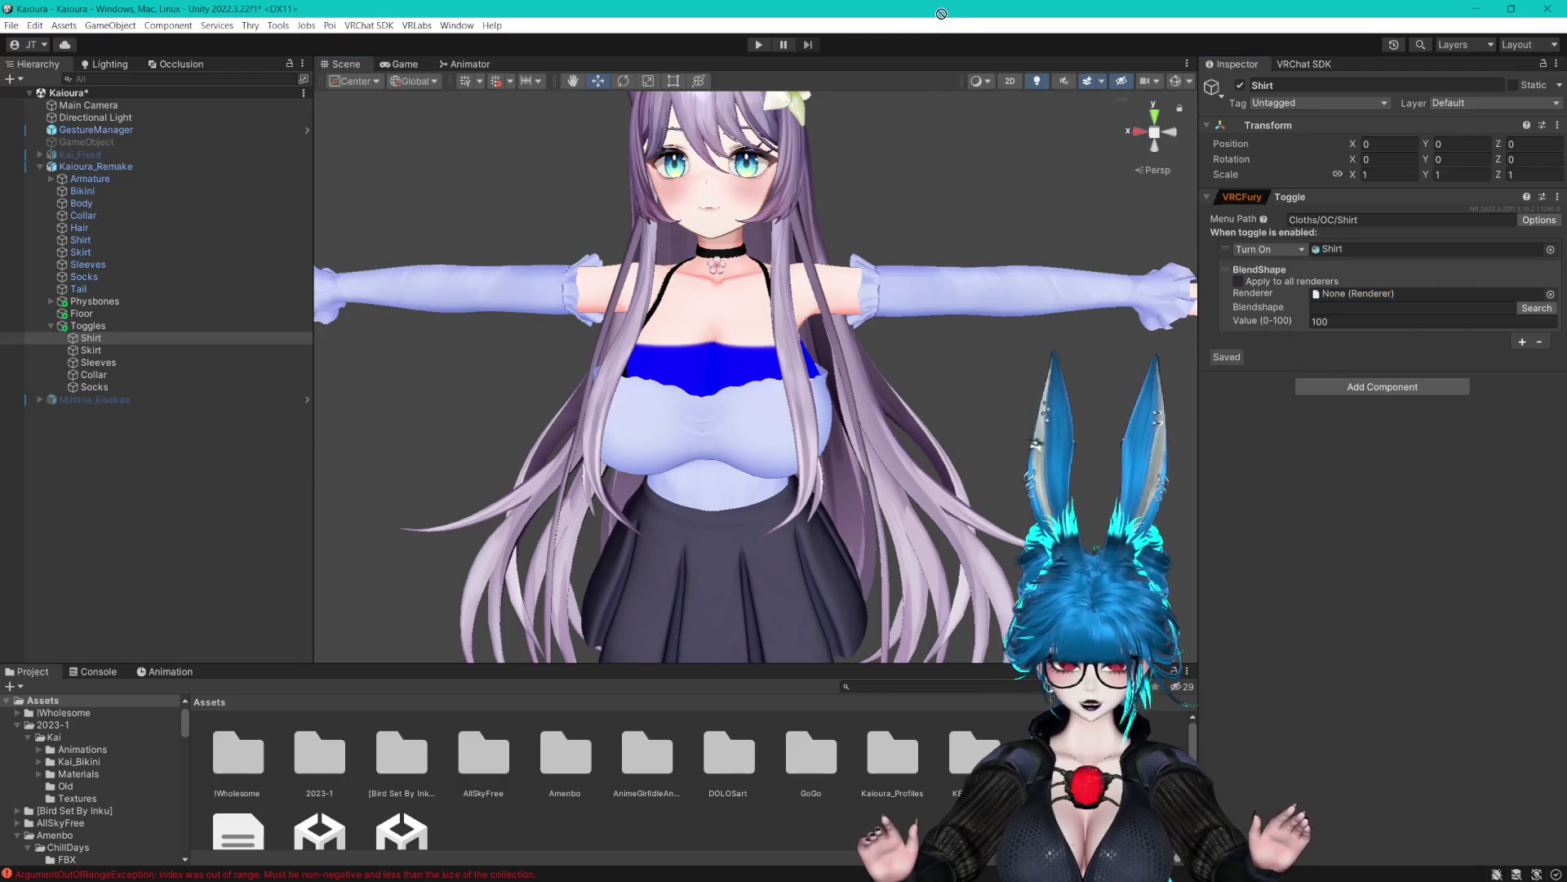
mouse_move(88, 195)
mouse_down()
mouse_move(1424, 308)
mouse_move(1391, 302)
mouse_up()
click(1534, 307)
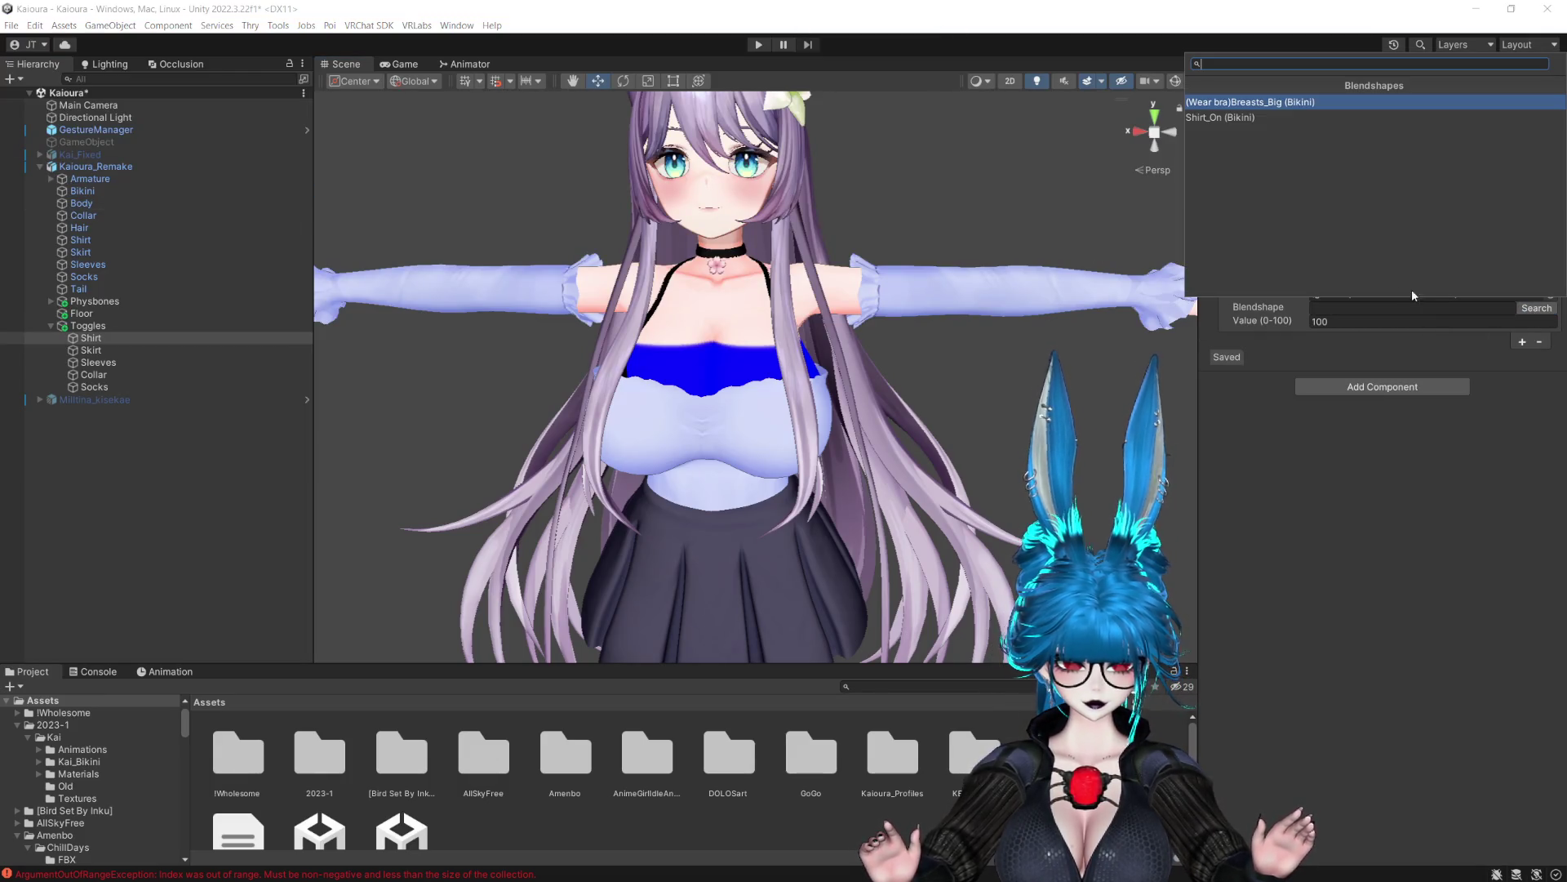
click(1249, 121)
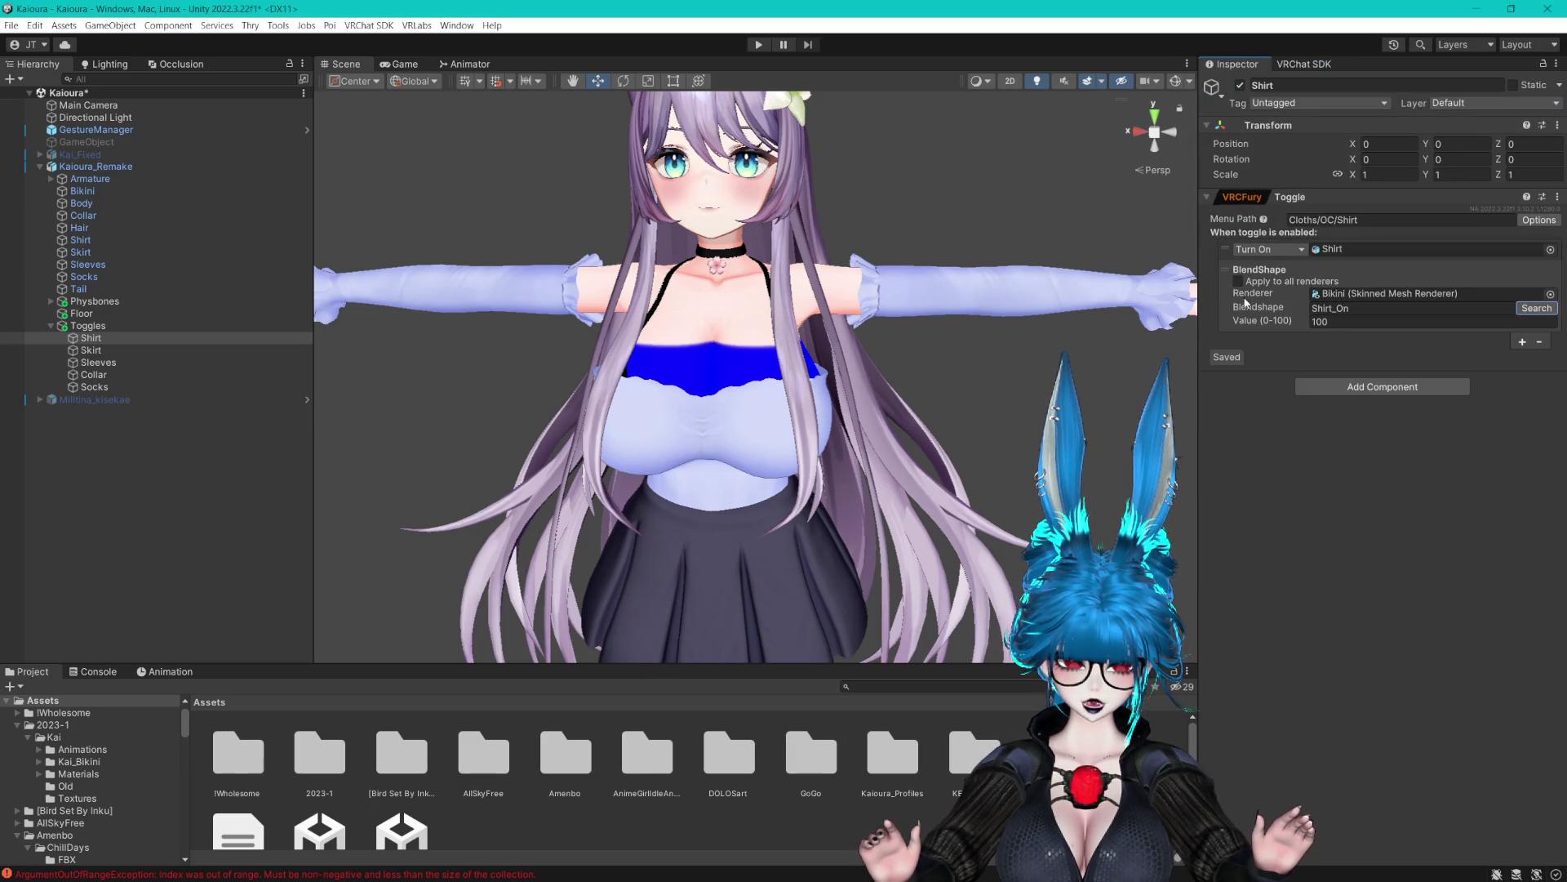
click(99, 192)
Set Bikini's own Shirt_On blendshape to 0, check the Shirt mesh's values, then deselect
drag(1519, 341, 1247, 349)
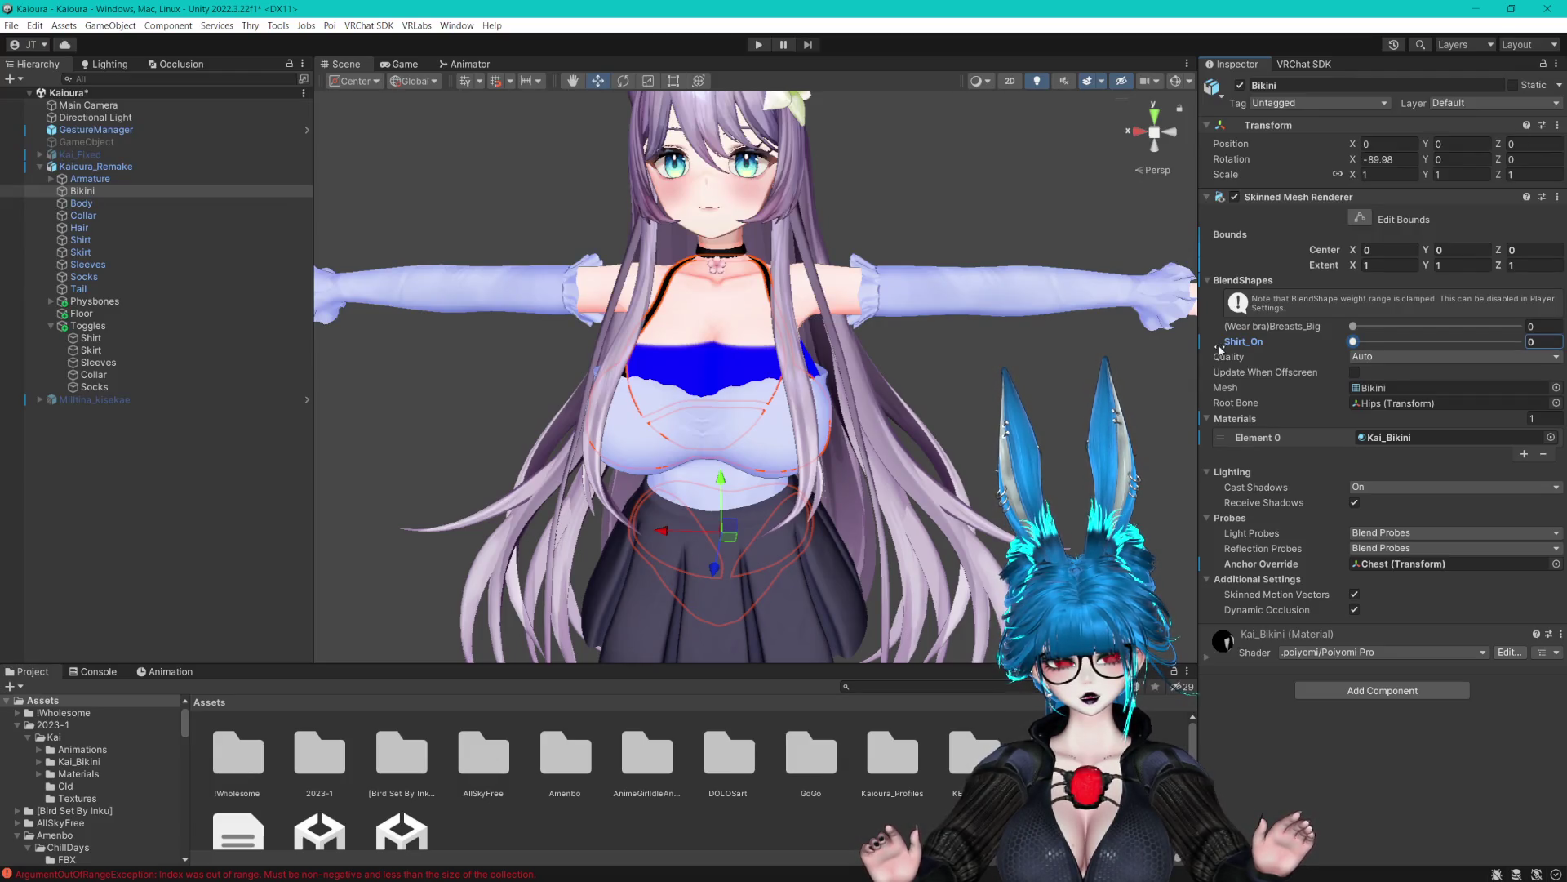
scroll(1175, 343, up, 3)
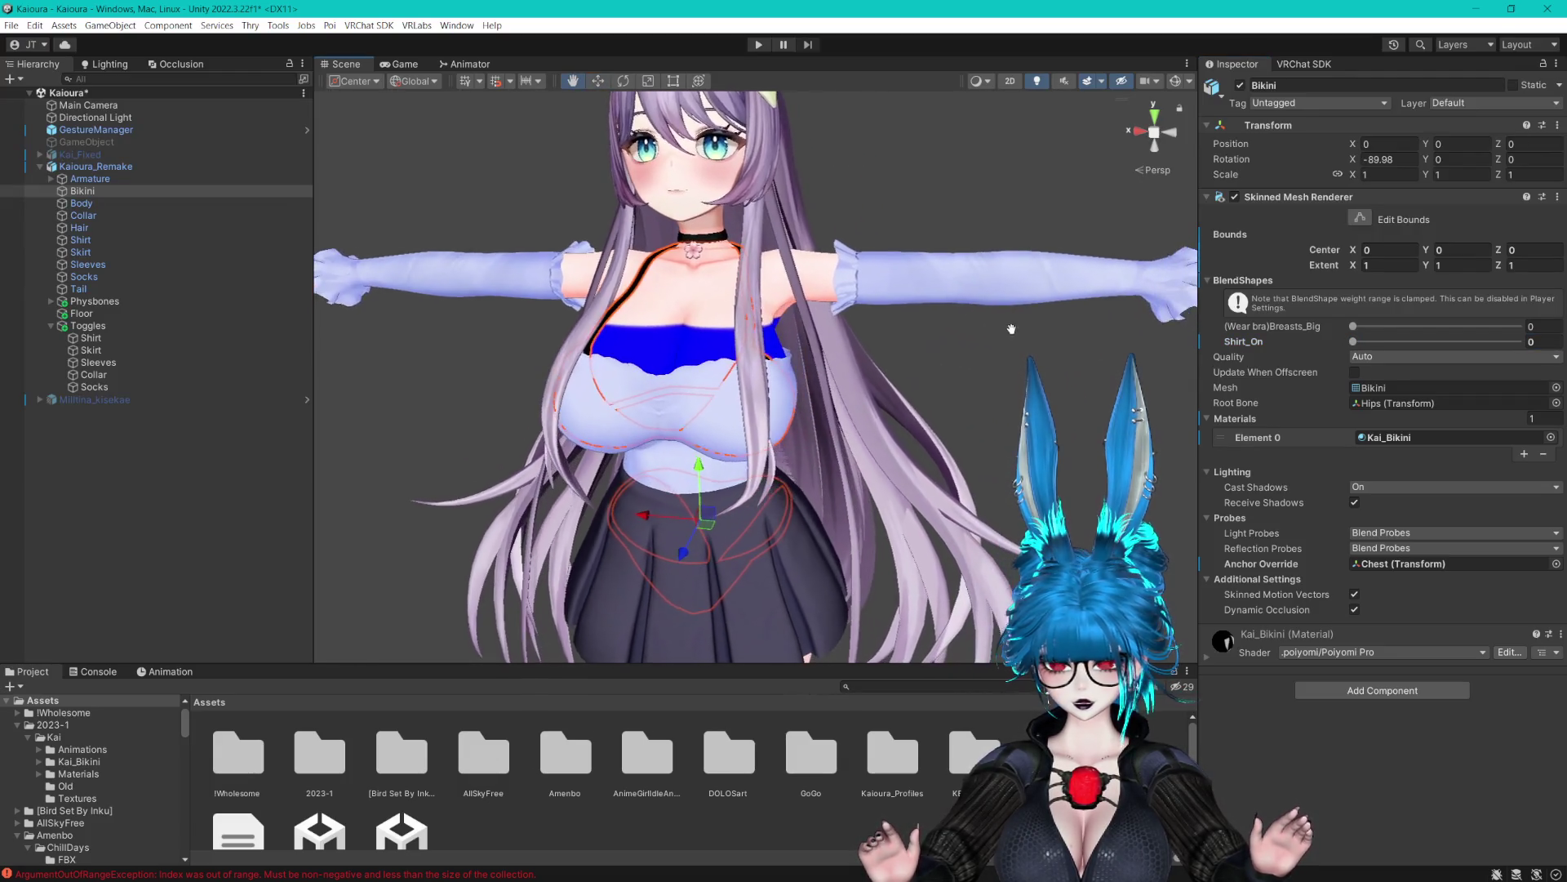
click(80, 240)
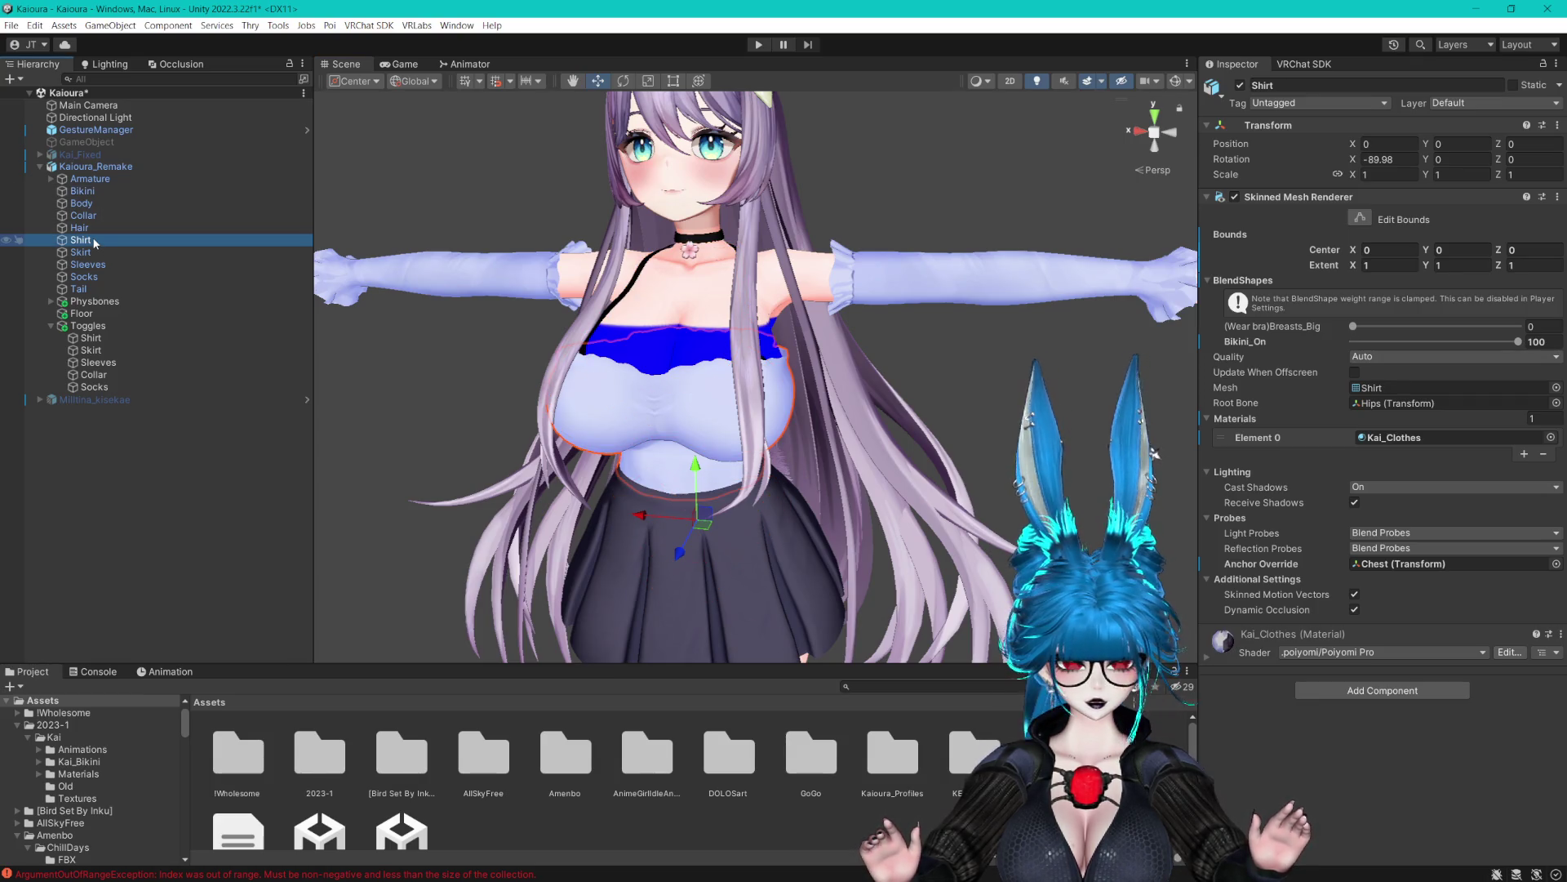
scroll(888, 334, up, 2)
click(157, 427)
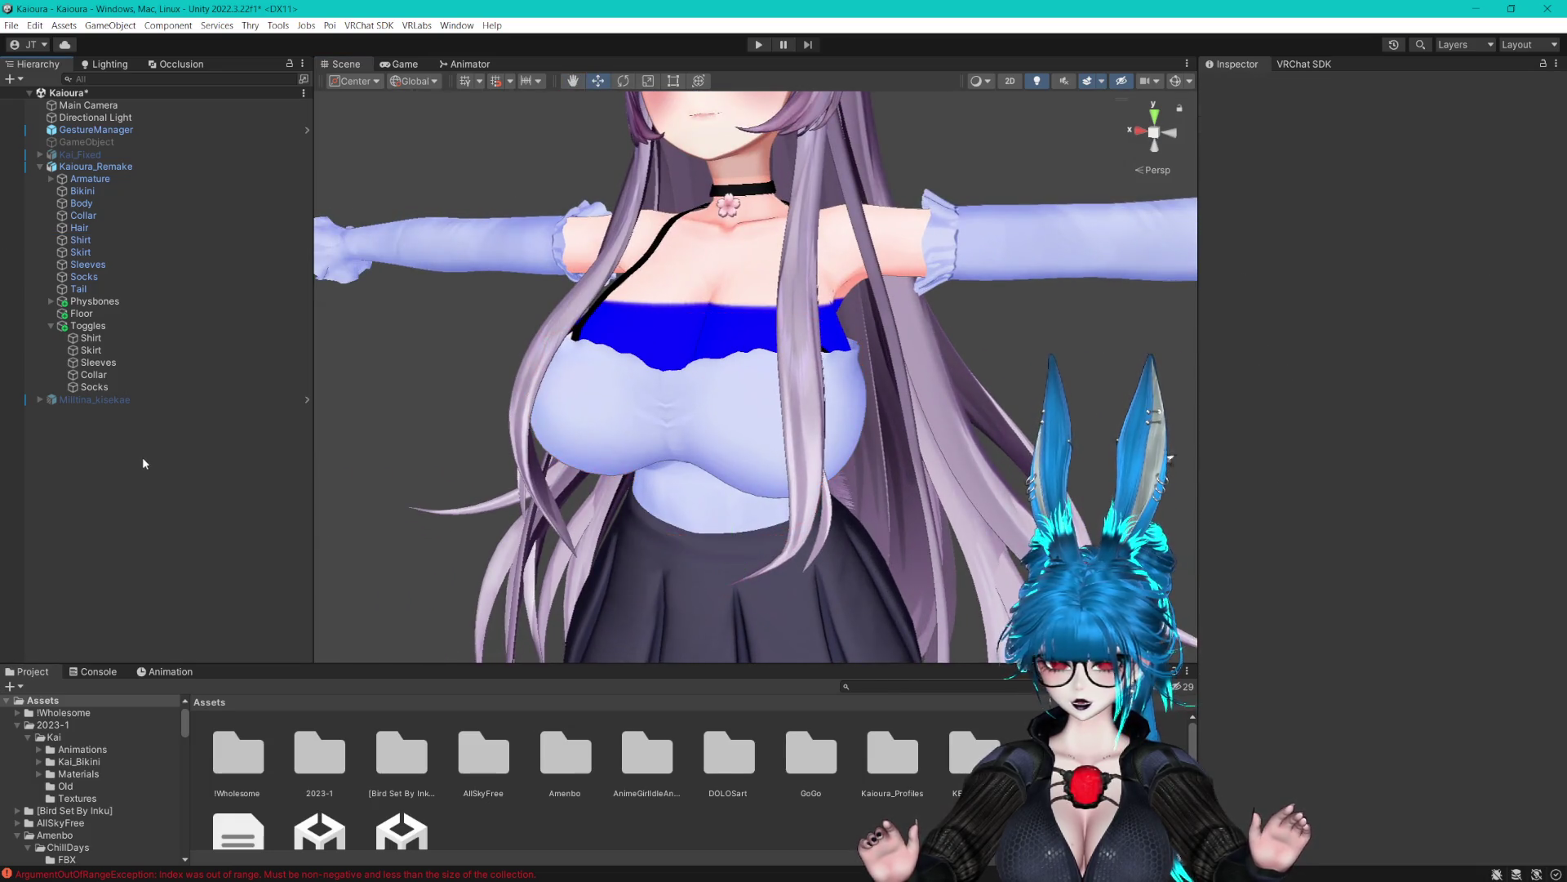
scroll(679, 335, down, 2)
scroll(694, 343, up, 1)
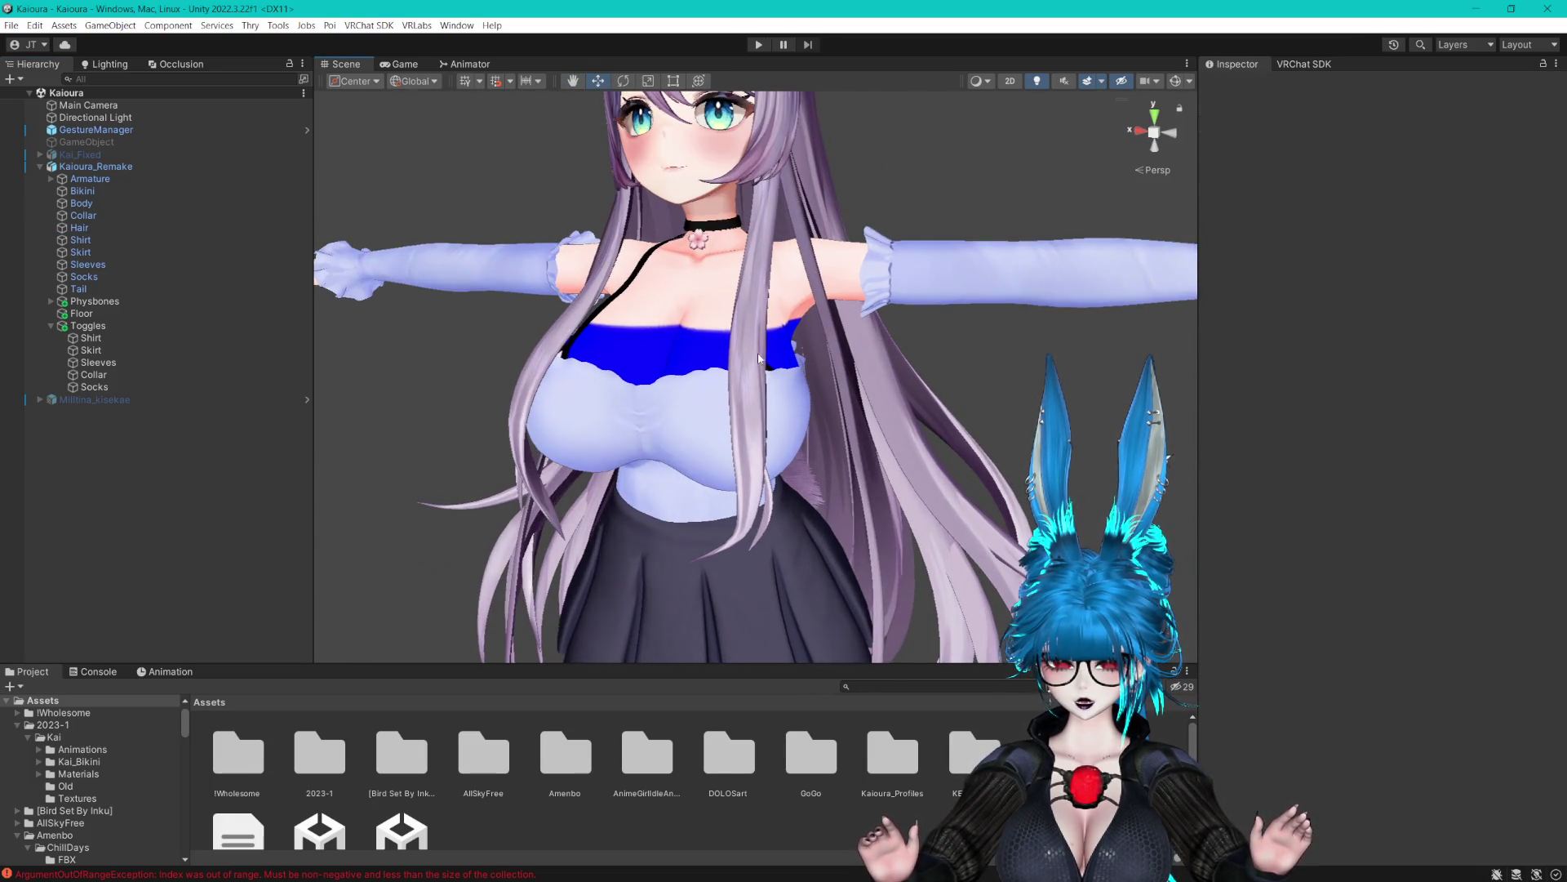
drag(758, 358, 780, 361)
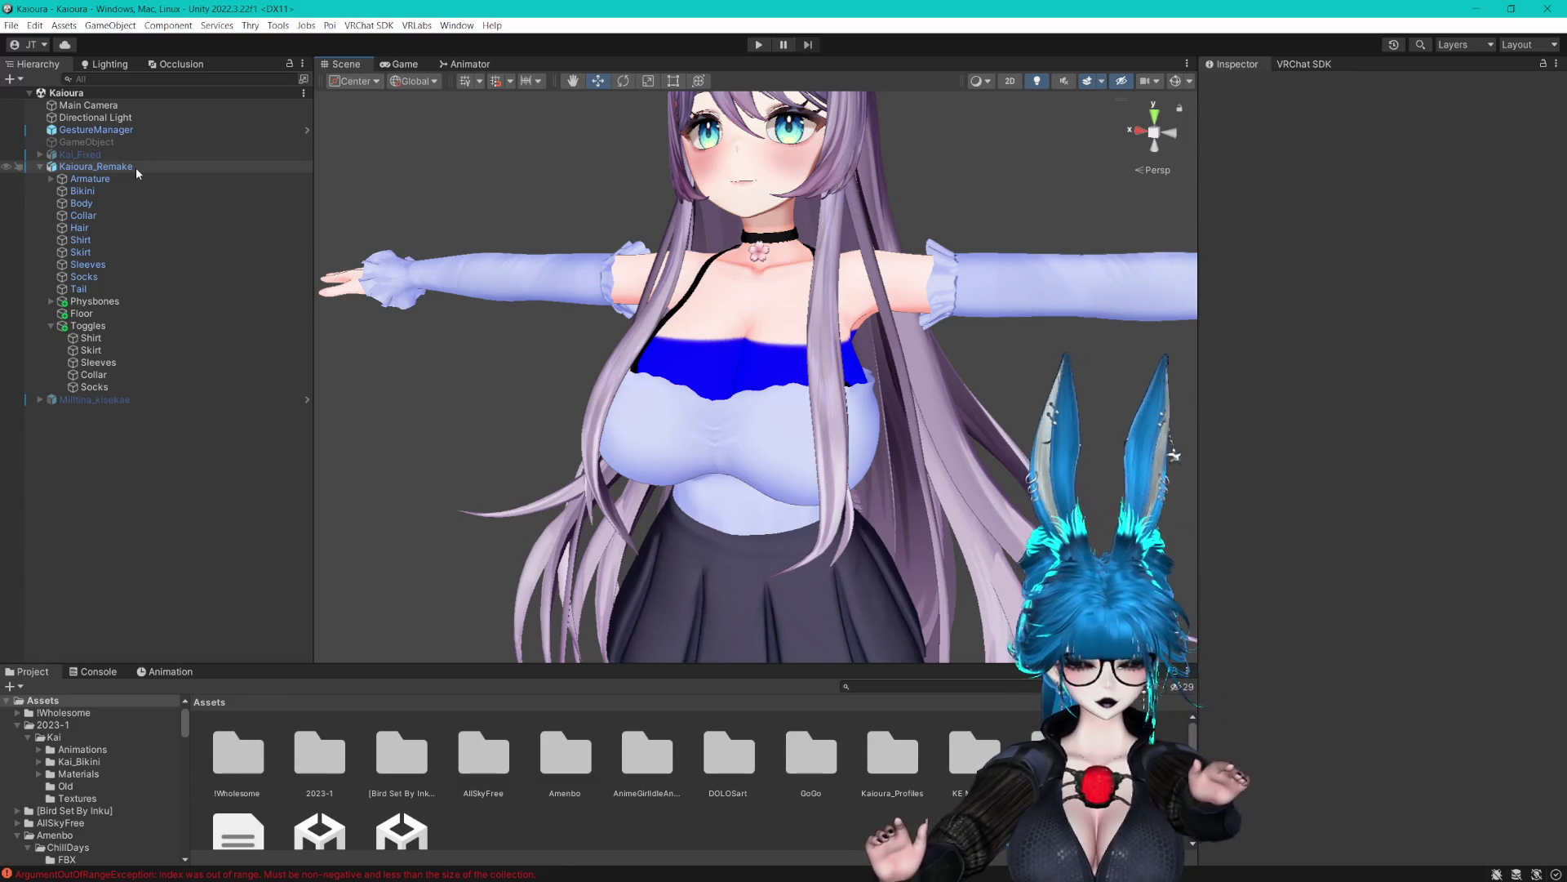
Orbit, pan and zoom around the avatar, then select GestureManager in the Hierarchy
alt+drag(620, 376, 826, 382)
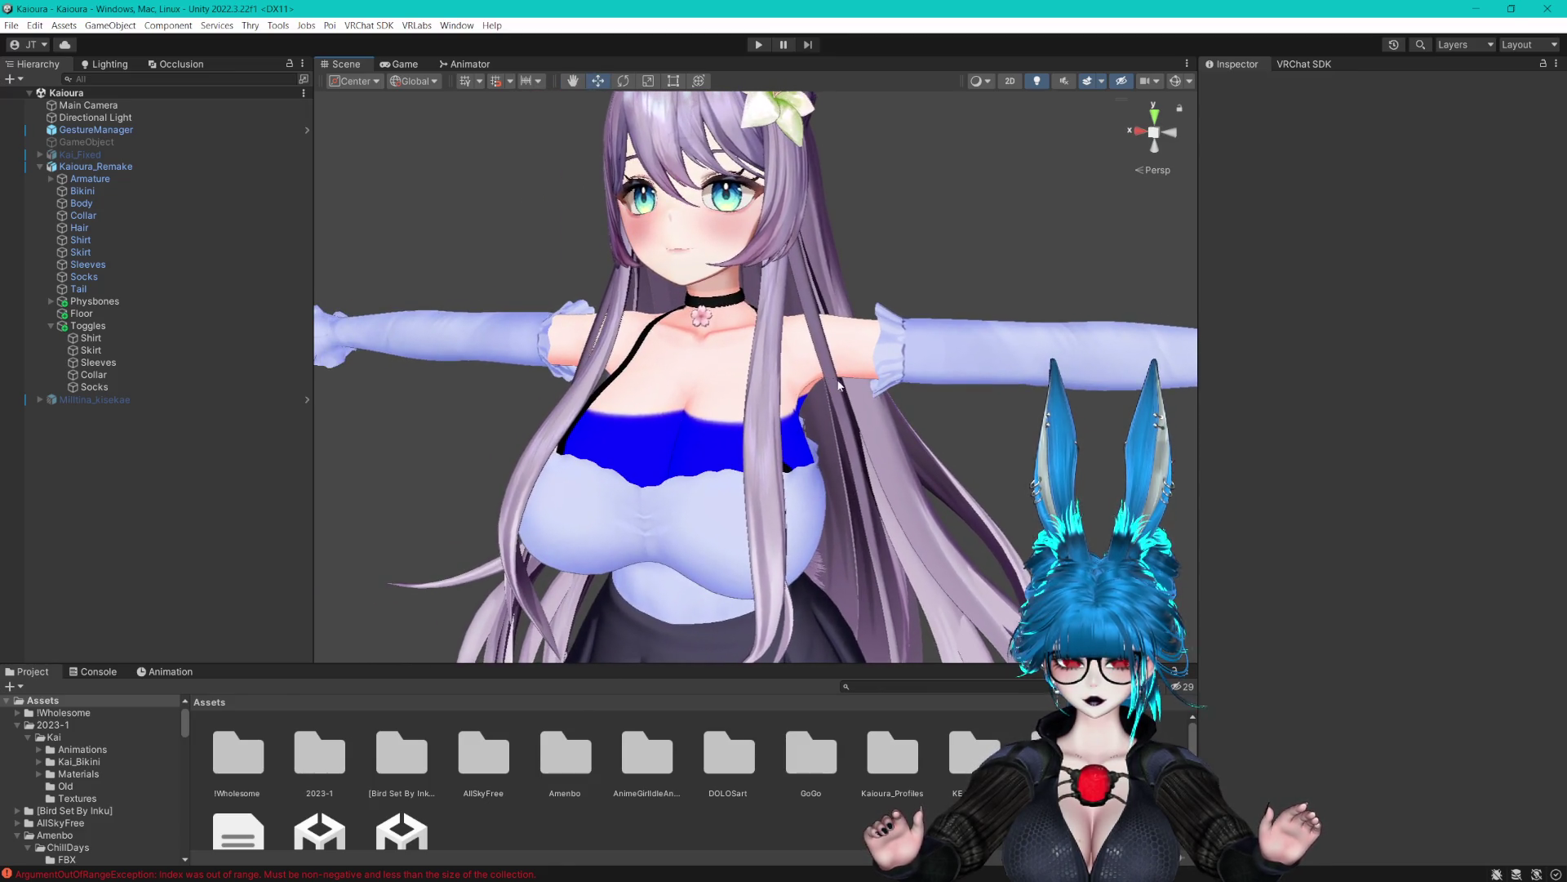
scroll(841, 382, up, 3)
scroll(843, 377, down, 3)
scroll(846, 373, up, 3)
drag(848, 370, 846, 400)
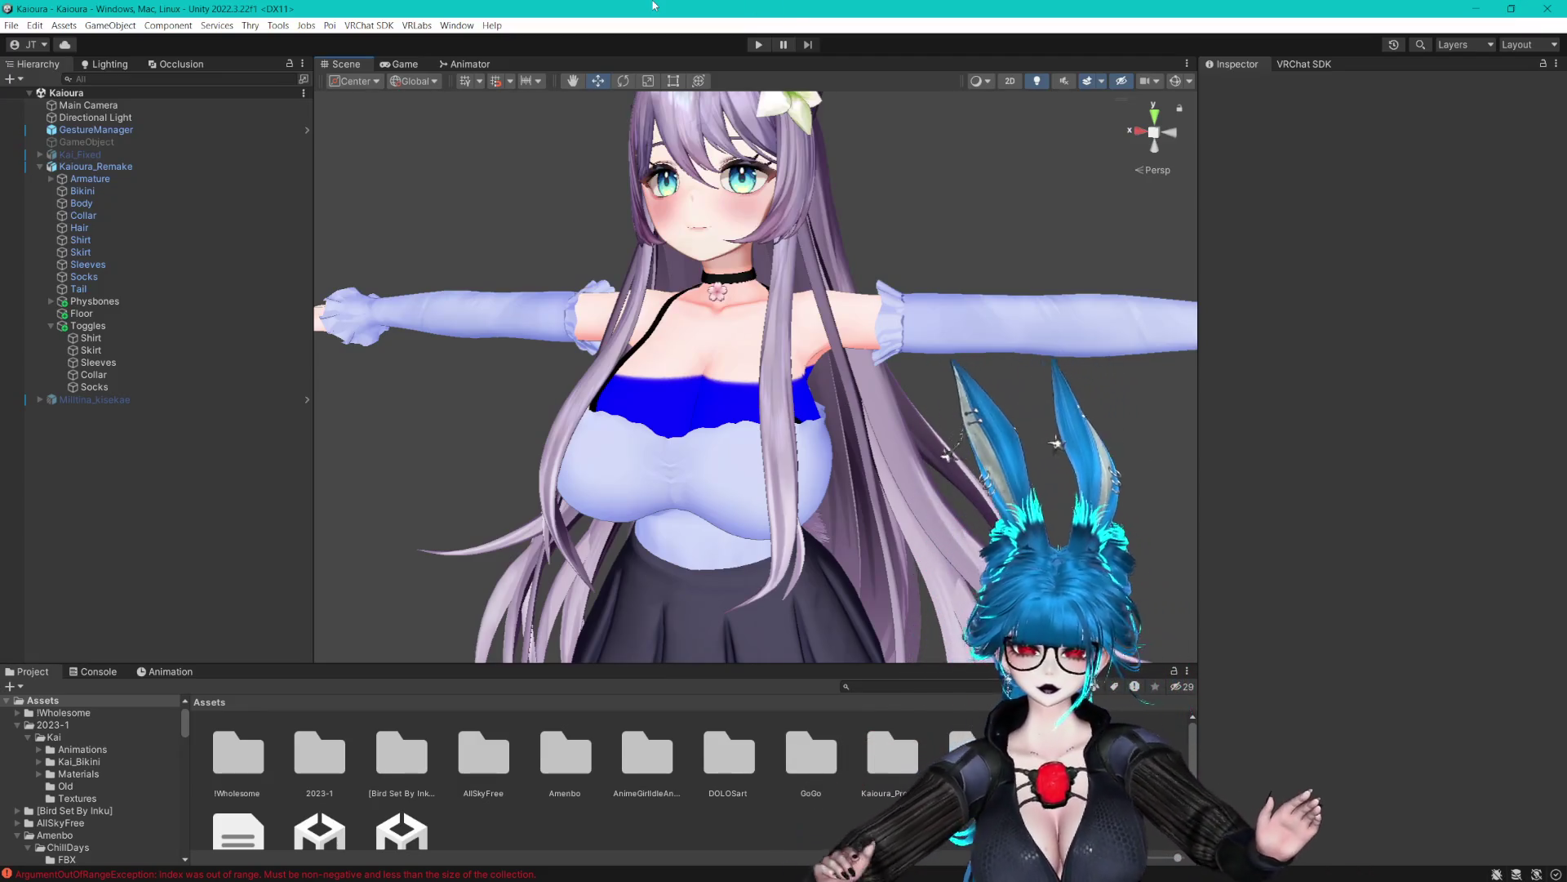
mouse_move(845, 399)
mouse_down()
mouse_move(775, 170)
mouse_move(846, 214)
mouse_up()
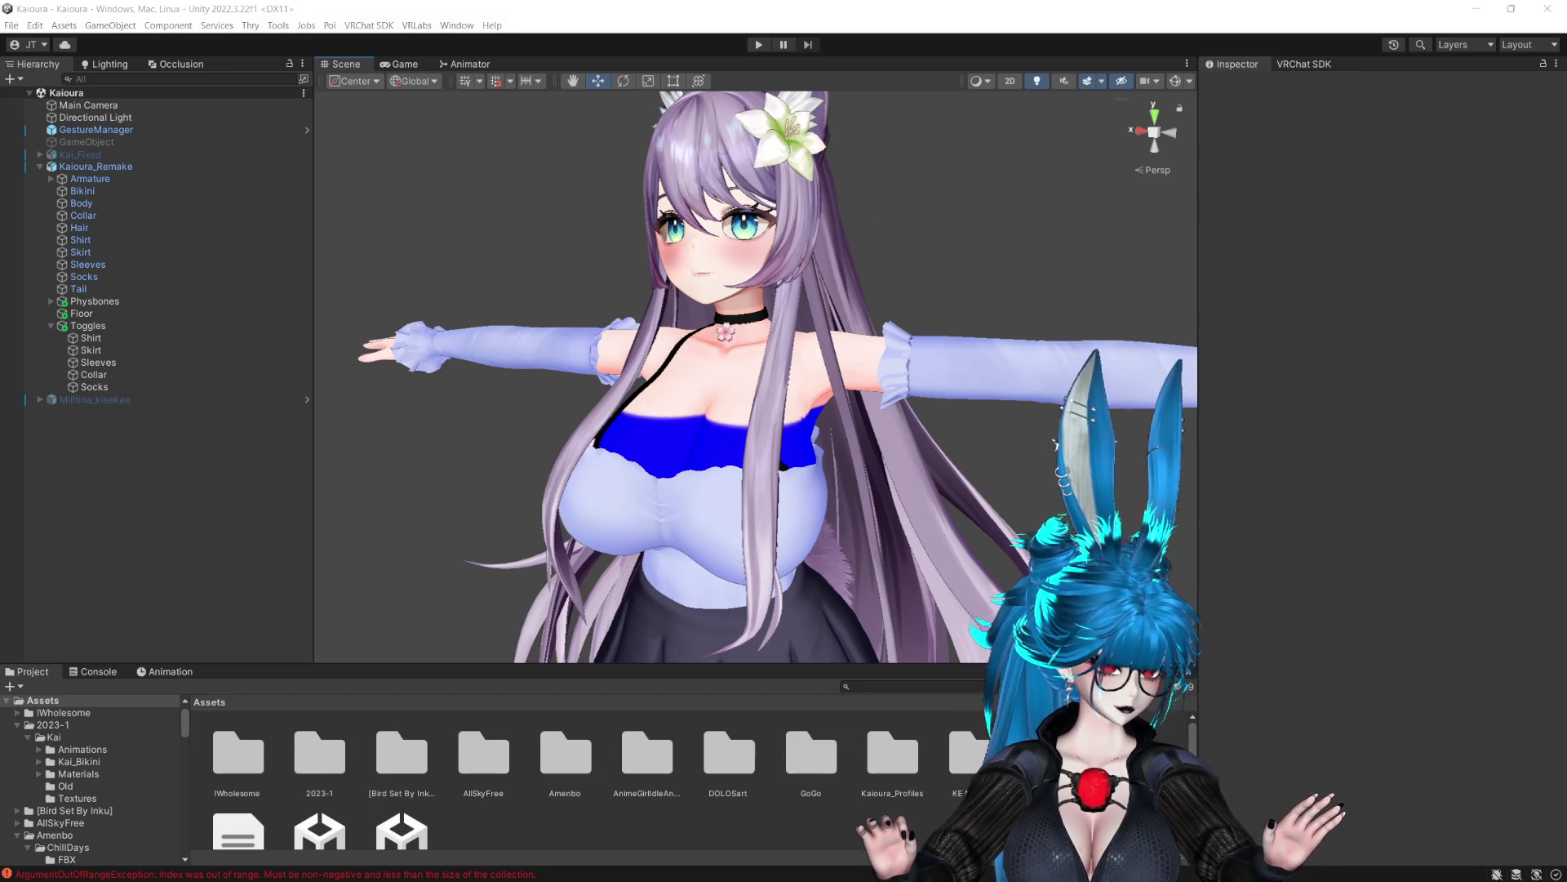
click(1051, 447)
drag(1051, 447, 995, 336)
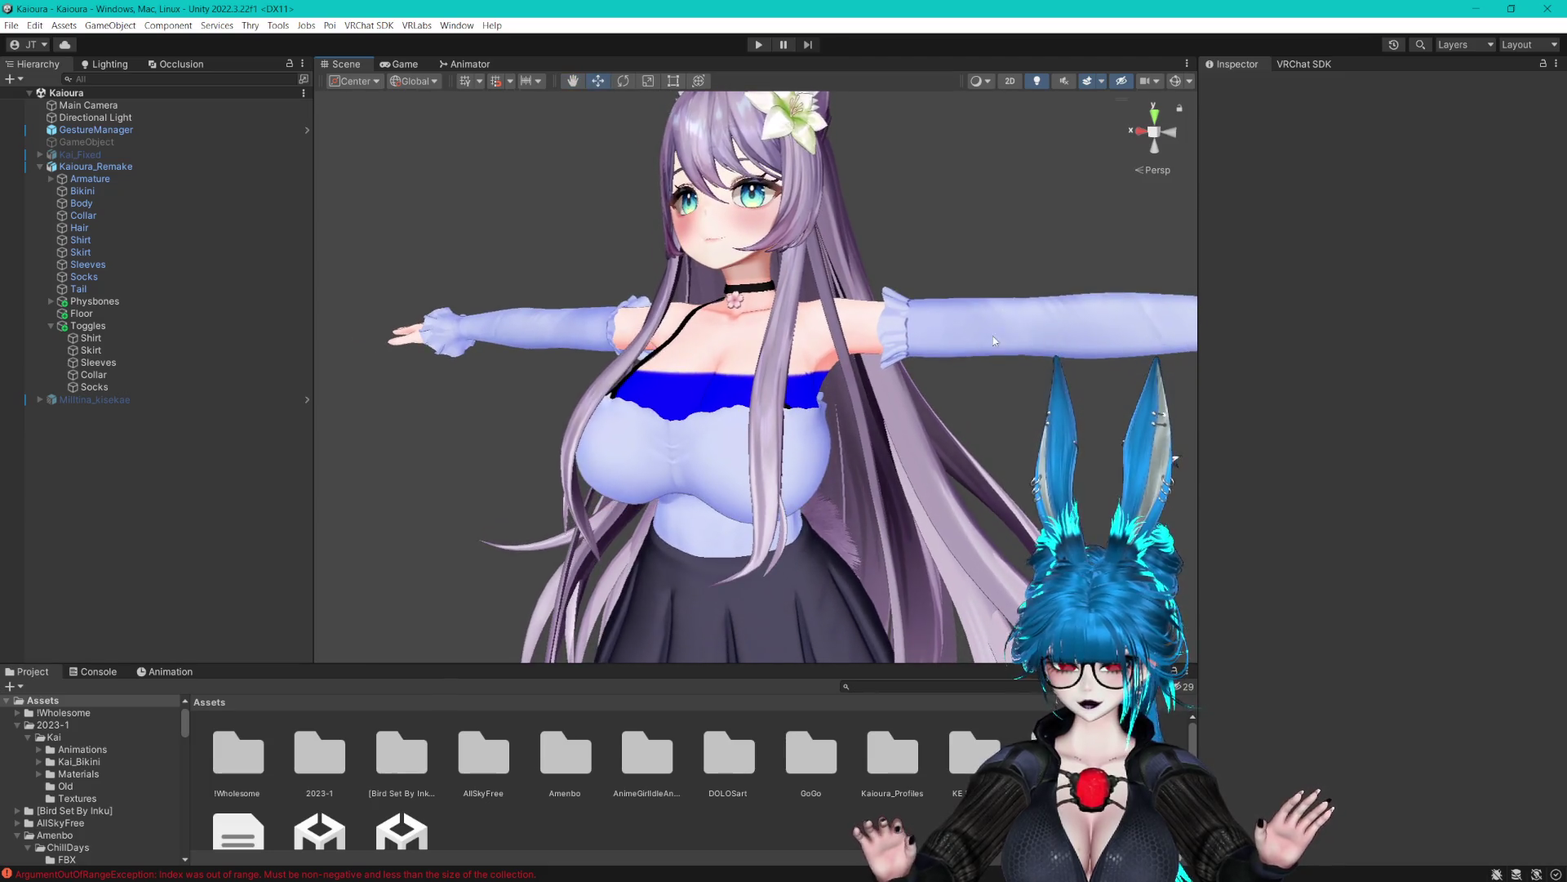
click(96, 130)
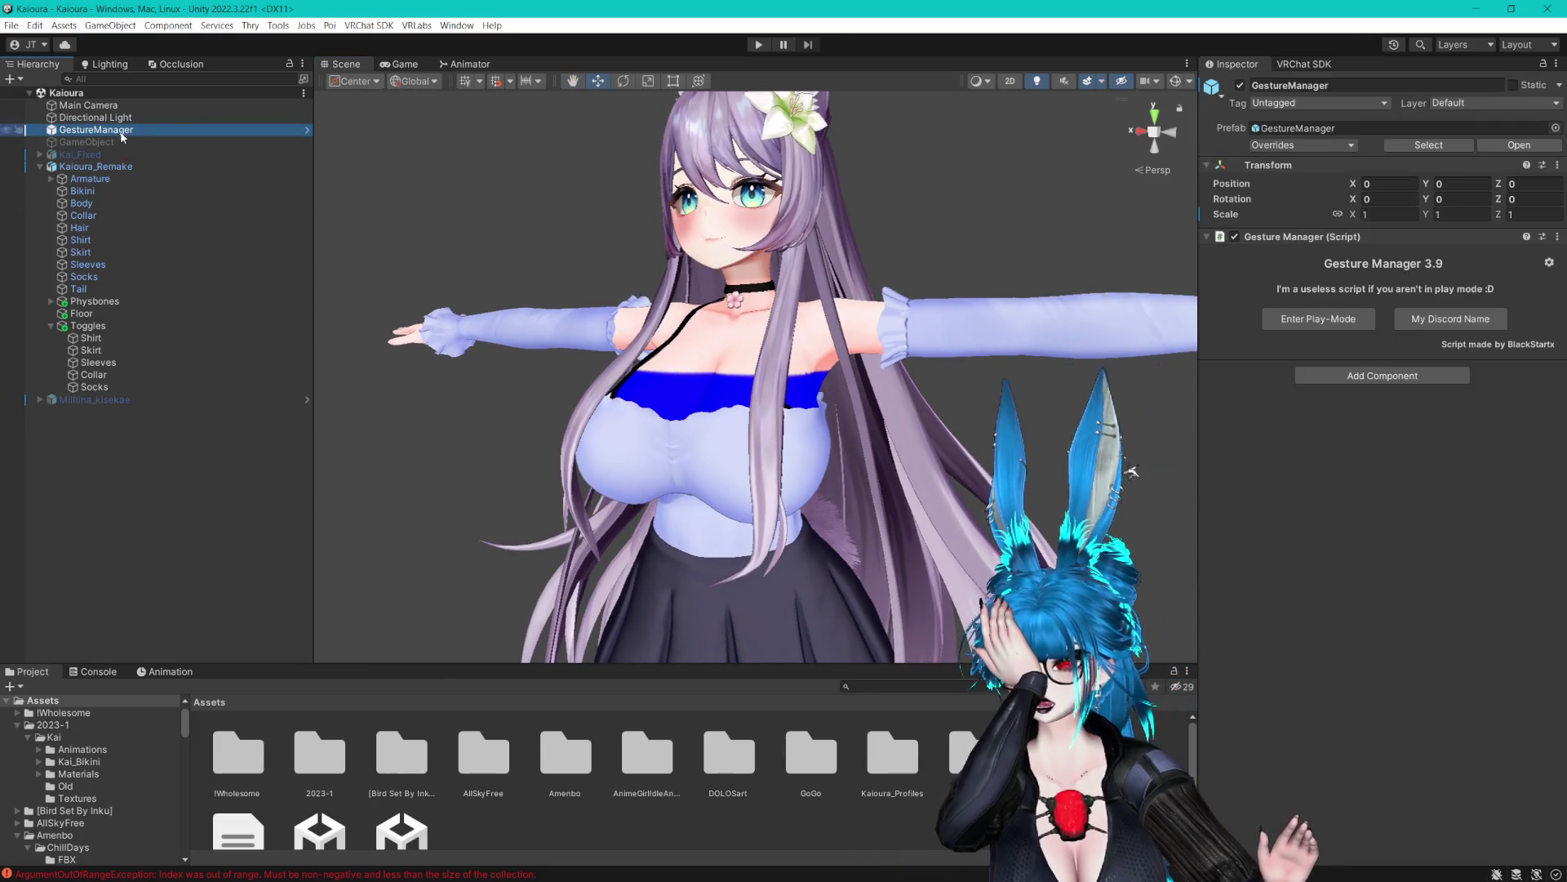
Enter play mode, open Expressions > Cloths, and turn on Shirt, Skirt, Sleeves and Collar
click(1318, 319)
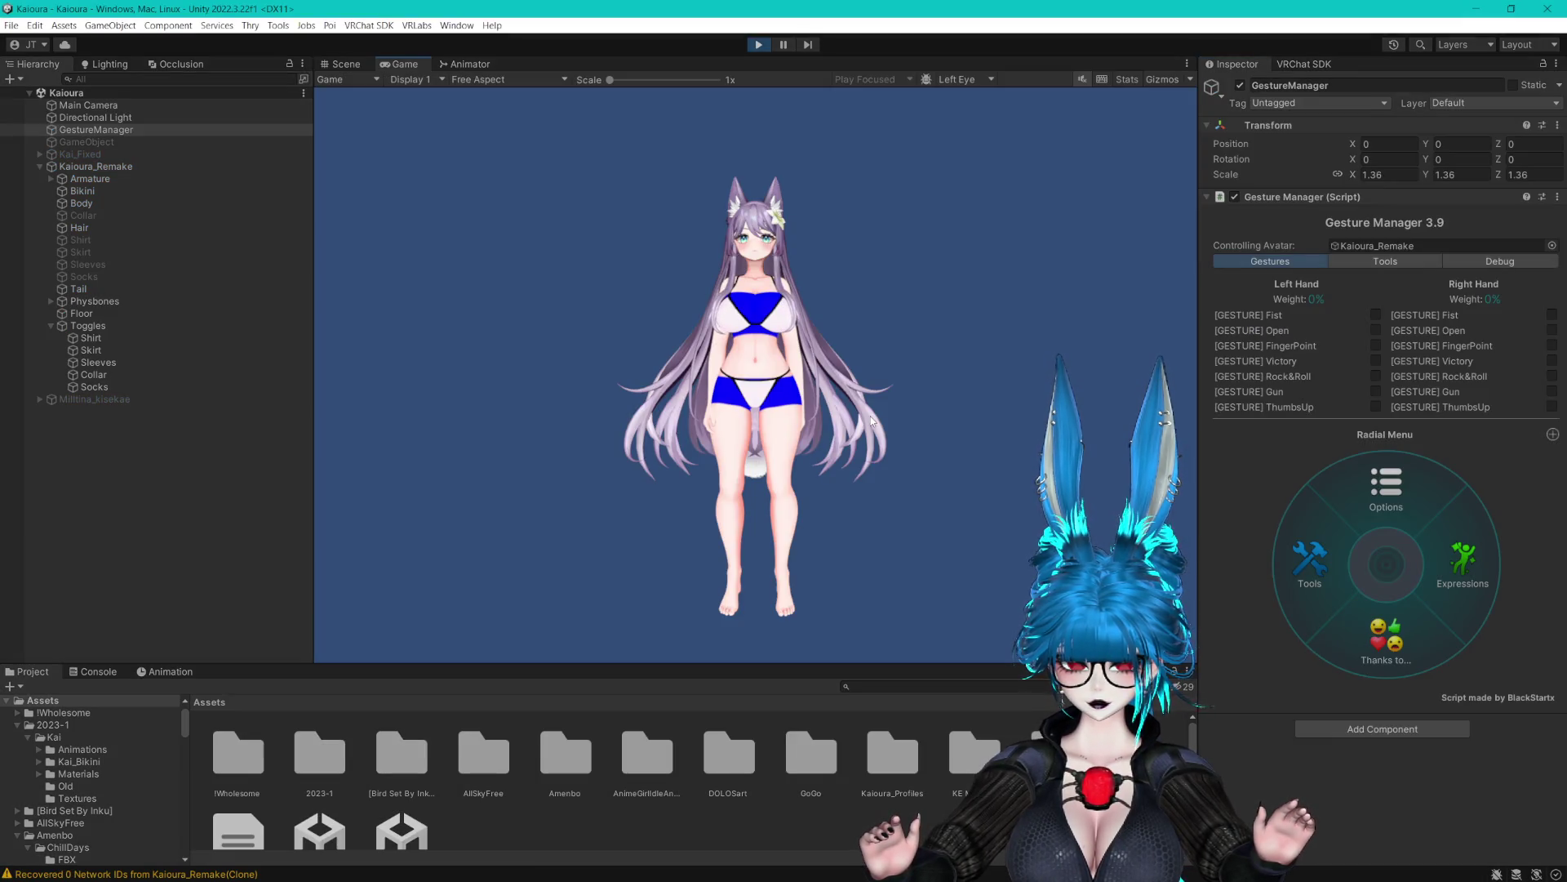
click(1435, 552)
click(1321, 591)
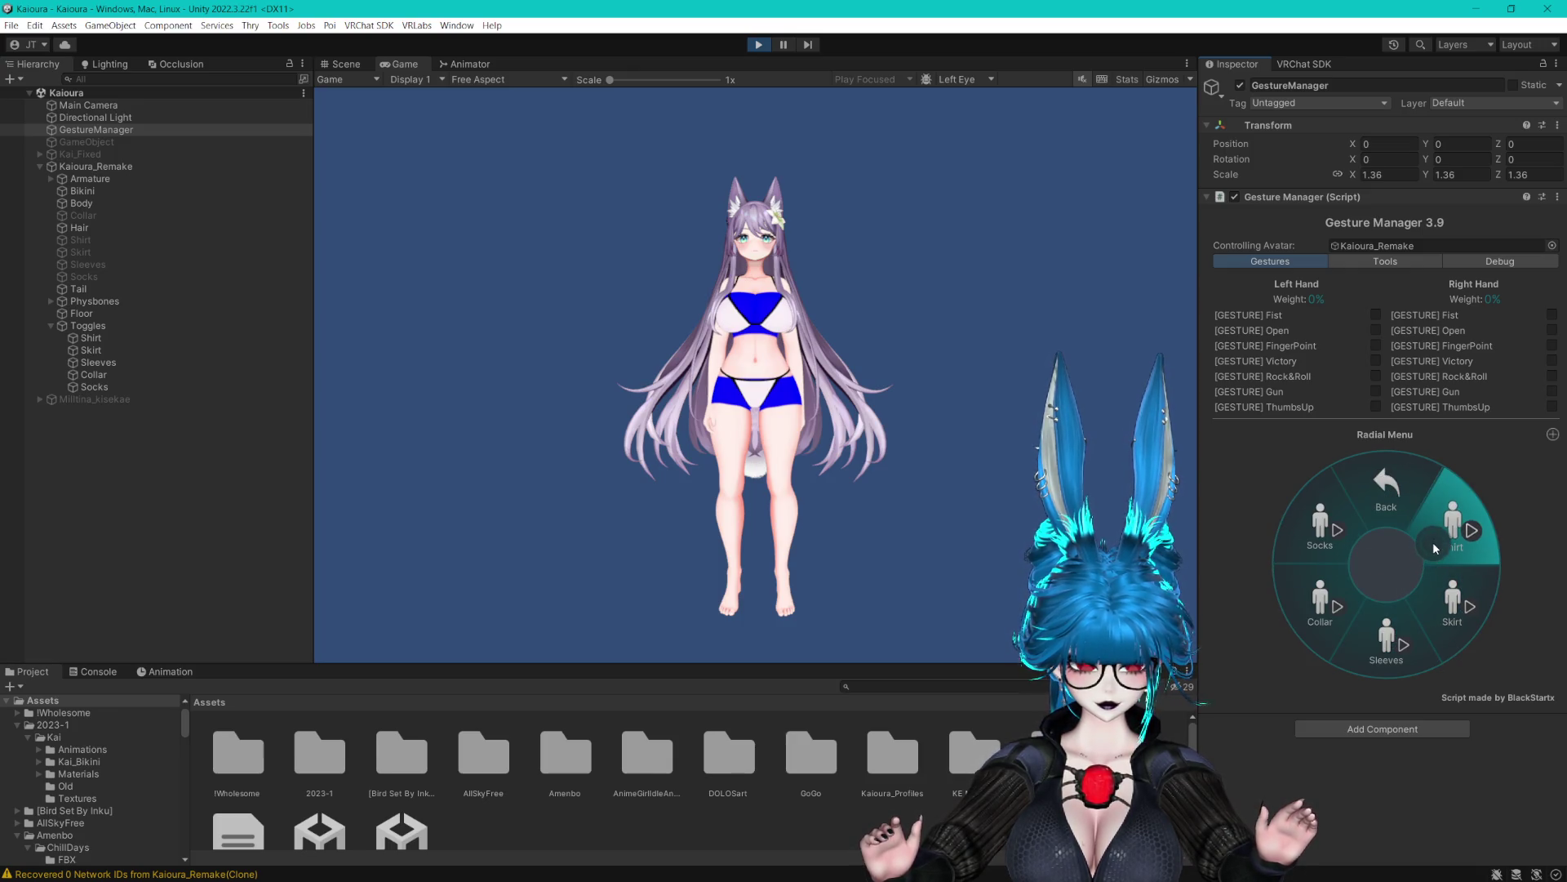
click(1433, 542)
click(1450, 580)
click(1385, 613)
click(1326, 606)
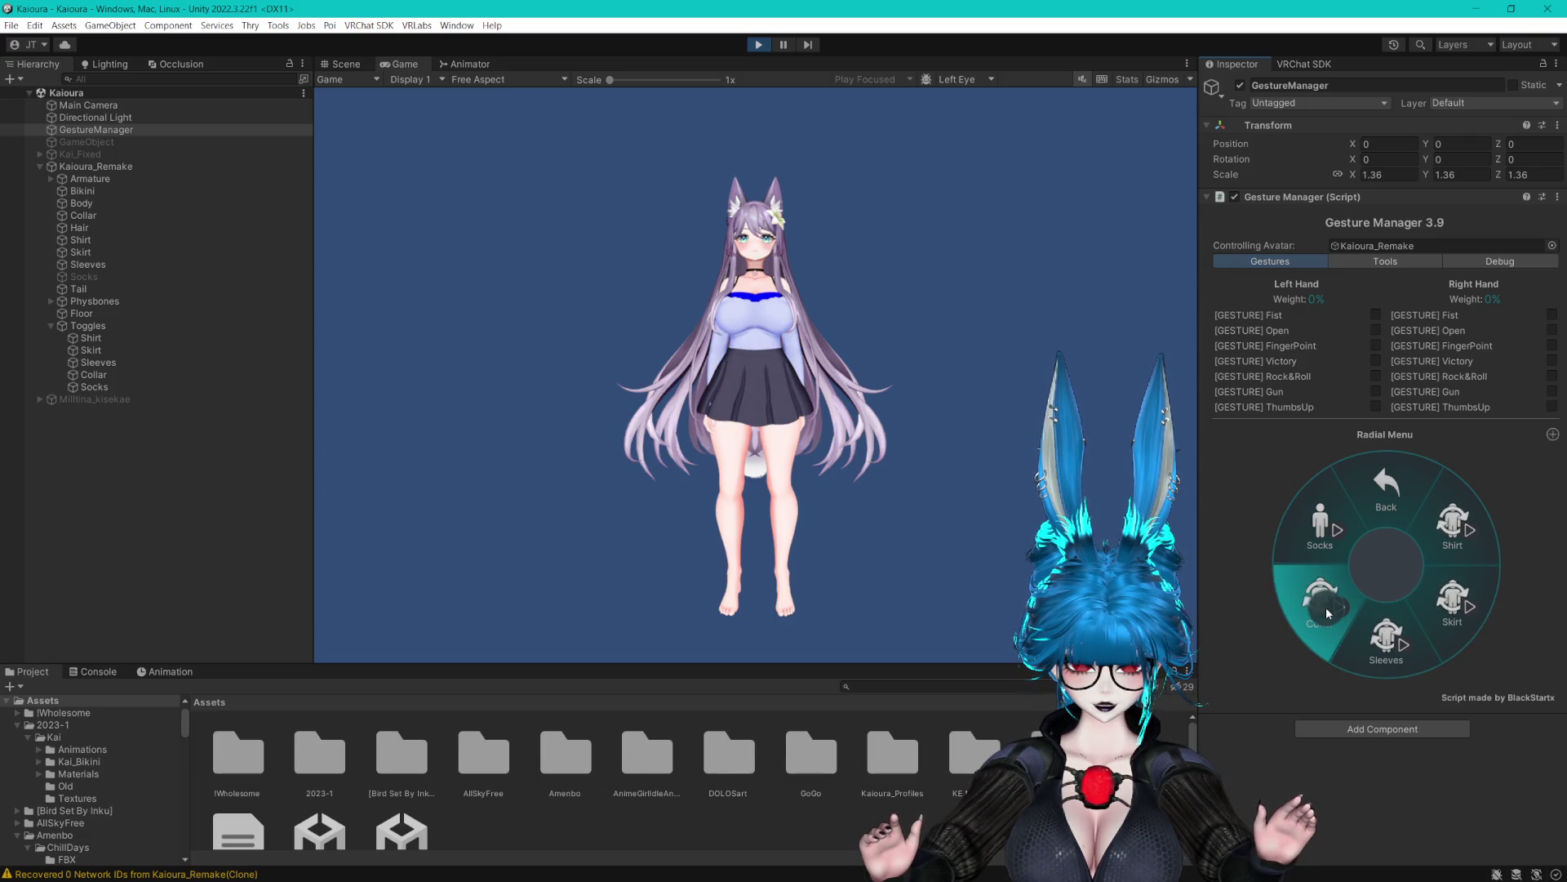
Toggle the Socks on and off repeatedly to test them, ending with Socks off
click(1316, 546)
click(1316, 546)
click(1316, 545)
click(1316, 546)
click(1316, 546)
click(1316, 546)
click(1316, 545)
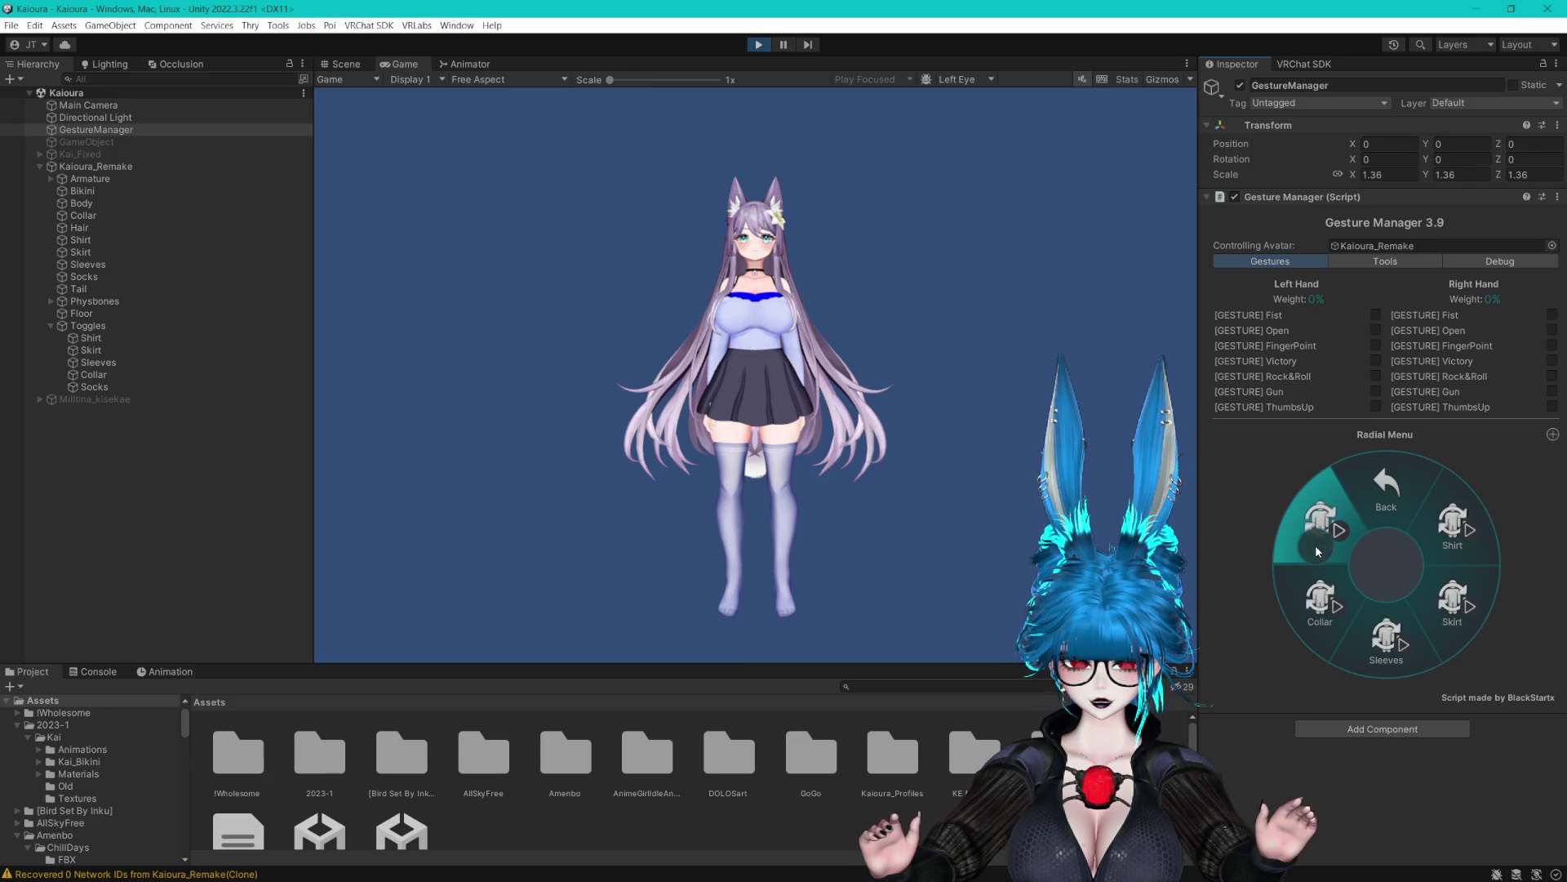
click(1315, 545)
click(1315, 545)
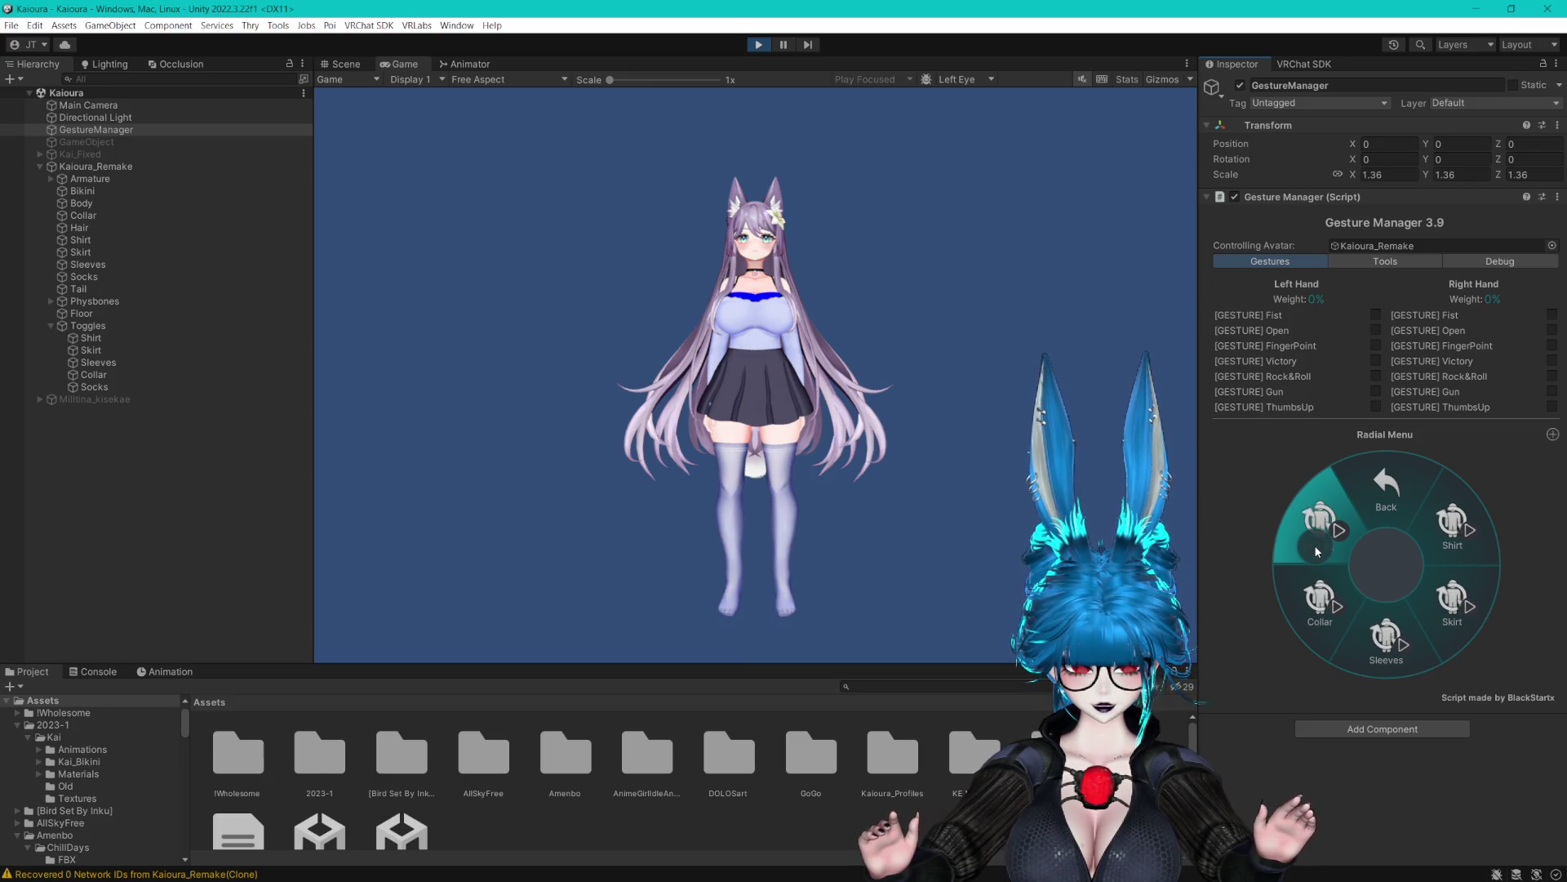
click(1314, 546)
Turn Collar, Skirt and Shirt off, then switch Shirt, Skirt, Collar and Socks back on
click(1360, 616)
click(1449, 600)
click(1427, 547)
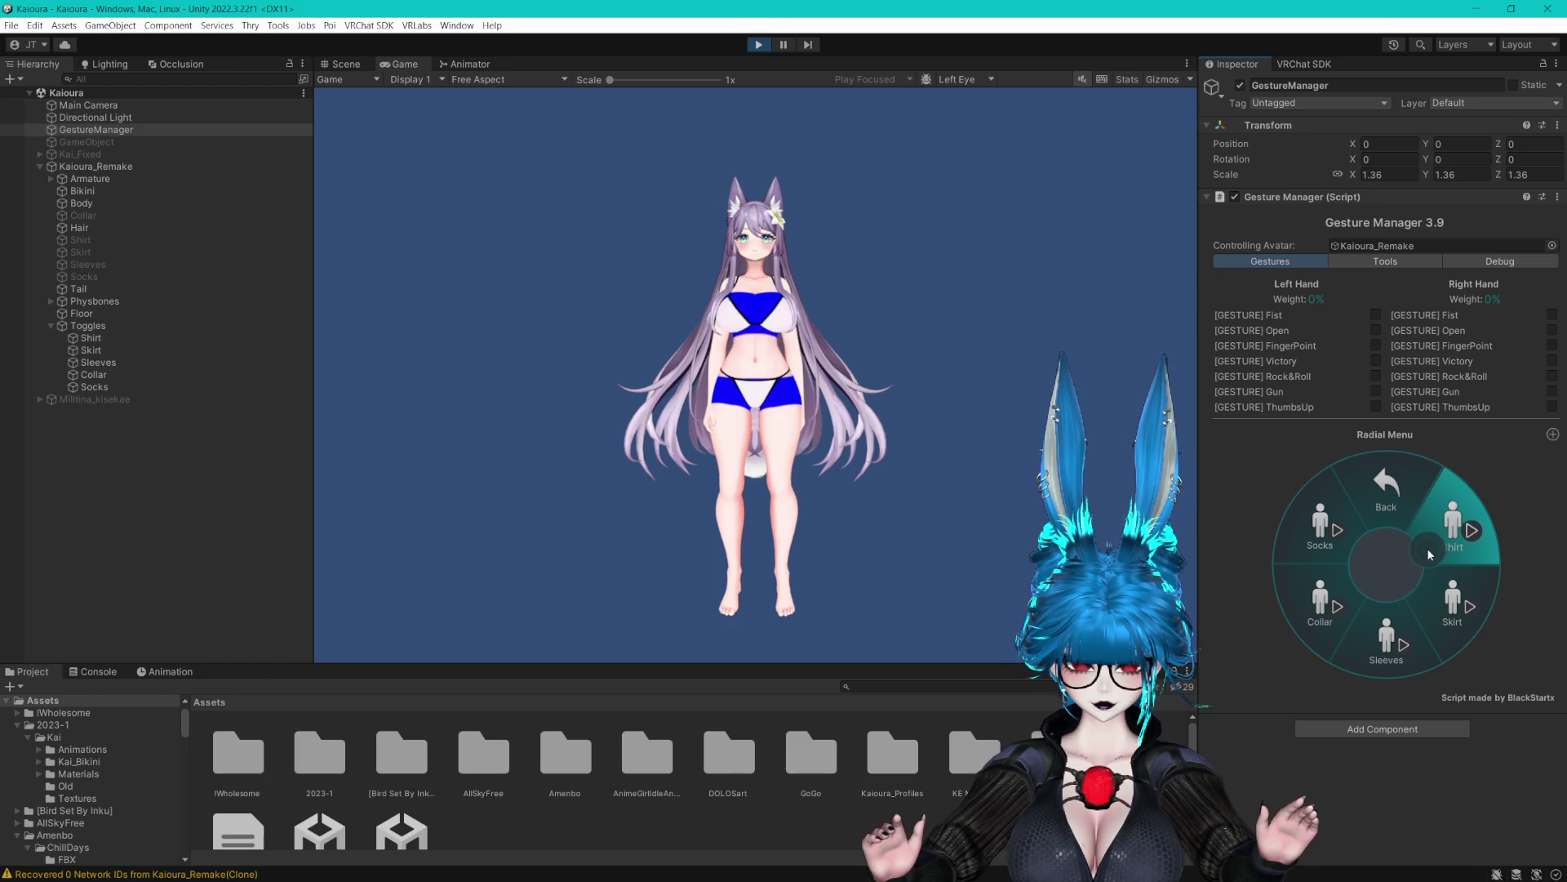
click(1427, 547)
click(1449, 599)
click(1304, 573)
click(1301, 557)
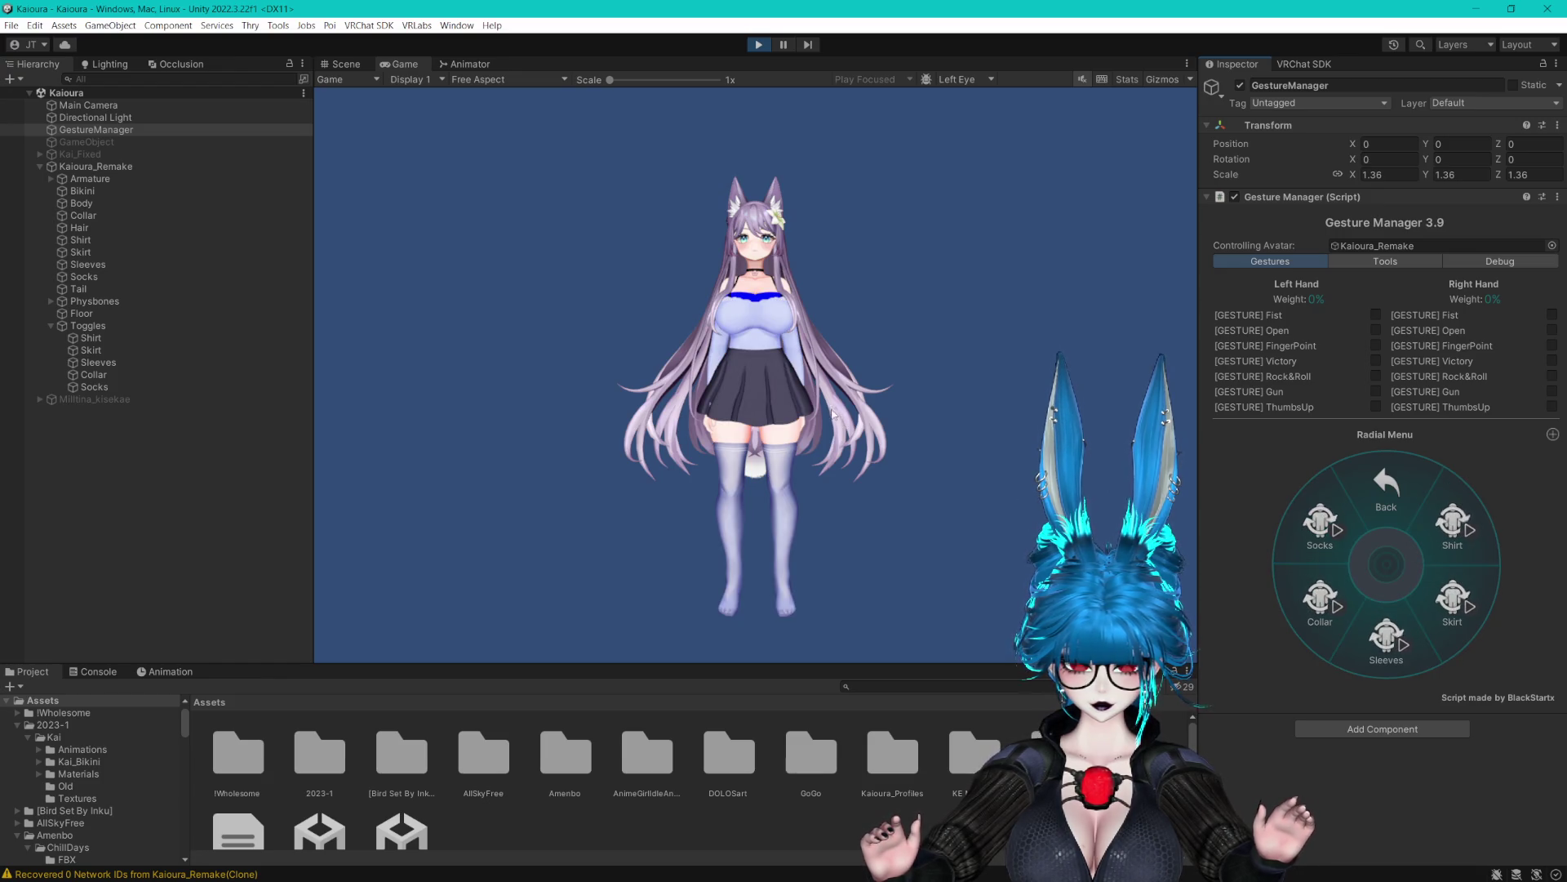
Inspect the dressed avatar in the Scene view, then stop play mode
click(364, 65)
scroll(934, 333, down, 5)
drag(934, 333, 877, 346)
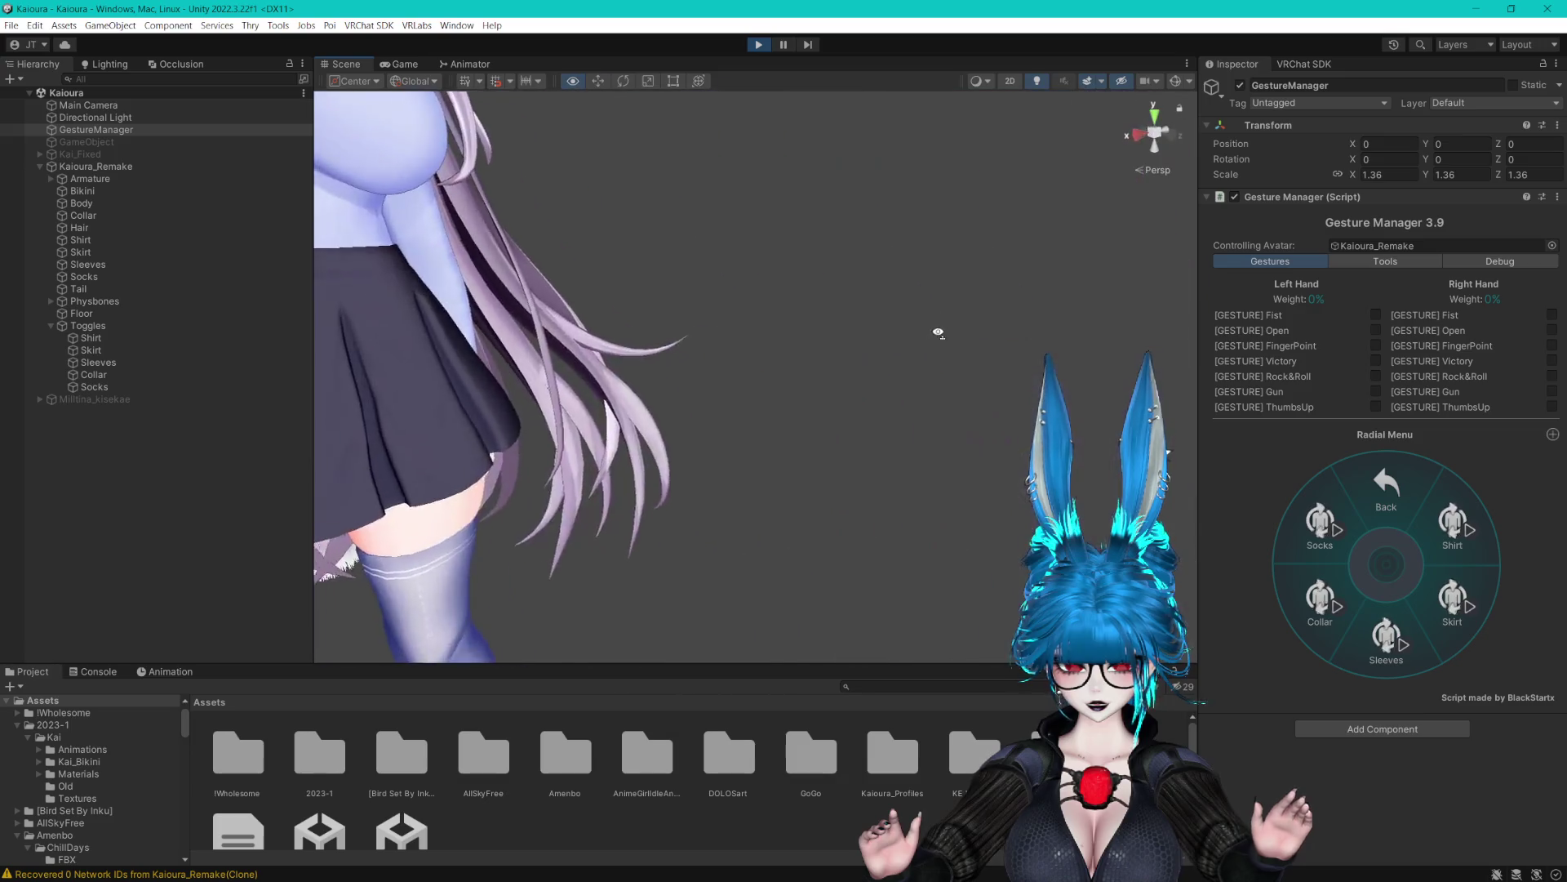
scroll(609, 367, down, 5)
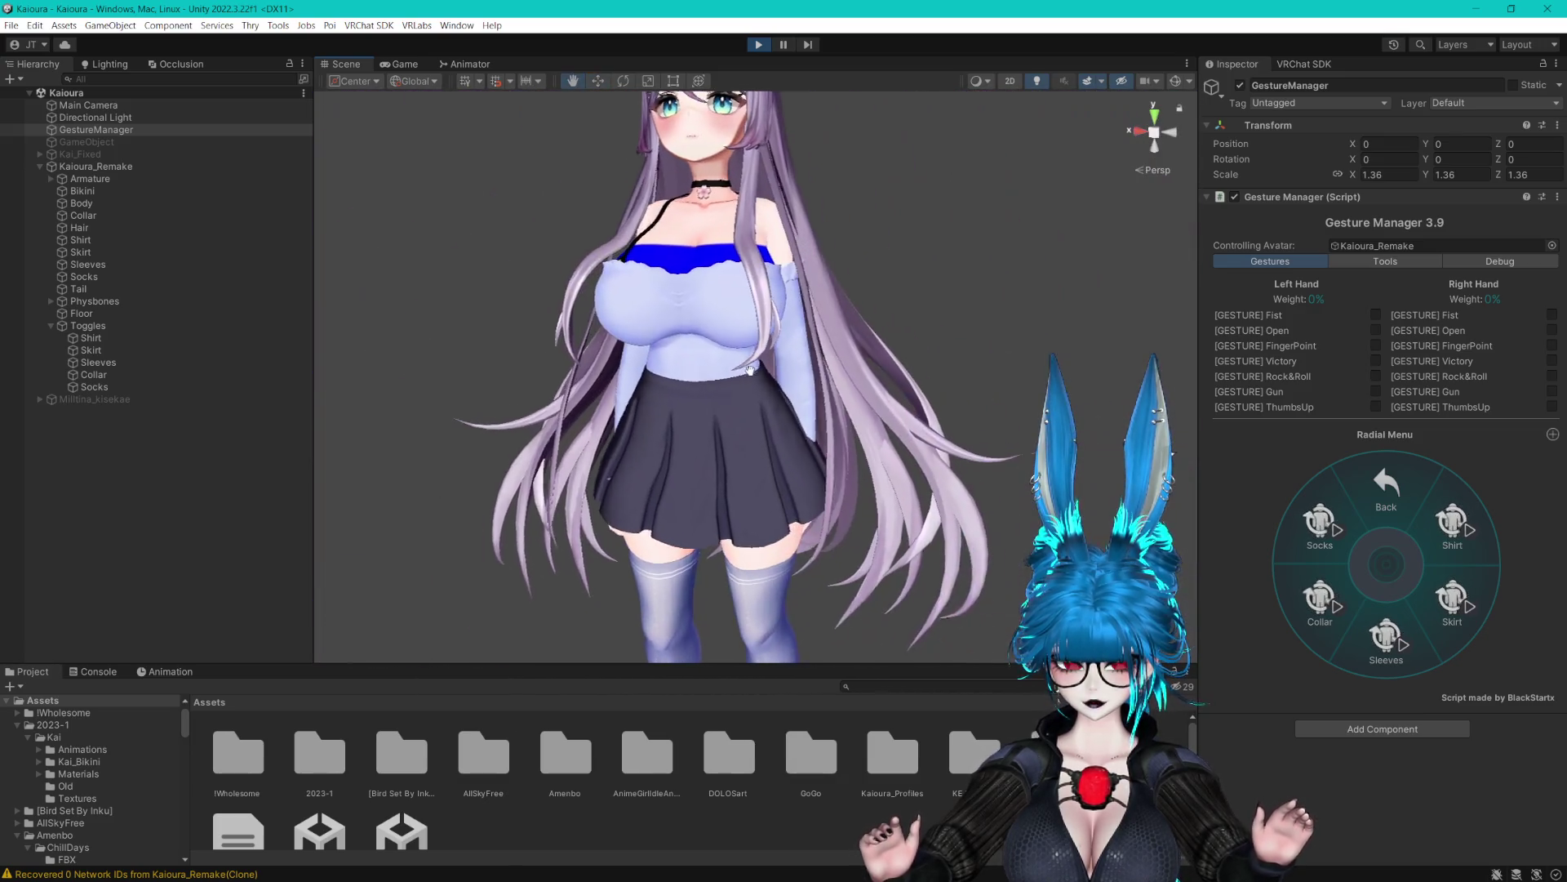
scroll(835, 372, up, 3)
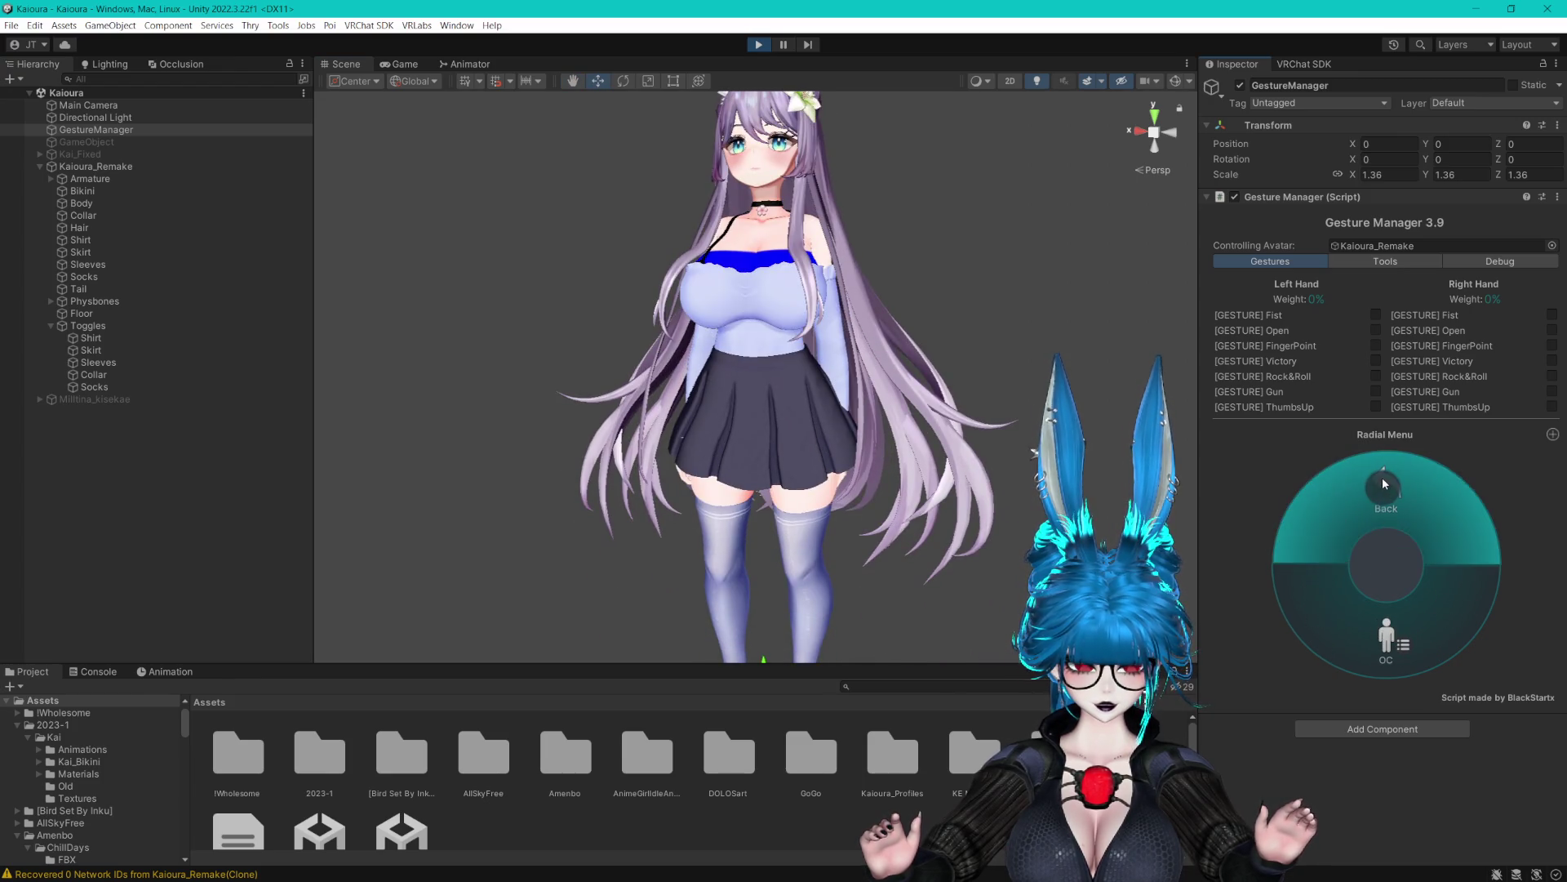
click(1382, 477)
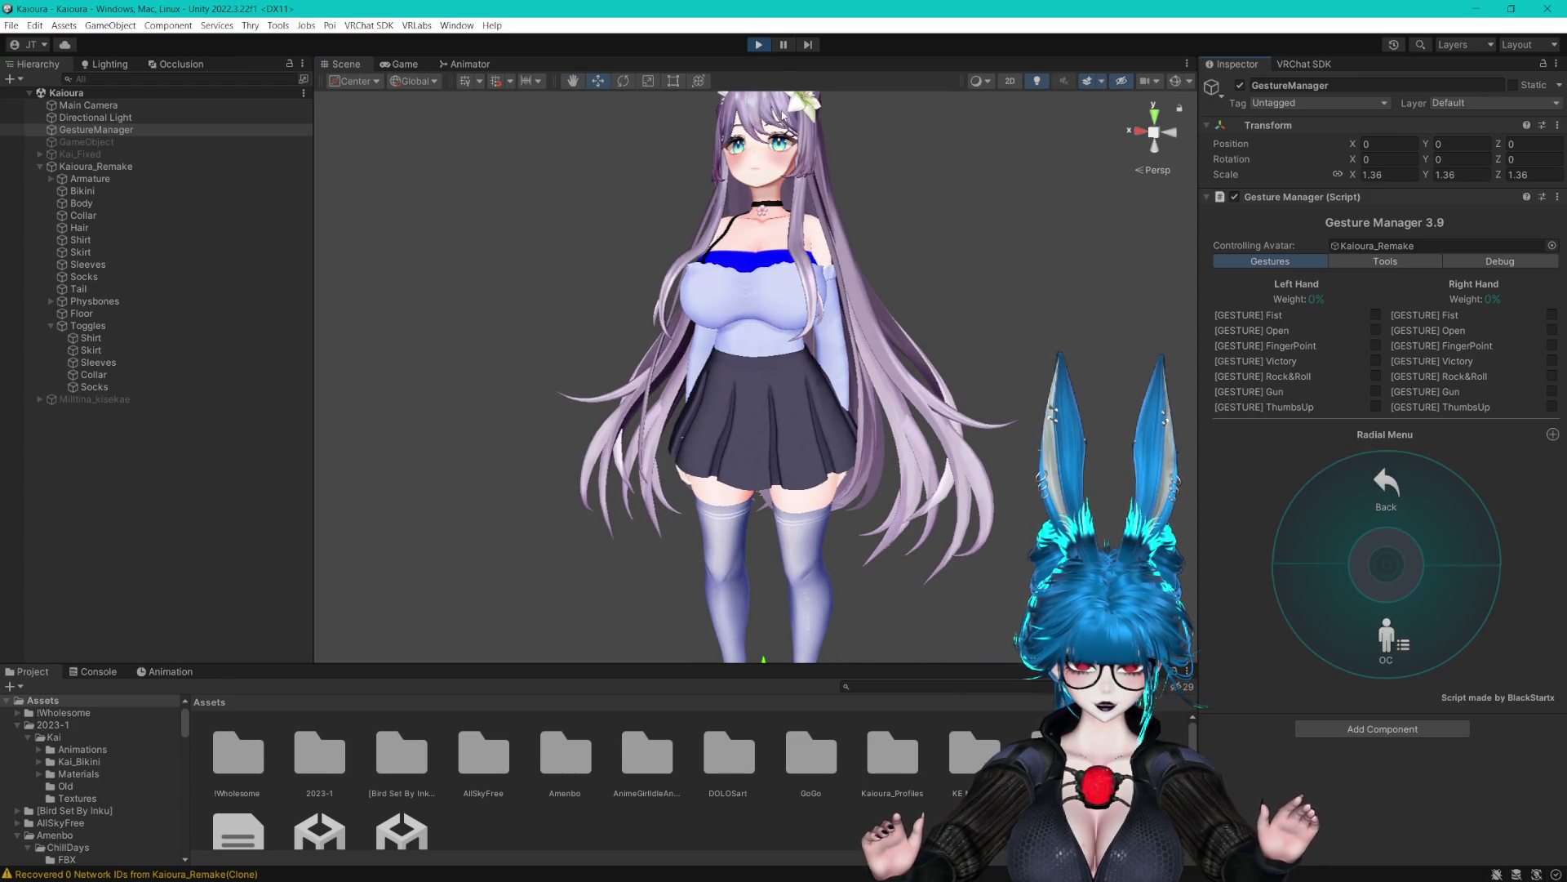
click(759, 44)
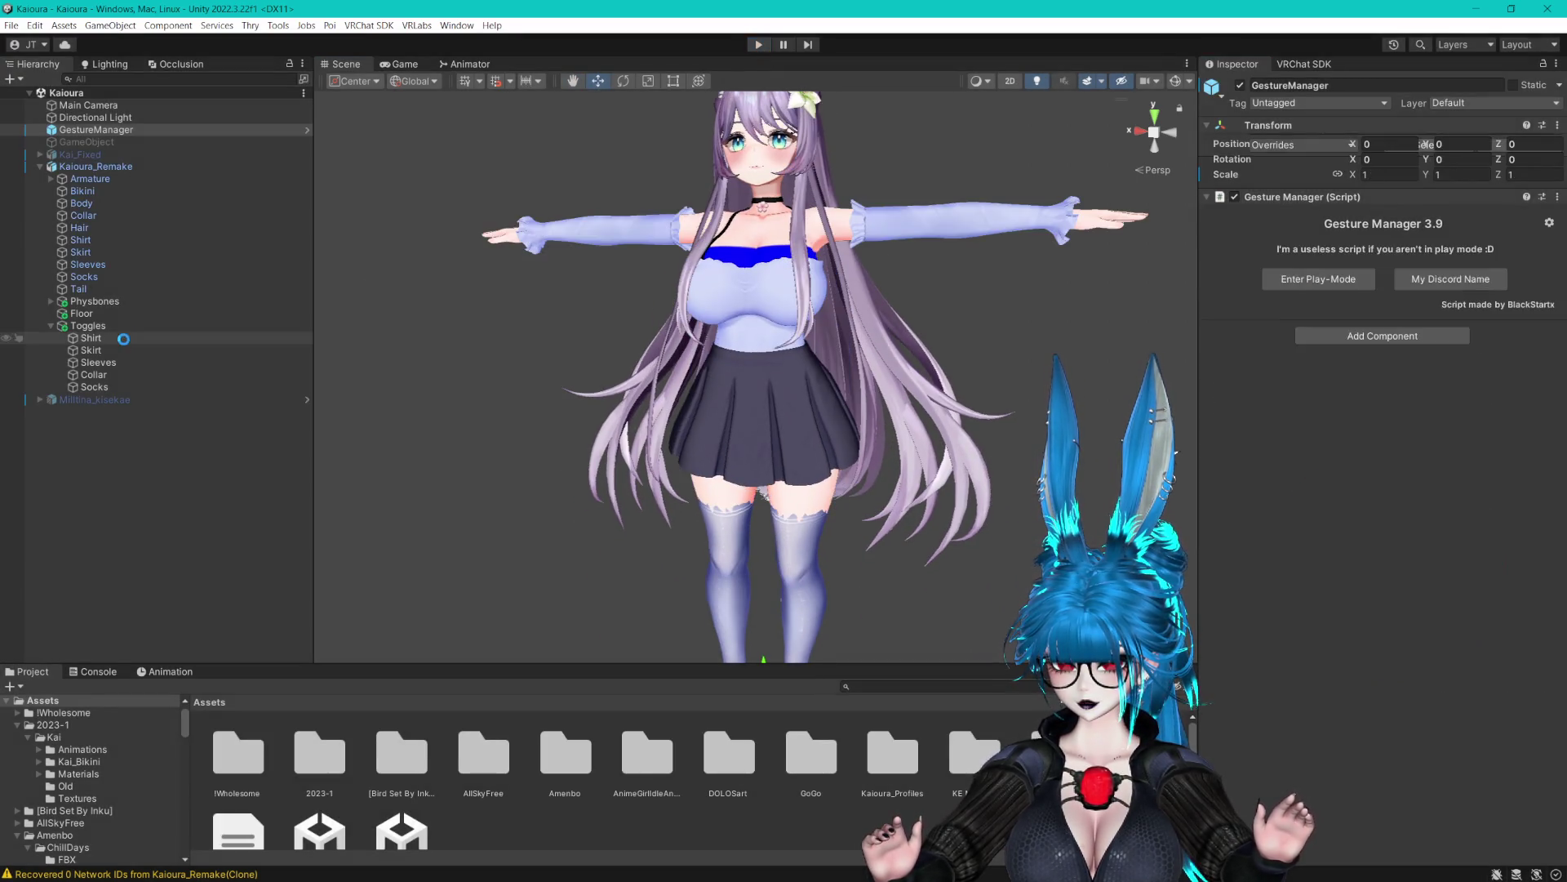
Set the Shirt and Skirt toggles to Default On
click(91, 337)
click(1539, 219)
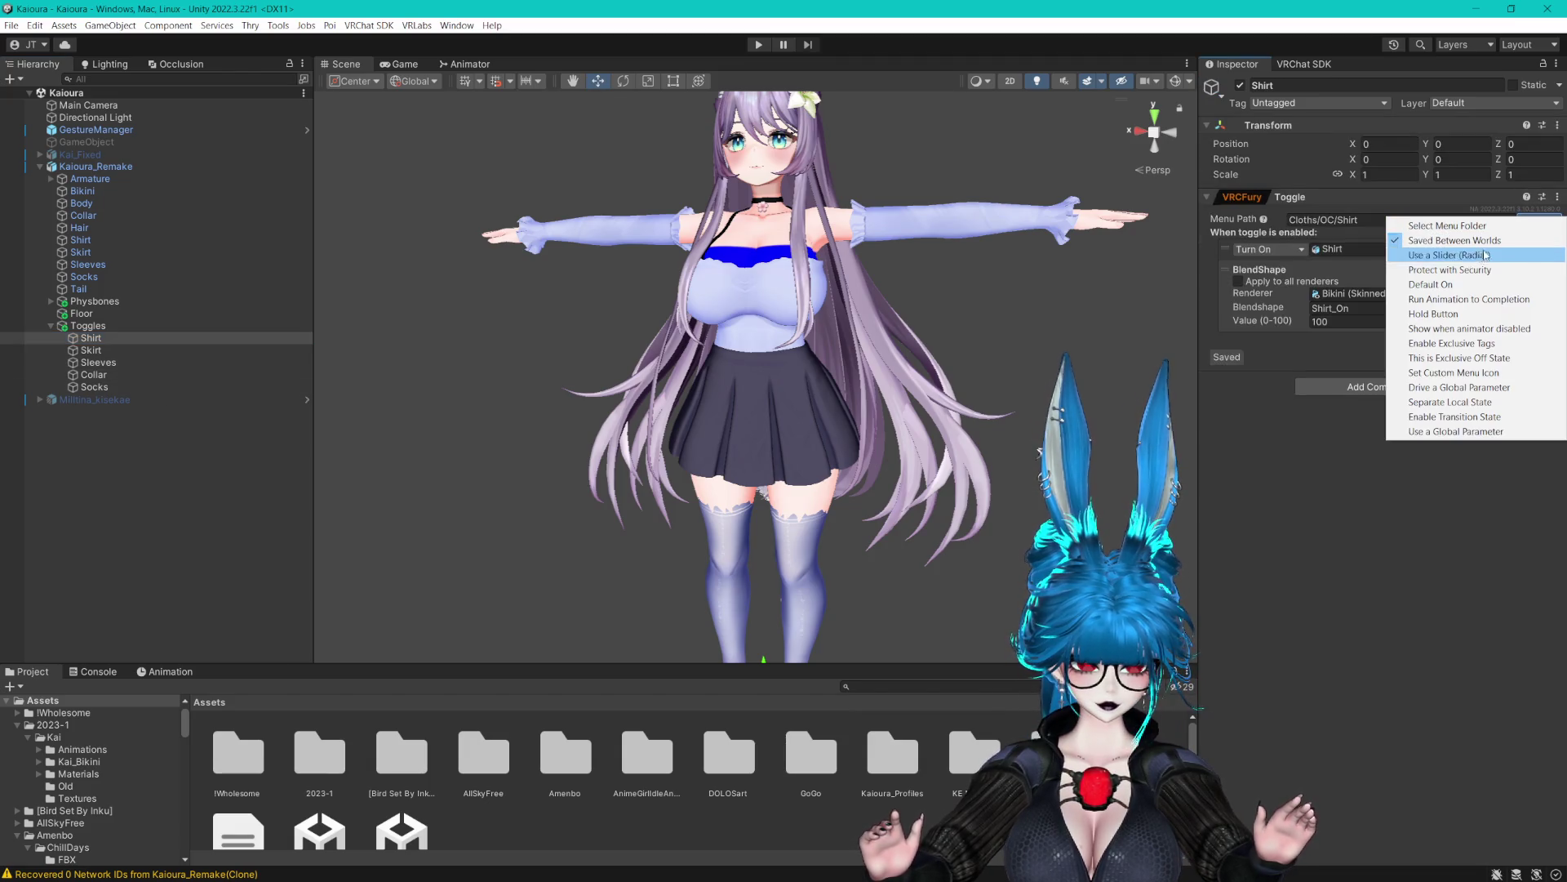
click(1437, 276)
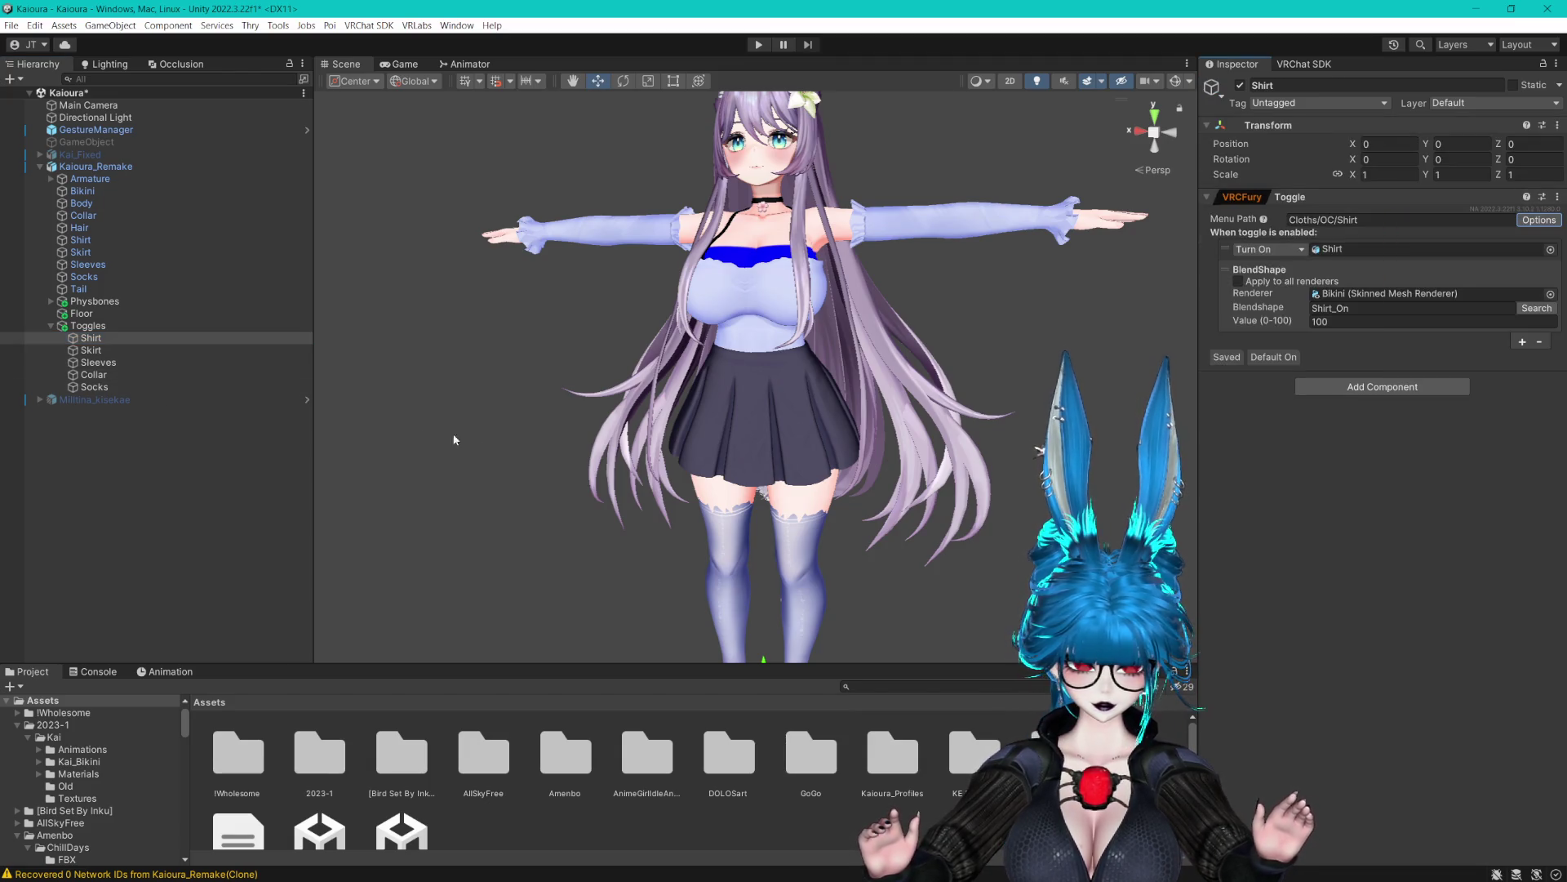
click(151, 349)
click(1538, 220)
click(1437, 276)
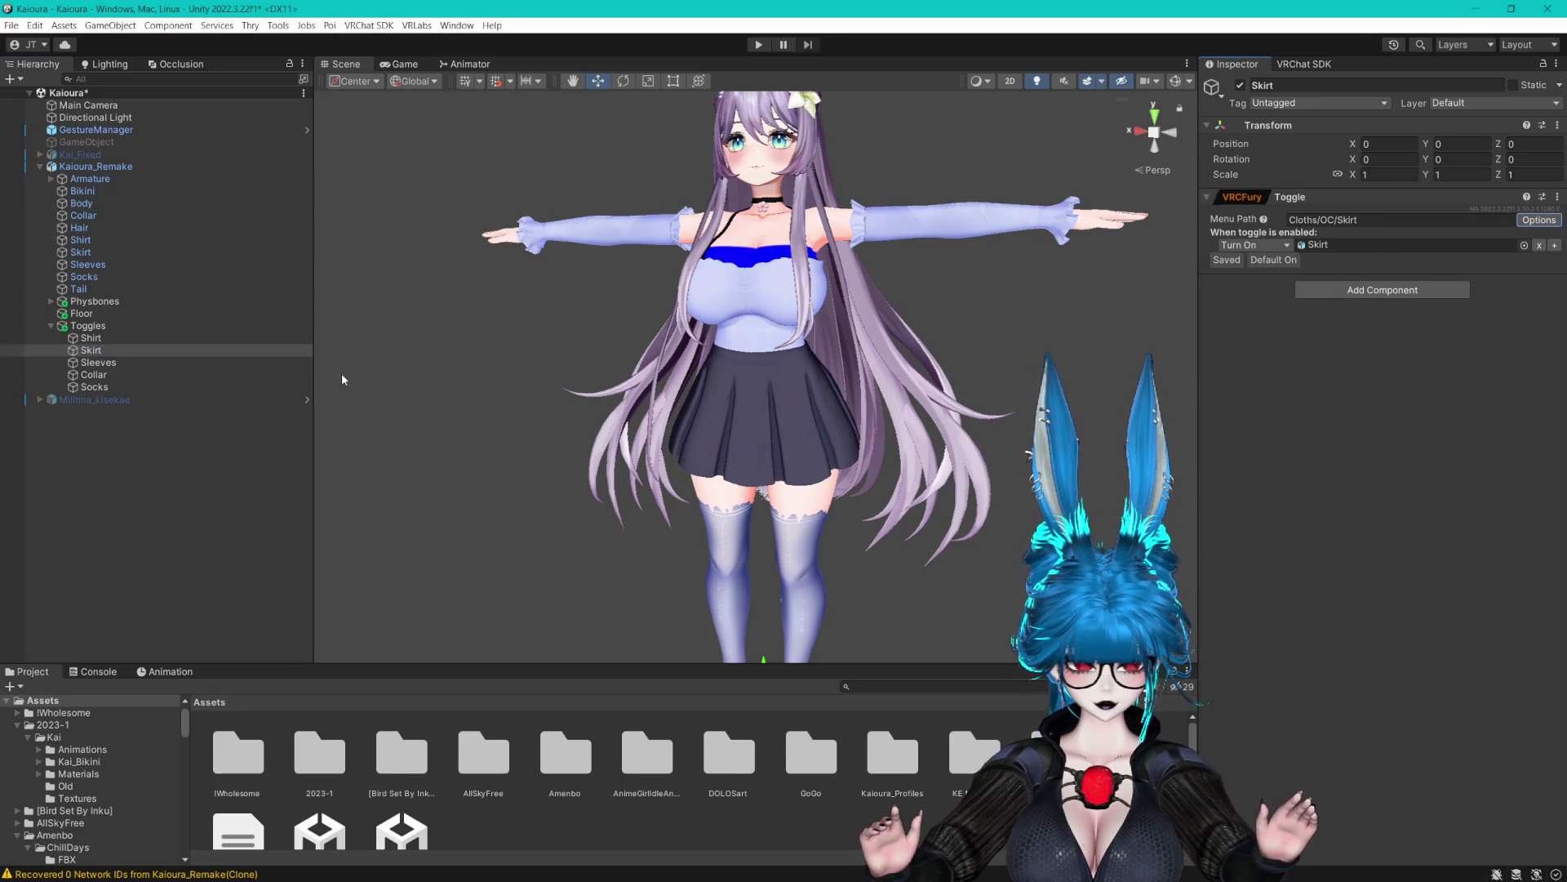
Set the Sleeves and Collar toggles to Default On
click(98, 362)
click(1539, 219)
click(1437, 275)
key(Down)
click(1539, 220)
click(1414, 286)
Set the Socks toggle to Default On and save the scene
key(Down)
click(1539, 220)
click(1420, 281)
mouse_move(695, 369)
mouse_down()
mouse_move(824, 333)
mouse_move(844, 381)
mouse_move(839, 354)
mouse_up()
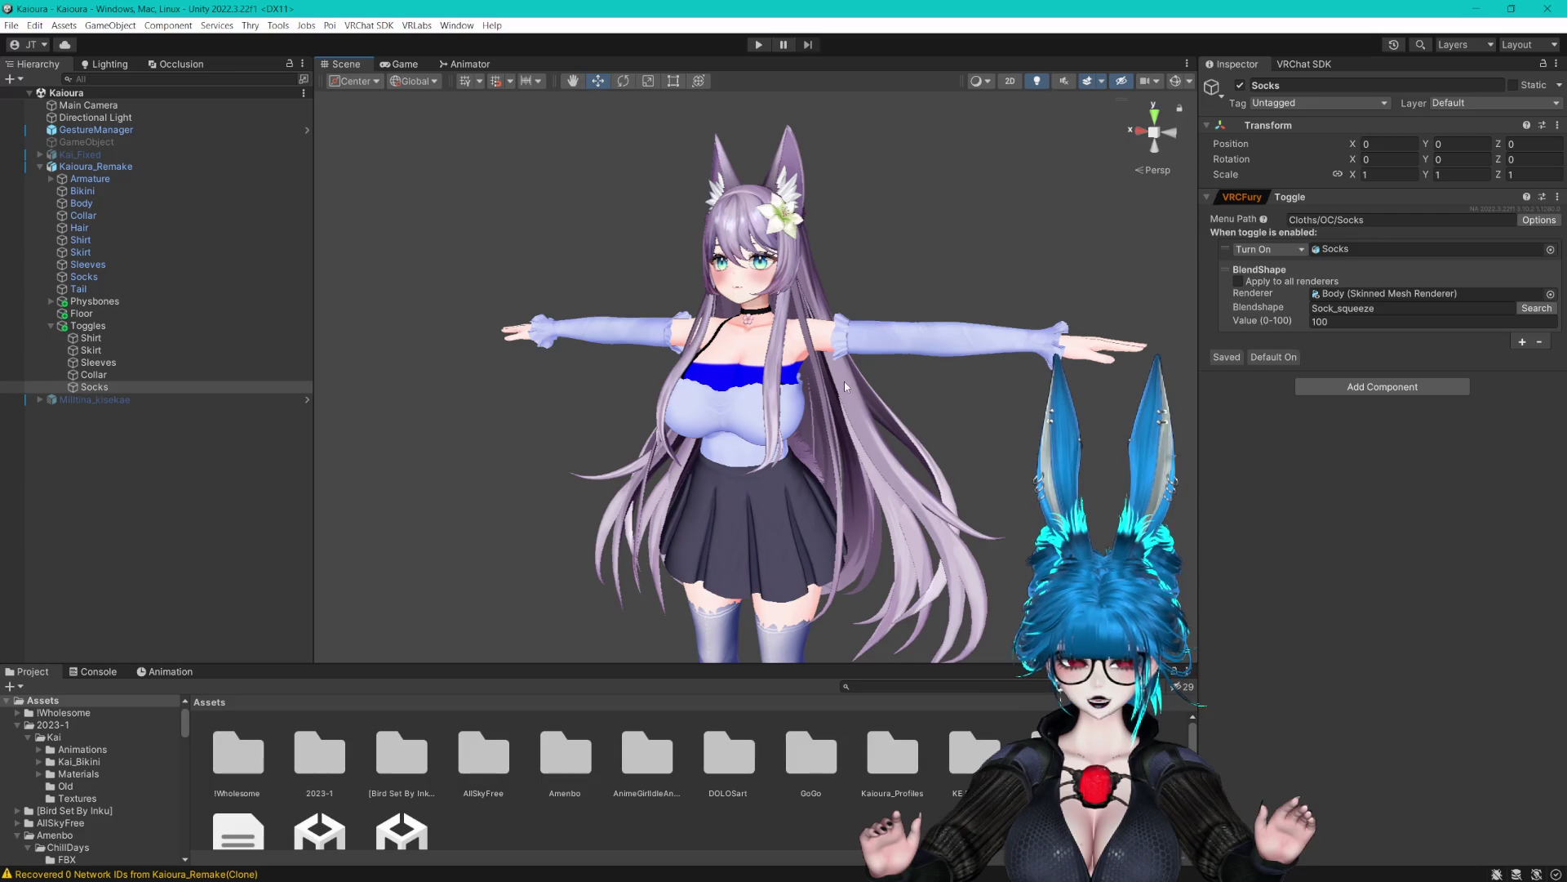
key(ctrl+s)
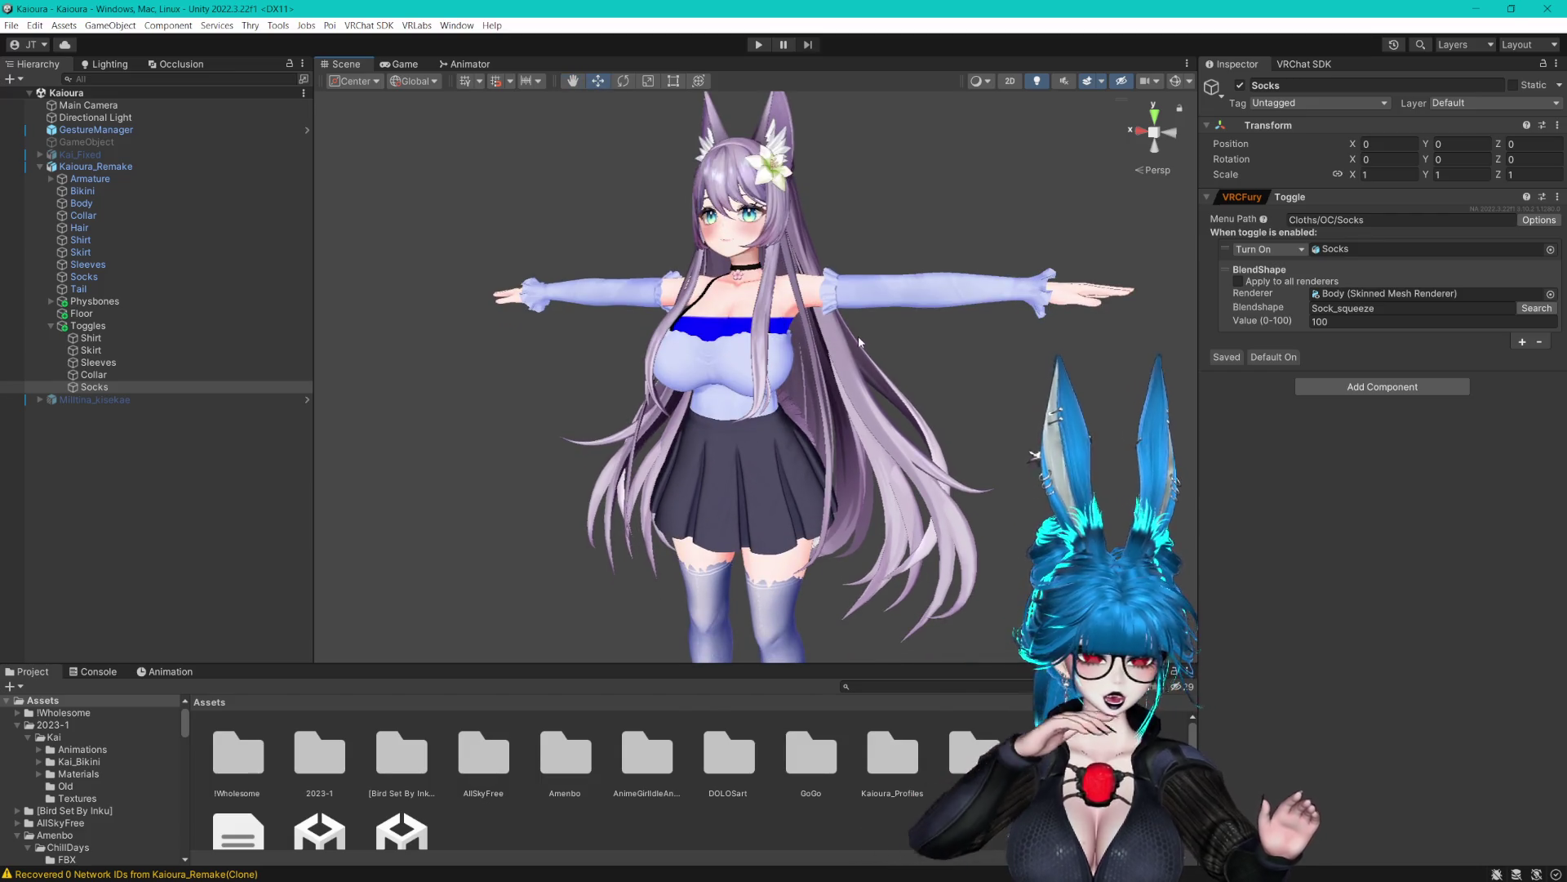